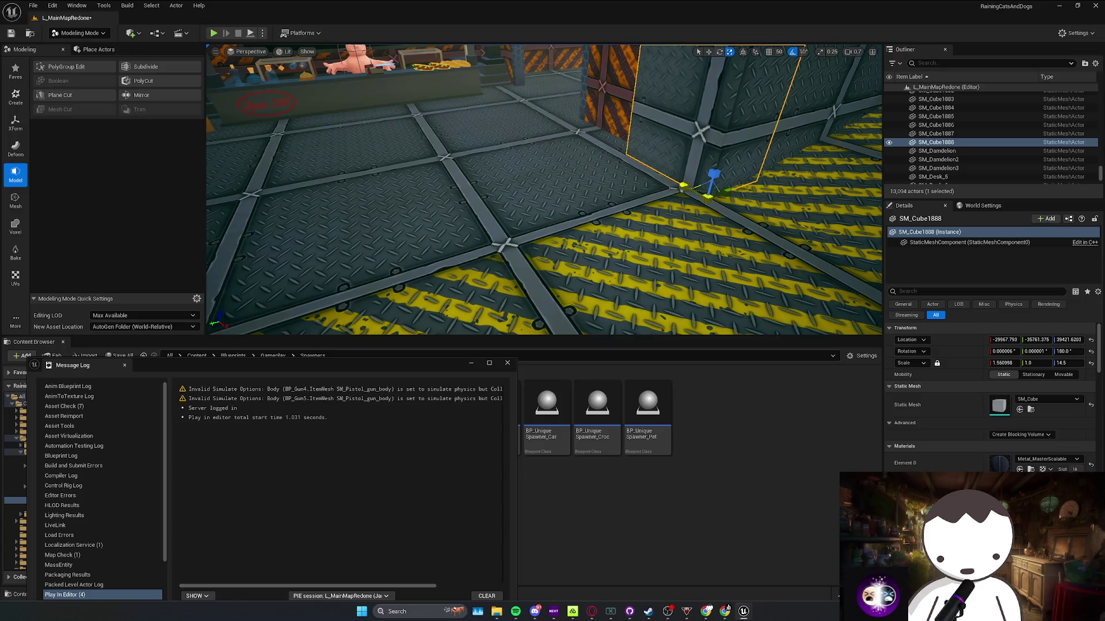
# Look around the selected wall cube, deselect it, and save the level
pyautogui.moveTo(682, 183)
pyautogui.mouseDown()
pyautogui.moveTo(663, 263)
pyautogui.moveTo(645, 228)
pyautogui.moveTo(609, 215)
pyautogui.mouseUp()
pyautogui.press('r')
pyautogui.press('Escape')
pyautogui.hotkey('ctrl', 's')
# Select the SM_Cube1888 wall and fly the view toward the food stall
pyautogui.click(609, 216)
pyautogui.moveTo(657, 242); pyautogui.dragTo(604, 259)
pyautogui.press('r')
pyautogui.scroll(1, 604, 259)
pyautogui.moveTo(451, 266); pyautogui.dragTo(451, 266)
pyautogui.scroll(-1, 451, 266)
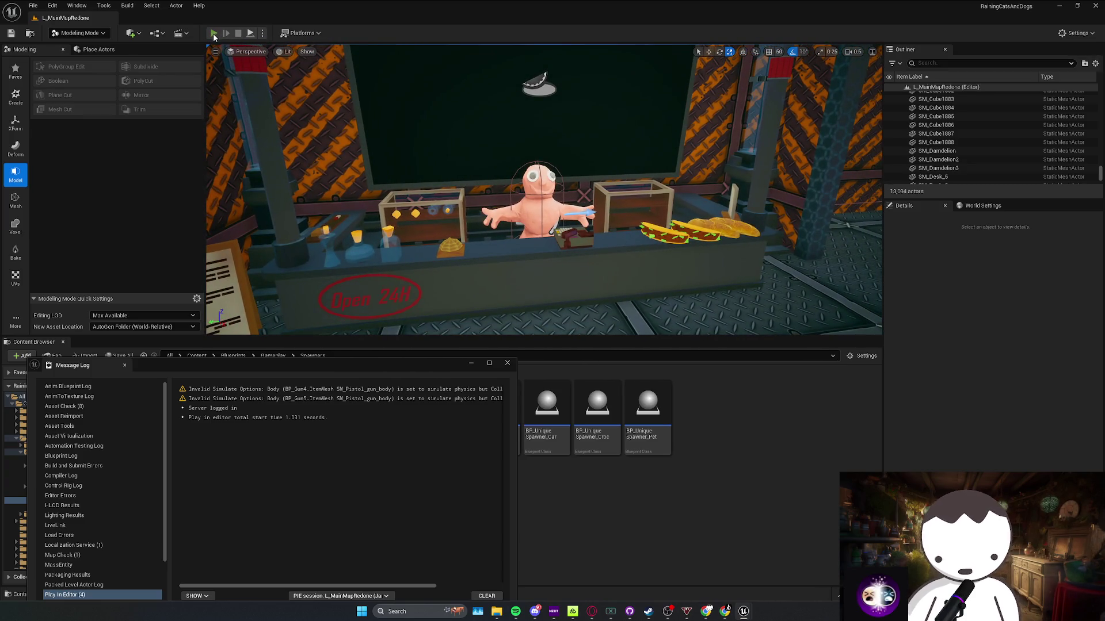
# Playtest the level, opening the food stall's shop menu and then leaving it
pyautogui.hotkey('alt', 'p')
pyautogui.press('e')
pyautogui.click(540, 189)
pyautogui.click(543, 316)
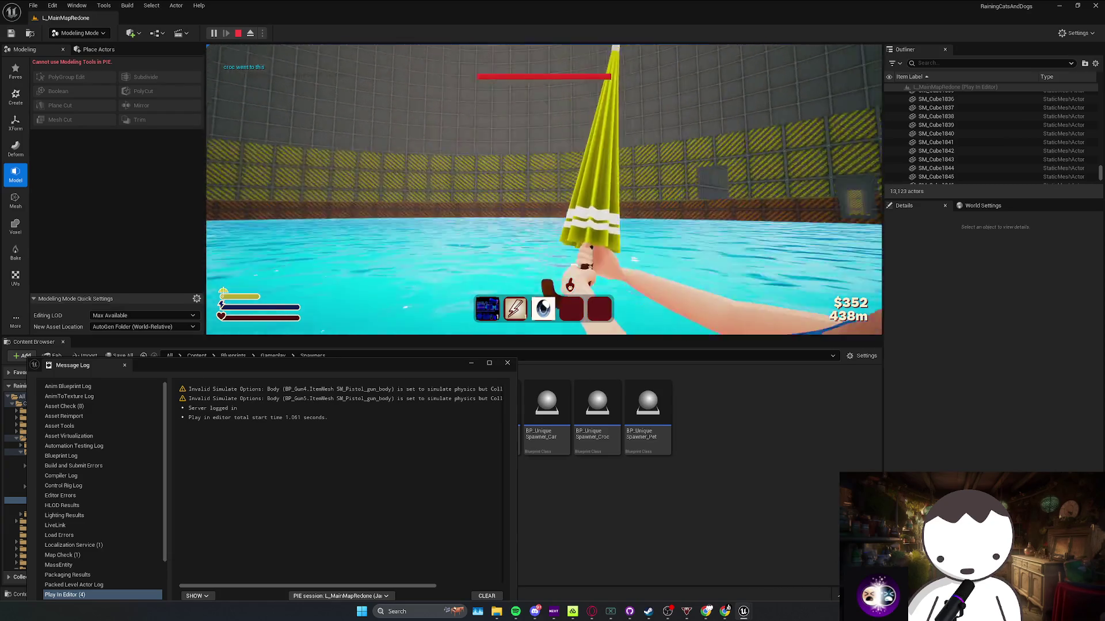
# Stop the playtest and fly the view into the yellow-striped corridor
pyautogui.press('Escape')
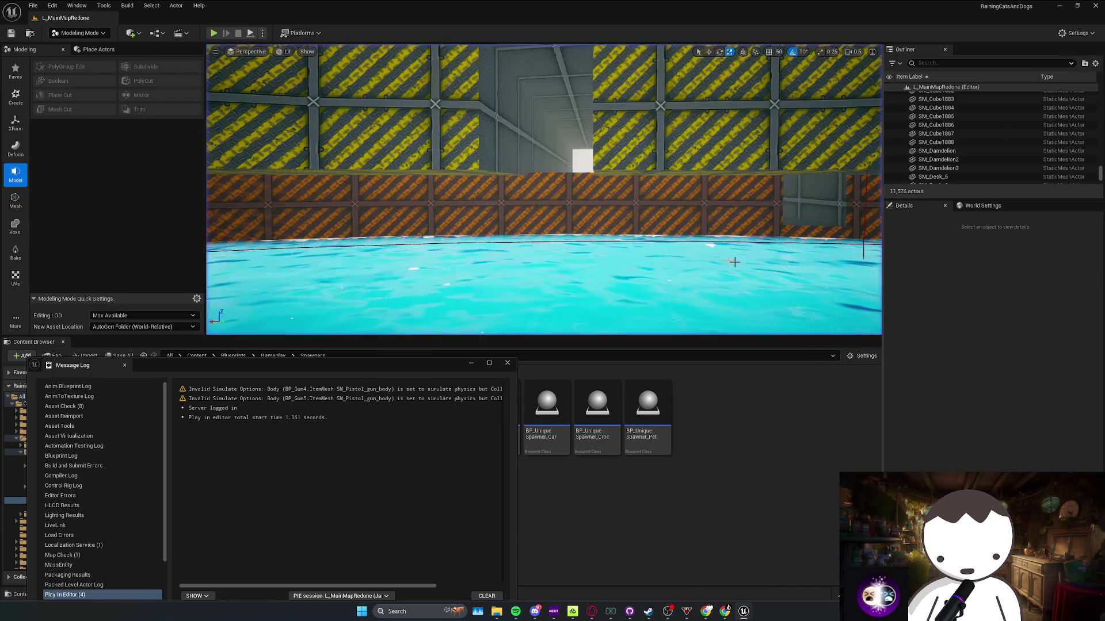
pyautogui.scroll(2, 543, 190)
pyautogui.press('w')
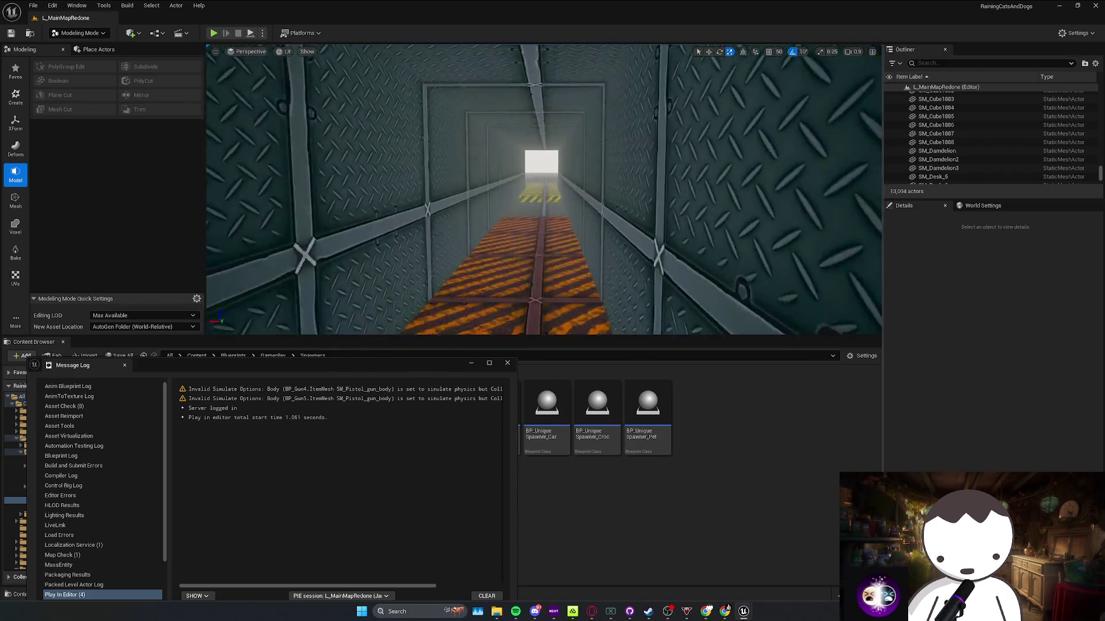
pyautogui.scroll(-2, 544, 190)
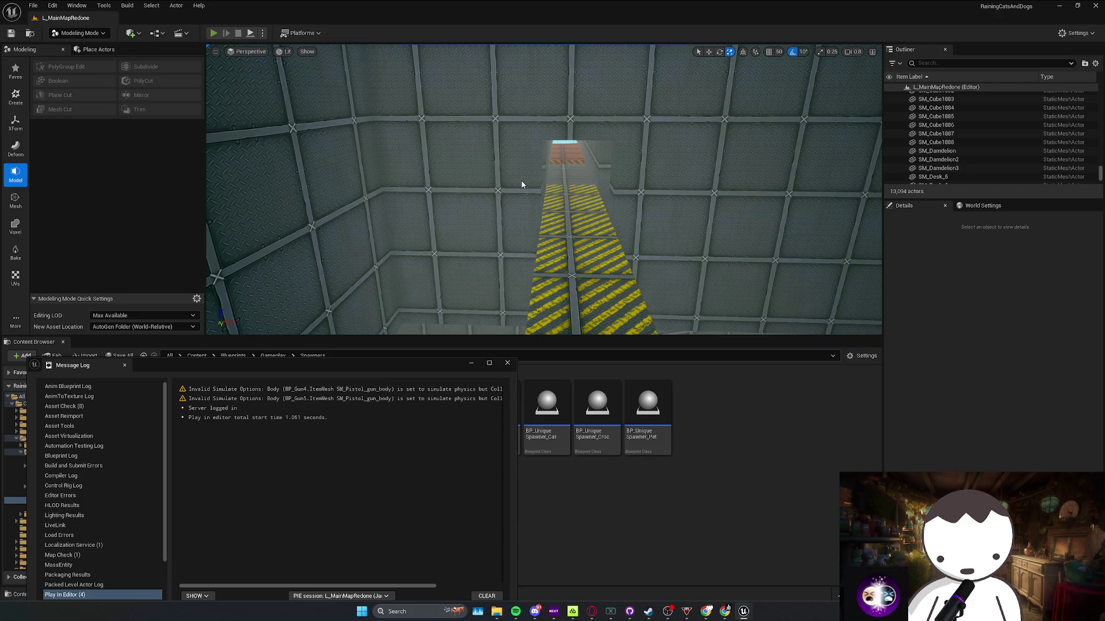
# Playtest from the corridor, walking the player down it, then stop
pyautogui.hotkey('alt', 'p')
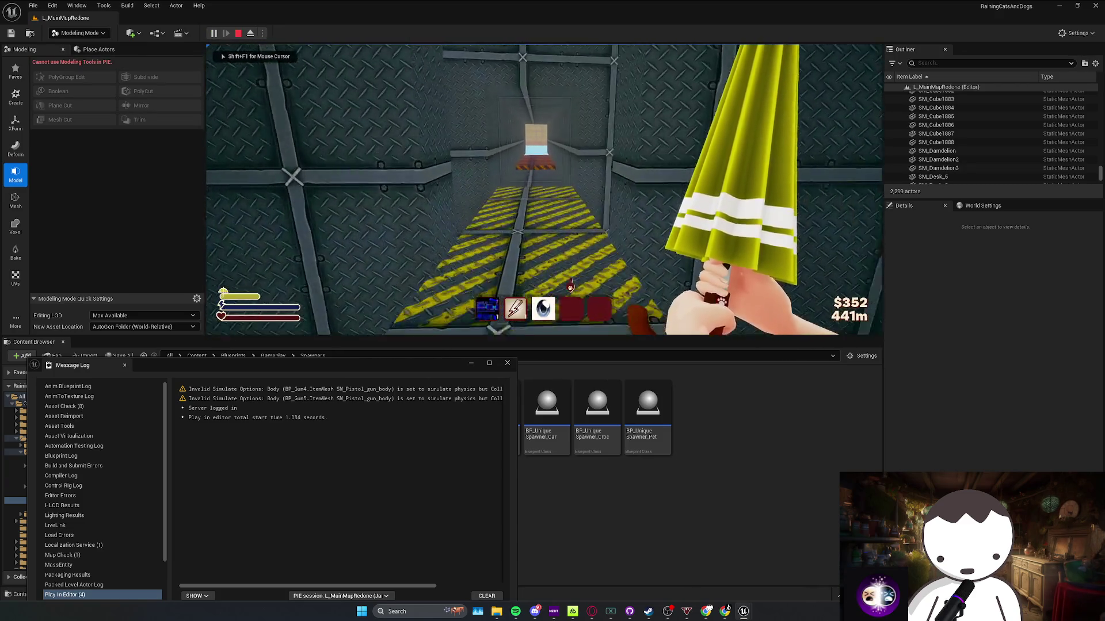
pyautogui.press('w')
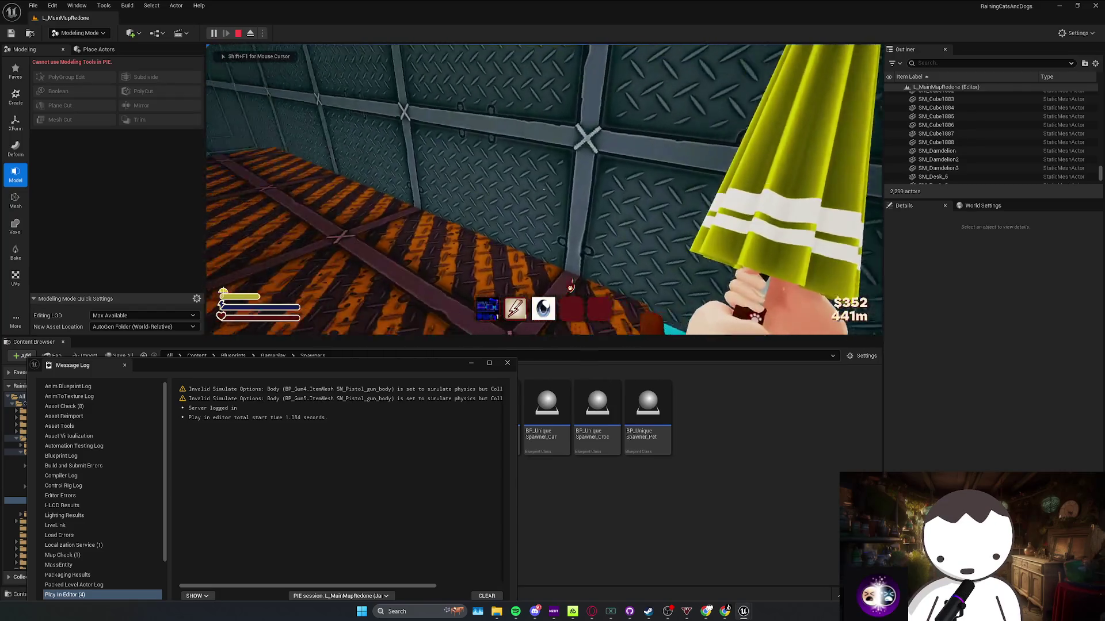
pyautogui.press('Escape')
# Frame SM_Cube883 at the corridor's end and stretch its Z scale longer
pyautogui.click(539, 115)
pyautogui.press('f')
pyautogui.press('w')
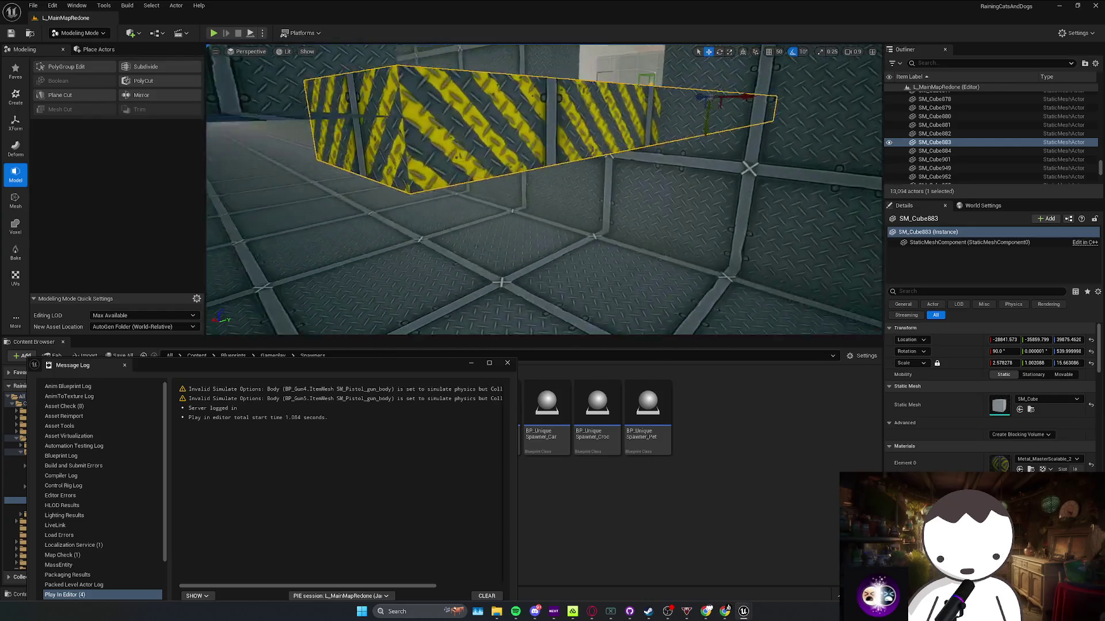
pyautogui.press('r')
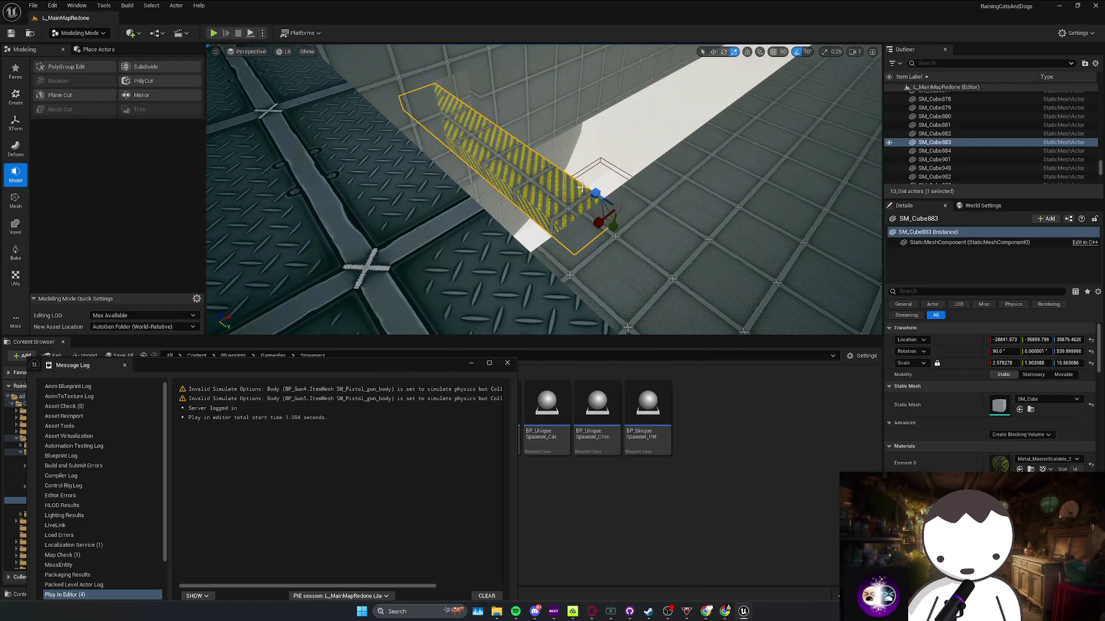
pyautogui.moveTo(596, 193); pyautogui.dragTo(589, 169)
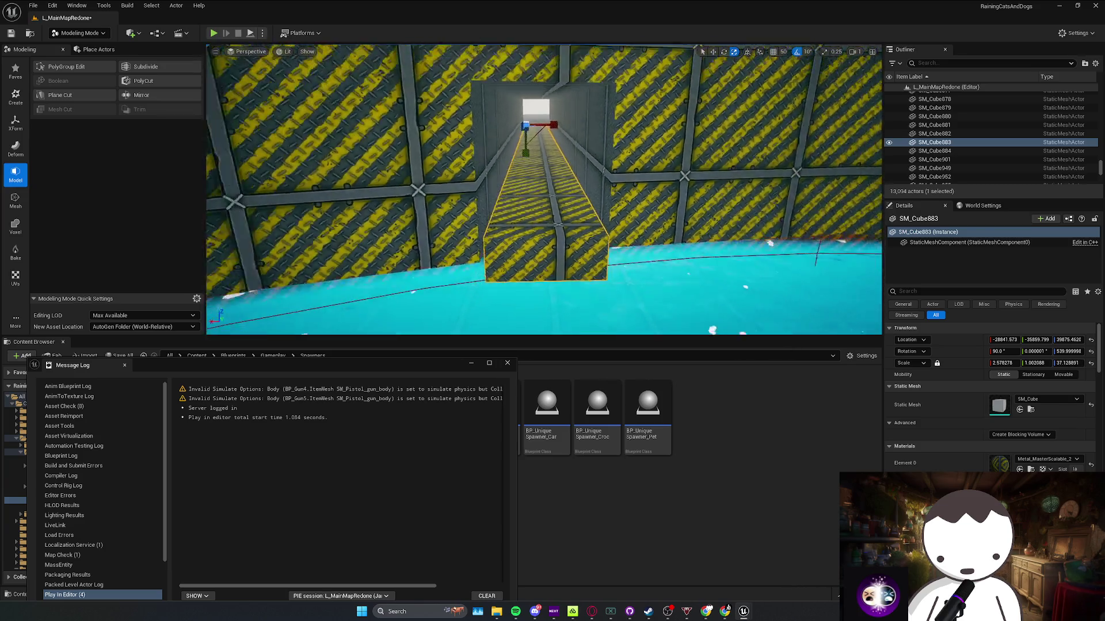
pyautogui.scroll(3, 549, 134)
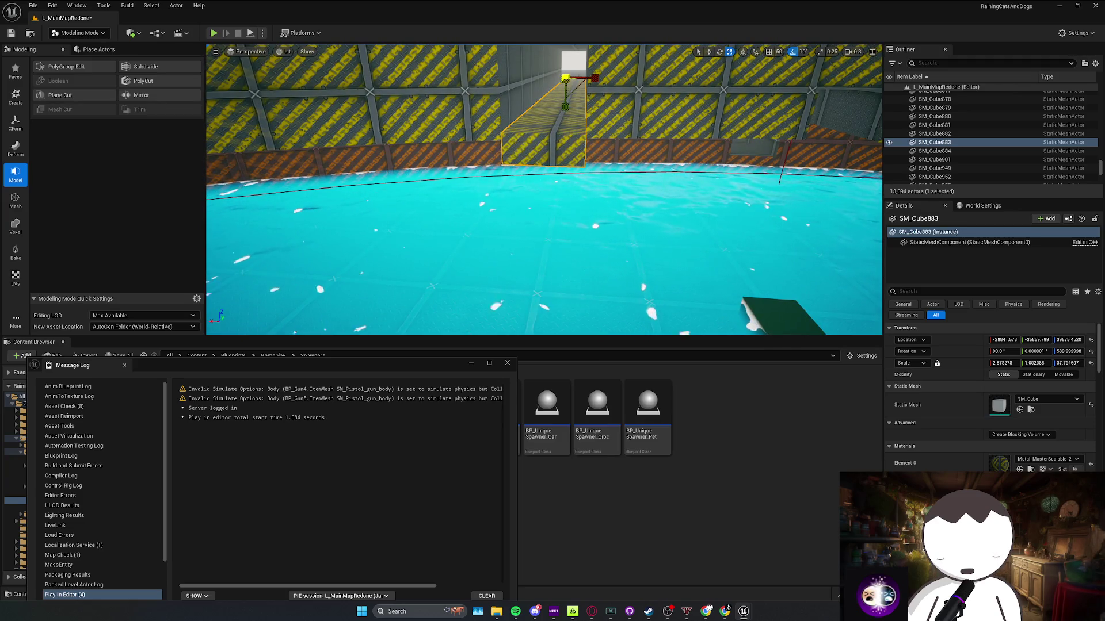
pyautogui.scroll(3, 544, 190)
pyautogui.press('Escape')
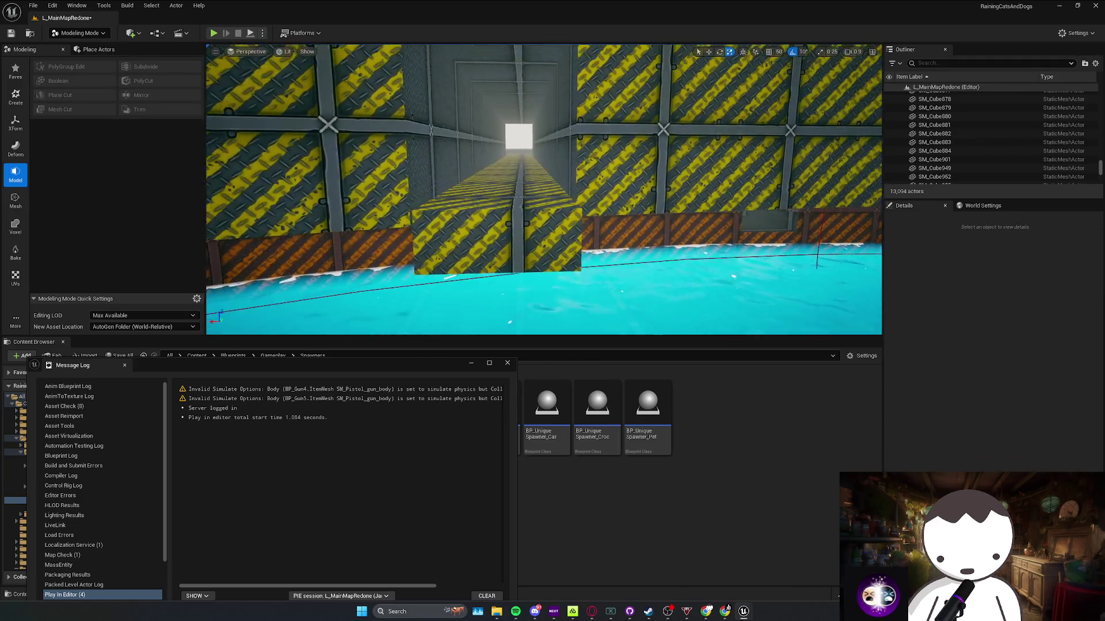
# Playtest walking the player out of the tunnel across the beam, then stop
pyautogui.hotkey('alt', 'p')
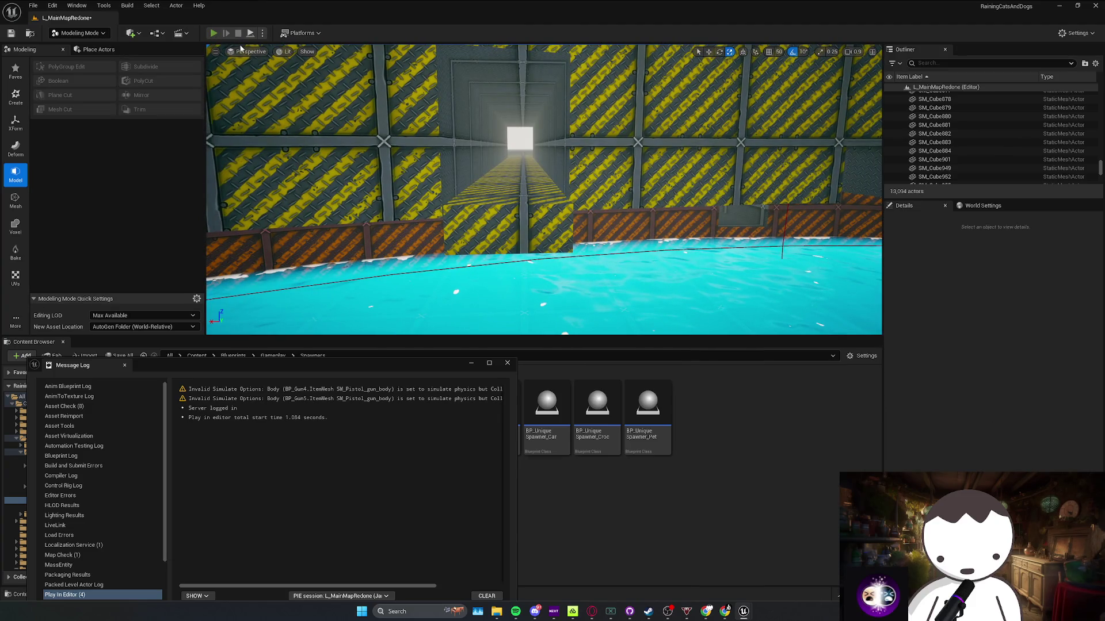
pyautogui.press('w')
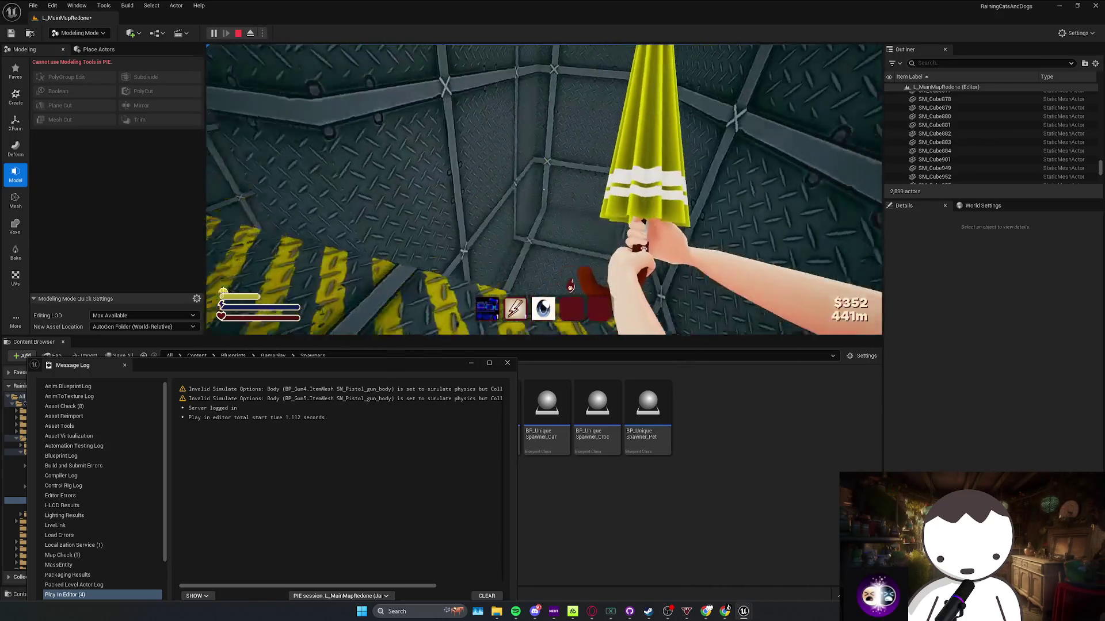
pyautogui.press('Escape')
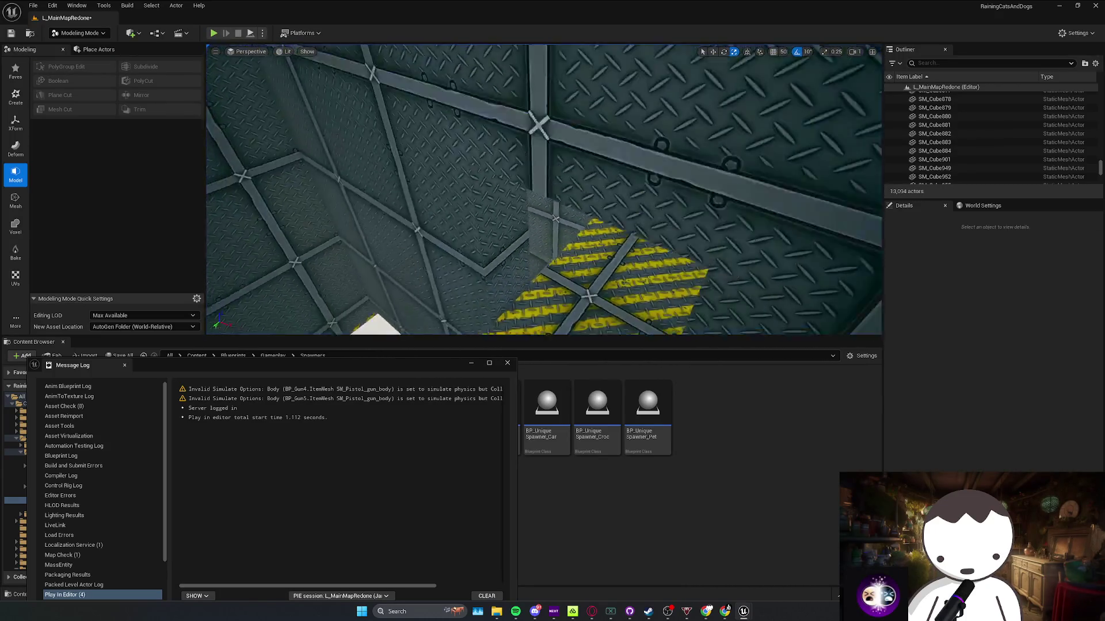
# Pick through the wall pieces by the striped floor and close the Message Log
pyautogui.click(508, 200)
pyautogui.moveTo(509, 201)
pyautogui.mouseDown()
pyautogui.moveTo(517, 151)
pyautogui.moveTo(526, 213)
pyautogui.moveTo(566, 198)
pyautogui.mouseUp()
pyautogui.press('e')
pyautogui.click(569, 203)
pyautogui.click(555, 204)
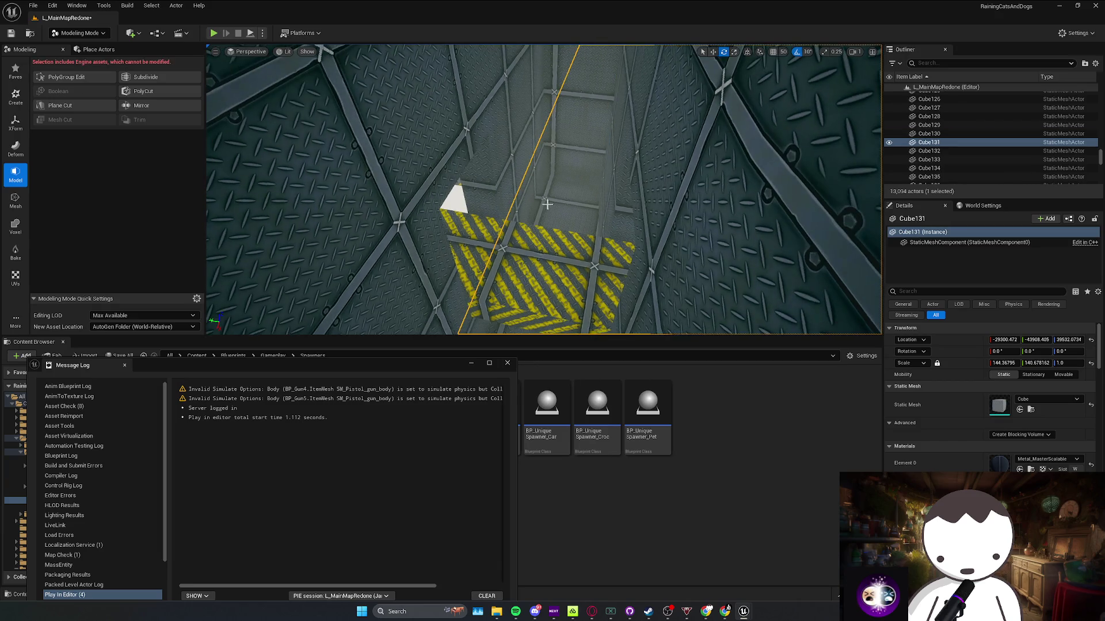
pyautogui.click(508, 362)
pyautogui.moveTo(517, 230)
pyautogui.mouseDown()
pyautogui.moveTo(521, 221)
pyautogui.moveTo(520, 237)
pyautogui.mouseUp()
# Select the SM_Cube880 wall cube, try a shifted copy, undo it, and reframe the ramp
pyautogui.click(522, 241)
pyautogui.press('w')
pyautogui.moveTo(387, 182); pyautogui.dragTo(495, 131)
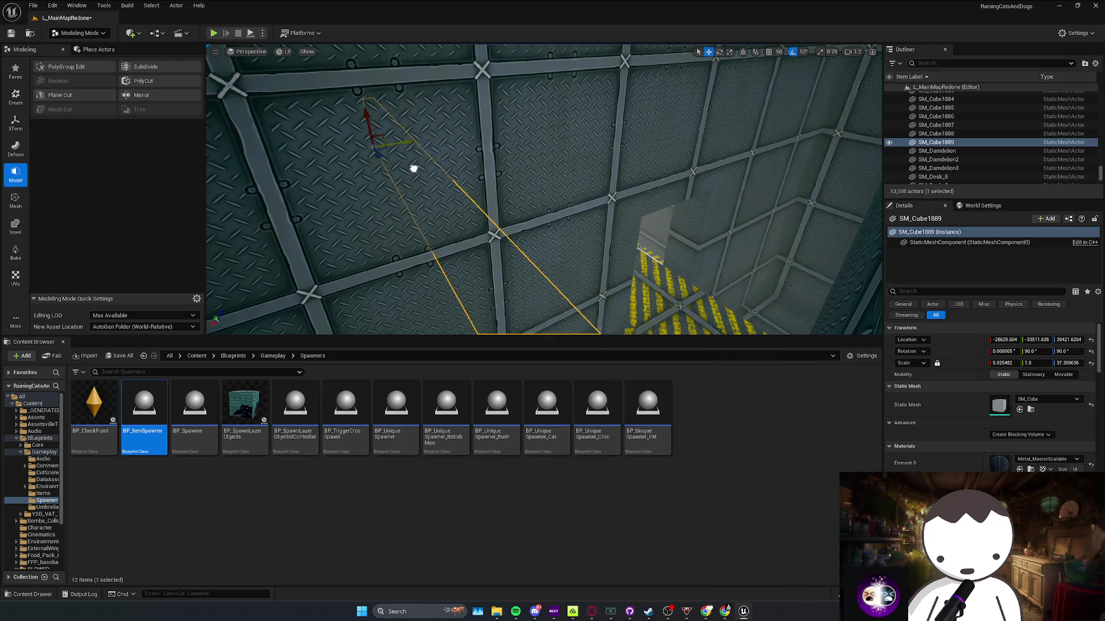
pyautogui.moveTo(428, 164); pyautogui.dragTo(437, 160)
pyautogui.hotkey('ctrl', 'z')
pyautogui.moveTo(429, 161)
pyautogui.mouseDown()
pyautogui.moveTo(454, 159)
pyautogui.moveTo(470, 107)
pyautogui.mouseUp()
pyautogui.moveTo(570, 129); pyautogui.dragTo(564, 127)
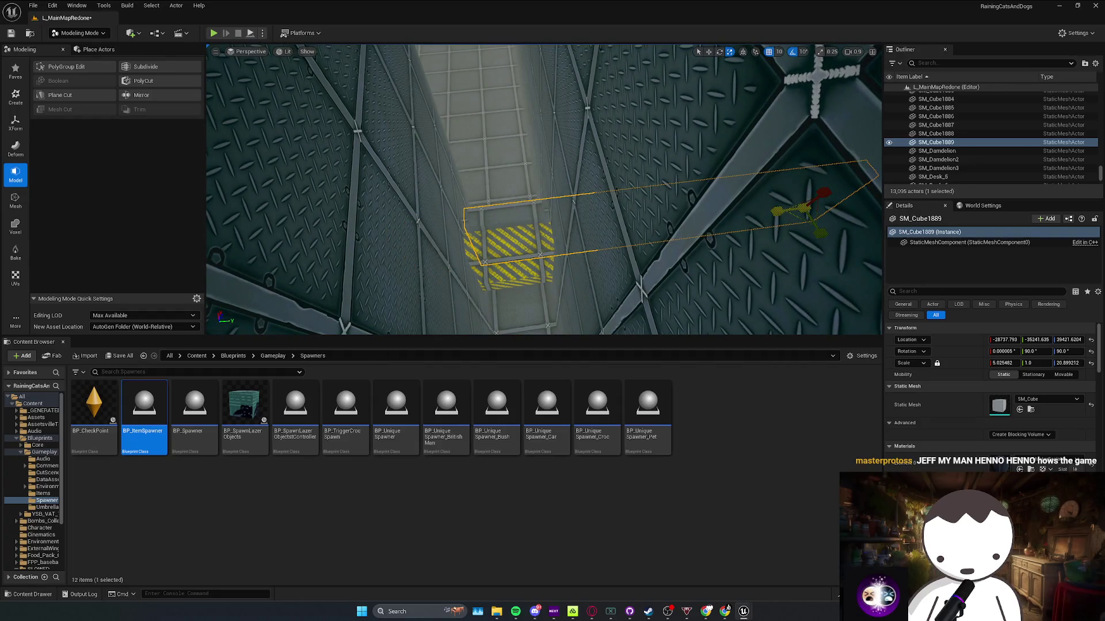
# Duplicate the wall cube along the ramp as side and ceiling panels, then start a playtest
pyautogui.keyDown('alt'); pyautogui.moveTo(794, 217); pyautogui.dragTo(837, 250); pyautogui.keyUp('alt')
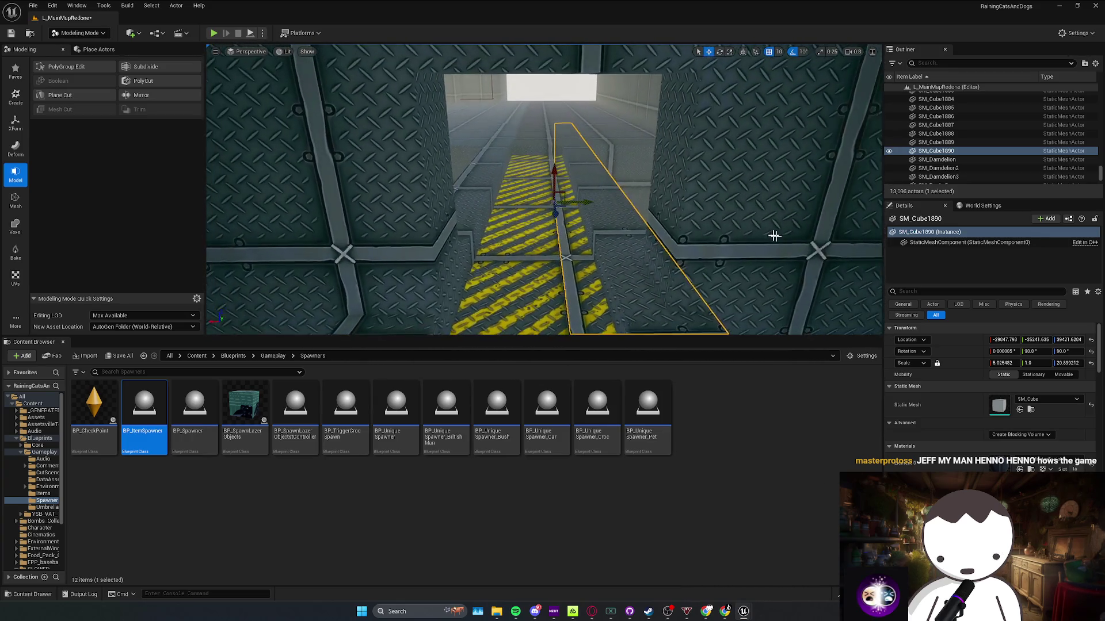
pyautogui.keyDown('ctrl'); pyautogui.click(486, 211); pyautogui.keyUp('ctrl')
pyautogui.keyDown('ctrl'); pyautogui.click(598, 204); pyautogui.keyUp('ctrl')
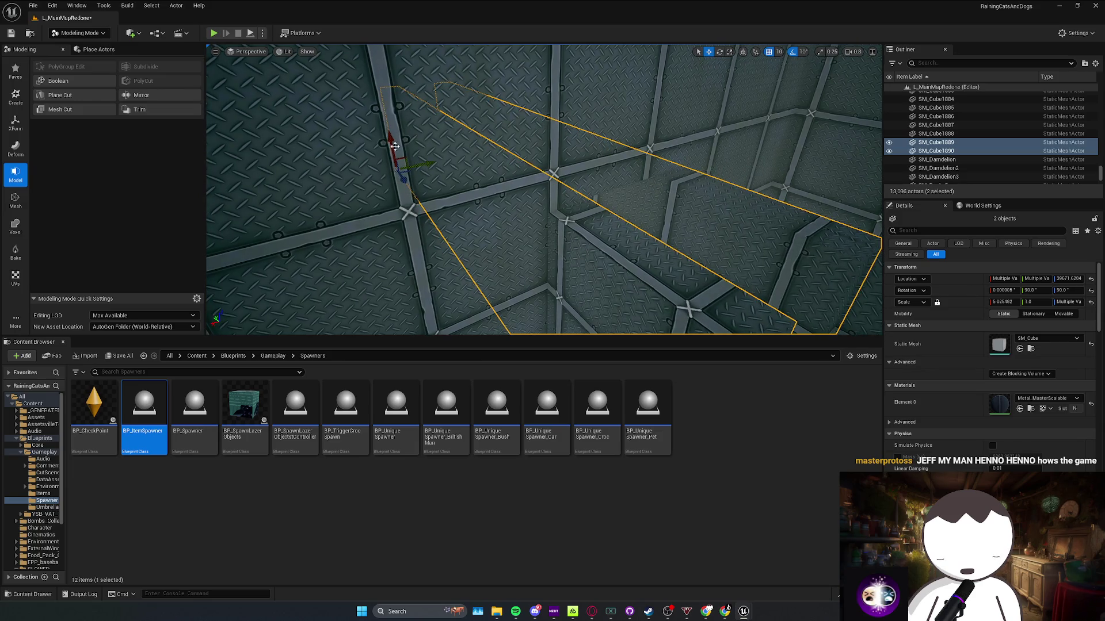
pyautogui.moveTo(393, 147); pyautogui.dragTo(615, 172)
pyautogui.click(604, 195)
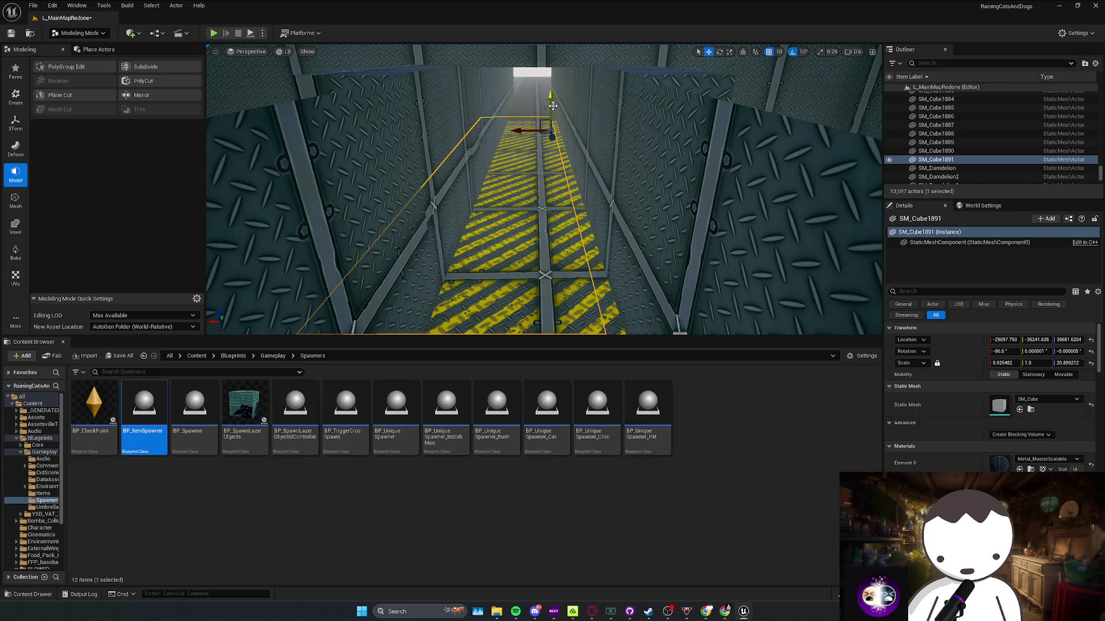
pyautogui.moveTo(543, 138); pyautogui.dragTo(543, 104)
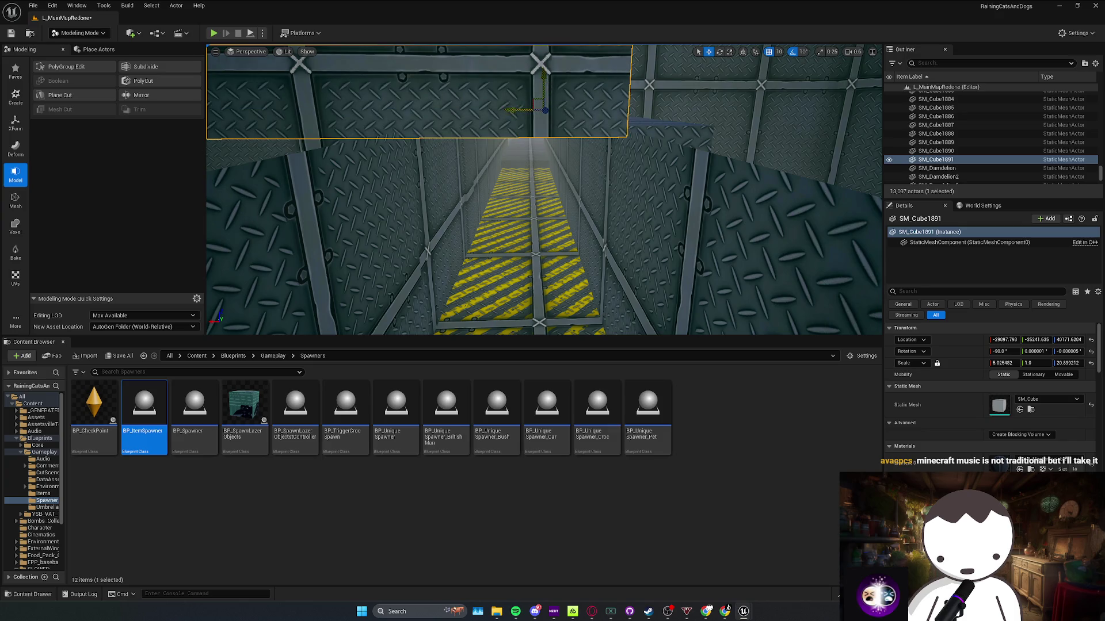
pyautogui.moveTo(528, 108); pyautogui.dragTo(526, 132)
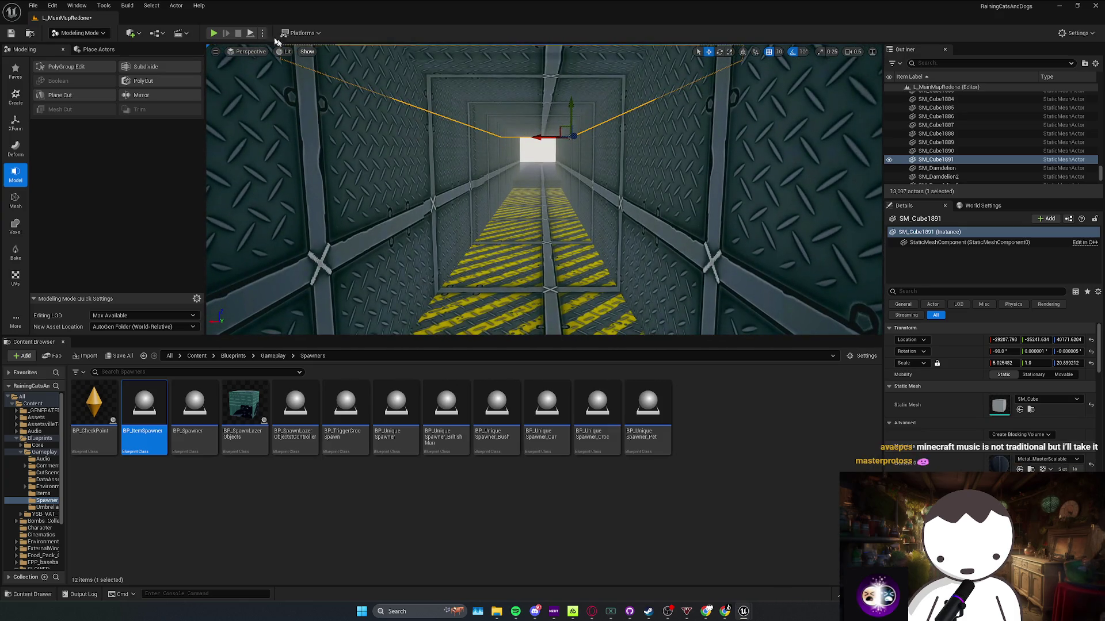
pyautogui.hotkey('alt', 'p')
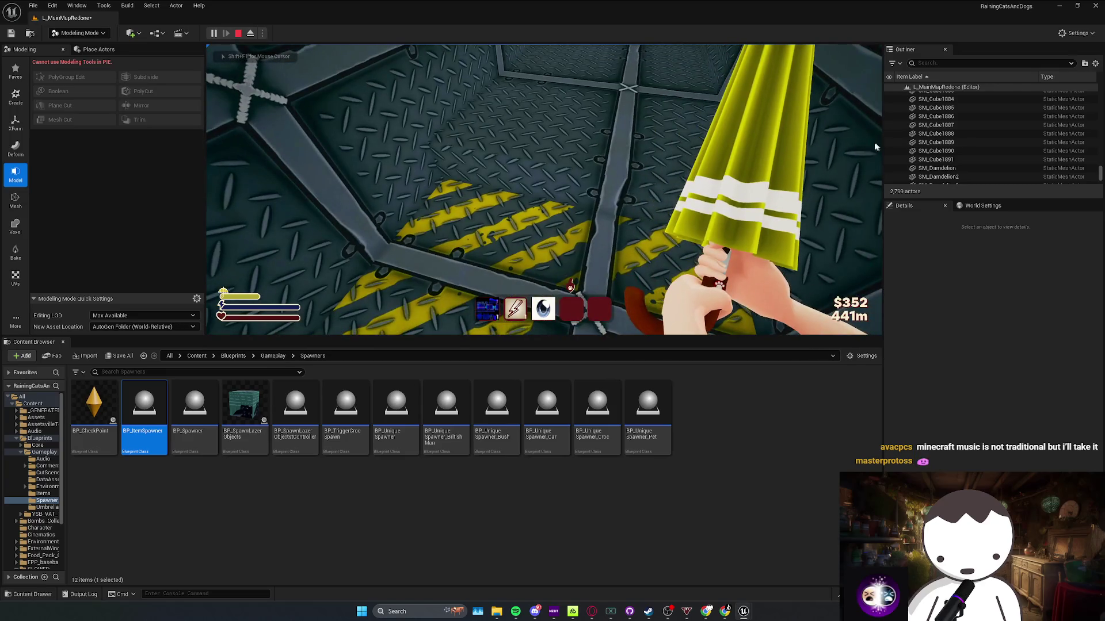
# Stop the playtest, frame the SM_Cube854 wall, and save the level
pyautogui.press('Escape')
pyautogui.click(592, 197)
pyautogui.press('f')
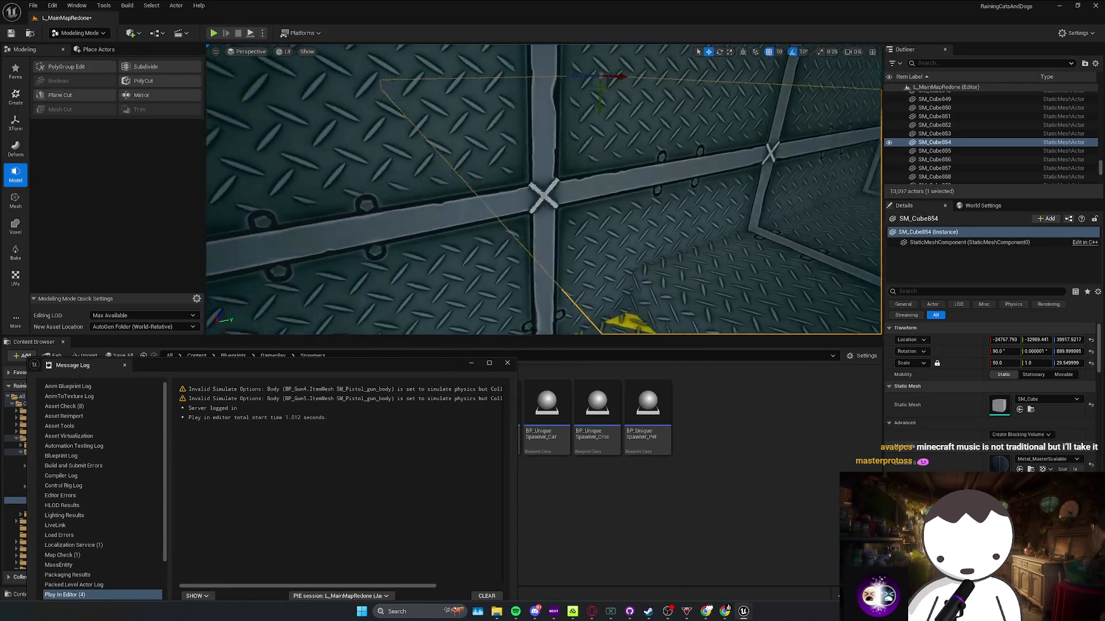
pyautogui.scroll(1, 543, 190)
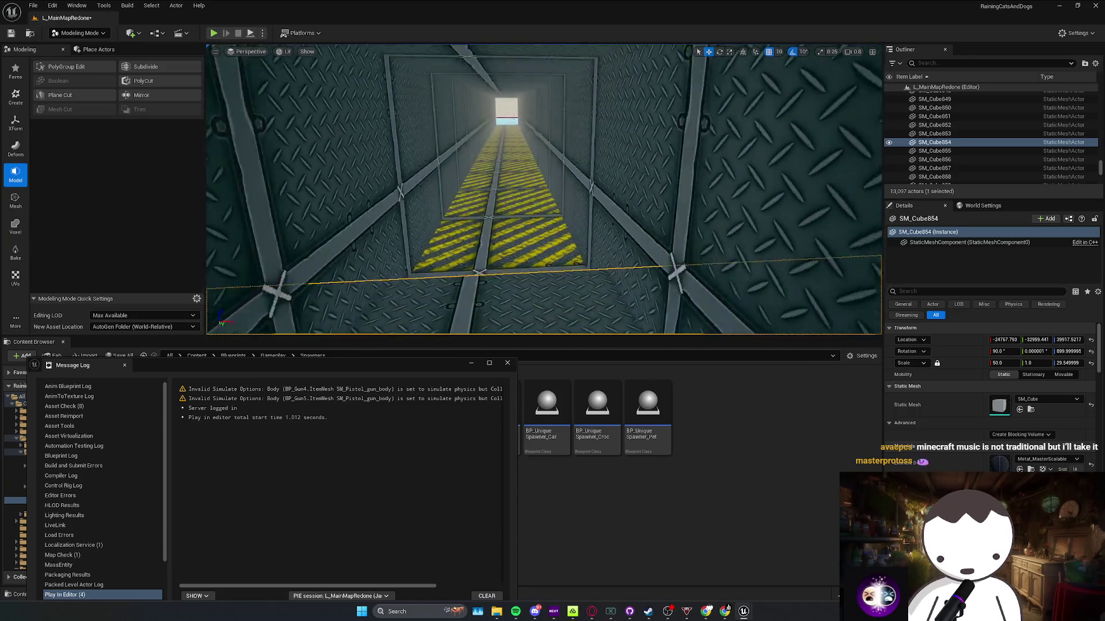
pyautogui.press('w')
pyautogui.press('Escape')
pyautogui.hotkey('ctrl', 's')
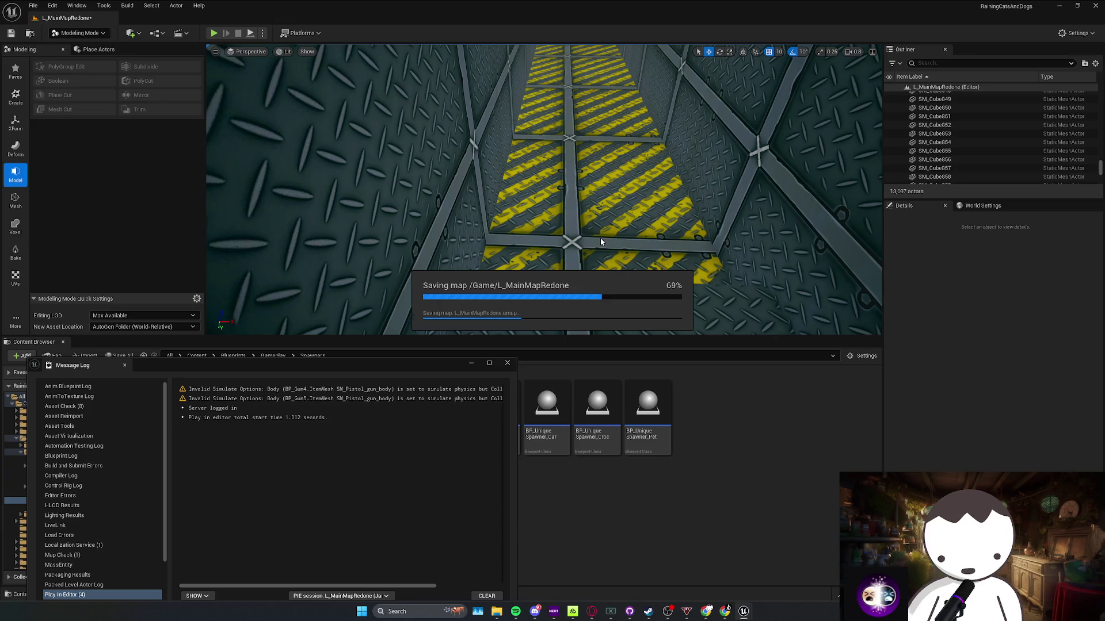
# Fly through the corridor and doorway and select the box piece above the doorway
pyautogui.scroll(2, 603, 224)
pyautogui.press('w')
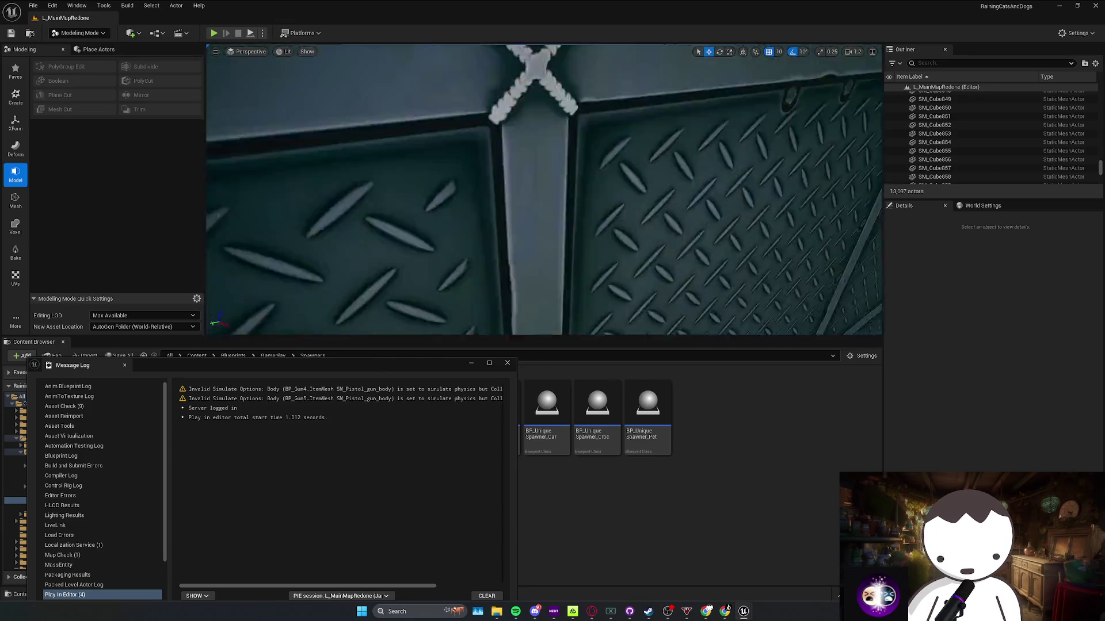
pyautogui.scroll(2, 544, 190)
pyautogui.press('w')
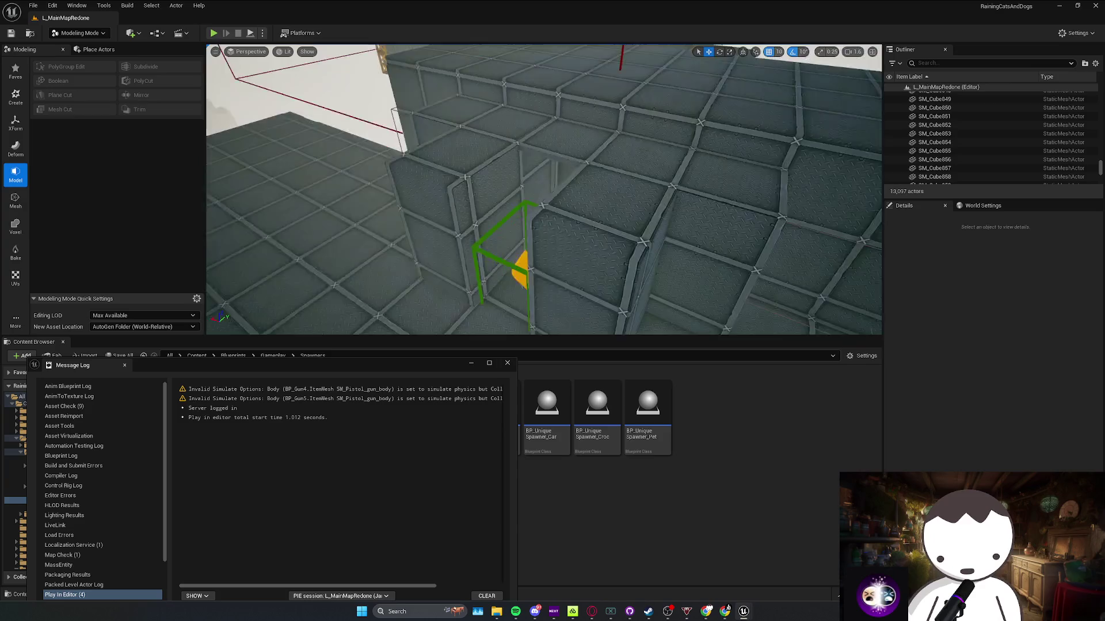
pyautogui.scroll(-2, 544, 190)
pyautogui.press('w')
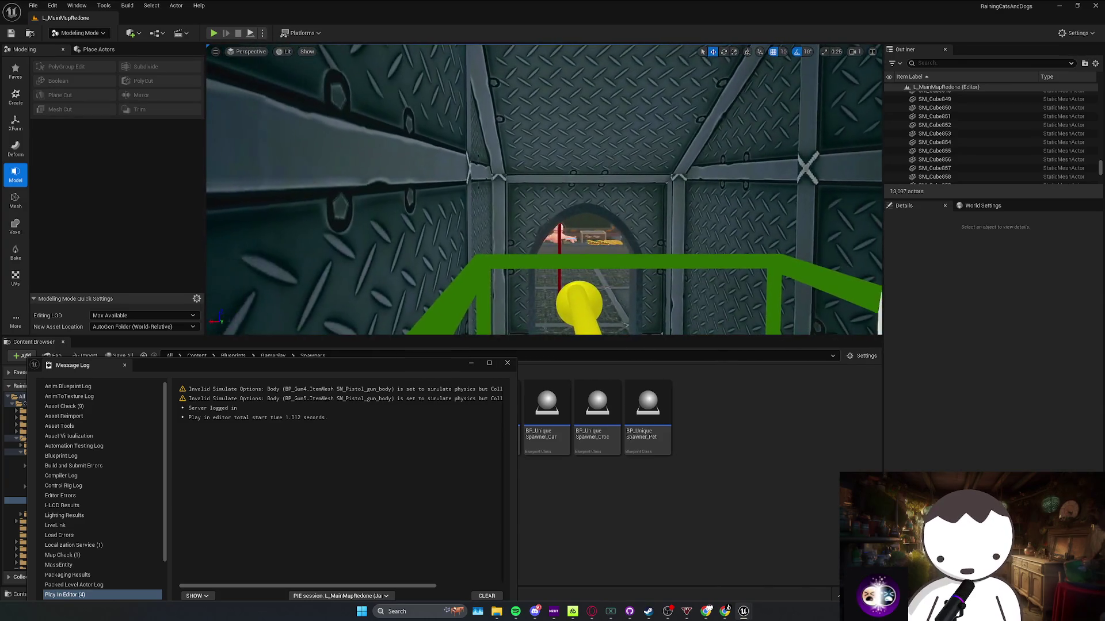
pyautogui.click(561, 170)
pyautogui.scroll(-3, 593, 211)
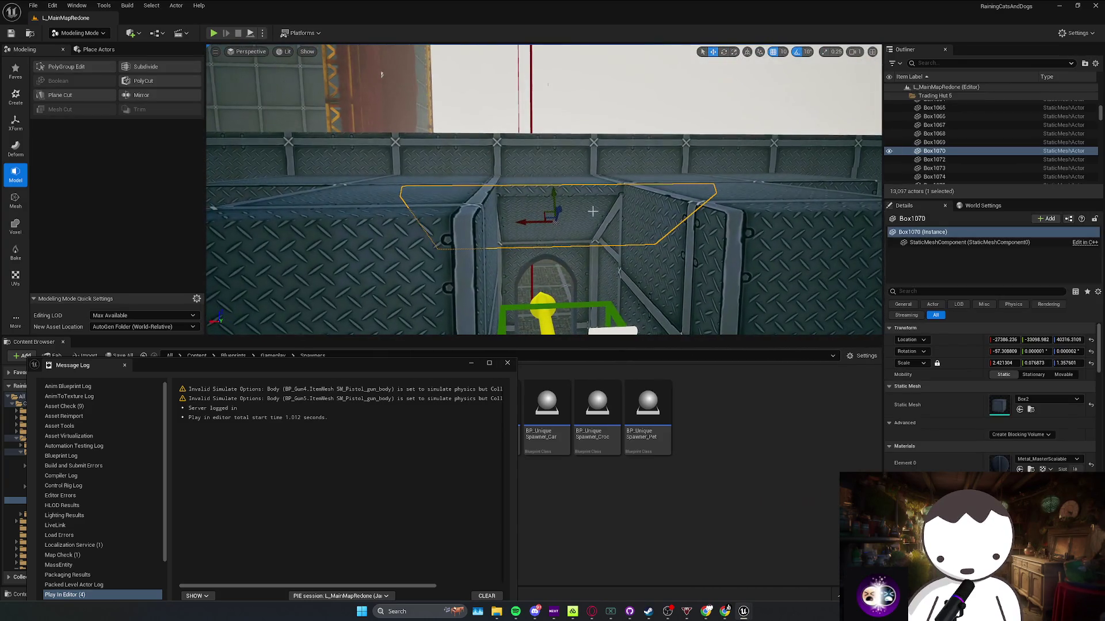
# Look for the Box2 mesh in the content folders, then select Box1069 and a box top
pyautogui.click(1030, 411)
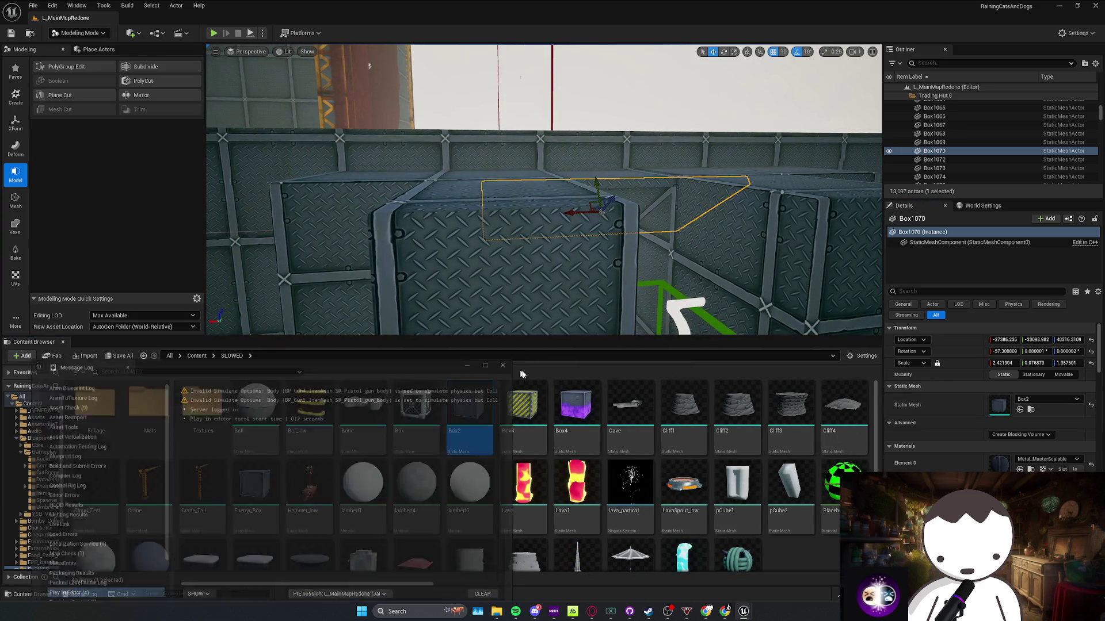
pyautogui.scroll(-1, 544, 190)
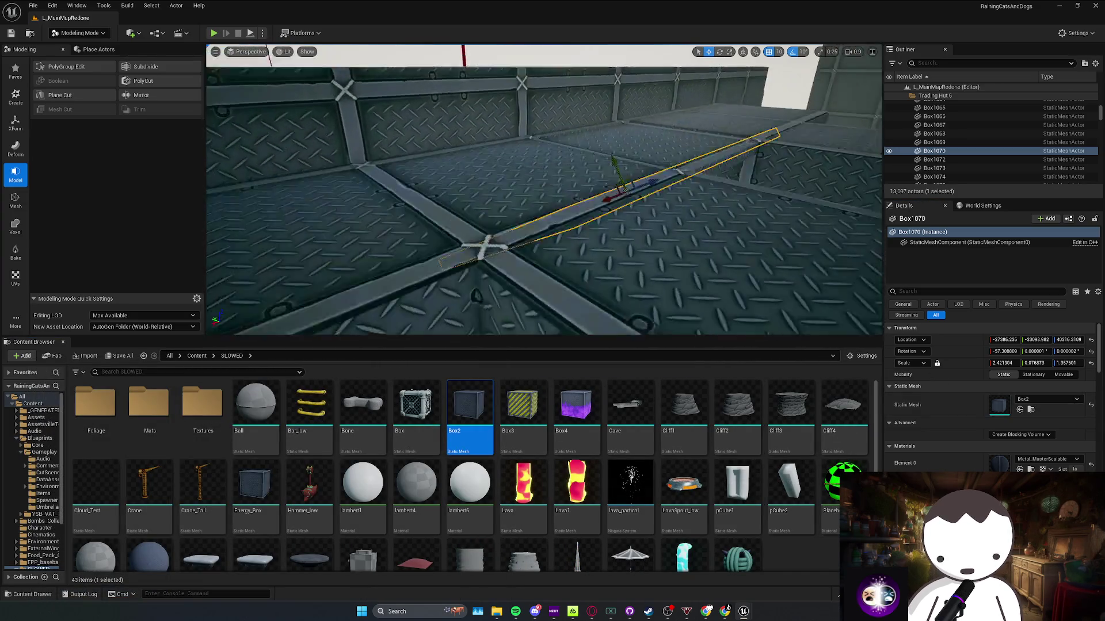
pyautogui.scroll(-1, 543, 190)
pyautogui.click(397, 218)
pyautogui.press('s')
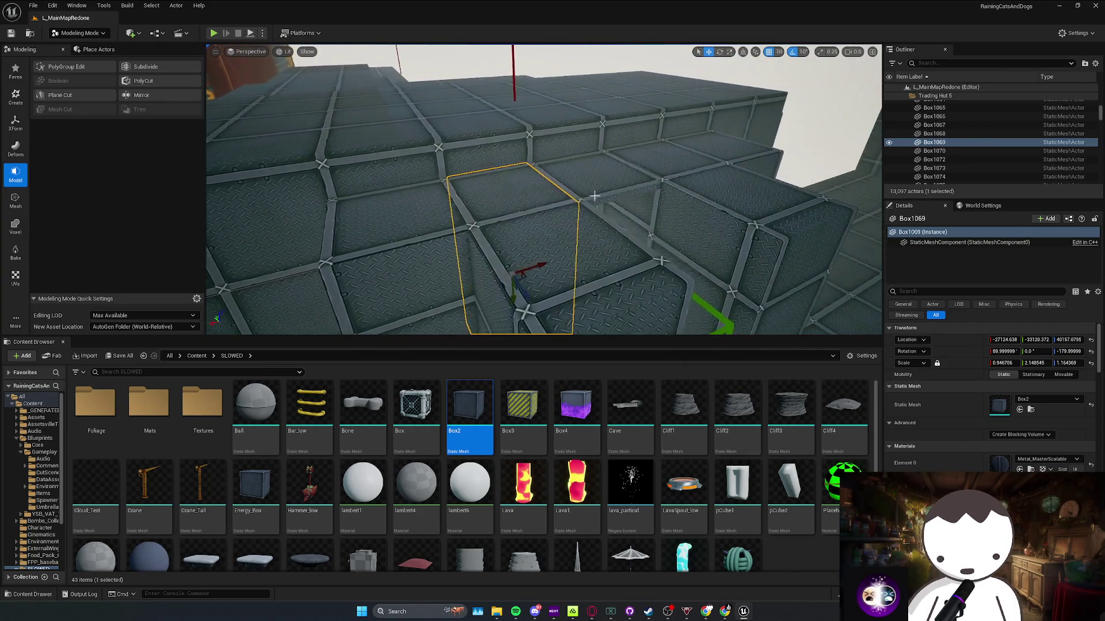
pyautogui.click(578, 153)
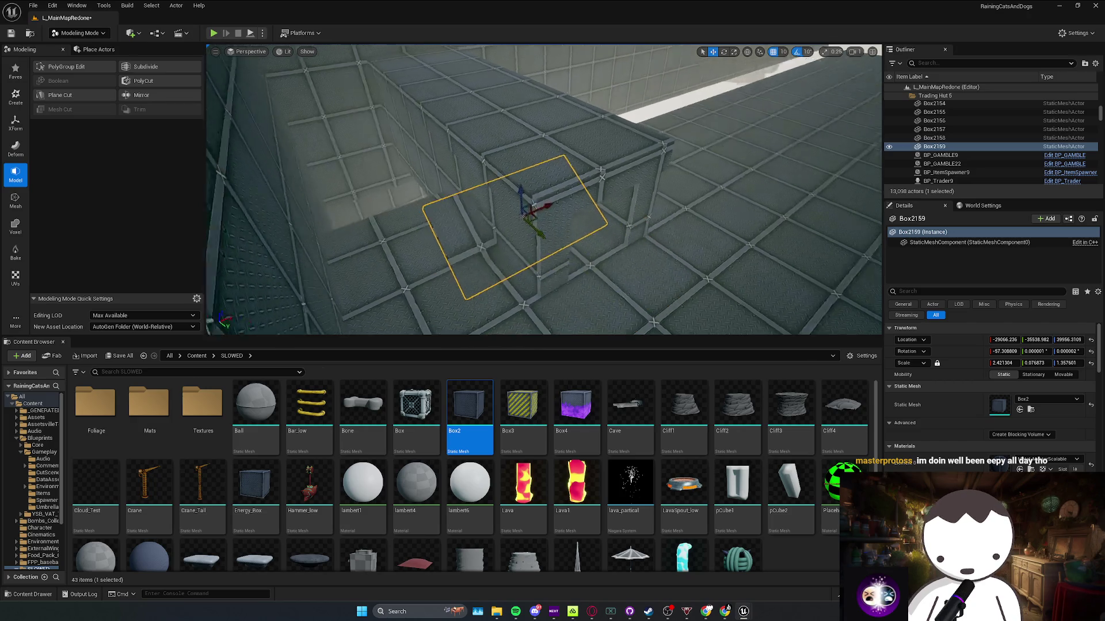
# Slide the floor box further down the hall and flatten it into a thin plate
pyautogui.moveTo(463, 171)
pyautogui.mouseDown()
pyautogui.moveTo(430, 201)
pyautogui.moveTo(438, 195)
pyautogui.mouseUp()
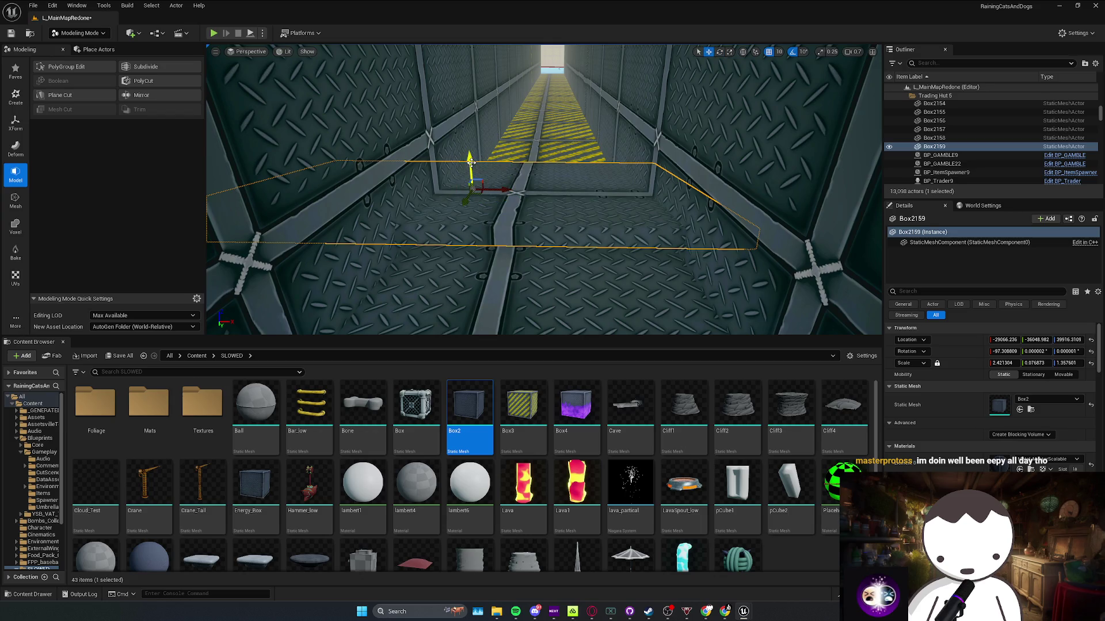
pyautogui.press('r')
pyautogui.moveTo(473, 188); pyautogui.dragTo(477, 173)
pyautogui.press('w')
pyautogui.scroll(-2, 477, 173)
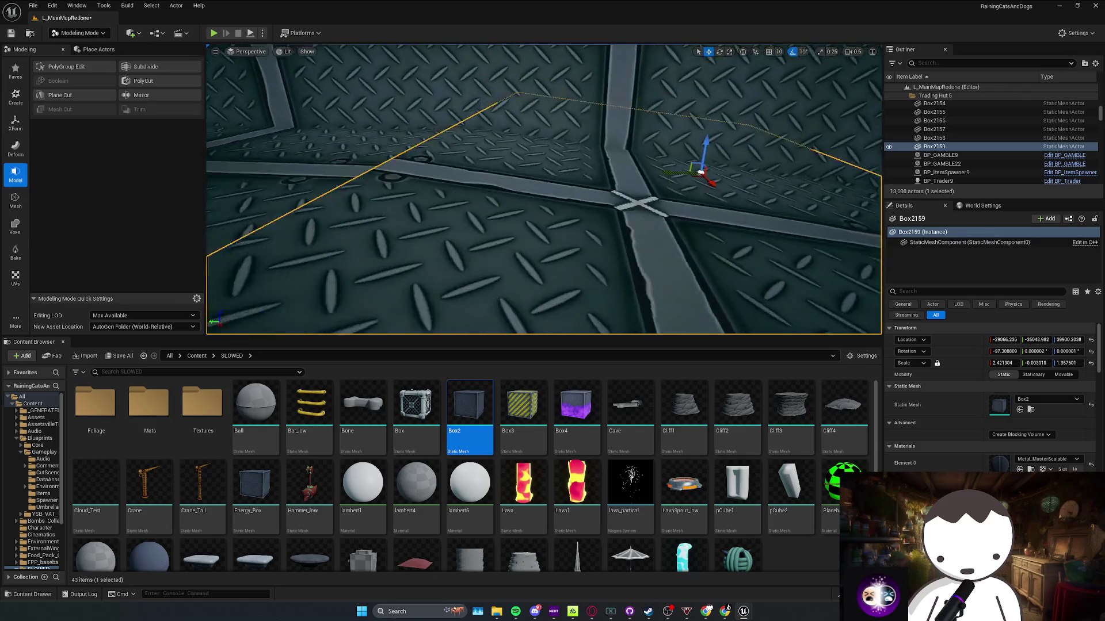
# Reselect floor plate Box2159, nudge it along the corridor, and lower it slightly
pyautogui.click(477, 173)
pyautogui.click(711, 175)
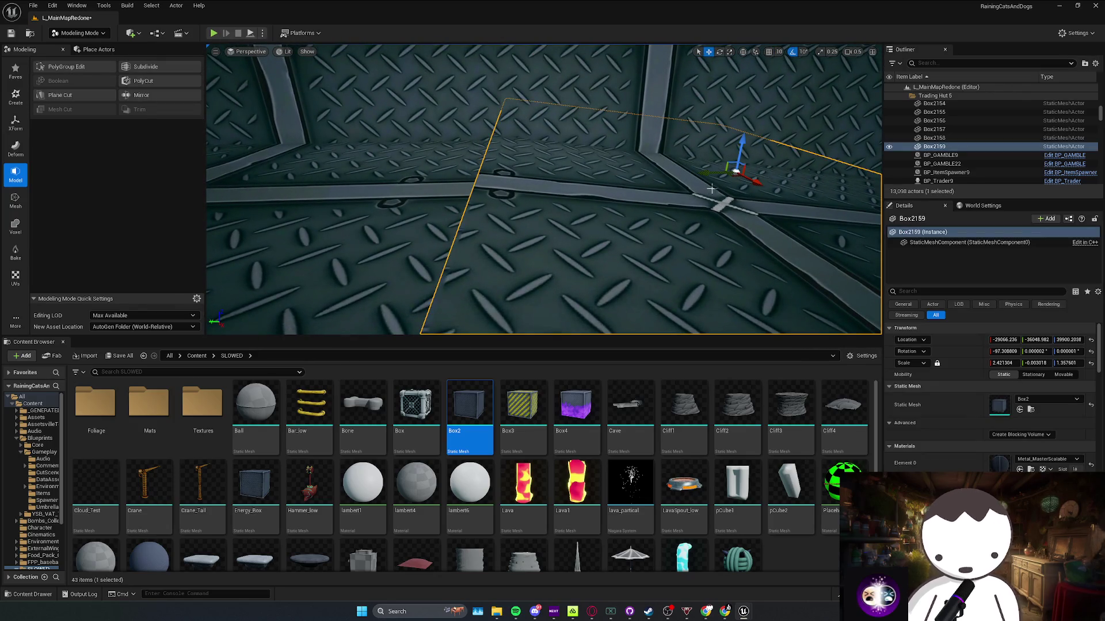
pyautogui.moveTo(707, 174); pyautogui.dragTo(747, 176)
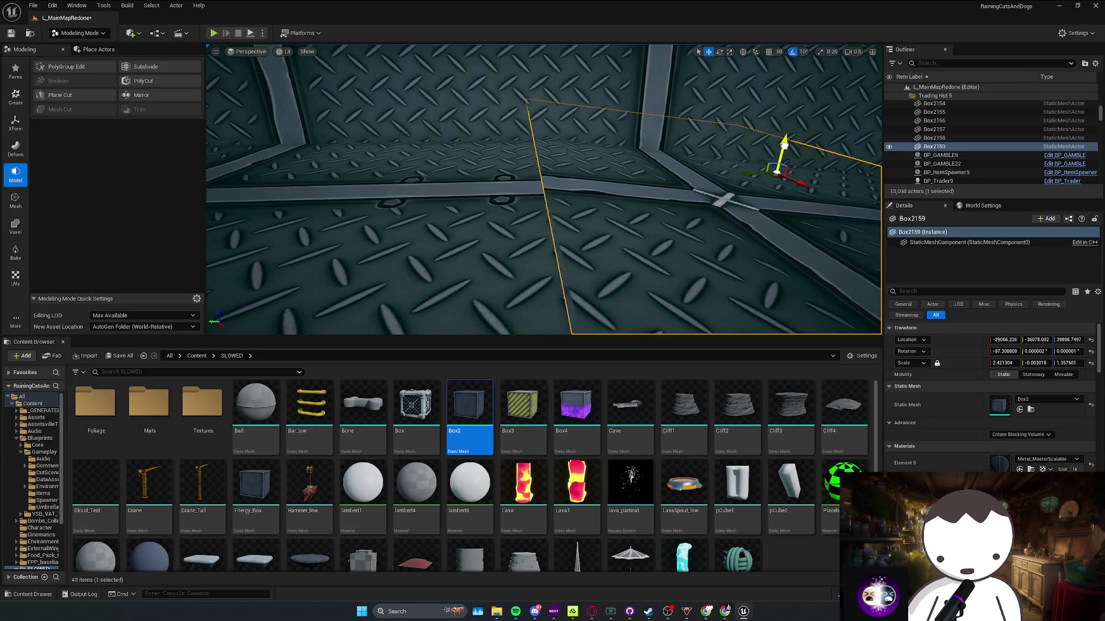
pyautogui.moveTo(784, 143); pyautogui.dragTo(785, 142)
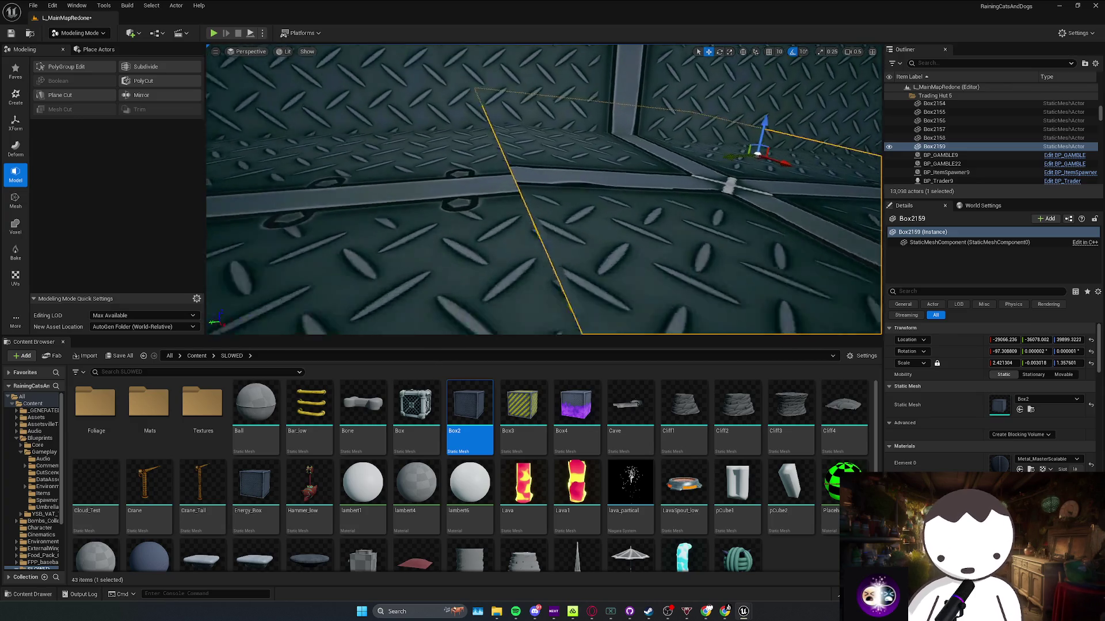
pyautogui.rightClick(719, 150)
pyautogui.moveTo(700, 105); pyautogui.dragTo(700, 104)
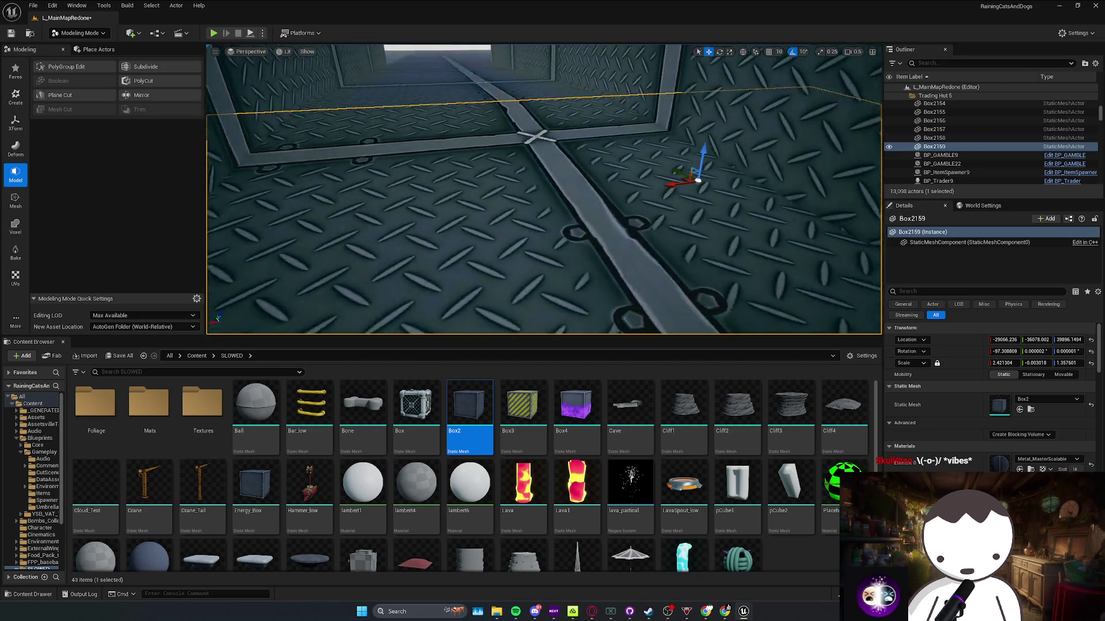
# Inspect the doorway pieces Boolean130, Boolean133 and the left wall SM_Cube1890
pyautogui.moveTo(709, 180); pyautogui.dragTo(680, 131)
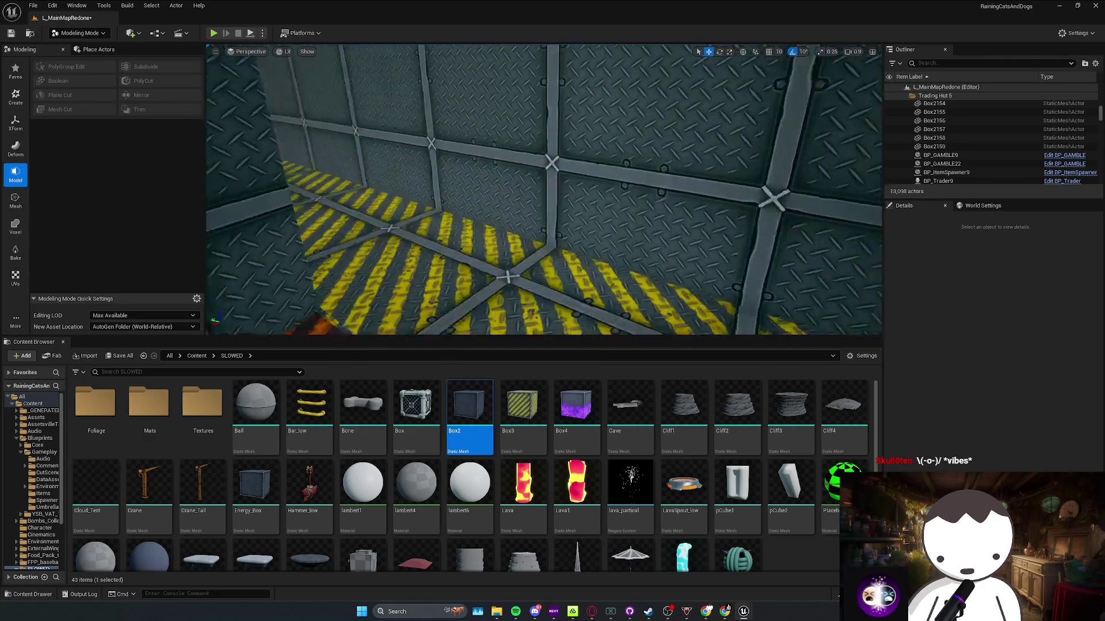
pyautogui.moveTo(544, 156); pyautogui.dragTo(541, 150)
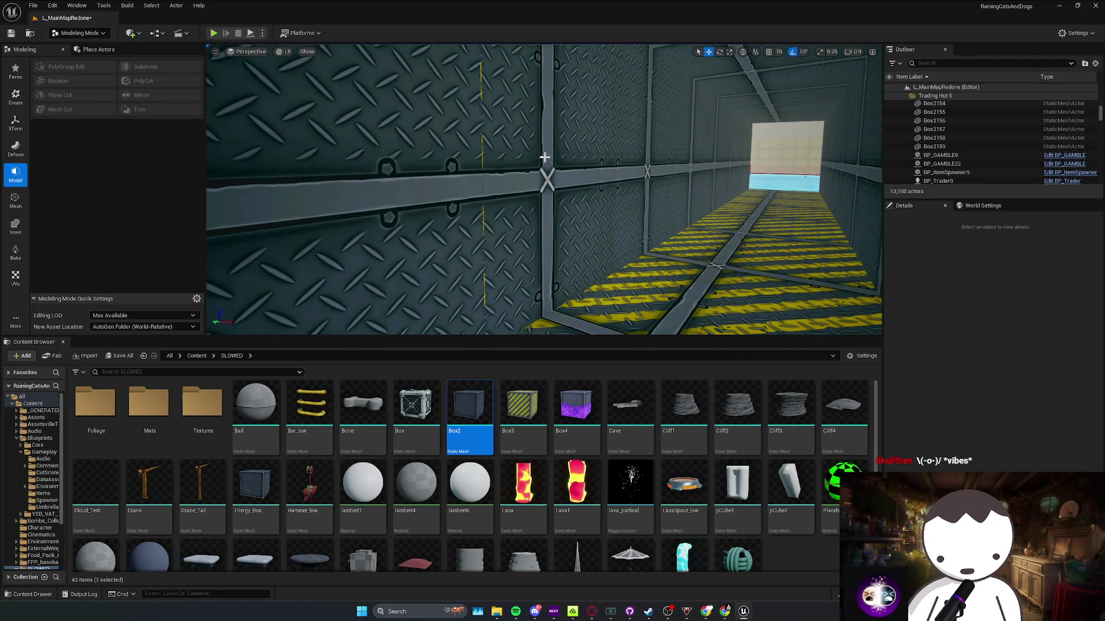
pyautogui.click(484, 265)
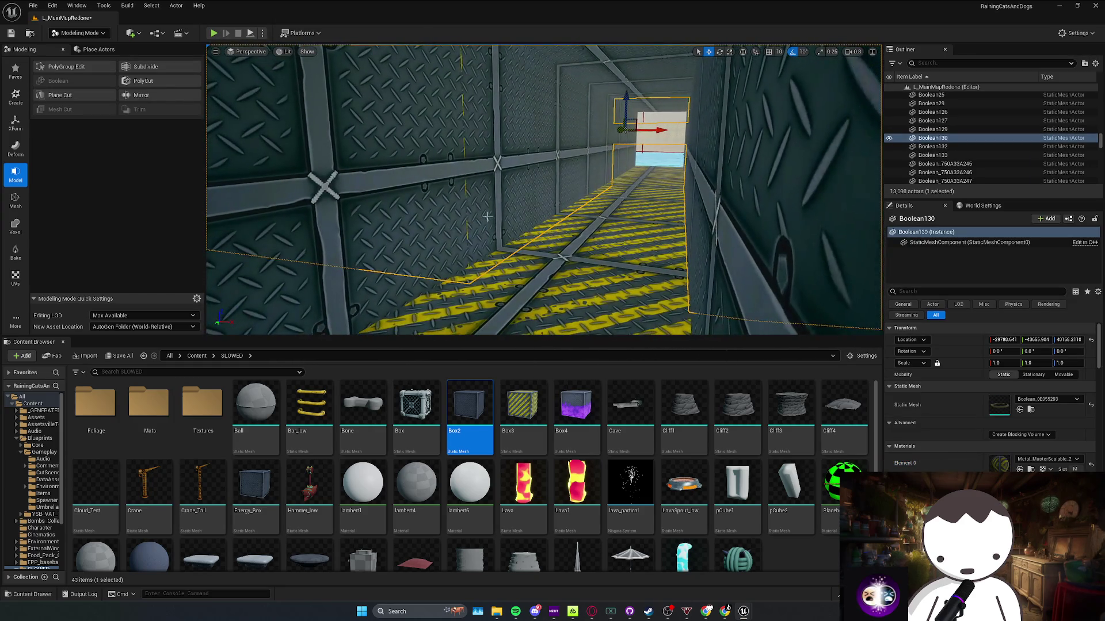
pyautogui.click(418, 225)
pyautogui.click(374, 202)
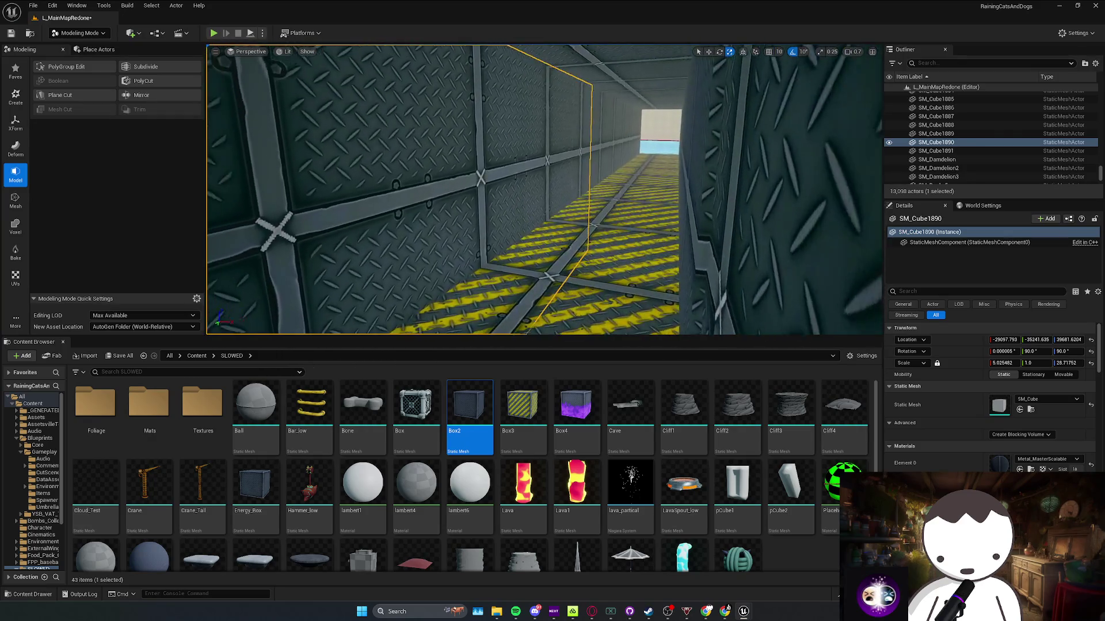
pyautogui.press('Escape')
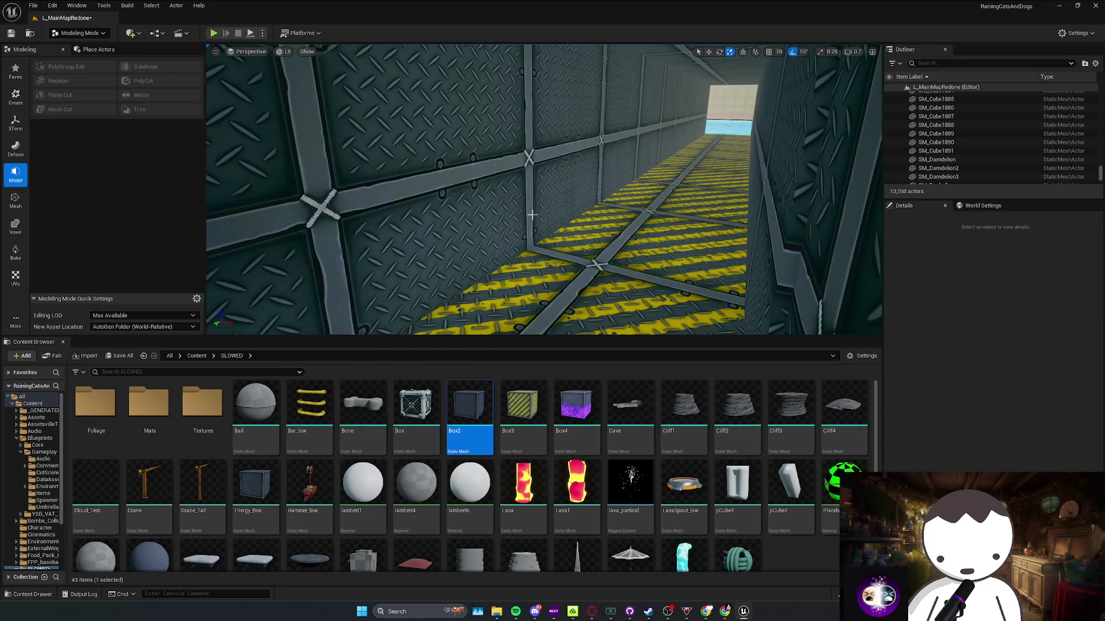
# Focus on SM_Cube1890, check Boolean133 and Boolean132, then select tunnel piece SM_Cube883
pyautogui.click(532, 215)
pyautogui.press('f')
pyautogui.moveTo(420, 234)
pyautogui.mouseDown()
pyautogui.moveTo(322, 234)
pyautogui.moveTo(437, 214)
pyautogui.moveTo(381, 207)
pyautogui.moveTo(541, 205)
pyautogui.mouseUp()
pyautogui.press('Escape')
pyautogui.moveTo(420, 205)
pyautogui.mouseDown()
pyautogui.moveTo(392, 205)
pyautogui.moveTo(446, 190)
pyautogui.moveTo(506, 194)
pyautogui.moveTo(420, 201)
pyautogui.moveTo(454, 190)
pyautogui.moveTo(495, 205)
pyautogui.mouseUp()
pyautogui.click(409, 205)
pyautogui.click(451, 192)
pyautogui.press('Escape')
pyautogui.click(535, 218)
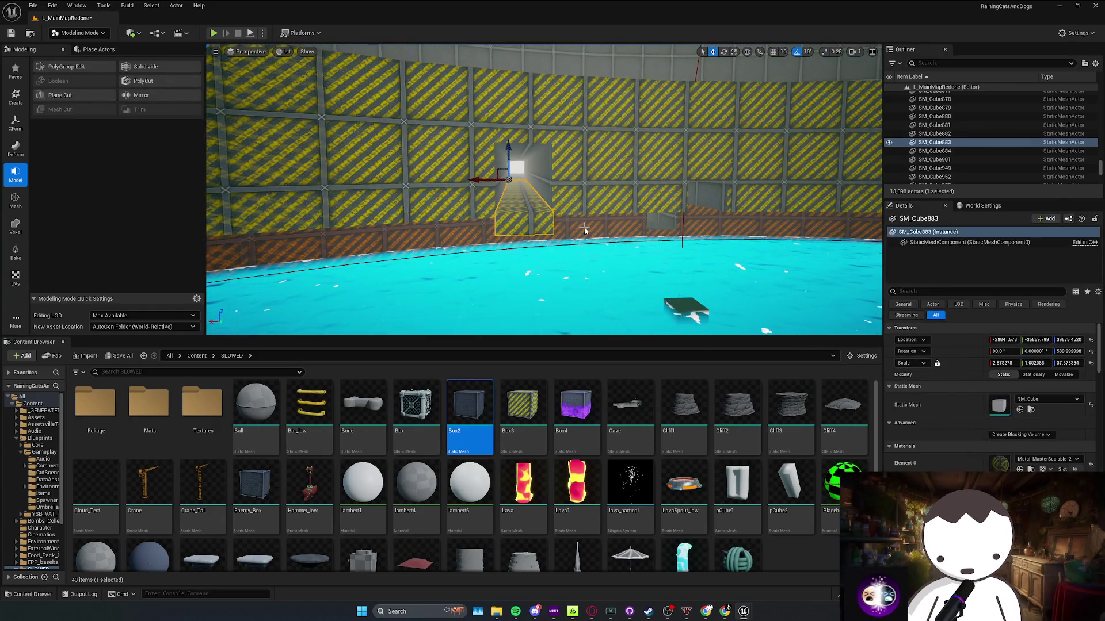
# Save the L_MainMapRedone level and all modified assets, then frame the tunnel from a distance
pyautogui.hotkey('ctrl', 's')
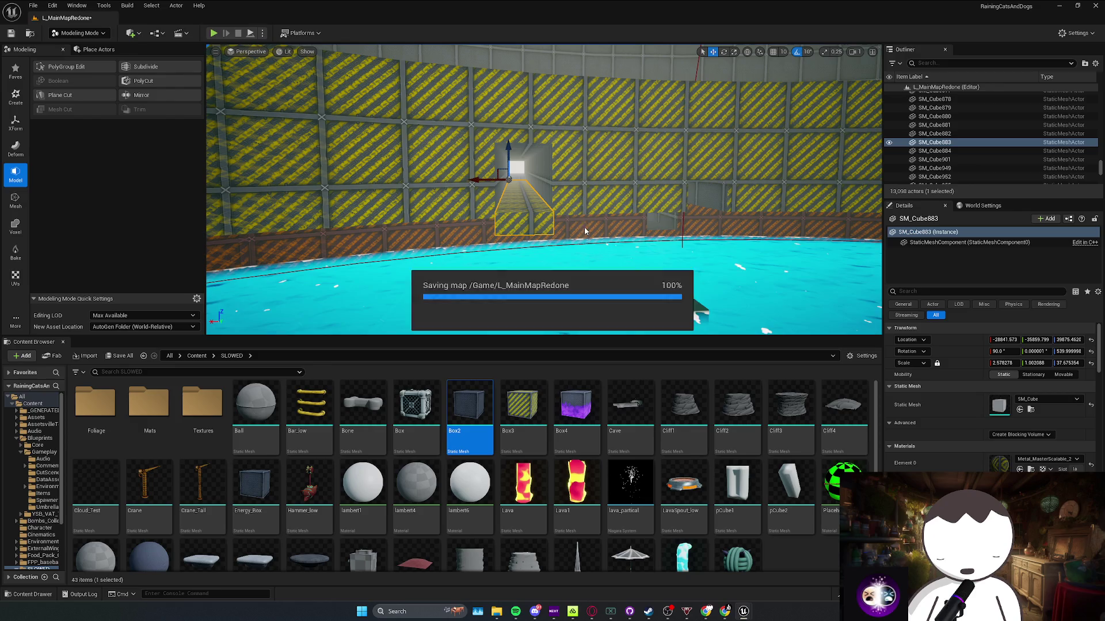
pyautogui.moveTo(583, 227)
pyautogui.mouseDown()
pyautogui.moveTo(738, 190)
pyautogui.moveTo(673, 135)
pyautogui.mouseUp()
pyautogui.moveTo(583, 199)
pyautogui.mouseDown()
pyautogui.moveTo(598, 219)
pyautogui.moveTo(575, 190)
pyautogui.moveTo(583, 199)
pyautogui.mouseUp()
pyautogui.hotkey('ctrl', 's')
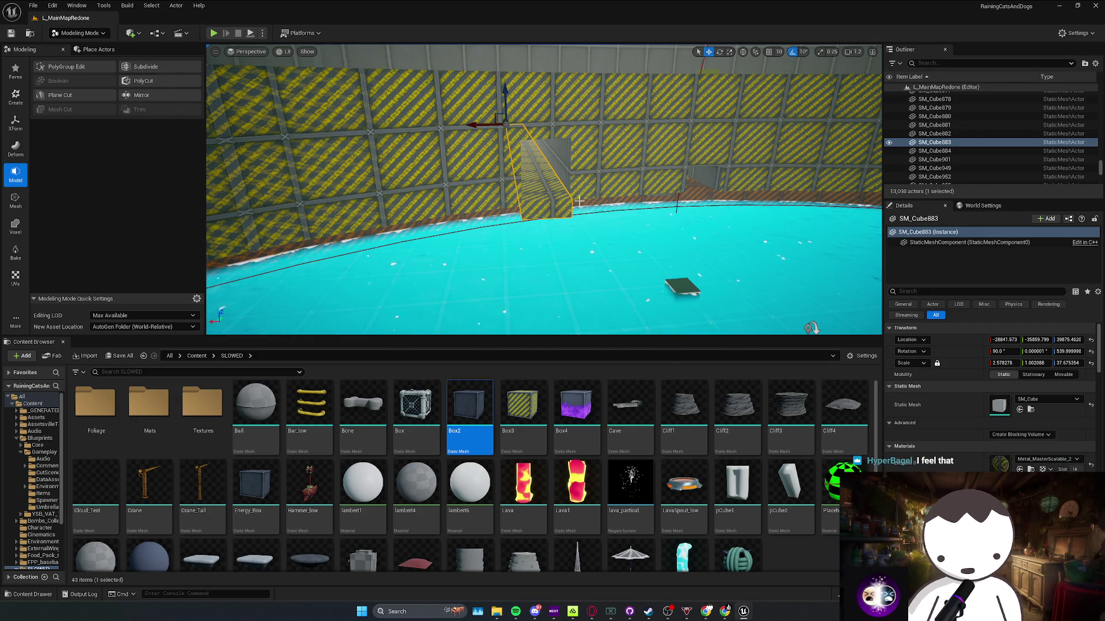
pyautogui.scroll(8, 579, 203)
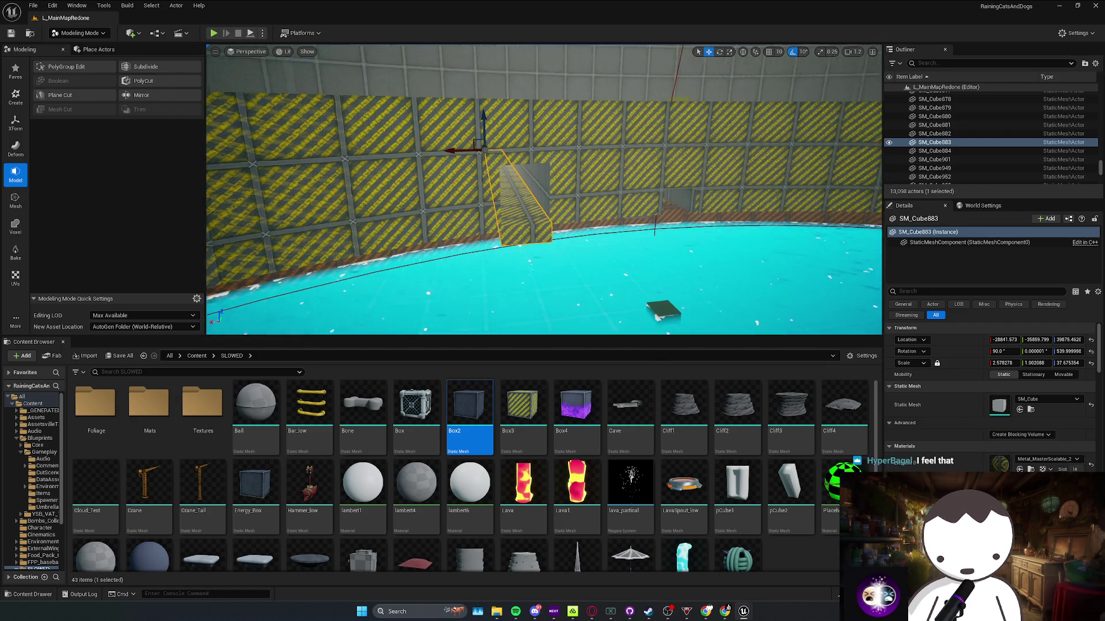
pyautogui.moveTo(588, 184)
pyautogui.mouseDown()
pyautogui.moveTo(541, 237)
pyautogui.moveTo(548, 216)
pyautogui.mouseUp()
# Shorten the SM_Cube1891 beam above the tunnel by reducing its X scale
pyautogui.click(829, 160)
pyautogui.click(636, 168)
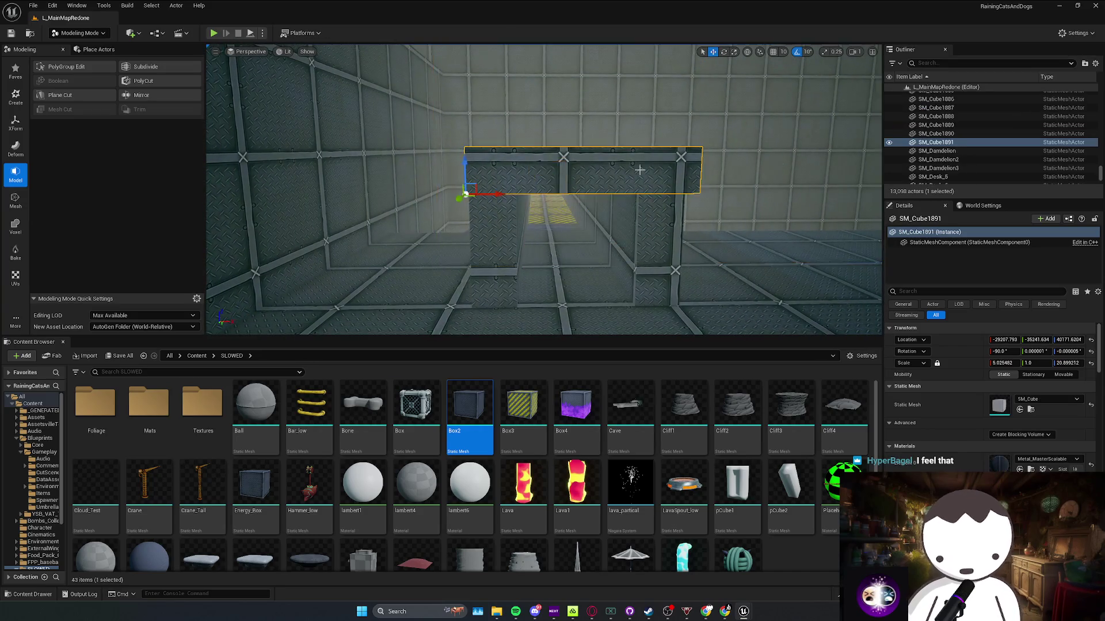
pyautogui.press('r')
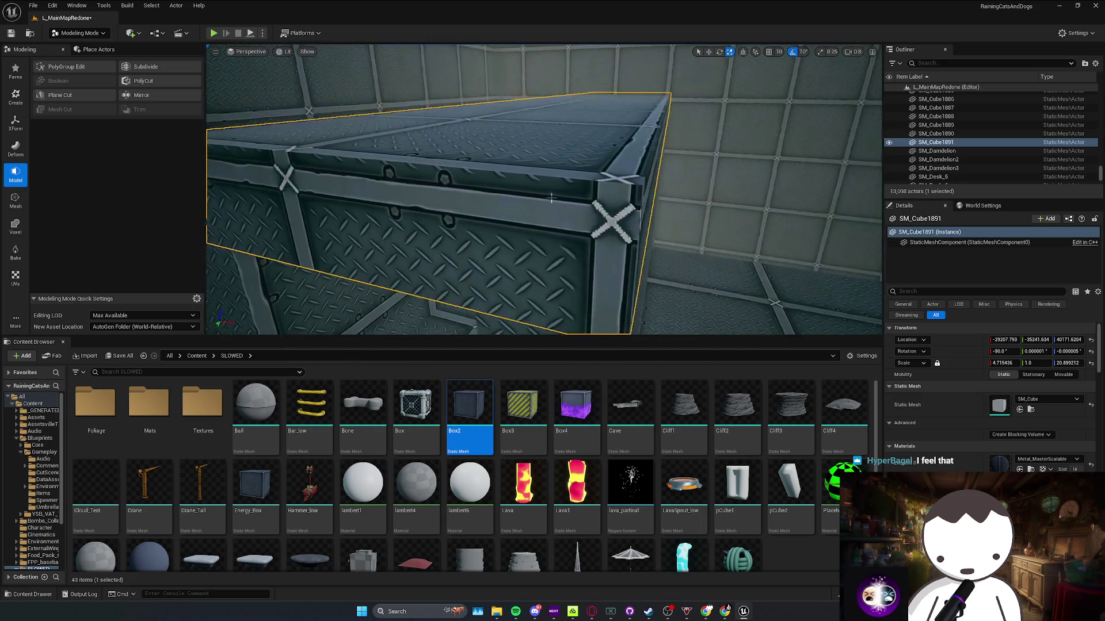
pyautogui.press('Escape')
pyautogui.moveTo(551, 198); pyautogui.dragTo(546, 190)
# Reselect the SM_Cube1891 beam and fly into the tunnel to look down it
pyautogui.click(571, 180)
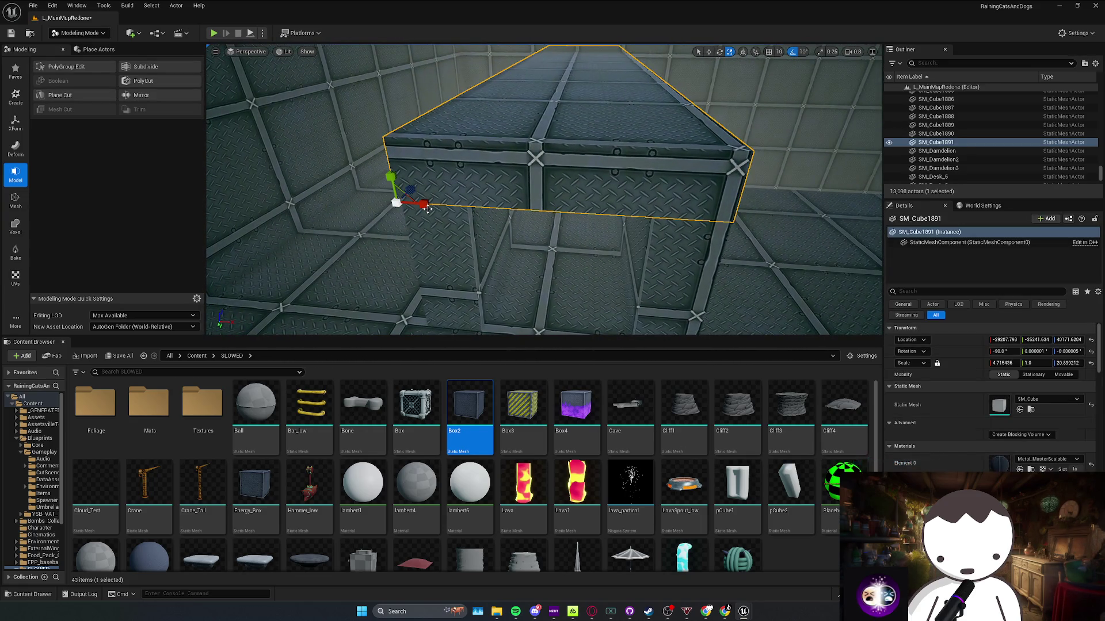
pyautogui.moveTo(426, 207)
pyautogui.mouseDown()
pyautogui.moveTo(466, 199)
pyautogui.moveTo(478, 172)
pyautogui.mouseUp()
pyautogui.press('Escape')
pyautogui.click(478, 170)
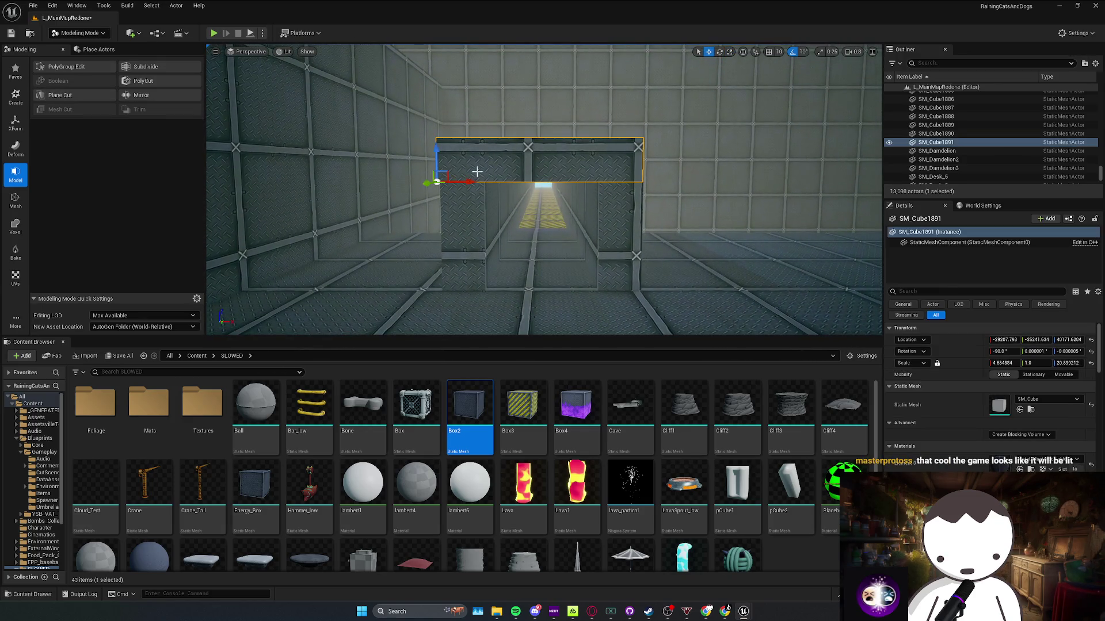
pyautogui.moveTo(460, 183); pyautogui.dragTo(466, 187)
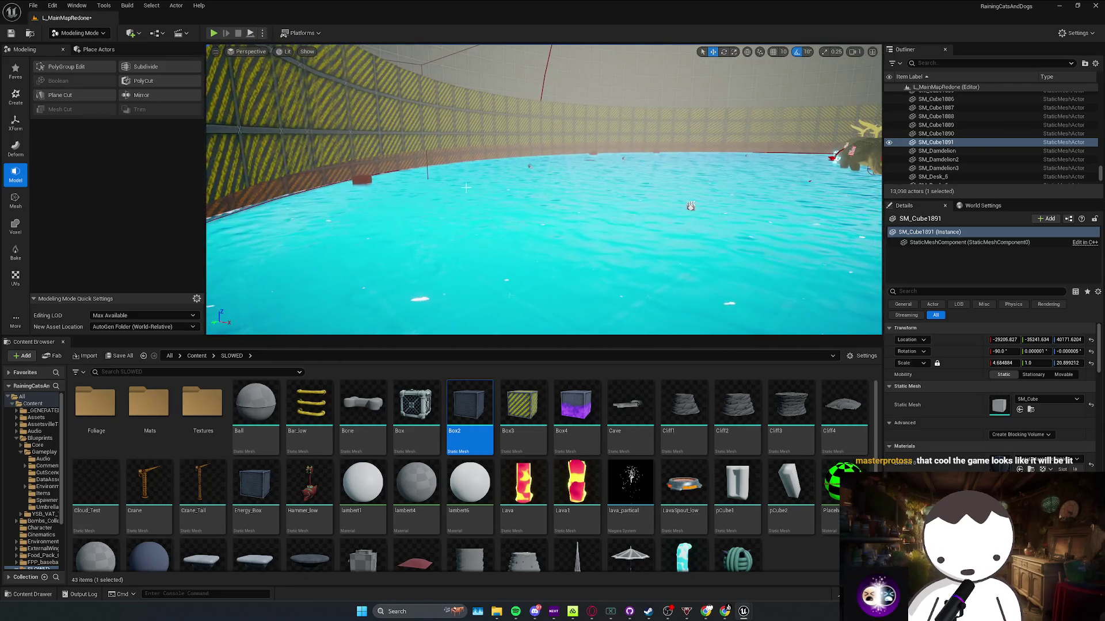
# Stop the playtest and close the Message Log
pyautogui.press('Escape')
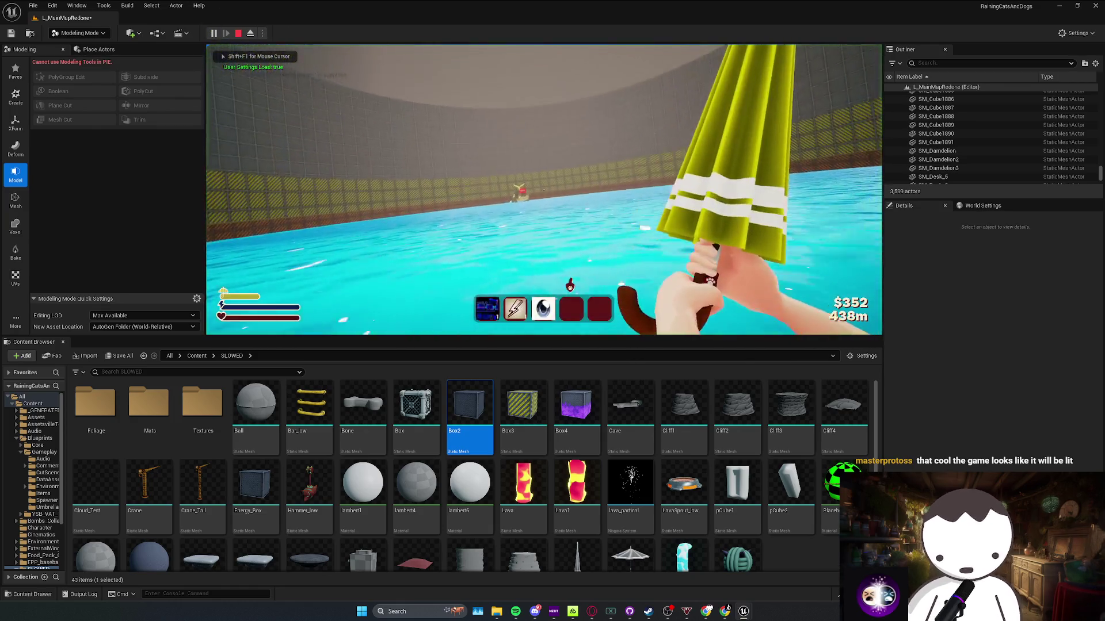
pyautogui.press('Escape')
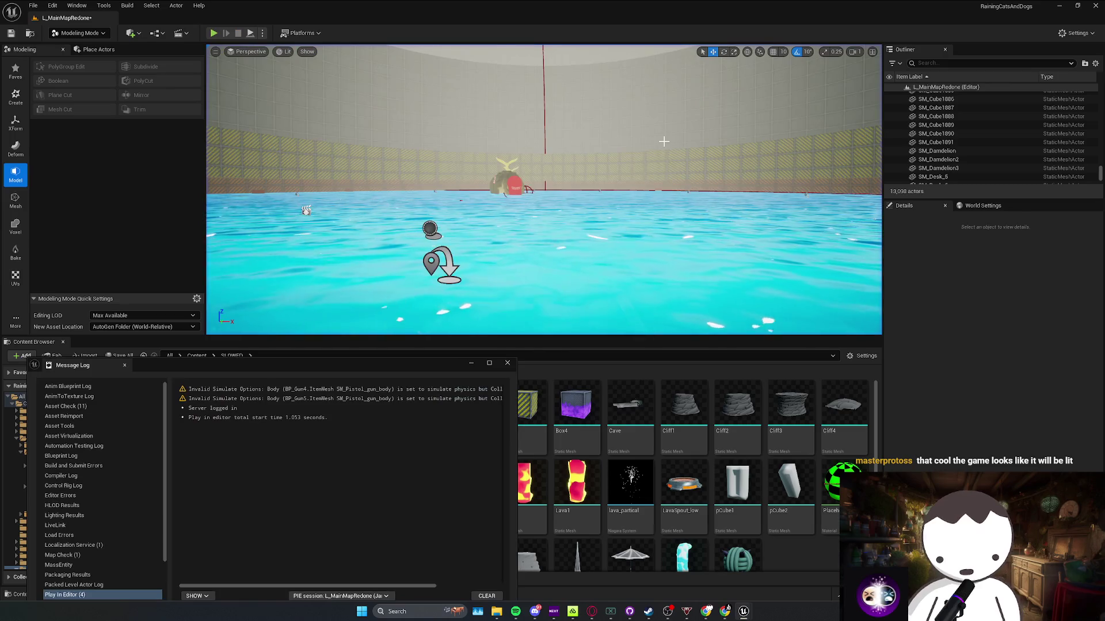
pyautogui.click(507, 363)
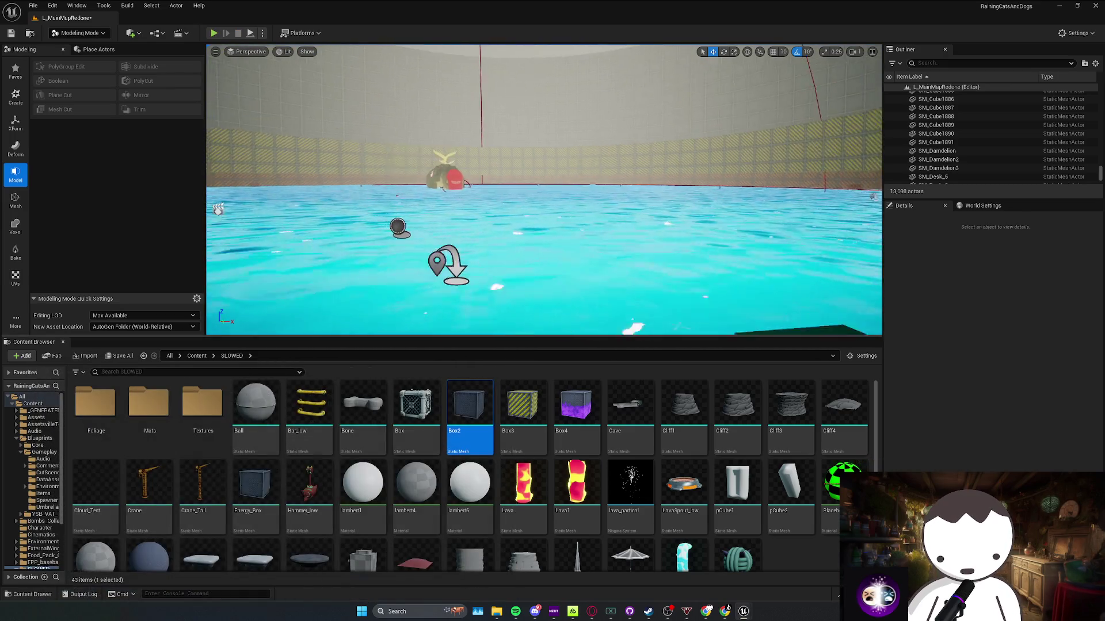
# Save the changed packages, fly out into the tiled room, and save L_MainMapRedone
pyautogui.scroll(3, 544, 190)
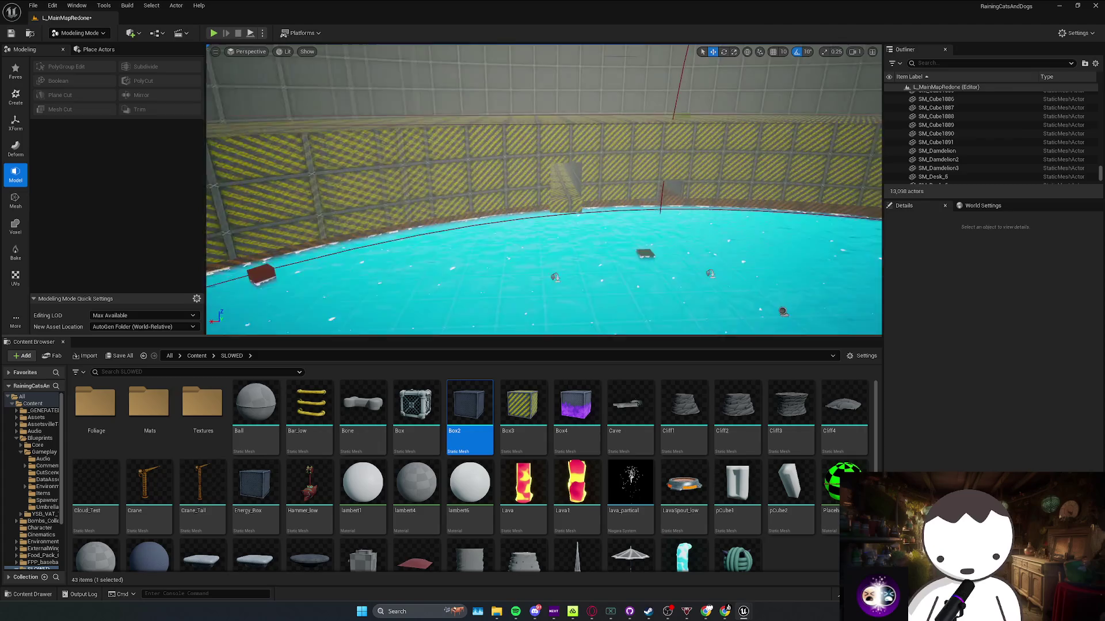
pyautogui.scroll(-2, 466, 296)
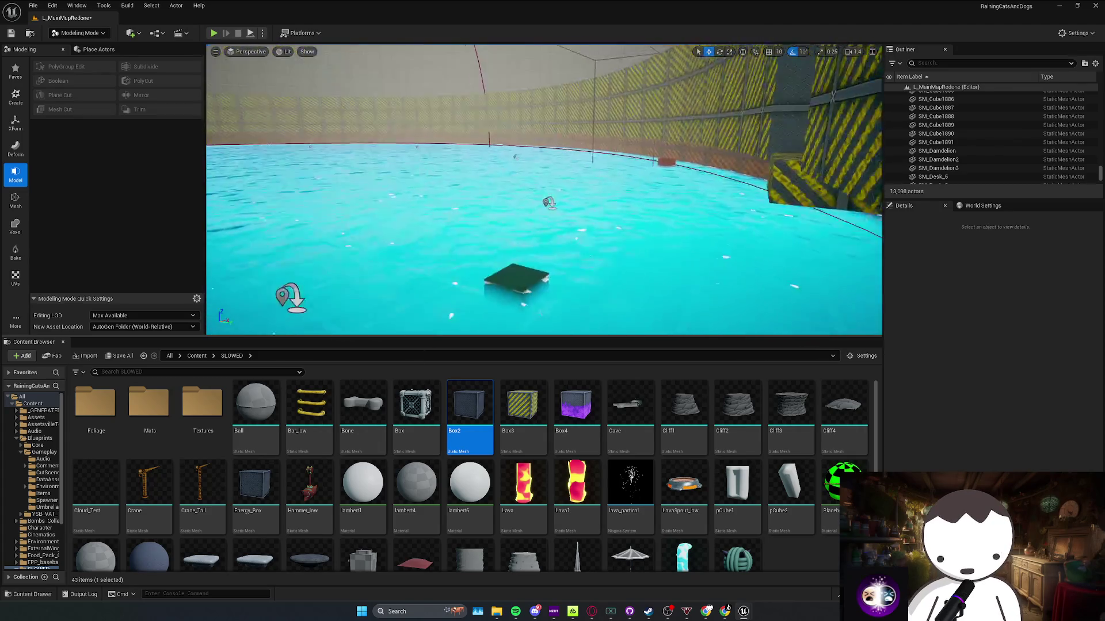
pyautogui.scroll(2, 466, 296)
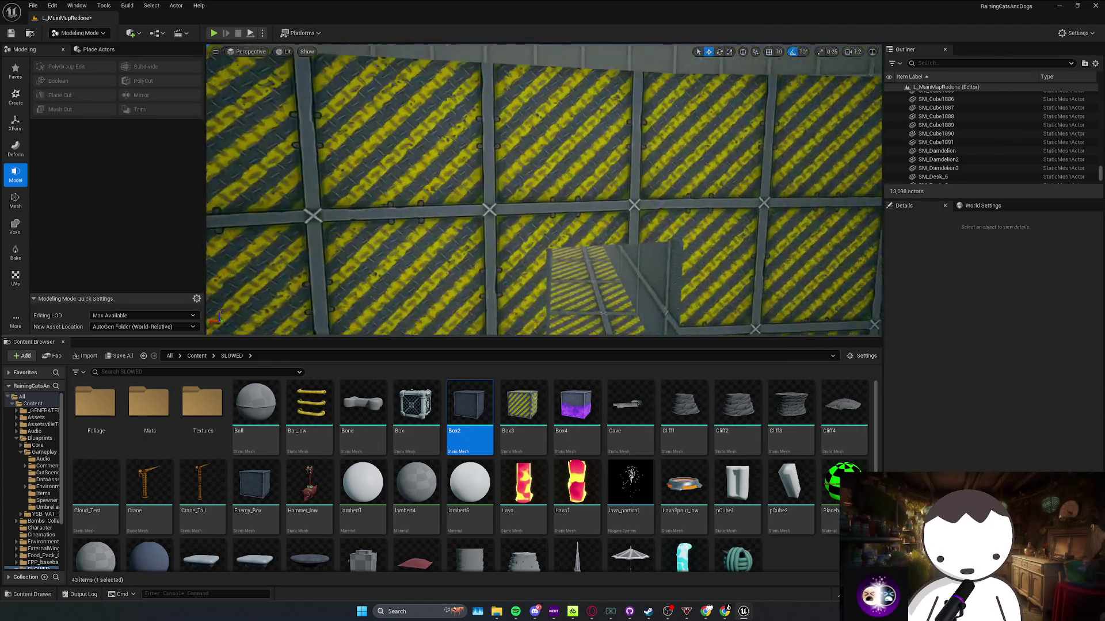
pyautogui.hotkey('ctrl', 's')
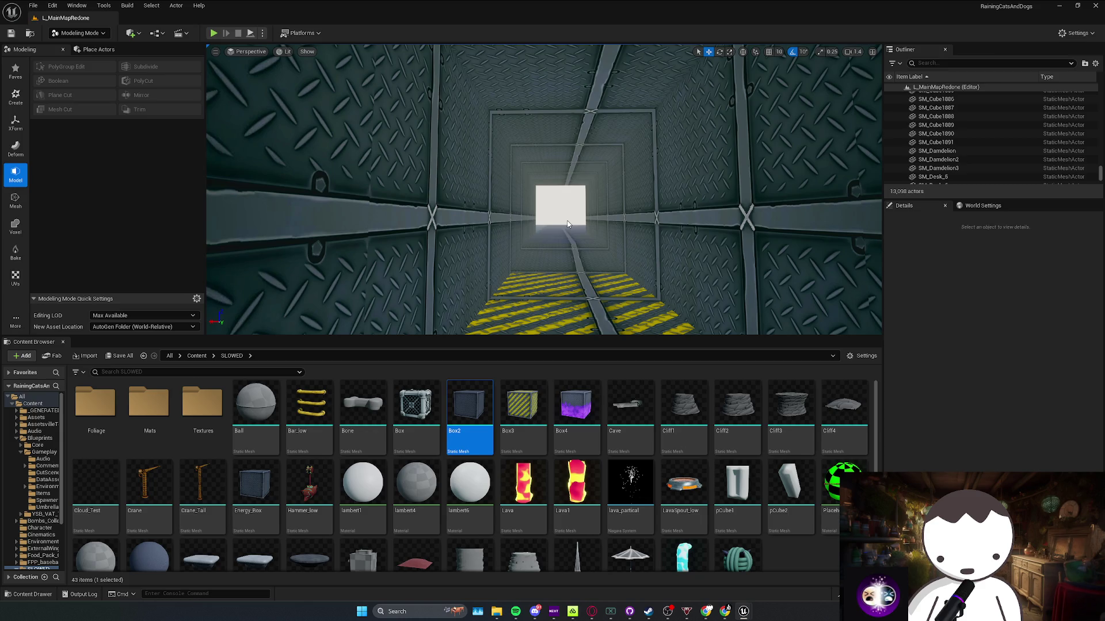
pyautogui.moveTo(568, 224)
pyautogui.mouseDown()
pyautogui.moveTo(568, 190)
pyautogui.moveTo(547, 161)
pyautogui.moveTo(483, 178)
pyautogui.moveTo(495, 190)
pyautogui.moveTo(529, 172)
pyautogui.moveTo(536, 190)
pyautogui.moveTo(517, 190)
pyautogui.mouseUp()
pyautogui.hotkey('ctrl', 's')
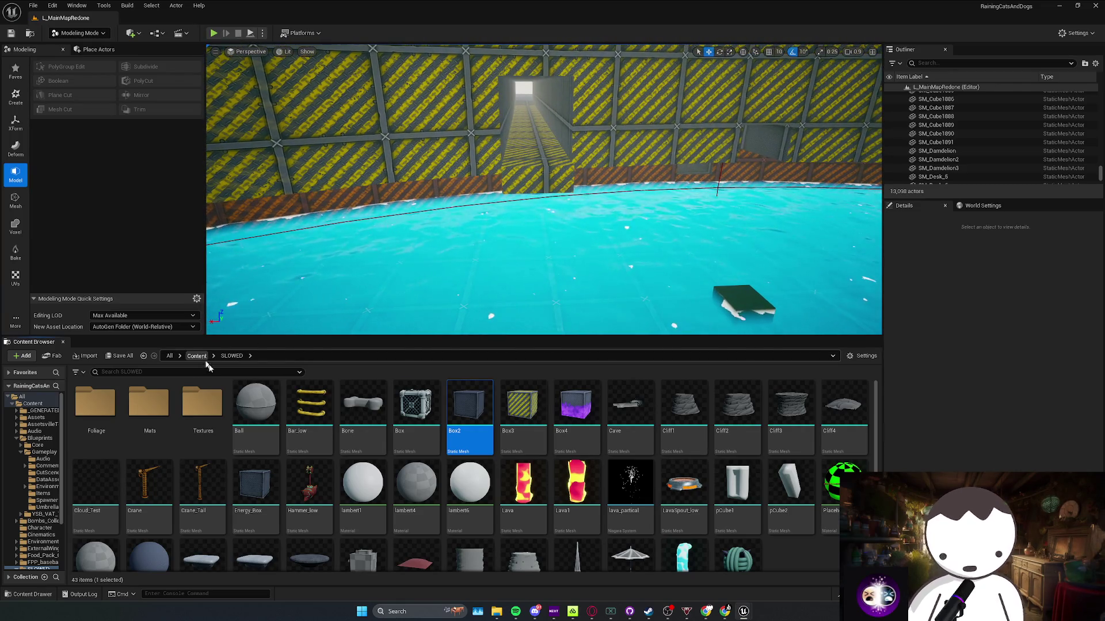
# Navigate the Content Browser to Blueprints/Gameplay/Comments/BossFights/AmericanCroc
pyautogui.click(196, 356)
pyautogui.click(40, 437)
pyautogui.doubleClick(145, 415)
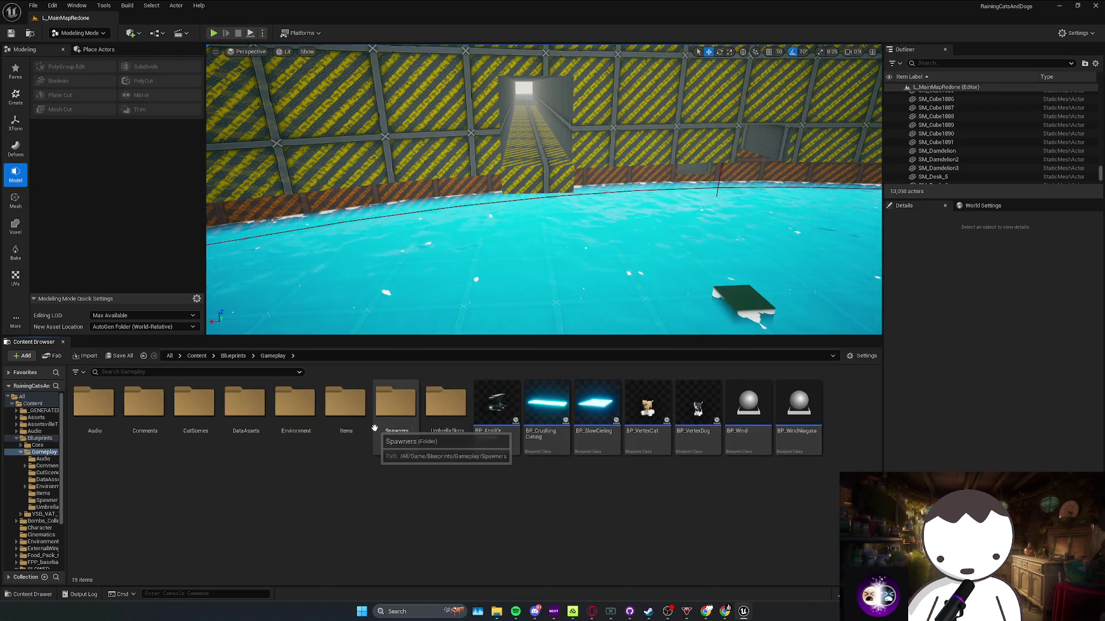
pyautogui.click(153, 429)
pyautogui.doubleClick(148, 423)
pyautogui.doubleClick(98, 429)
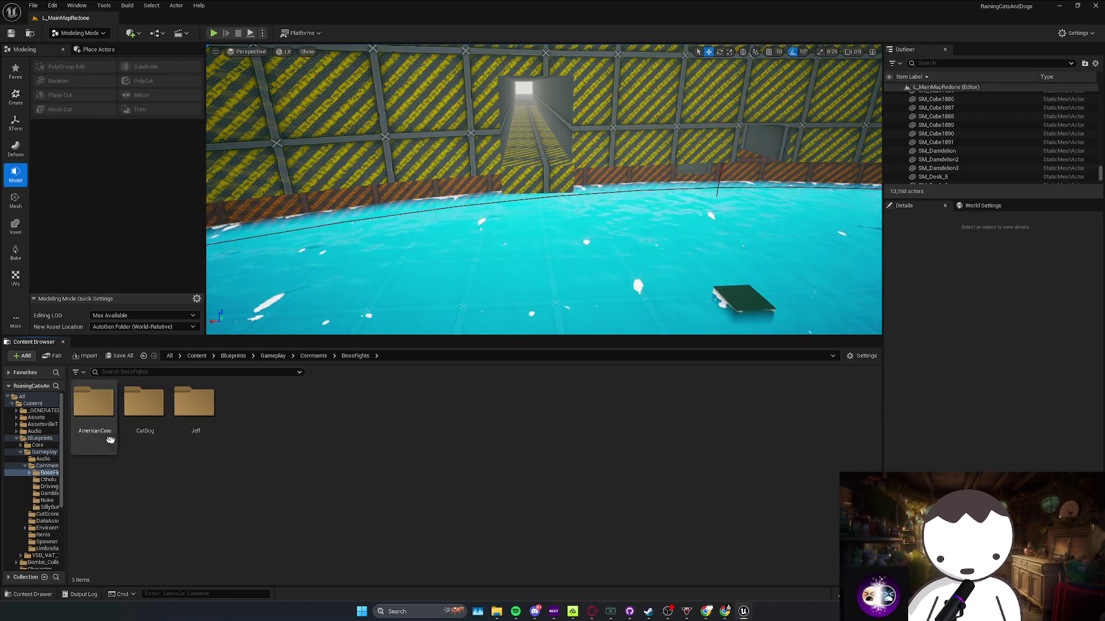
pyautogui.click(142, 436)
pyautogui.doubleClick(94, 406)
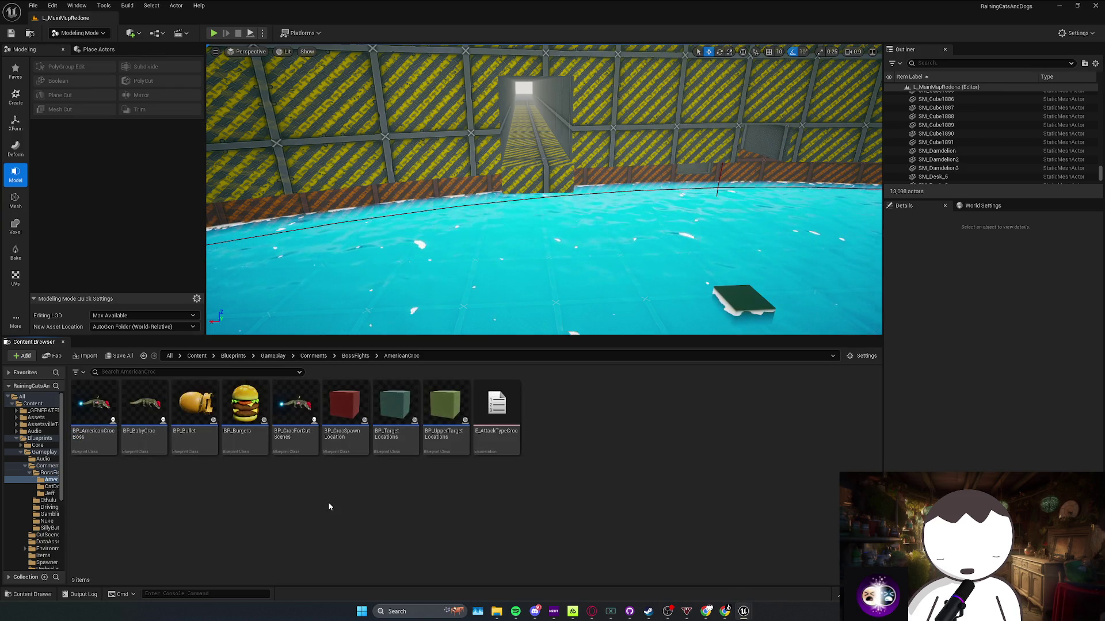
# Create an Actor blueprint named BP_Door there, open its event graph, then minimize the editor
pyautogui.rightClick(328, 502)
pyautogui.click(391, 227)
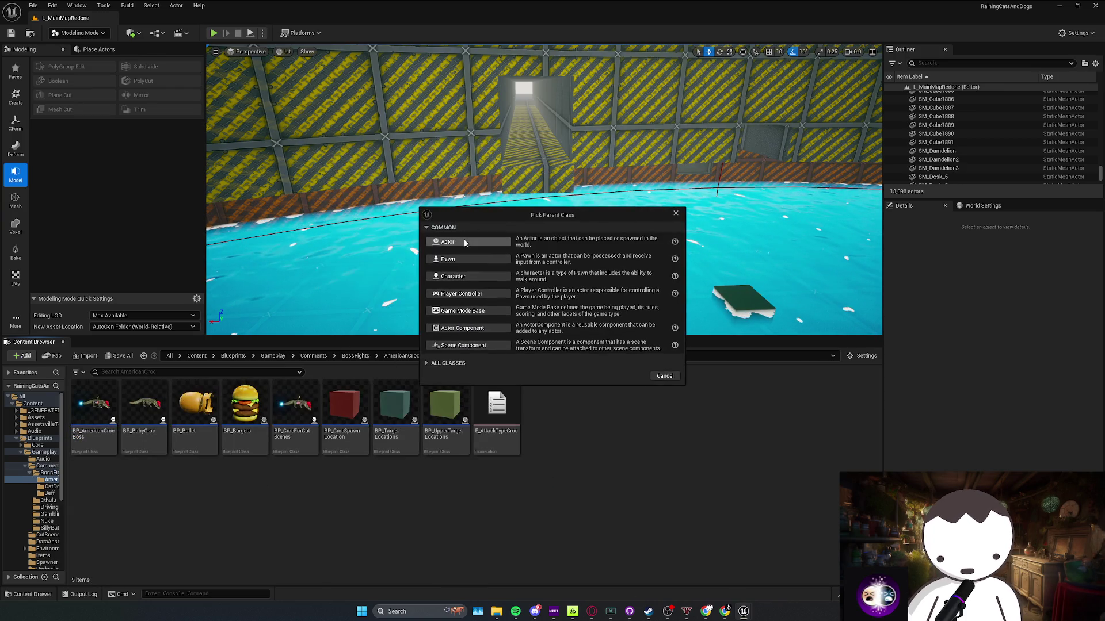
pyautogui.click(599, 350)
pyautogui.write('BP_Door')
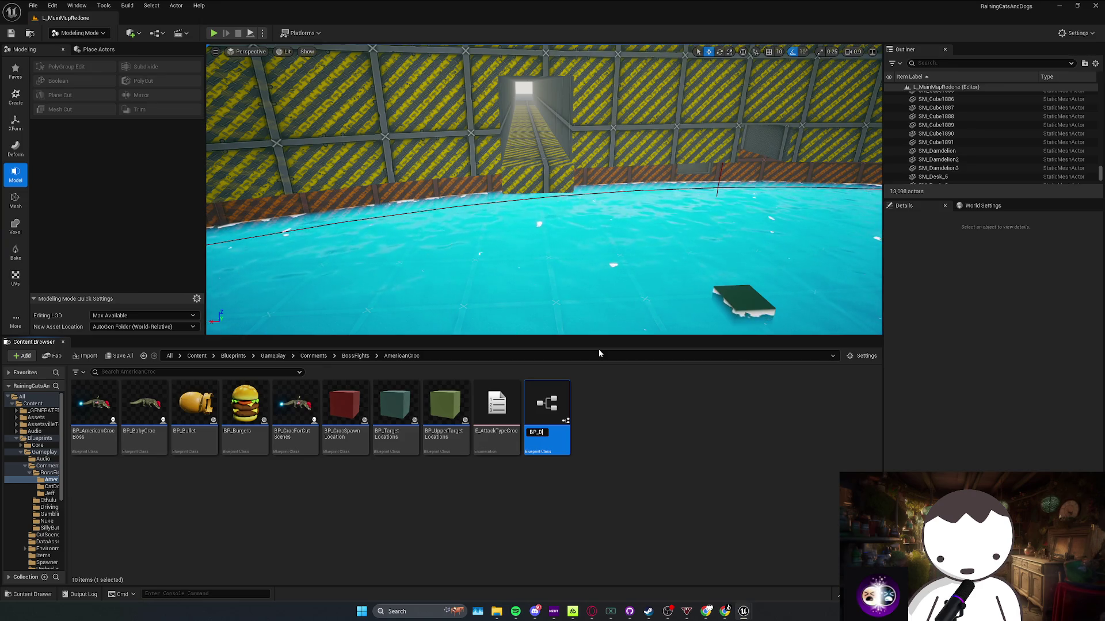
pyautogui.press('Return')
pyautogui.doubleClick(396, 406)
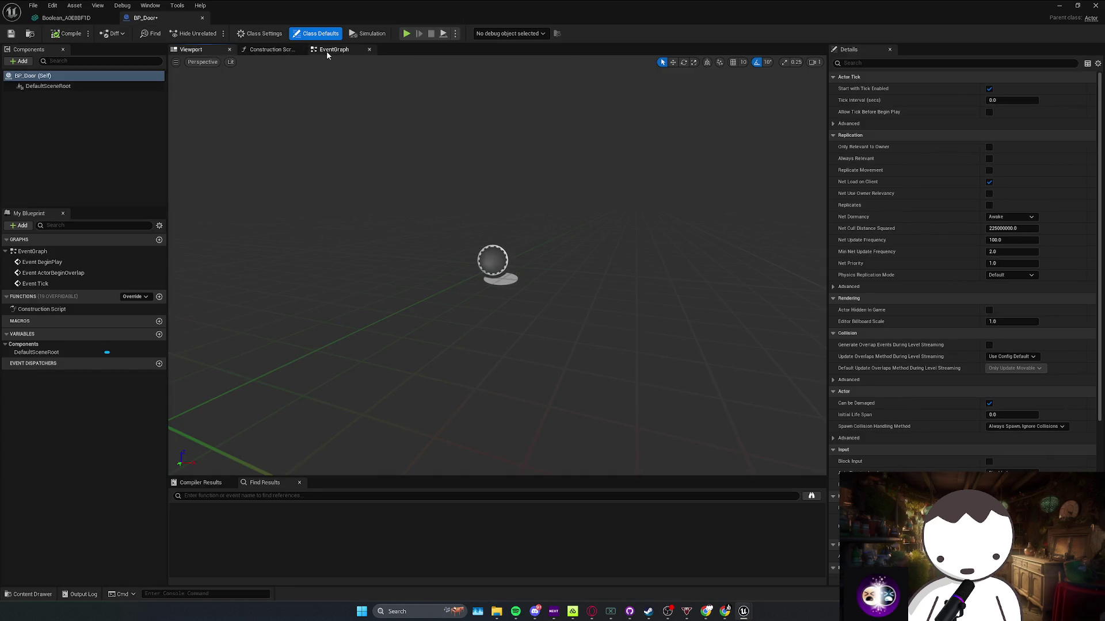
pyautogui.click(326, 51)
pyautogui.press('super+Down')
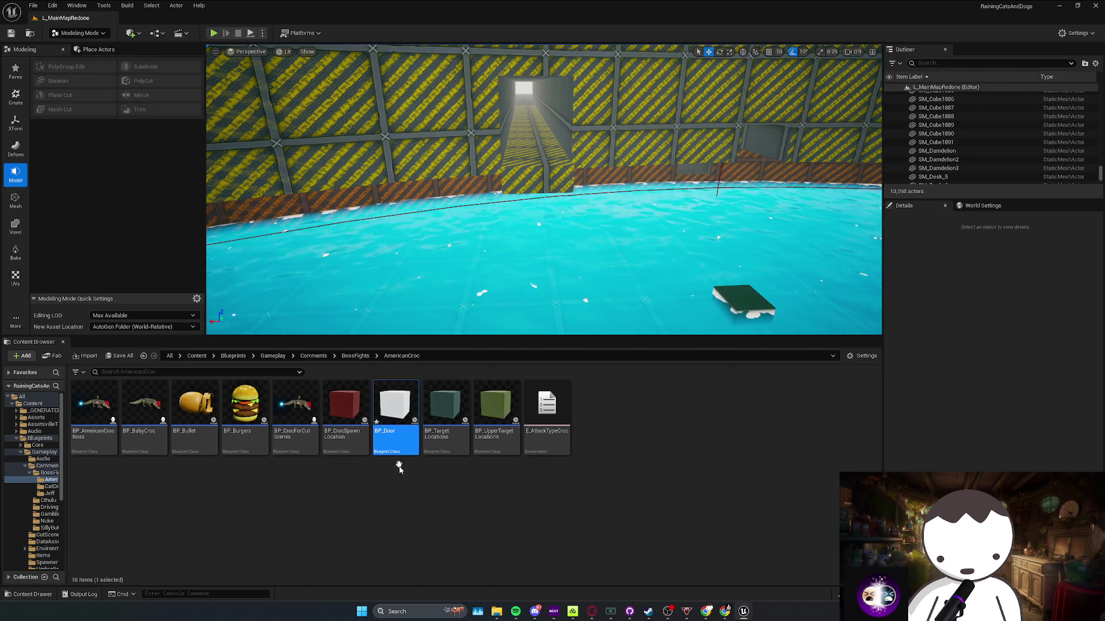
# Drag a BP_Door into the level and raise it over the tunnel opening
pyautogui.moveTo(542, 160); pyautogui.dragTo(540, 165)
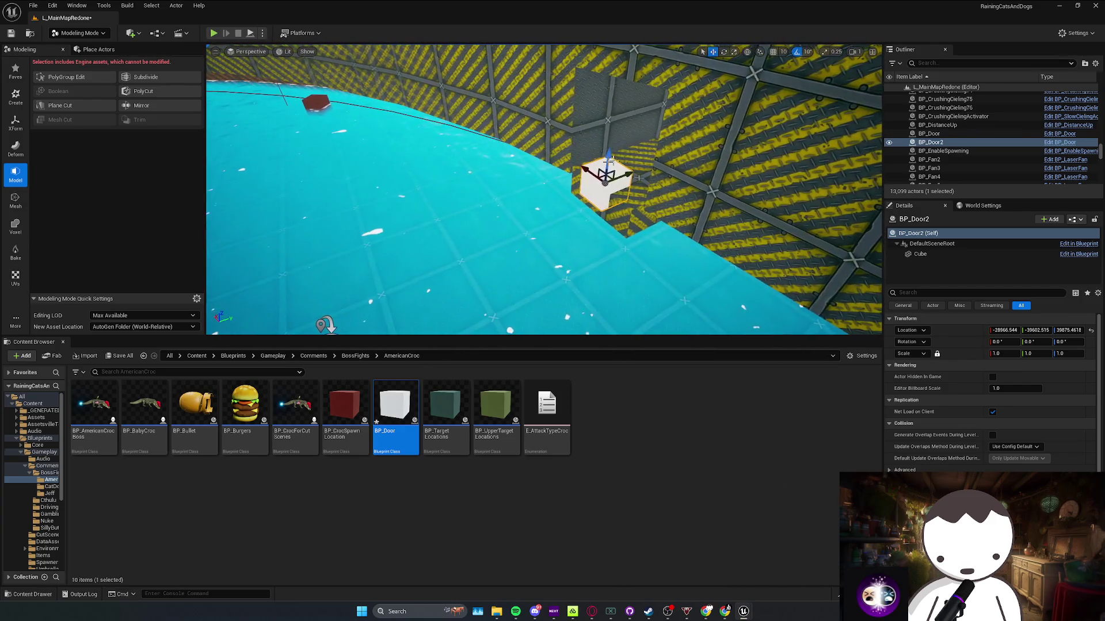
pyautogui.moveTo(610, 141); pyautogui.dragTo(614, 112)
pyautogui.press('r')
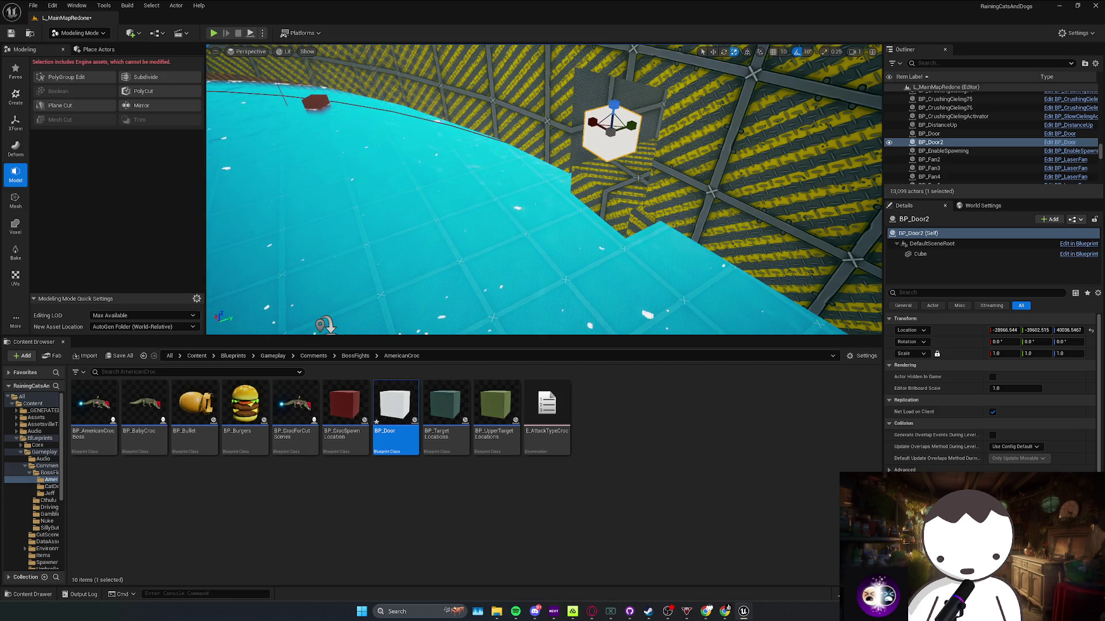
# Apply the Metal_MasterScalable_2_Red striped metal material to the door
pyautogui.click(810, 250)
pyautogui.click(808, 251)
pyautogui.click(1031, 468)
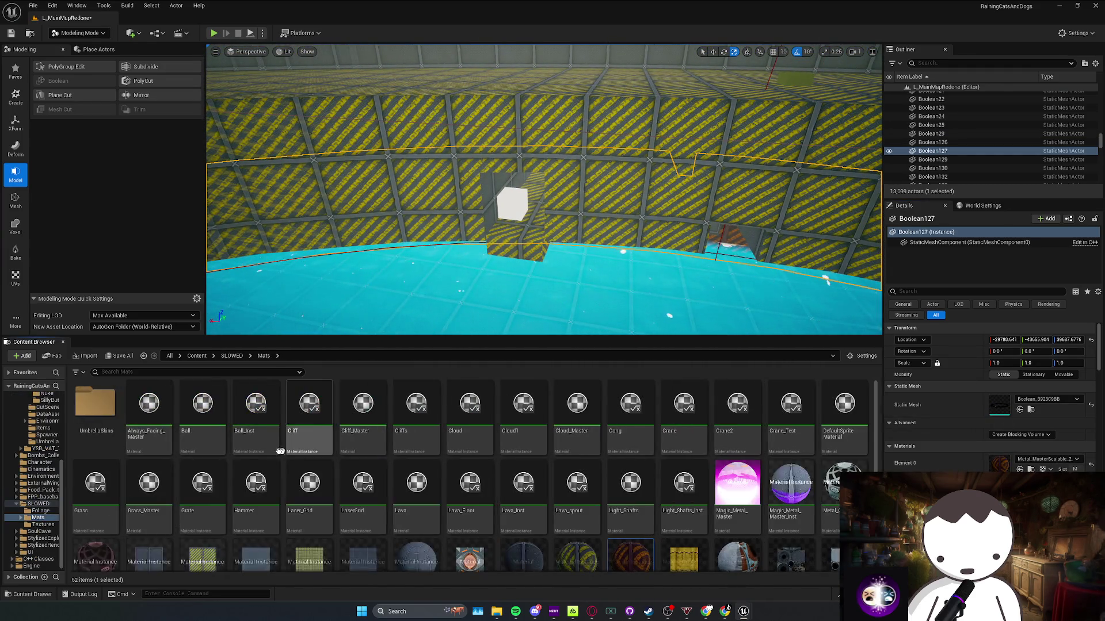
pyautogui.moveTo(628, 532); pyautogui.dragTo(622, 518)
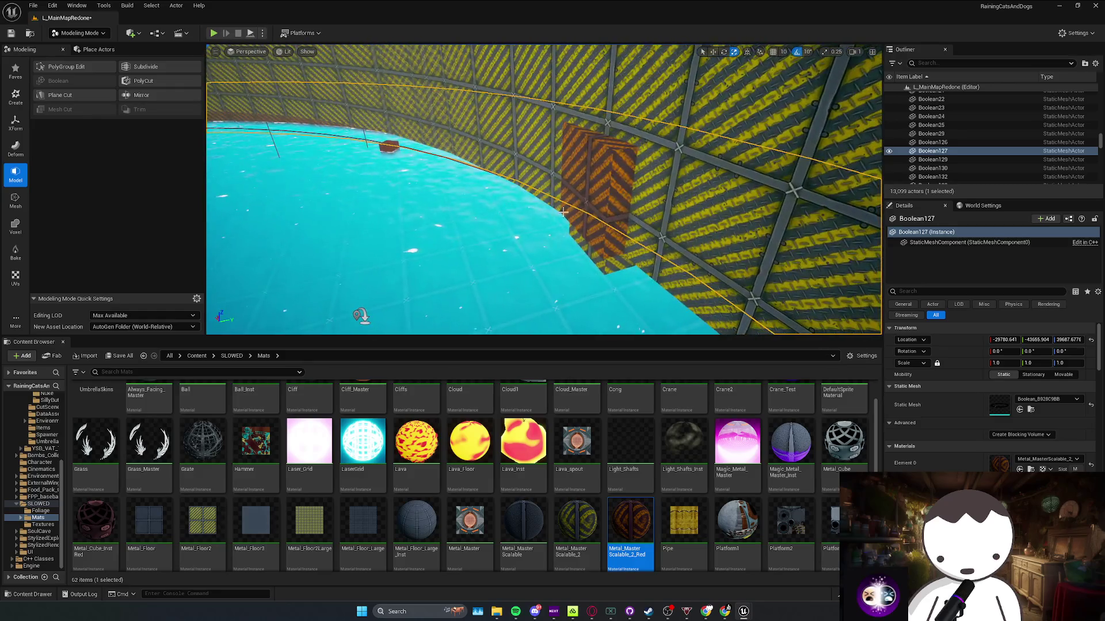
# Reselect the door and frame it, undoing an accidental deletion
pyautogui.click(602, 251)
pyautogui.click(602, 267)
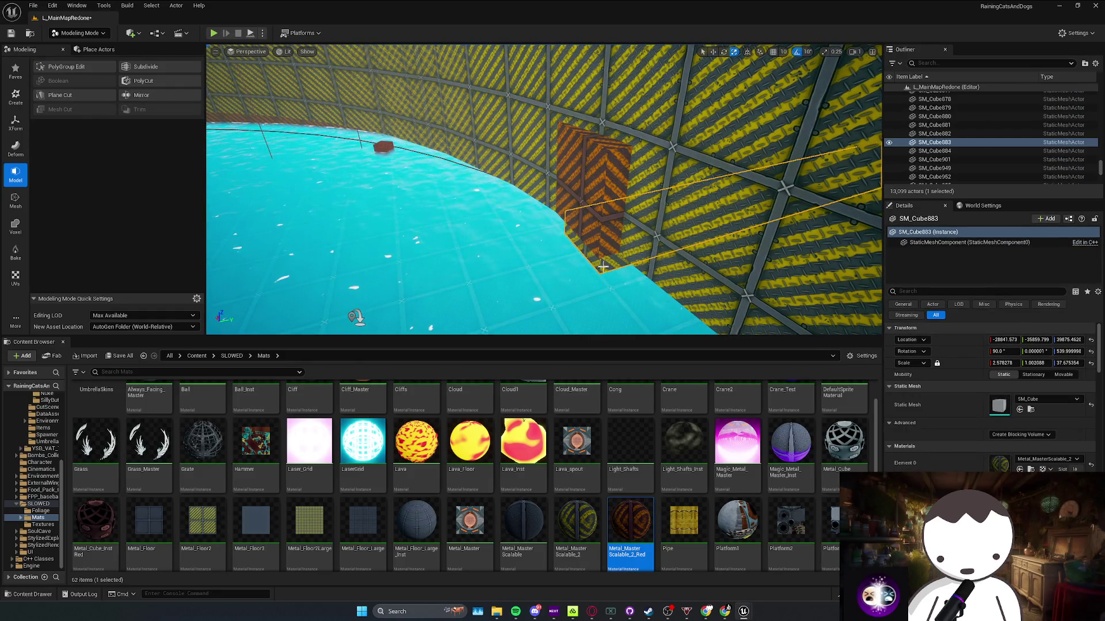
pyautogui.scroll(-3, 602, 265)
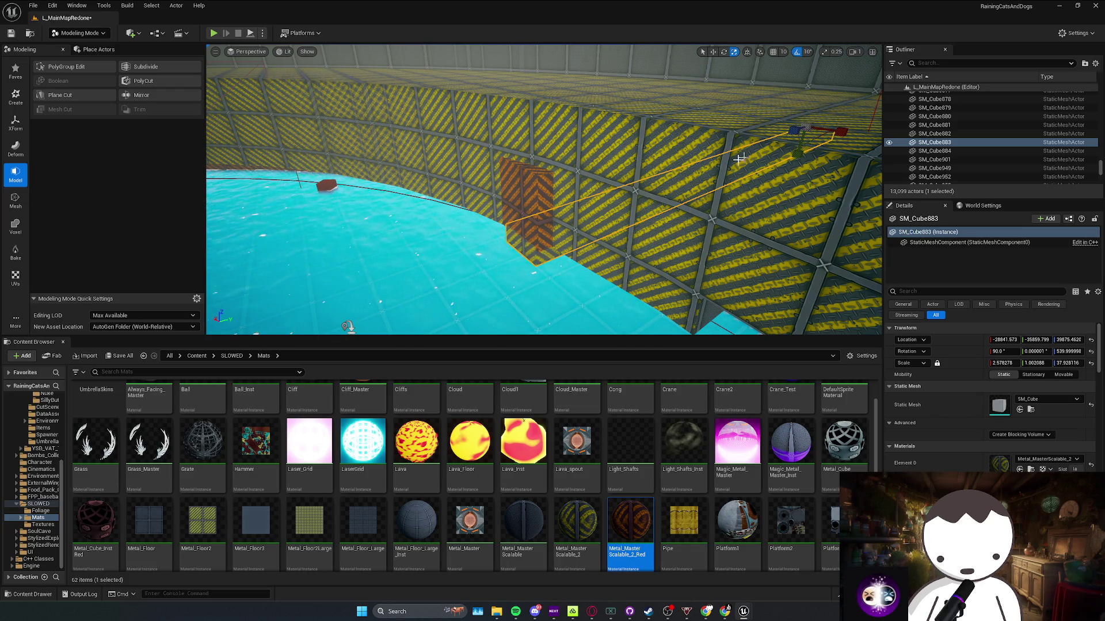
pyautogui.click(572, 224)
pyautogui.press('f')
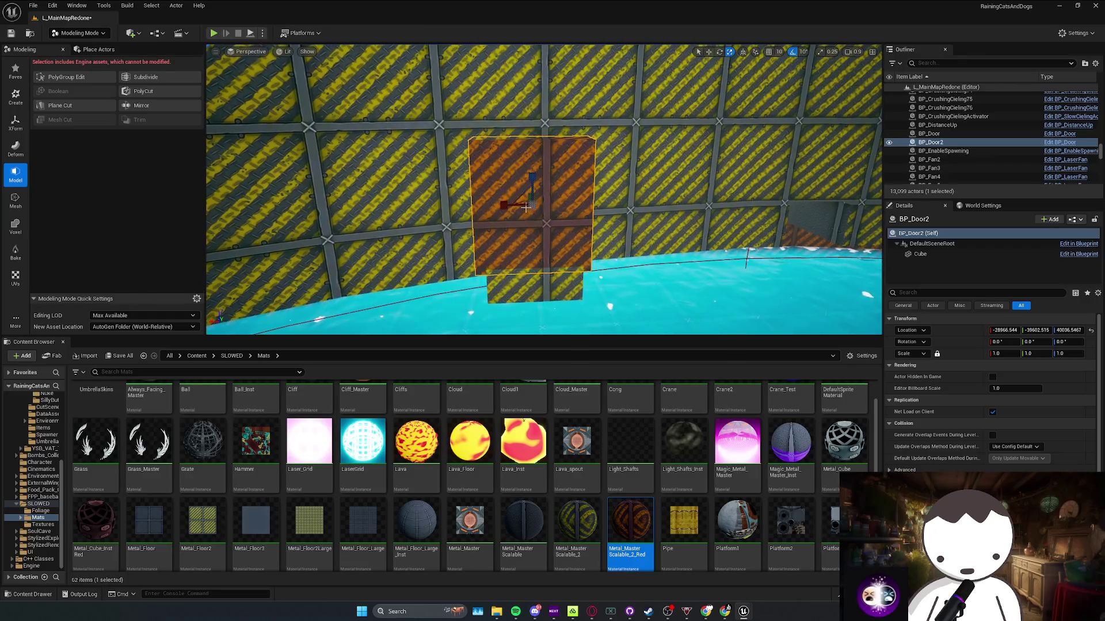
pyautogui.press('Delete')
pyautogui.hotkey('ctrl', 'z')
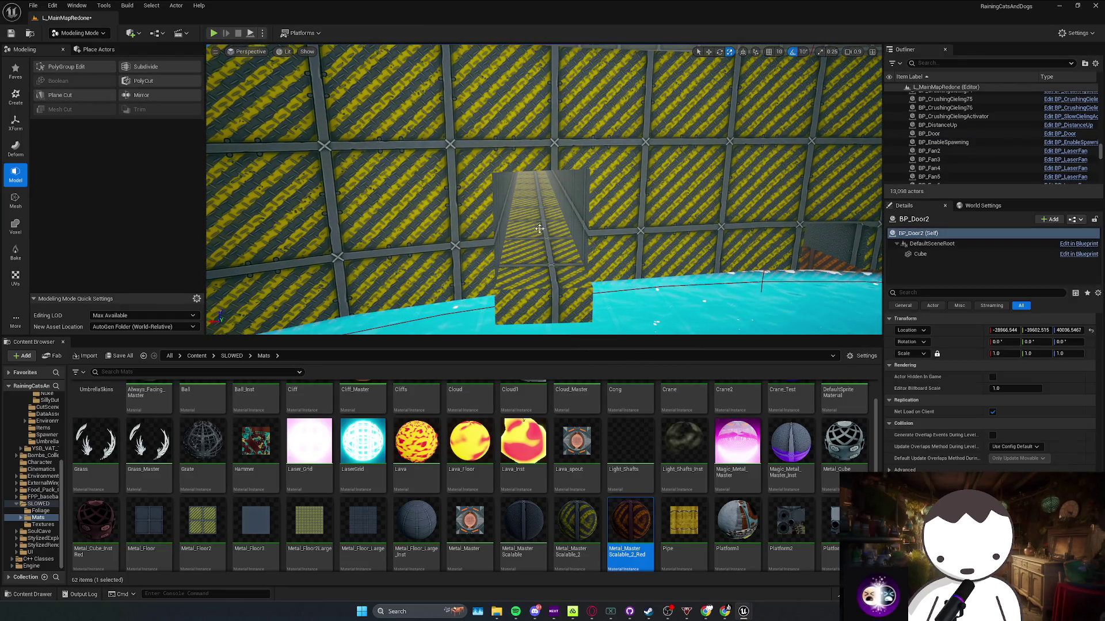
# Look down toward the water, reframe the door, and close the BP_Door editor window
pyautogui.rightClick(541, 228)
pyautogui.press('Escape')
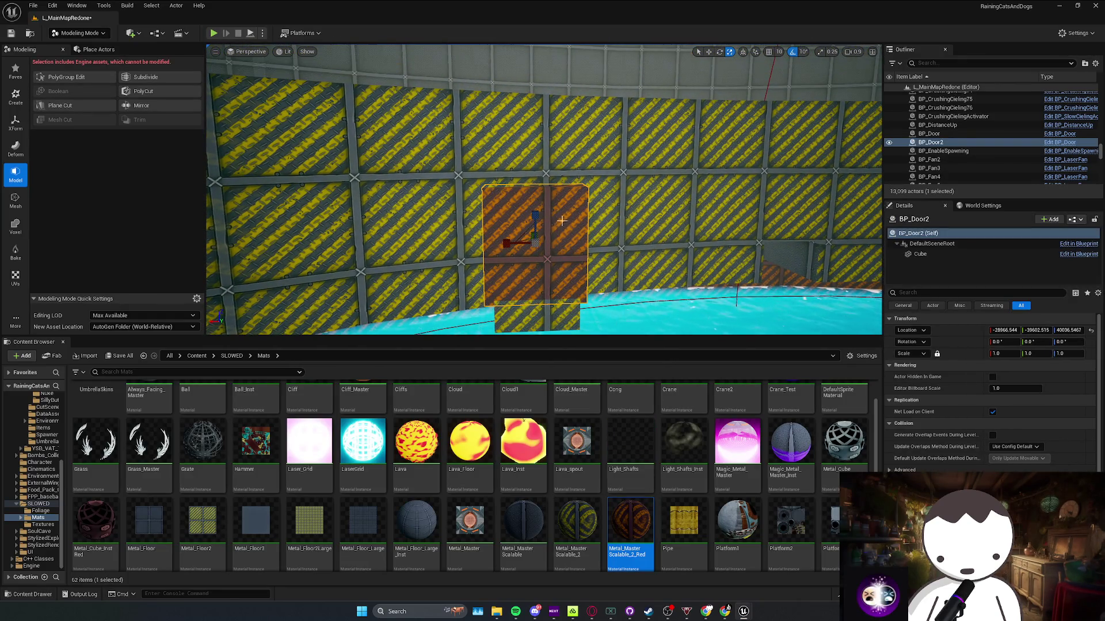
pyautogui.moveTo(543, 140); pyautogui.dragTo(281, 296)
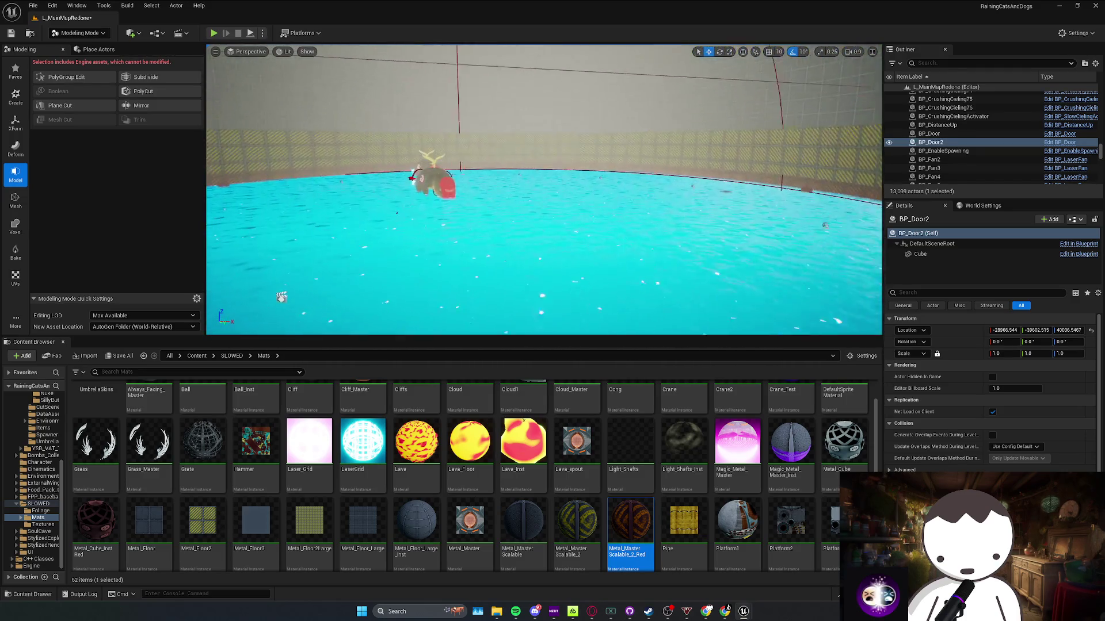
pyautogui.press('f')
pyautogui.moveTo(381, 172)
pyautogui.mouseDown()
pyautogui.moveTo(671, 151)
pyautogui.moveTo(660, 150)
pyautogui.mouseUp()
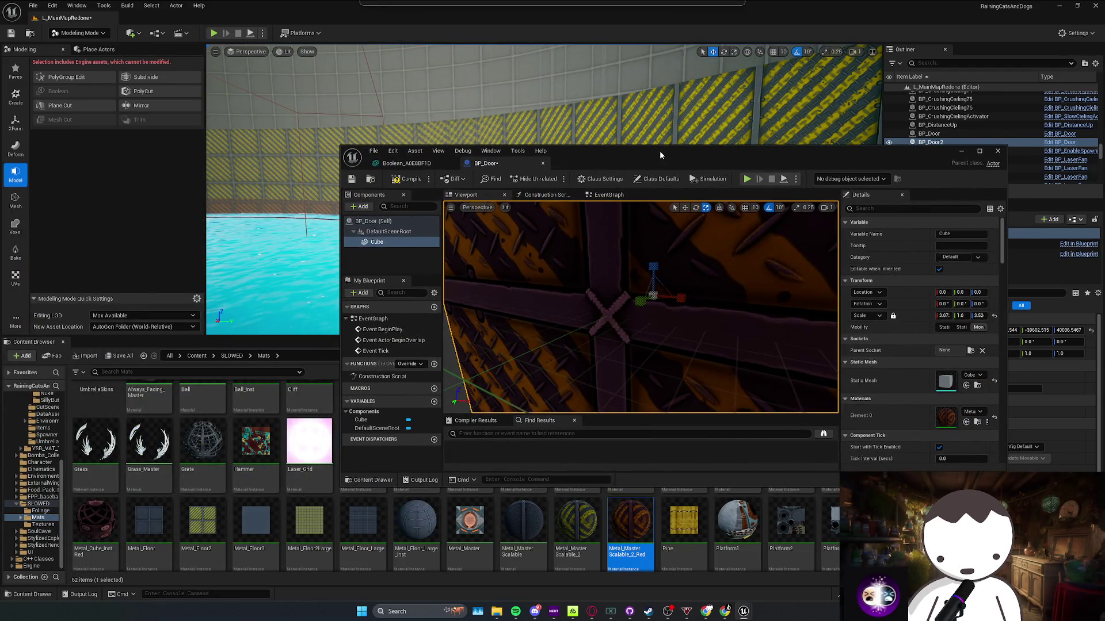
pyautogui.click(997, 150)
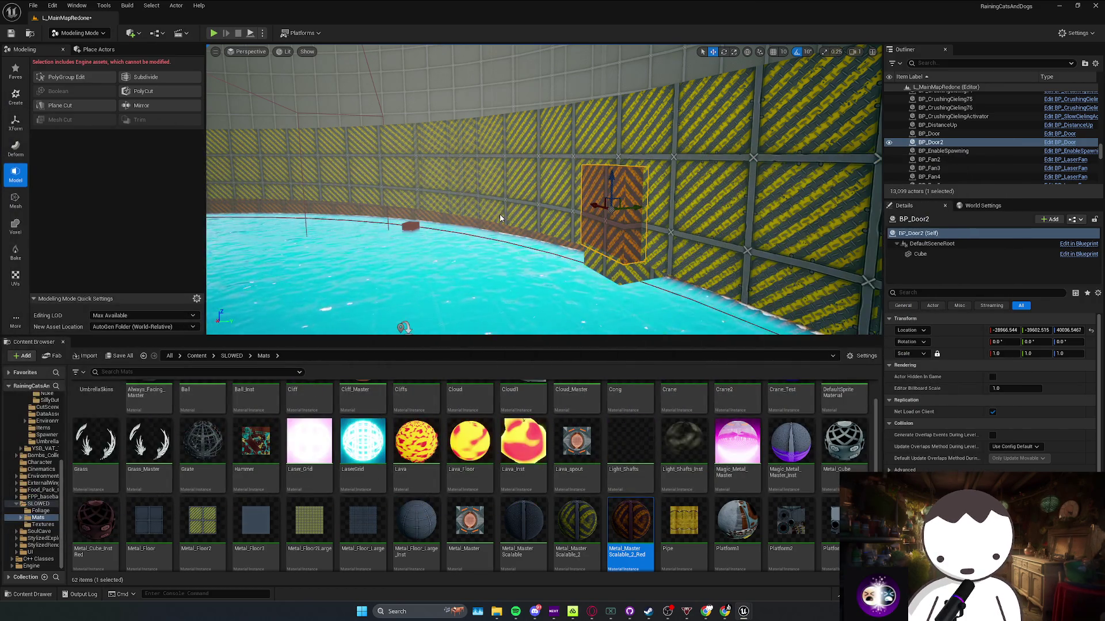
# Open BP_Door's event graph, save, and delete the default event nodes
pyautogui.press('f')
pyautogui.hotkey('ctrl', 'e')
pyautogui.click(334, 50)
pyautogui.hotkey('ctrl', 's')
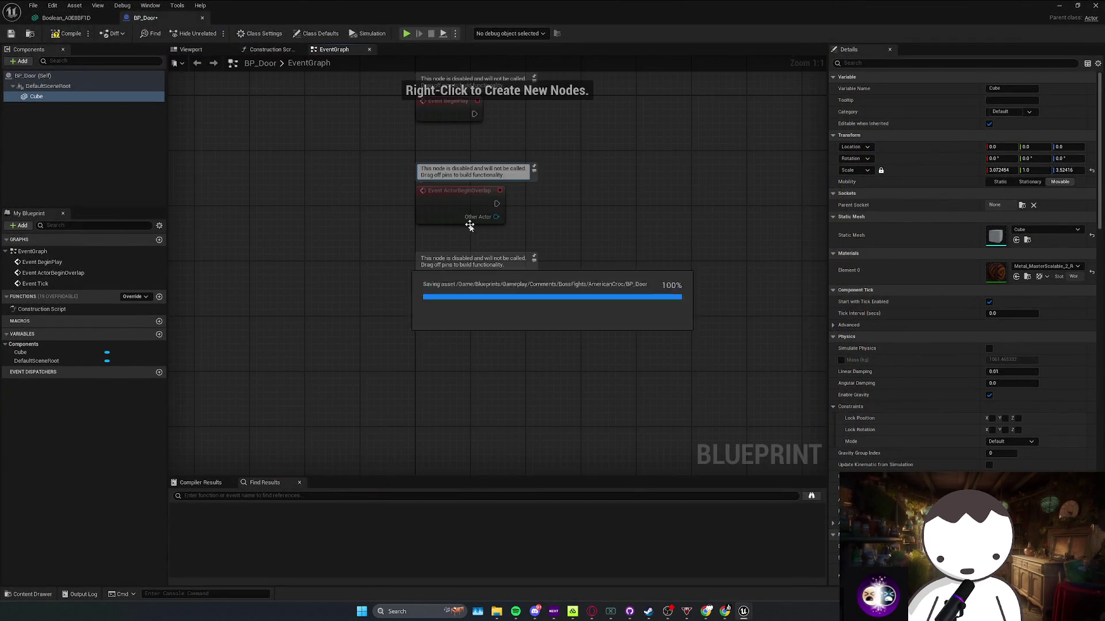
pyautogui.hotkey('ctrl', 'a')
pyautogui.press('Delete')
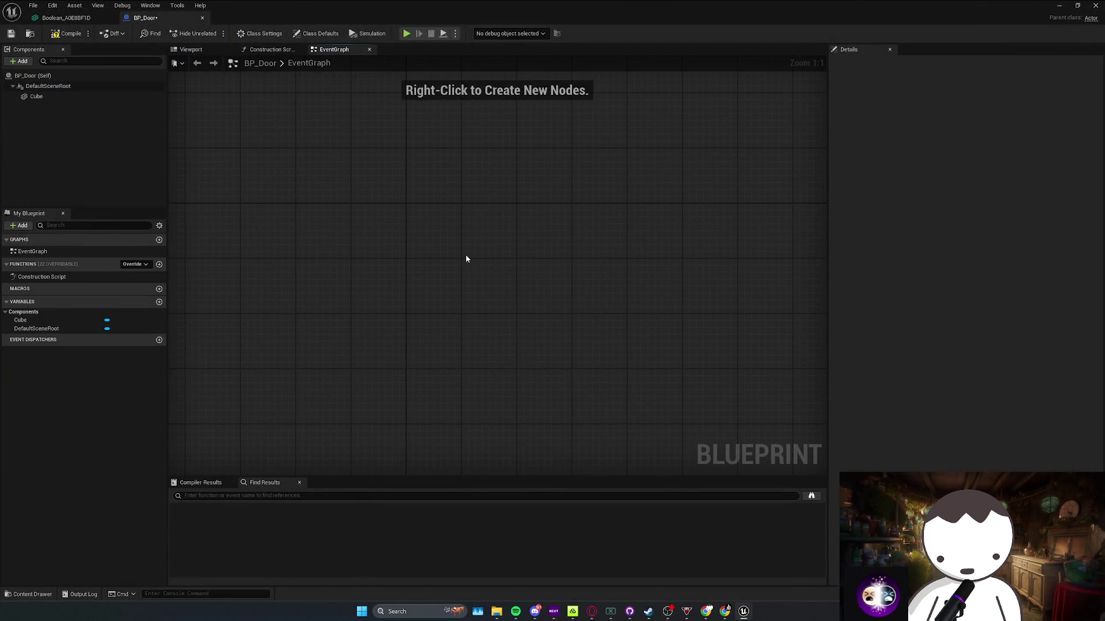
# Add a custom event named Rise Door
pyautogui.rightClick(466, 259)
pyautogui.write('cstom')
pyautogui.press('BackSpace')
pyautogui.press('BackSpace')
pyautogui.press('BackSpace')
pyautogui.write('ustom')
pyautogui.press('Return')
pyautogui.write('pl')
pyautogui.write('oor')
pyautogui.press('Return')
pyautogui.moveTo(469, 257)
pyautogui.mouseDown()
pyautogui.moveTo(434, 214)
pyautogui.moveTo(380, 230)
pyautogui.mouseUp()
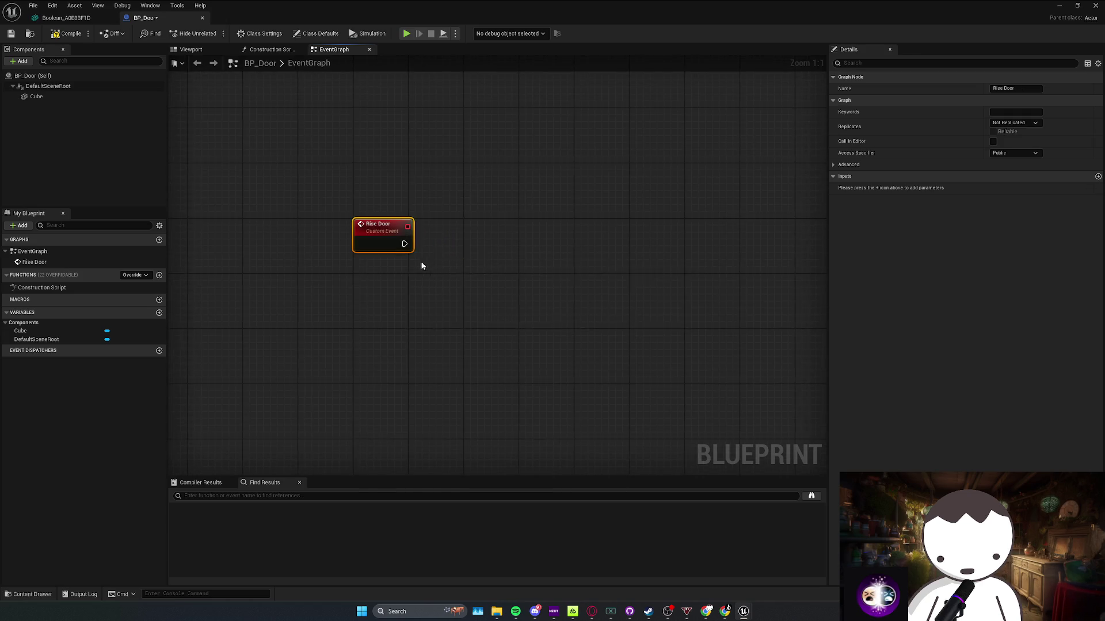
# Add a timeline named Rise after Rise Door and give it a float track
pyautogui.moveTo(450, 248); pyautogui.dragTo(460, 247)
pyautogui.write('timeline')
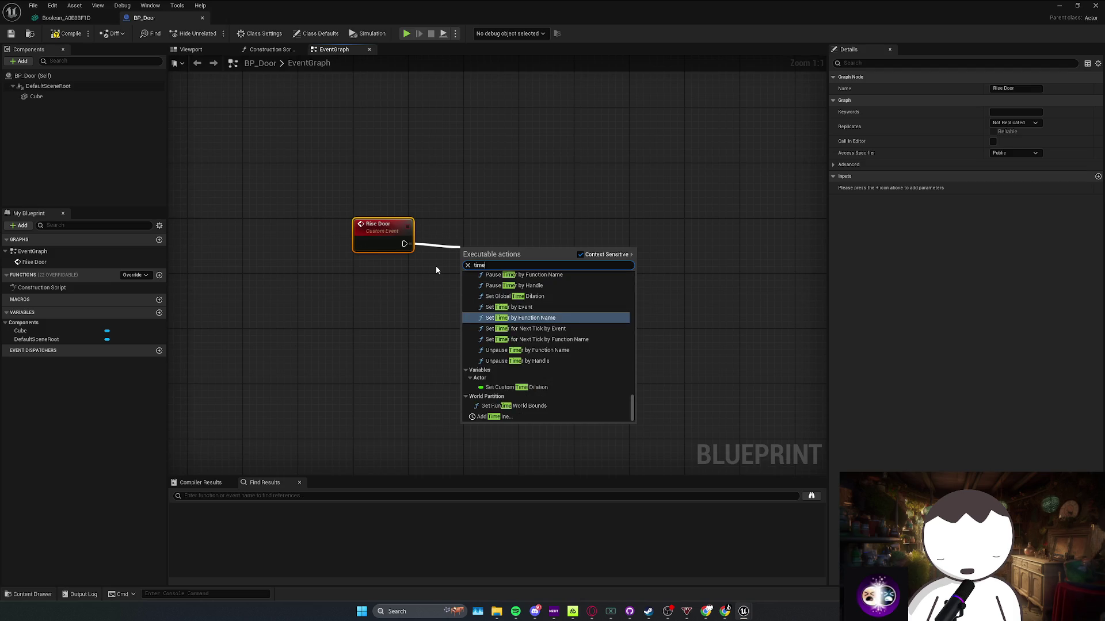
pyautogui.press('Return')
pyautogui.write('Rise')
pyautogui.press('Return')
pyautogui.moveTo(508, 258); pyautogui.dragTo(501, 237)
pyautogui.doubleClick(501, 241)
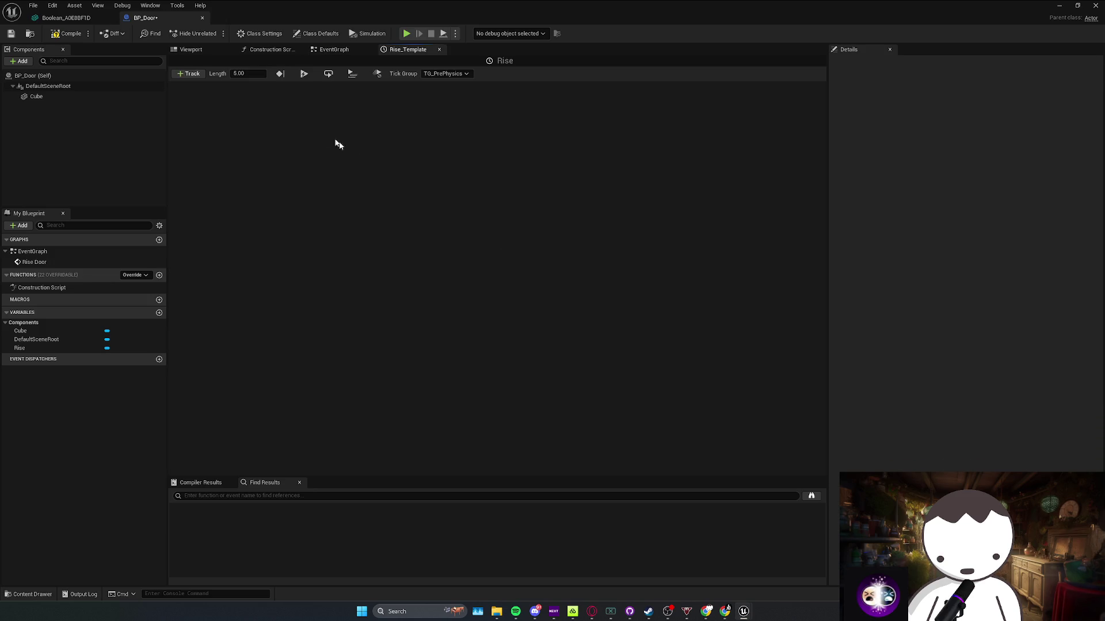
pyautogui.click(190, 74)
pyautogui.click(202, 86)
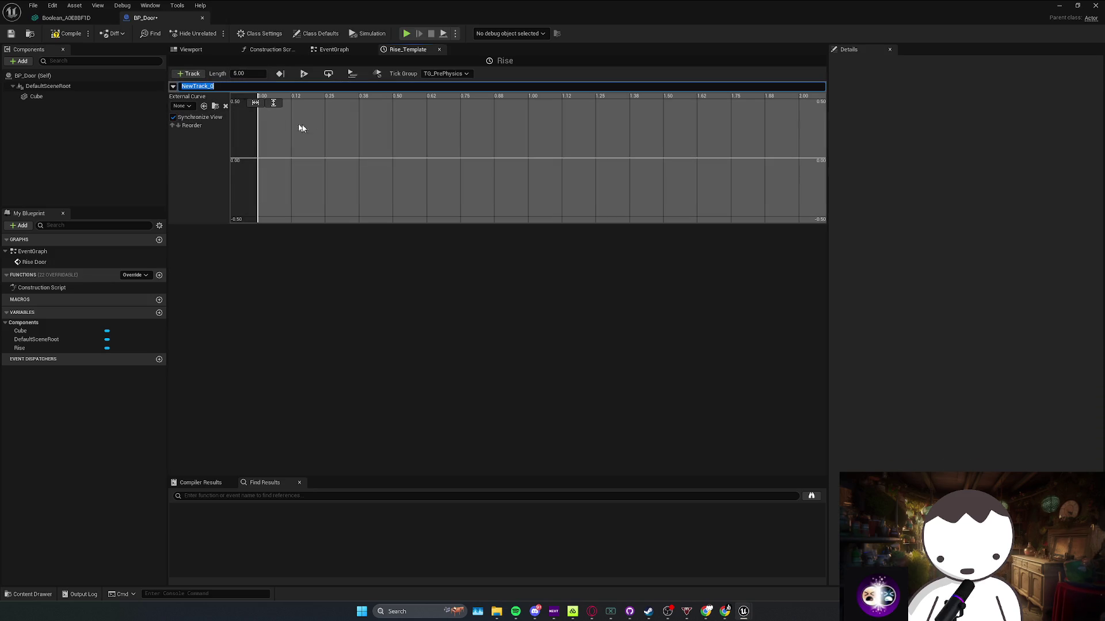
# Key the float track from 0 at time 0 up to 1.0 at 5 seconds
pyautogui.rightClick(260, 166)
pyautogui.click(288, 174)
pyautogui.rightClick(424, 158)
pyautogui.click(455, 178)
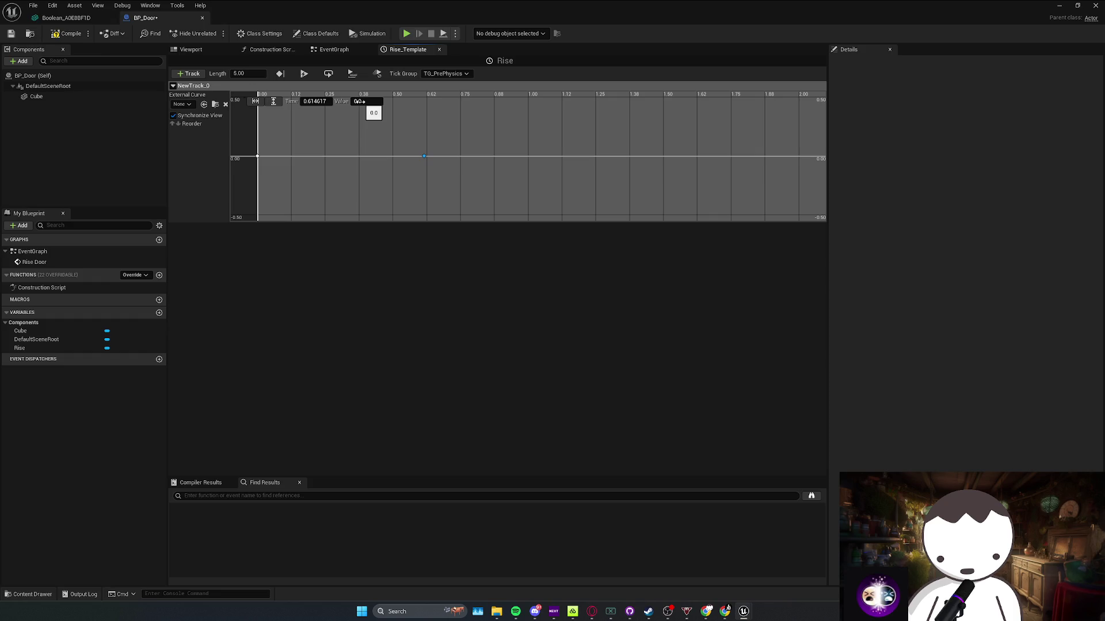
pyautogui.press('Return')
# Compile BP_Door and go back to the EventGraph showing Rise Door and Rise
pyautogui.click(67, 34)
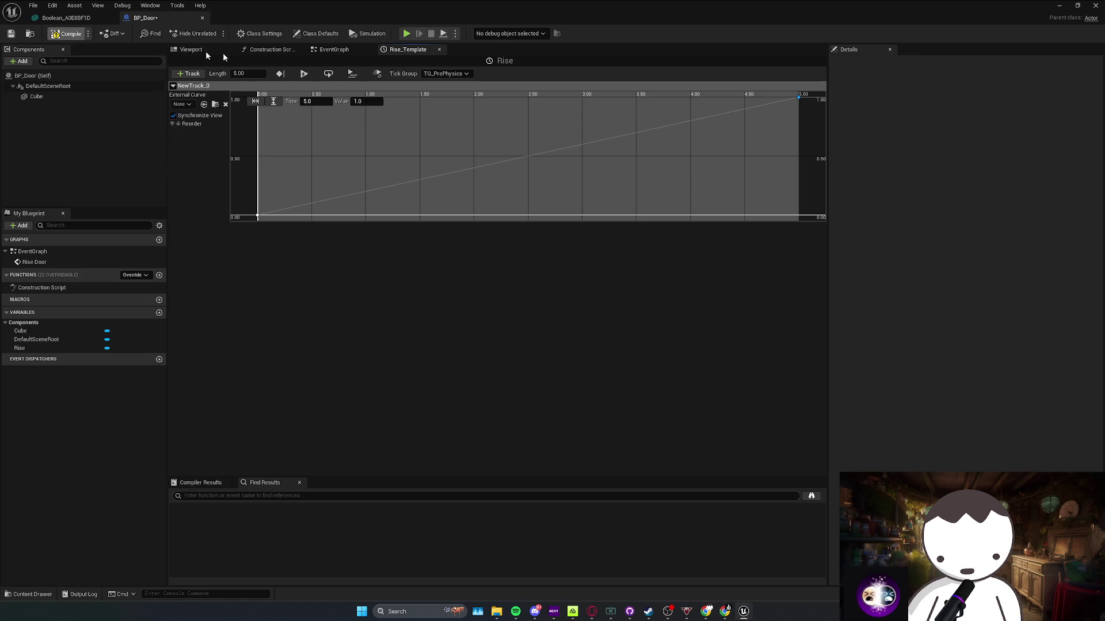
pyautogui.click(334, 50)
pyautogui.moveTo(492, 205); pyautogui.dragTo(379, 183)
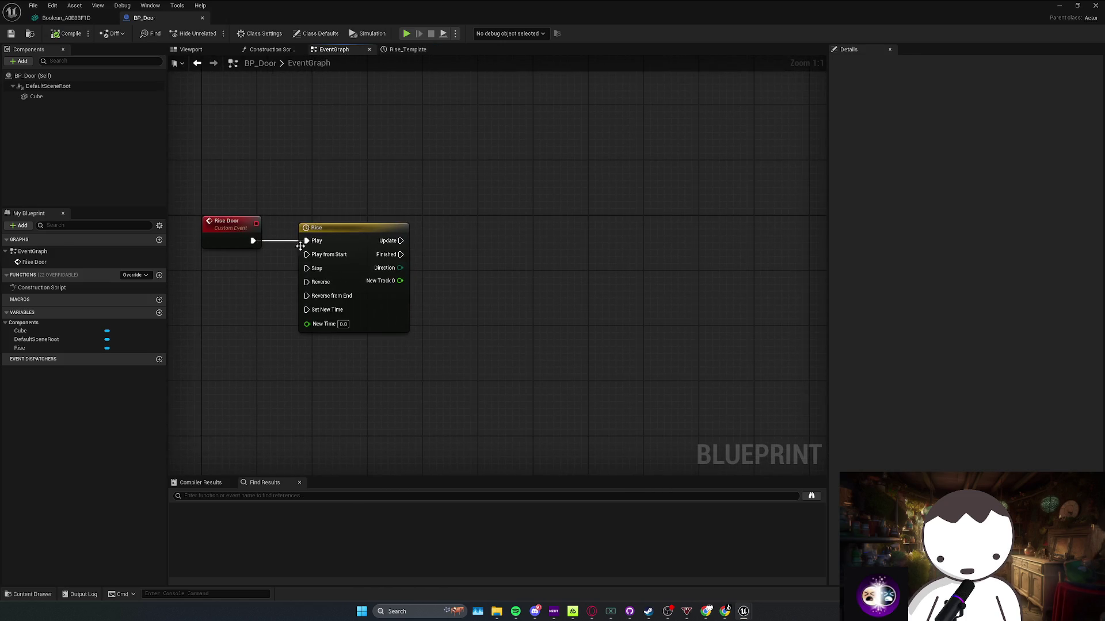
# Wire Rise Door into the Rise timeline's Play from Start input
pyautogui.moveTo(291, 253); pyautogui.dragTo(306, 254)
pyautogui.moveTo(222, 253)
pyautogui.mouseDown()
pyautogui.moveTo(417, 224)
pyautogui.moveTo(424, 201)
pyautogui.mouseUp()
pyautogui.scroll(-1, 437, 196)
pyautogui.click(244, 320)
pyautogui.click(291, 212)
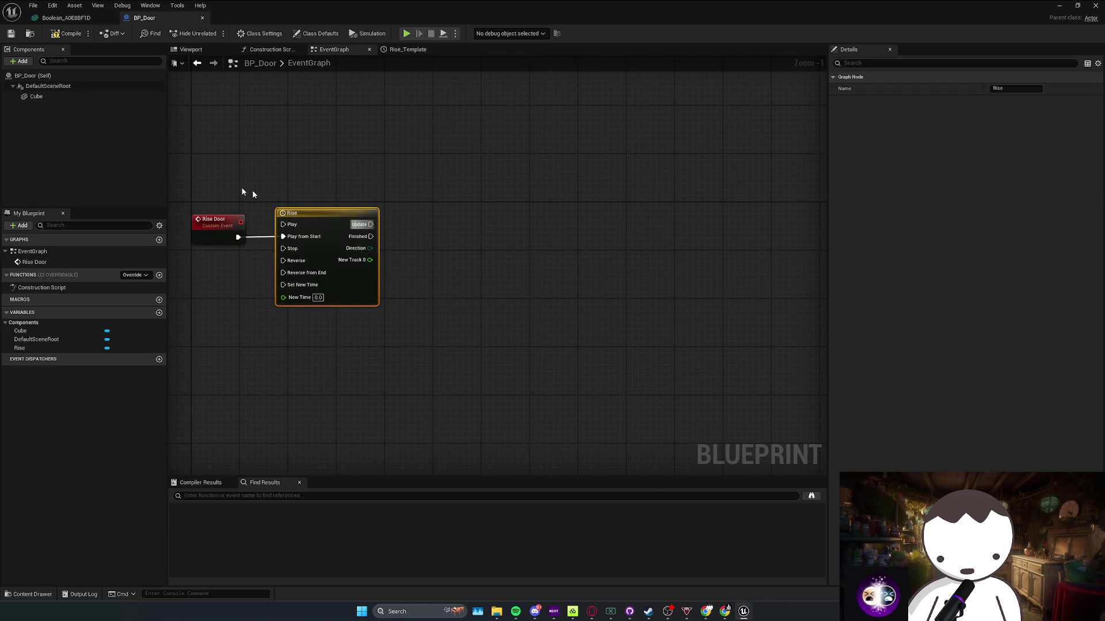
# Add a Cube reference and a Set Relative Location node for it, discarding a Set World Location attempt
pyautogui.moveTo(36, 96)
pyautogui.mouseDown()
pyautogui.moveTo(332, 168)
pyautogui.moveTo(433, 207)
pyautogui.mouseUp()
pyautogui.write('r')
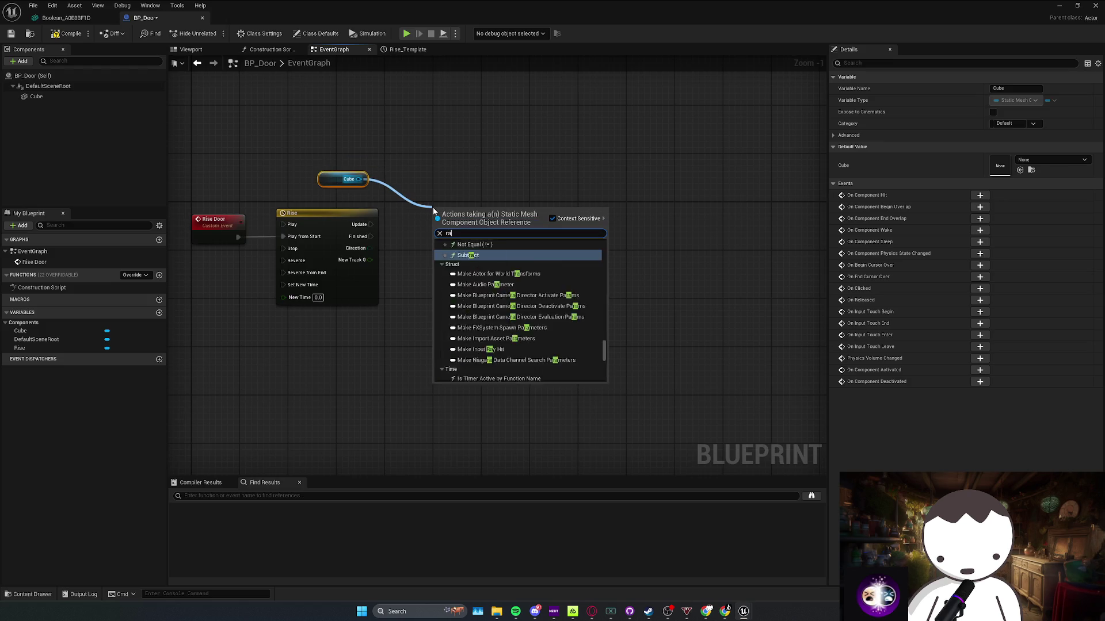
pyautogui.press('BackSpace')
pyautogui.write('s')
pyautogui.press('BackSpace')
pyautogui.write('set')
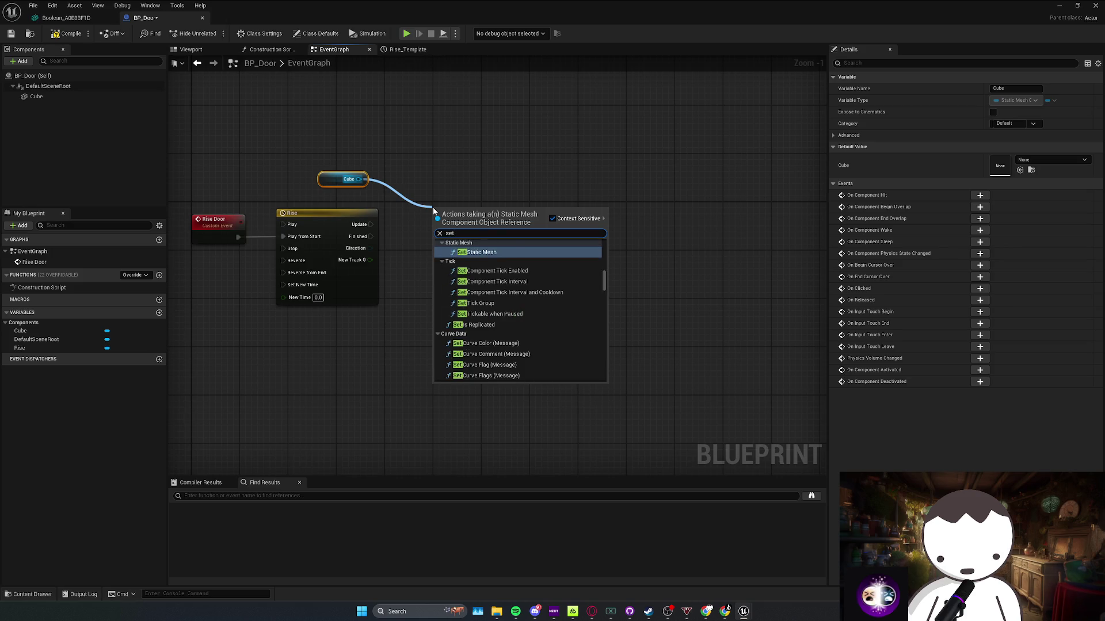
pyautogui.write(' world loca')
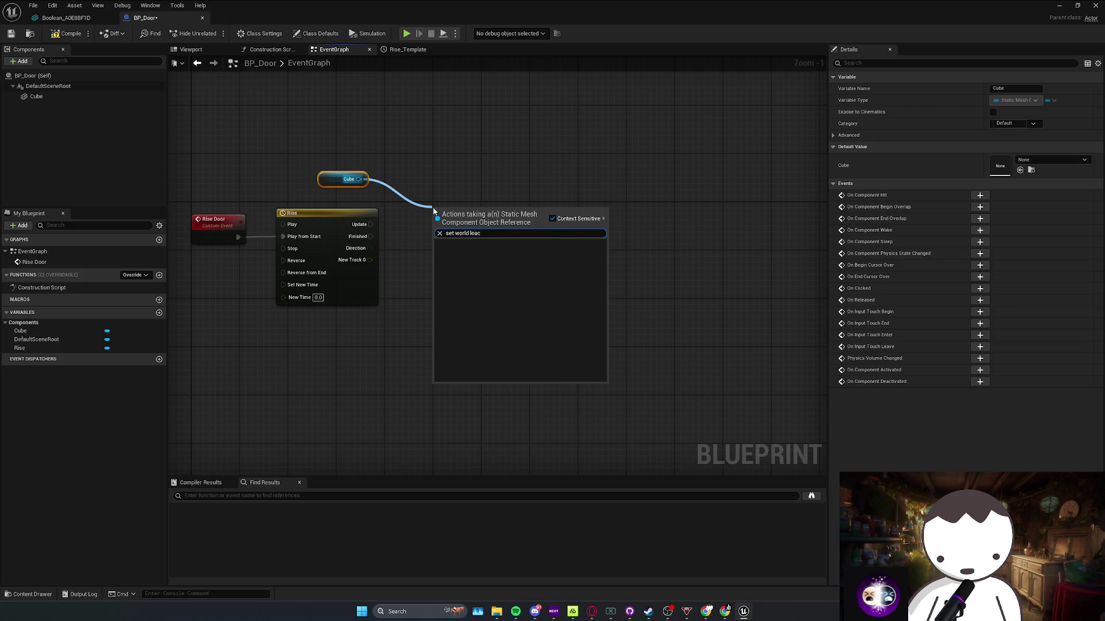
pyautogui.press('Return')
pyautogui.moveTo(508, 215); pyautogui.dragTo(700, 211)
pyautogui.moveTo(317, 218); pyautogui.dragTo(337, 218)
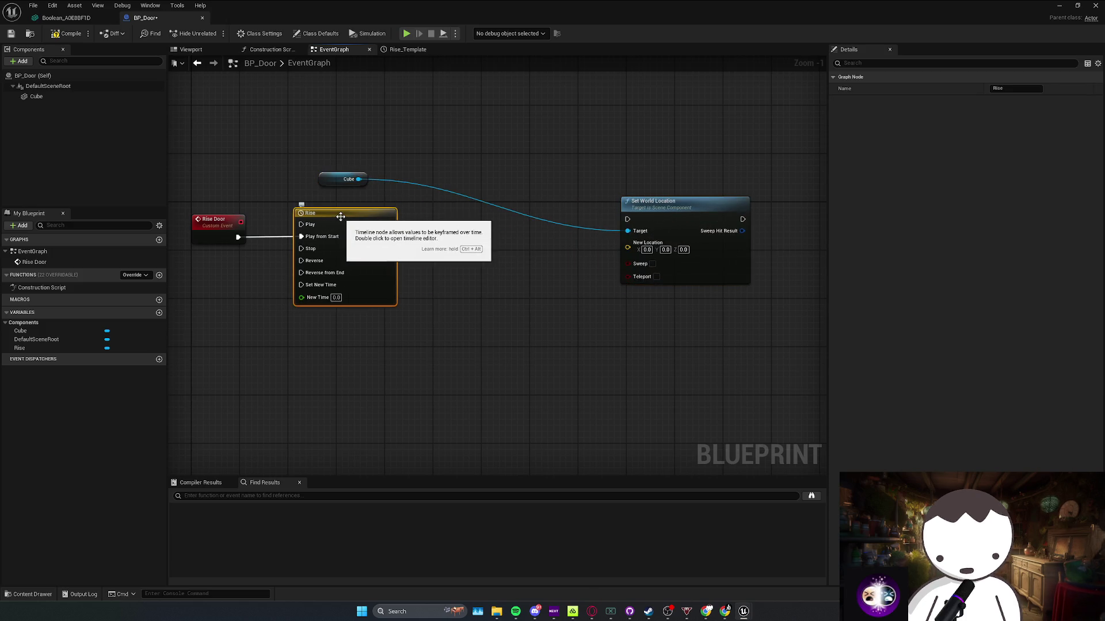
pyautogui.click(653, 201)
pyautogui.press('Delete')
pyautogui.moveTo(358, 179); pyautogui.dragTo(479, 215)
pyautogui.write('set relative loca')
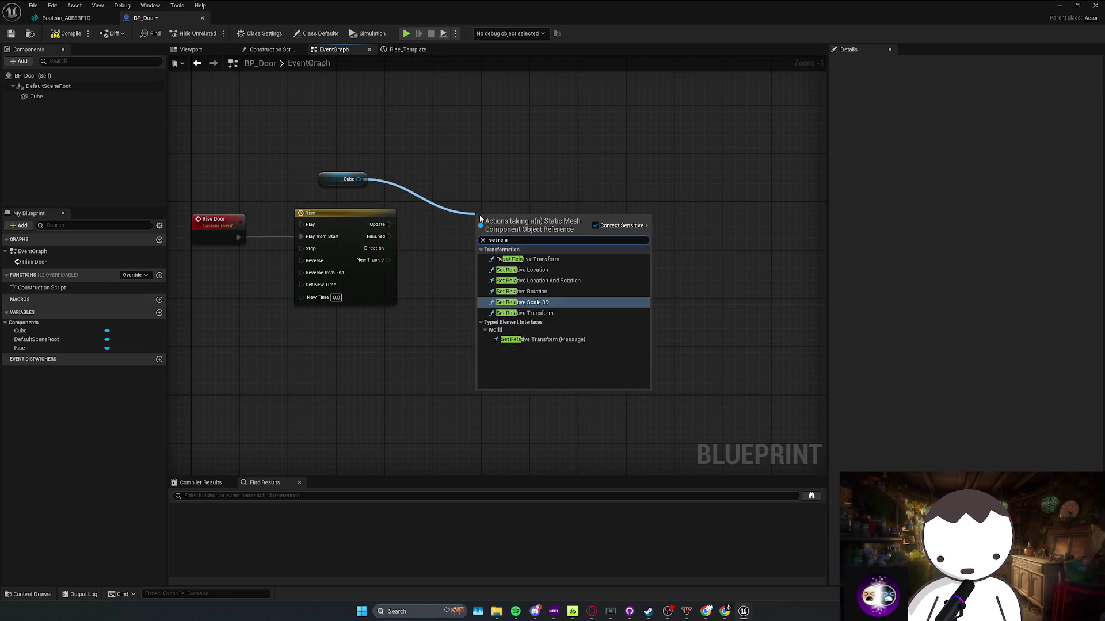
pyautogui.press('Return')
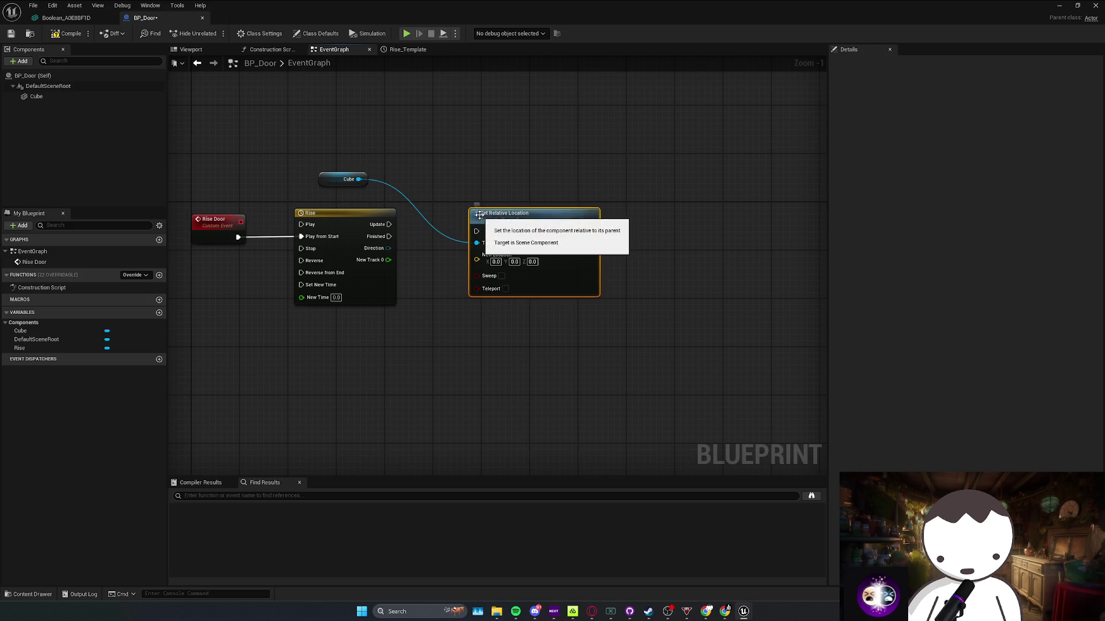
# Wire Rise's Update to Set Relative Location and place the Cube beside its Target
pyautogui.moveTo(651, 230)
pyautogui.mouseDown()
pyautogui.moveTo(394, 223)
pyautogui.moveTo(656, 234)
pyautogui.mouseUp()
pyautogui.moveTo(467, 197)
pyautogui.mouseDown()
pyautogui.moveTo(530, 173)
pyautogui.moveTo(516, 196)
pyautogui.moveTo(424, 231)
pyautogui.moveTo(647, 233)
pyautogui.moveTo(636, 221)
pyautogui.moveTo(651, 231)
pyautogui.mouseUp()
pyautogui.moveTo(411, 213); pyautogui.dragTo(458, 196)
pyautogui.moveTo(391, 162)
pyautogui.mouseDown()
pyautogui.moveTo(636, 238)
pyautogui.moveTo(644, 228)
pyautogui.mouseUp()
pyautogui.click(578, 253)
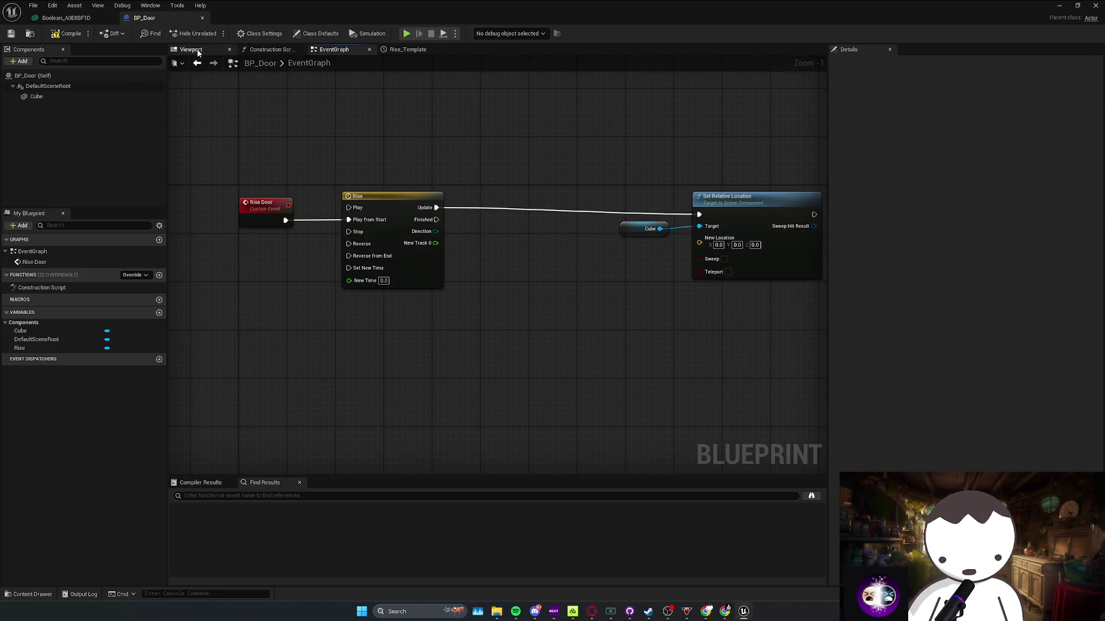
pyautogui.hotkey('alt', 'Tab')
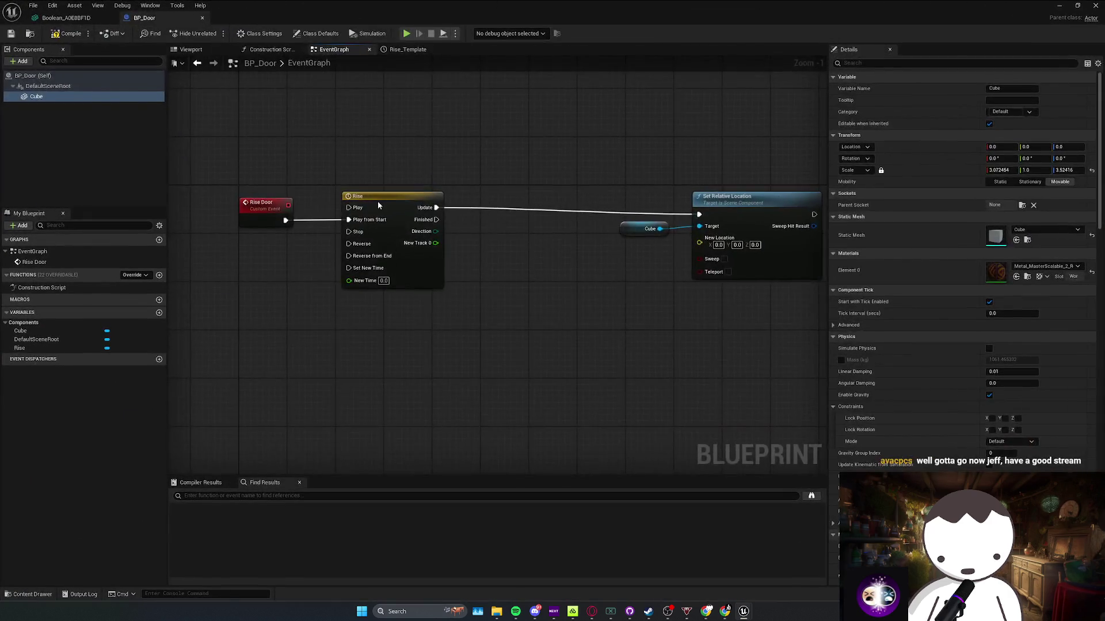
# Reopen BP_Door's Rise_Template timeline and drop down the +Track list
pyautogui.doubleClick(377, 201)
pyautogui.click(191, 75)
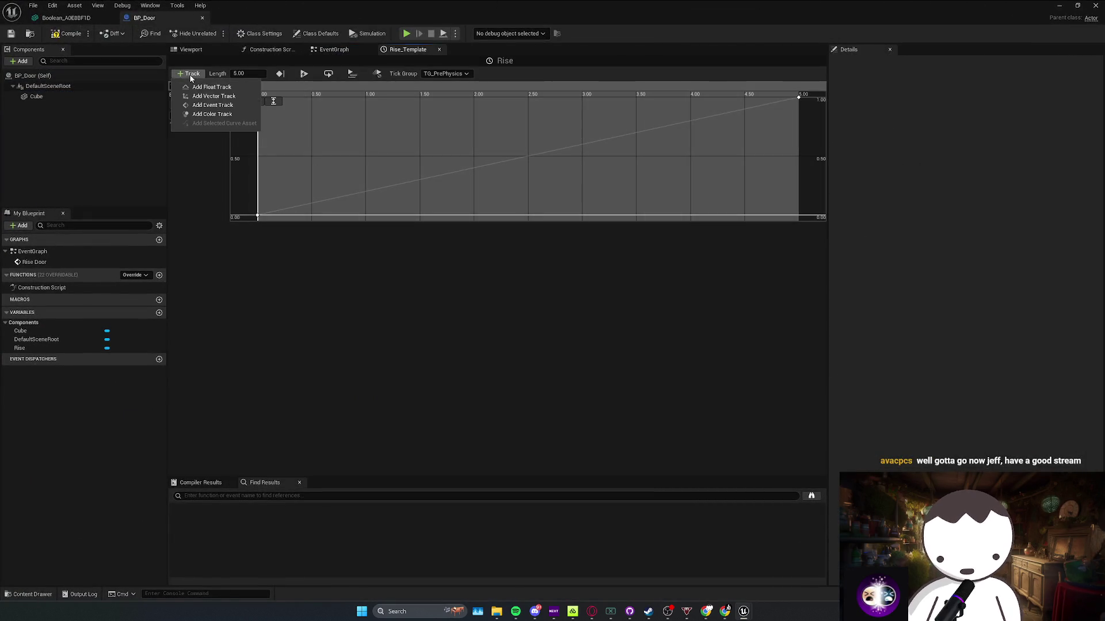
# Add a vector track and delete the old NewTrack_0 float track
pyautogui.click(214, 96)
pyautogui.rightClick(207, 92)
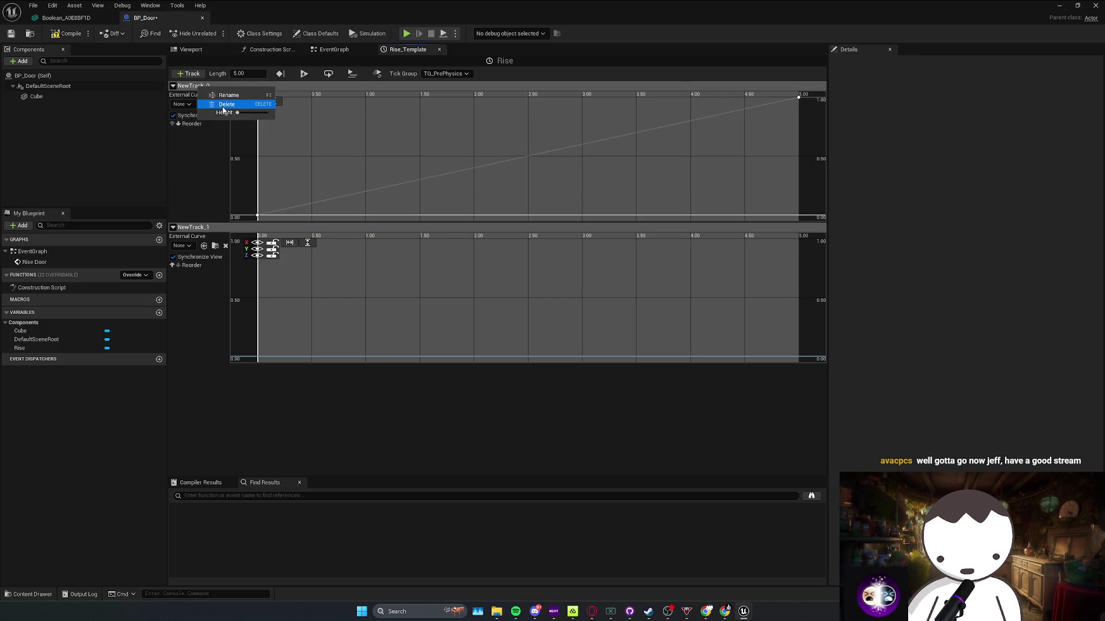
pyautogui.click(224, 105)
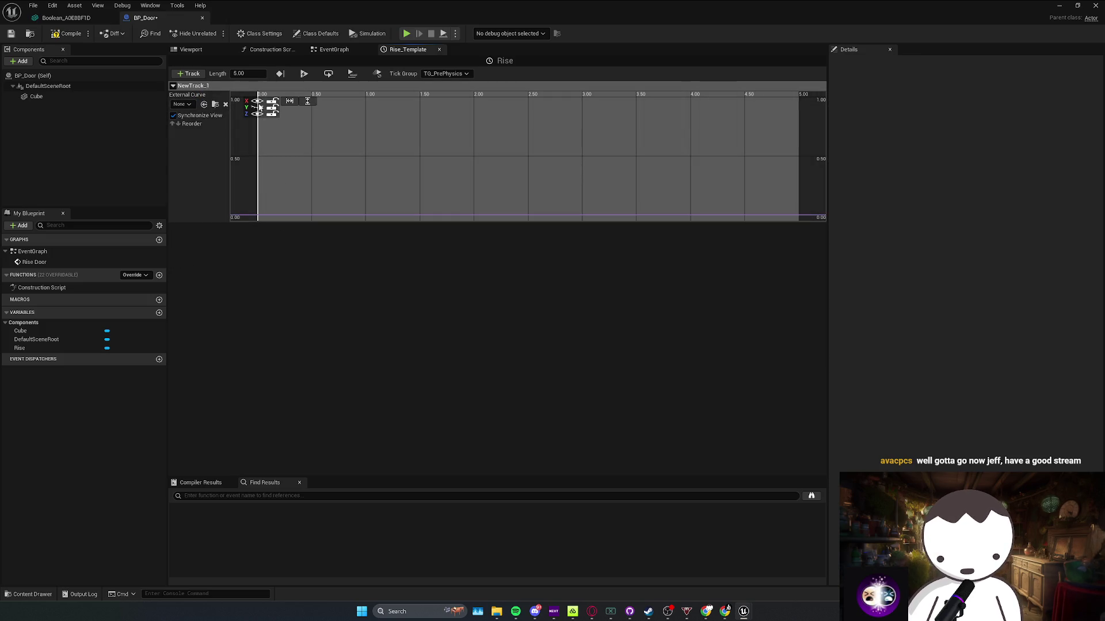
# Key NewTrack_1 at time 0 and at 5.0 with value 320
pyautogui.rightClick(263, 210)
pyautogui.click(279, 229)
pyautogui.rightClick(318, 216)
pyautogui.click(337, 231)
pyautogui.moveTo(269, 209); pyautogui.dragTo(241, 226)
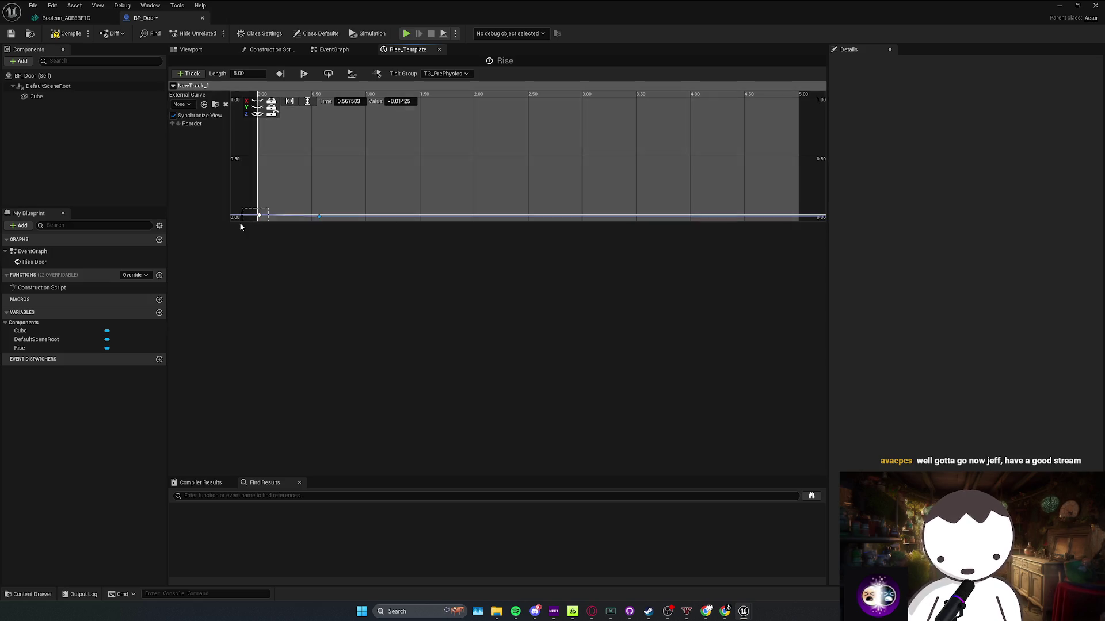
pyautogui.click(319, 217)
pyautogui.click(416, 99)
pyautogui.write('320')
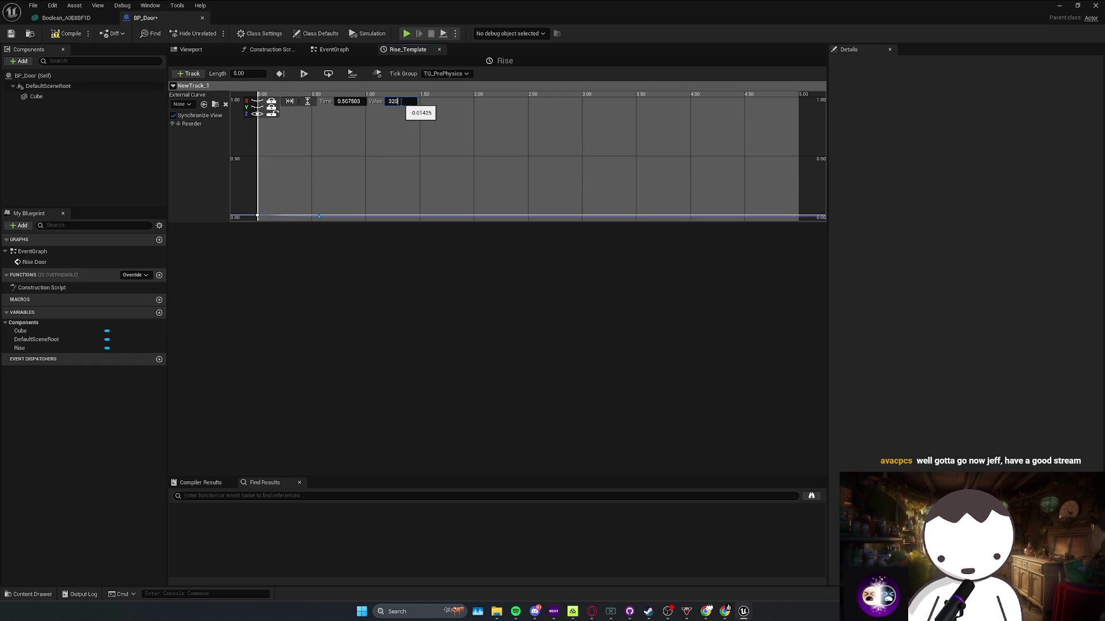
pyautogui.click(353, 102)
pyautogui.write('5')
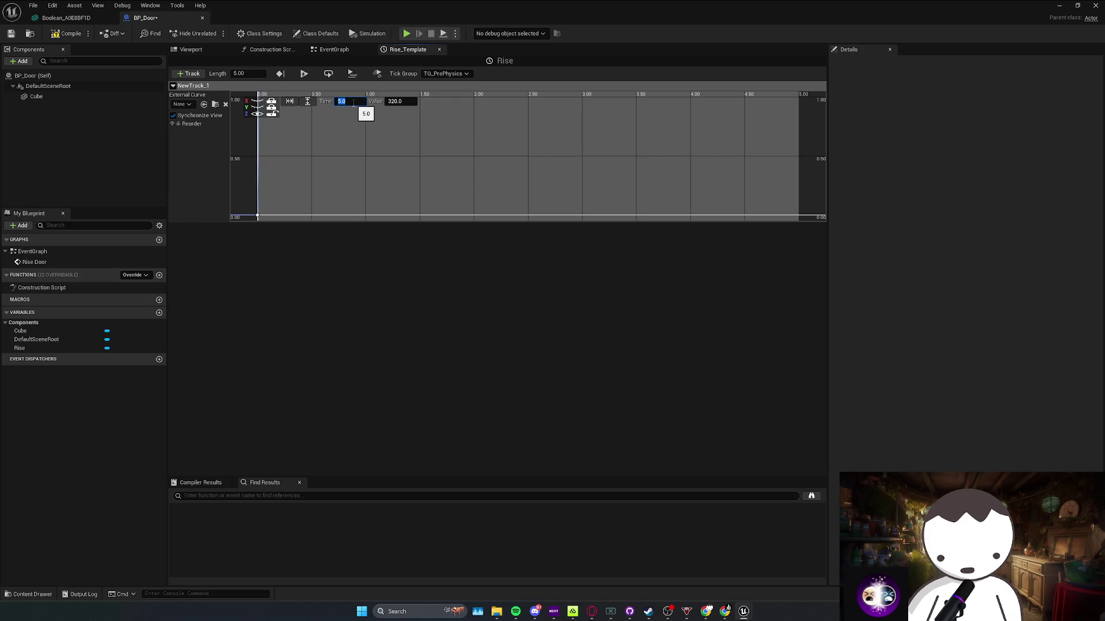
pyautogui.click(290, 102)
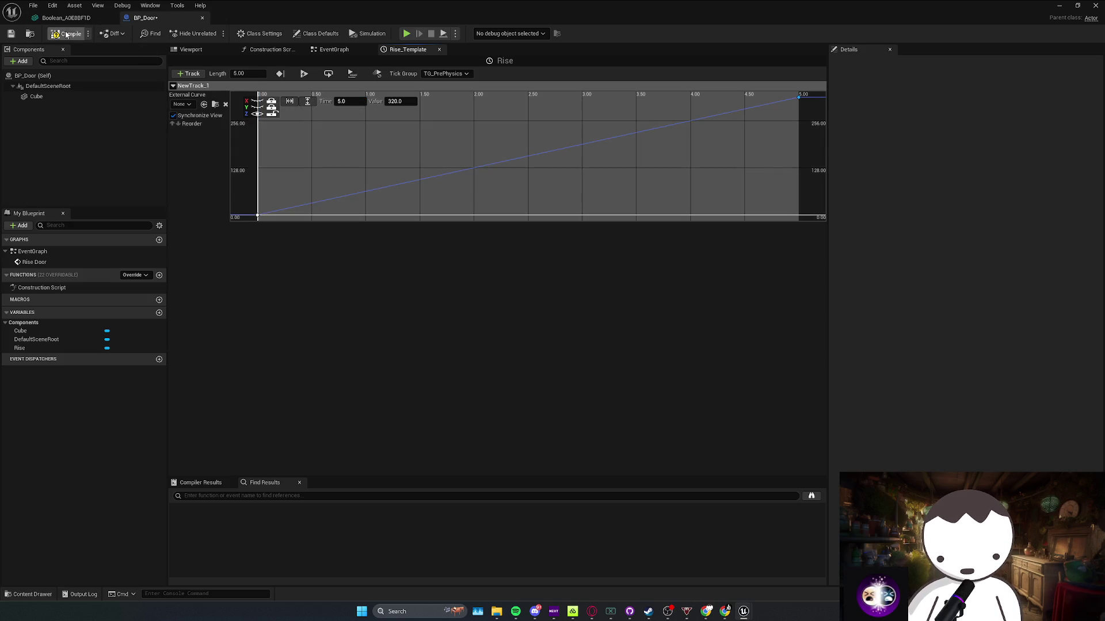
# Wire New Track 1 into Set Relative Location's New Location
pyautogui.click(333, 50)
pyautogui.moveTo(435, 242)
pyautogui.mouseDown()
pyautogui.moveTo(666, 251)
pyautogui.moveTo(699, 242)
pyautogui.mouseUp()
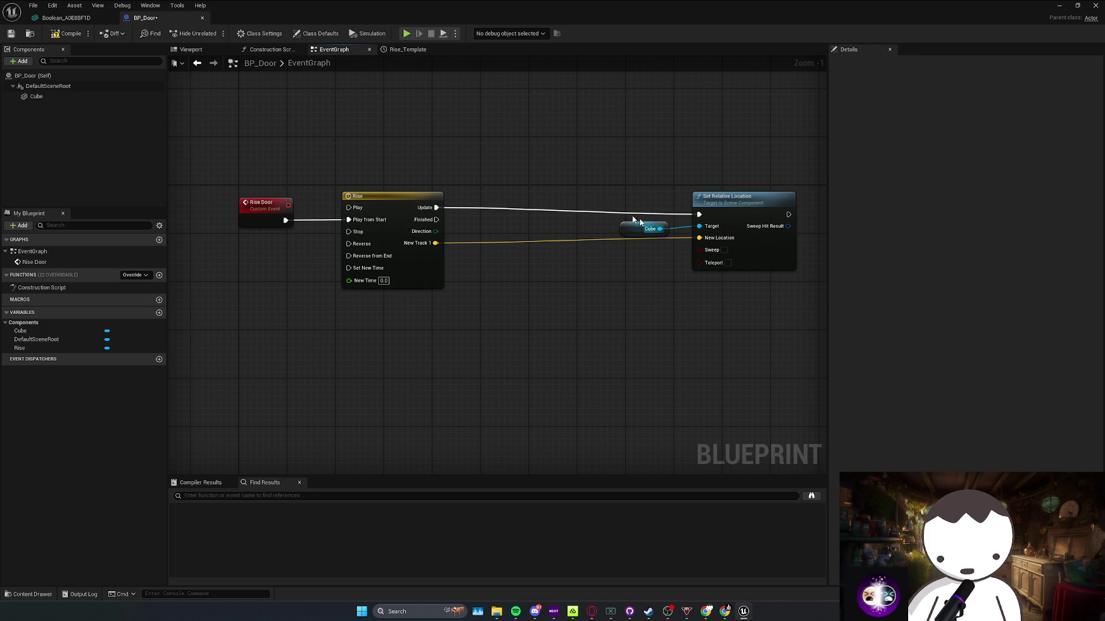
pyautogui.moveTo(742, 199); pyautogui.dragTo(742, 192)
pyautogui.click(438, 151)
# Add Event BeginPlay and have it call Rise Door
pyautogui.rightClick(337, 124)
pyautogui.write('bbeg')
pyautogui.press('BackSpace')
pyautogui.press('BackSpace')
pyautogui.press('BackSpace')
pyautogui.write('begin play')
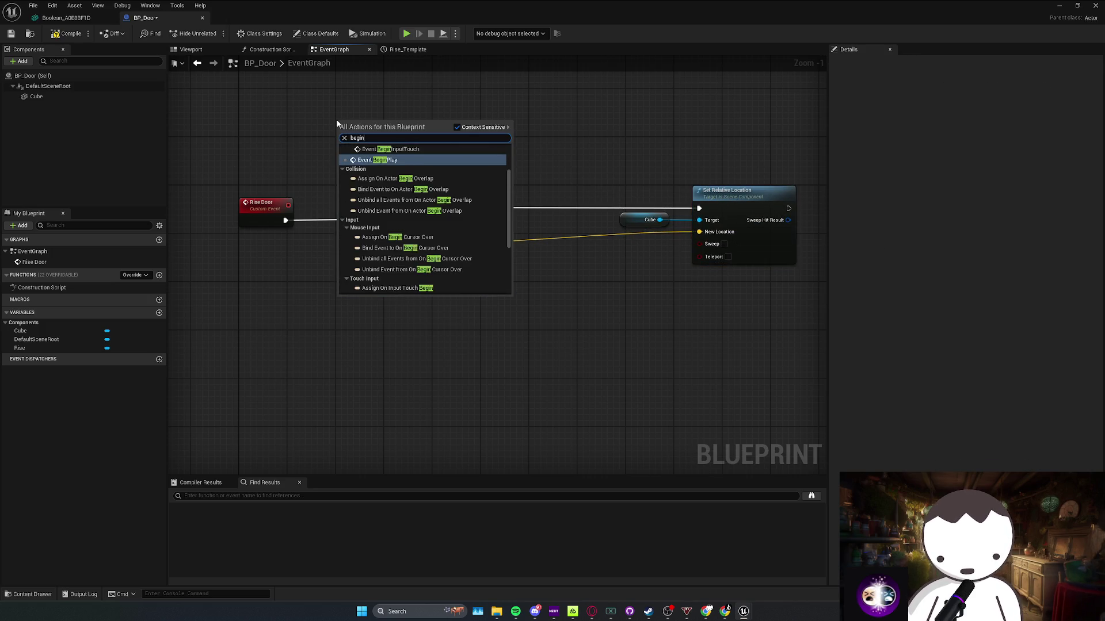
pyautogui.press('Return')
pyautogui.moveTo(323, 111); pyautogui.dragTo(446, 115)
pyautogui.write('rise door')
pyautogui.press('Return')
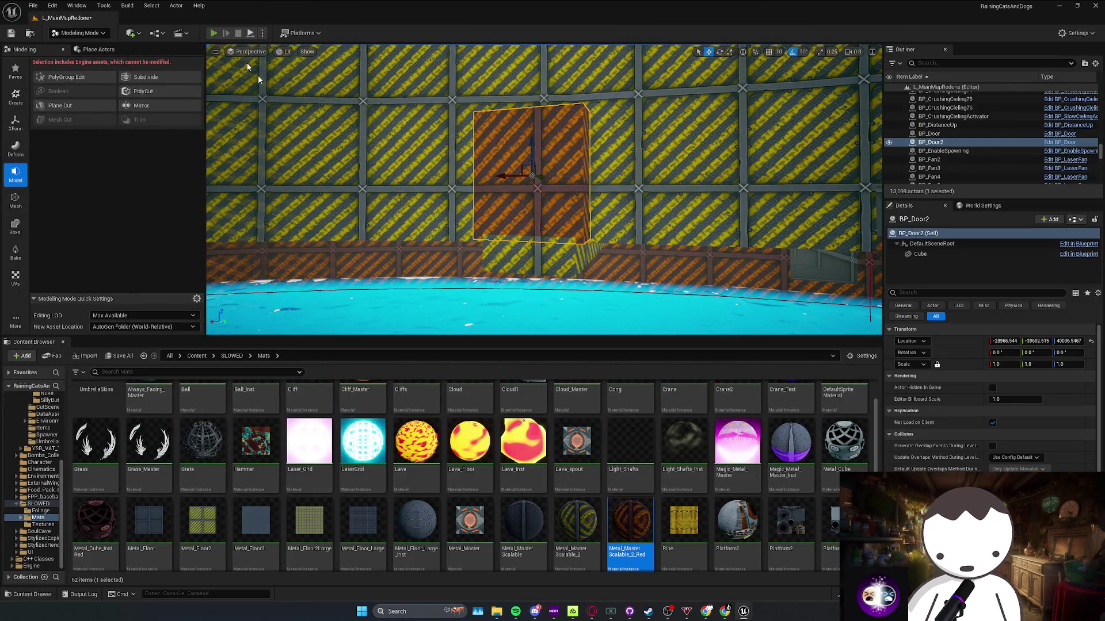
# Play in editor, walk toward the door to watch it rise, then stop
pyautogui.hotkey('alt', 'p')
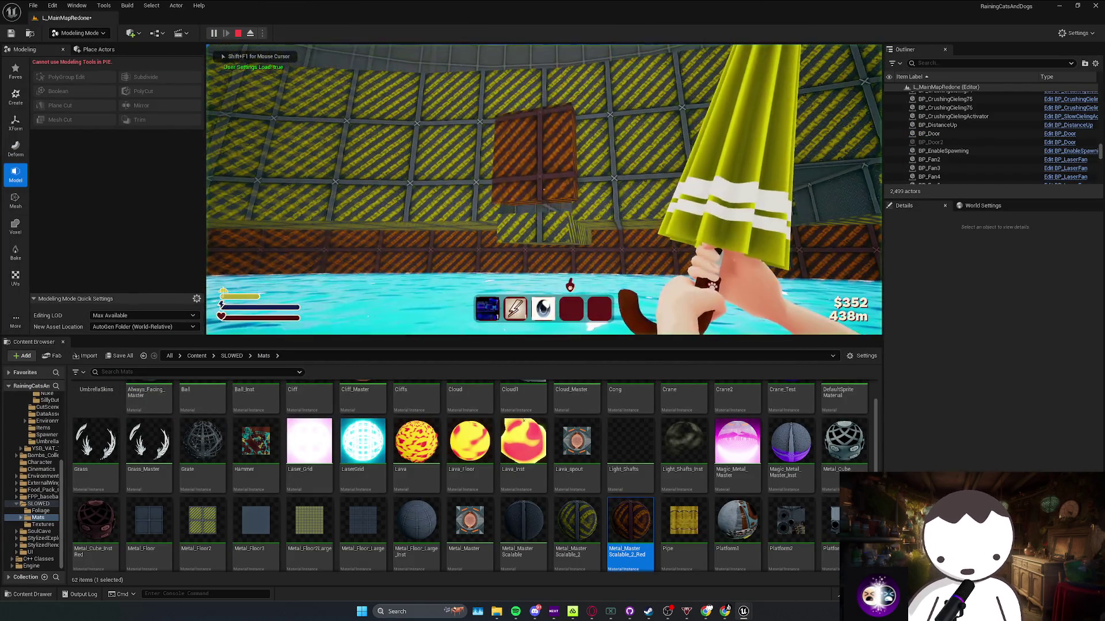
pyautogui.press('w')
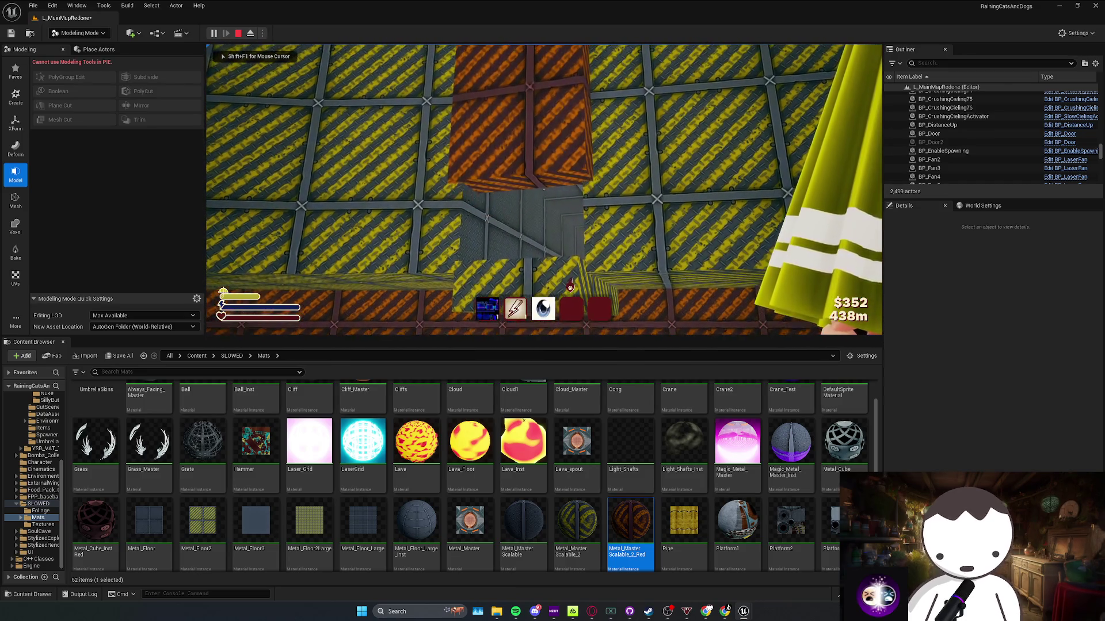
pyautogui.moveTo(544, 173)
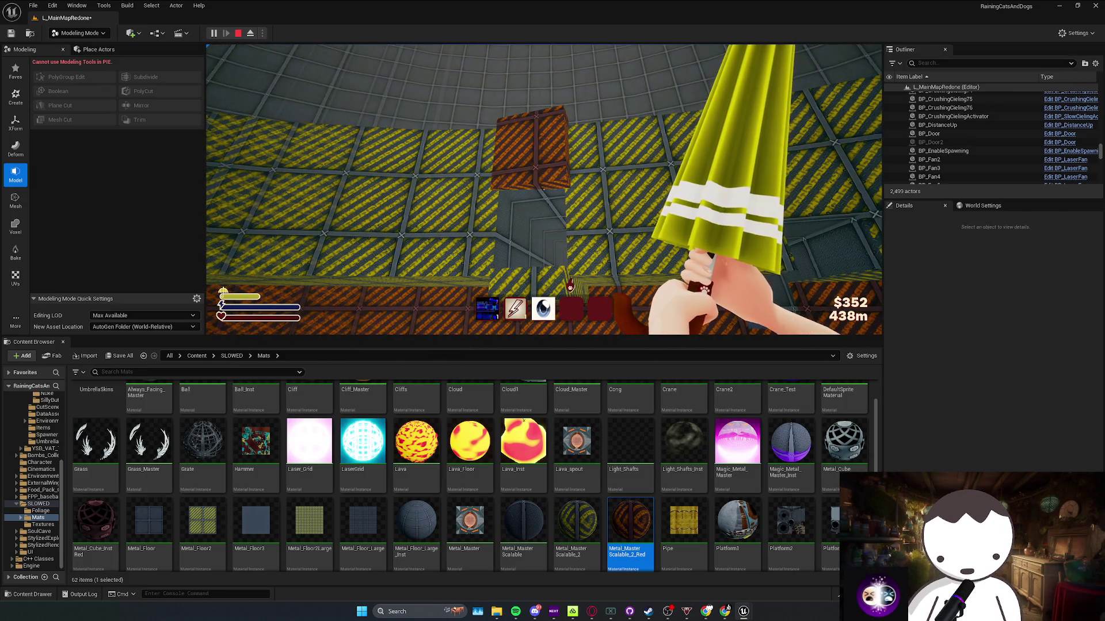
pyautogui.press('Escape')
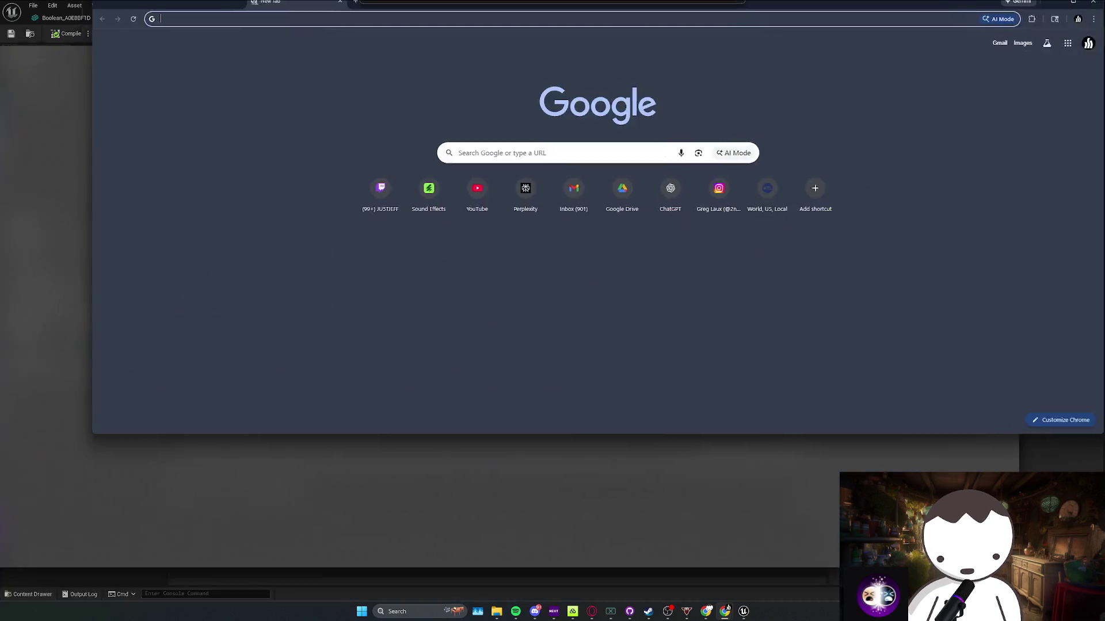
# Open the Envato Sound Effects site and search for 'motor'
pyautogui.click(399, 202)
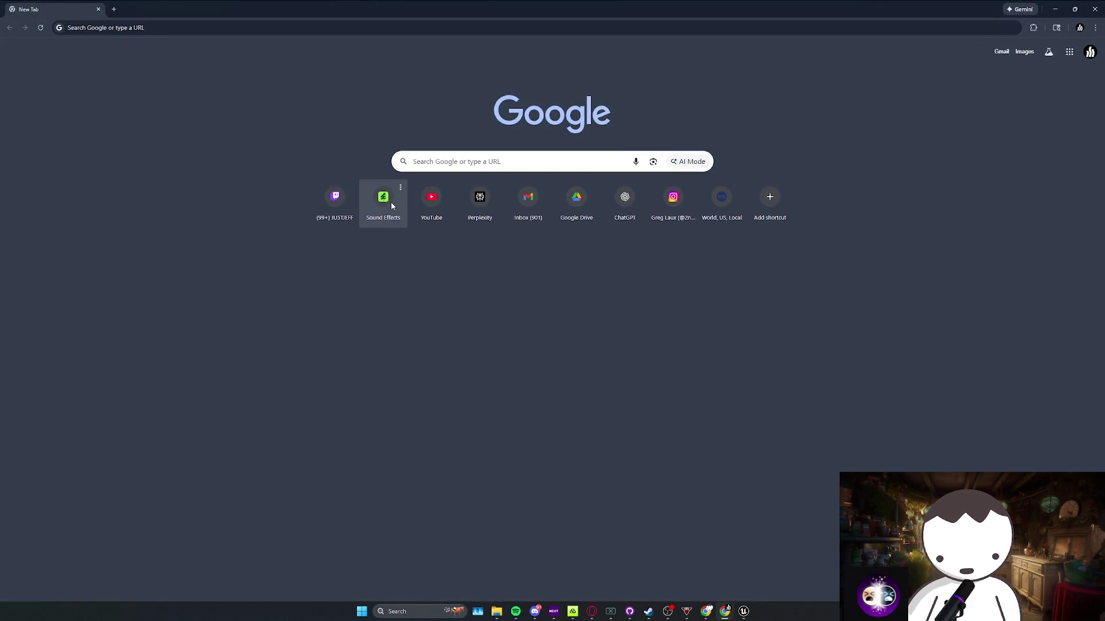
pyautogui.click(391, 205)
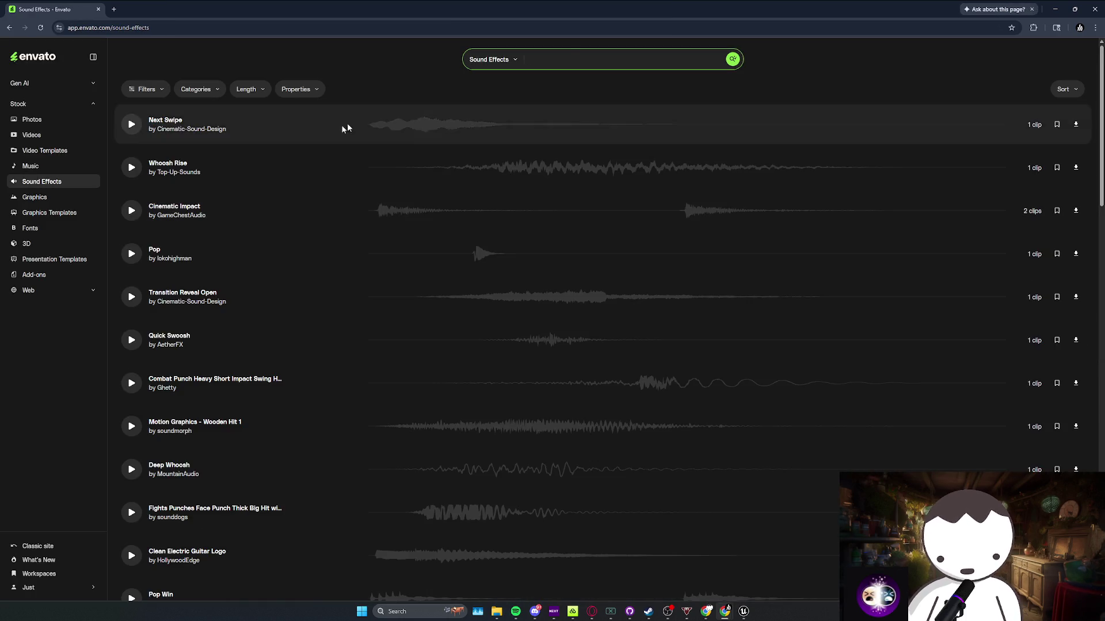
pyautogui.click(566, 60)
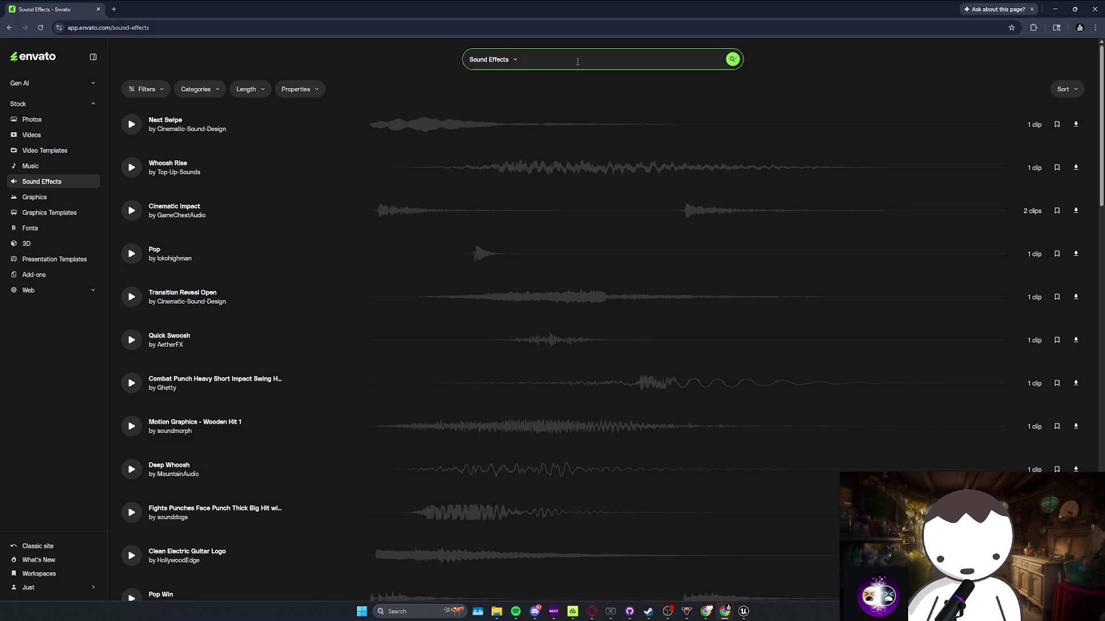
pyautogui.write('motor')
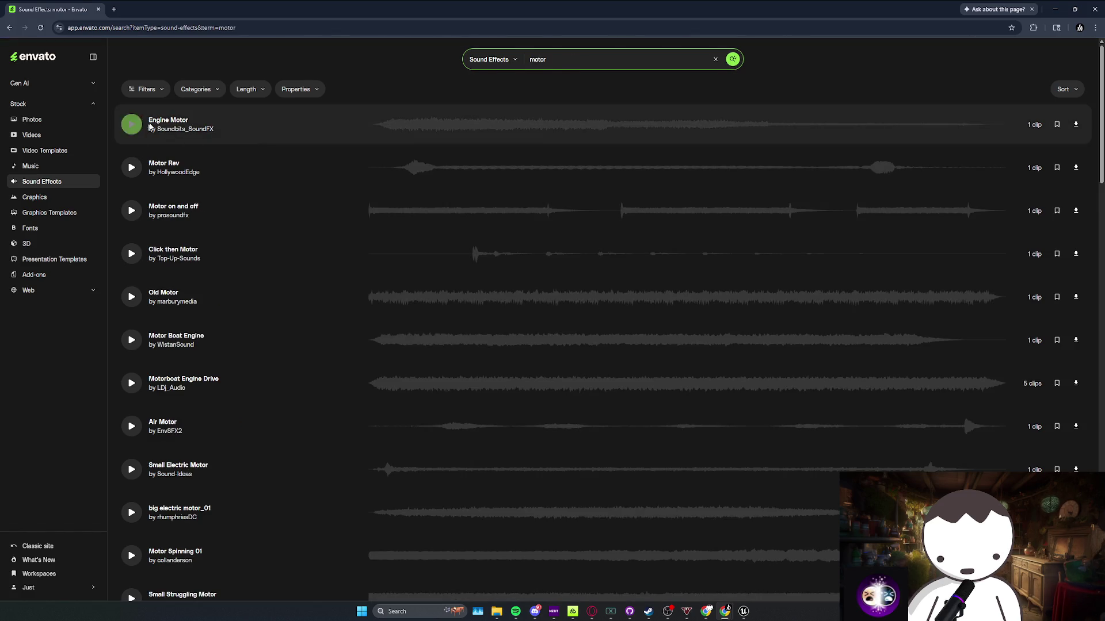
pyautogui.click(197, 89)
# Check the length filter and open the full filter panel
pyautogui.click(246, 90)
pyautogui.click(146, 89)
pyautogui.click(379, 169)
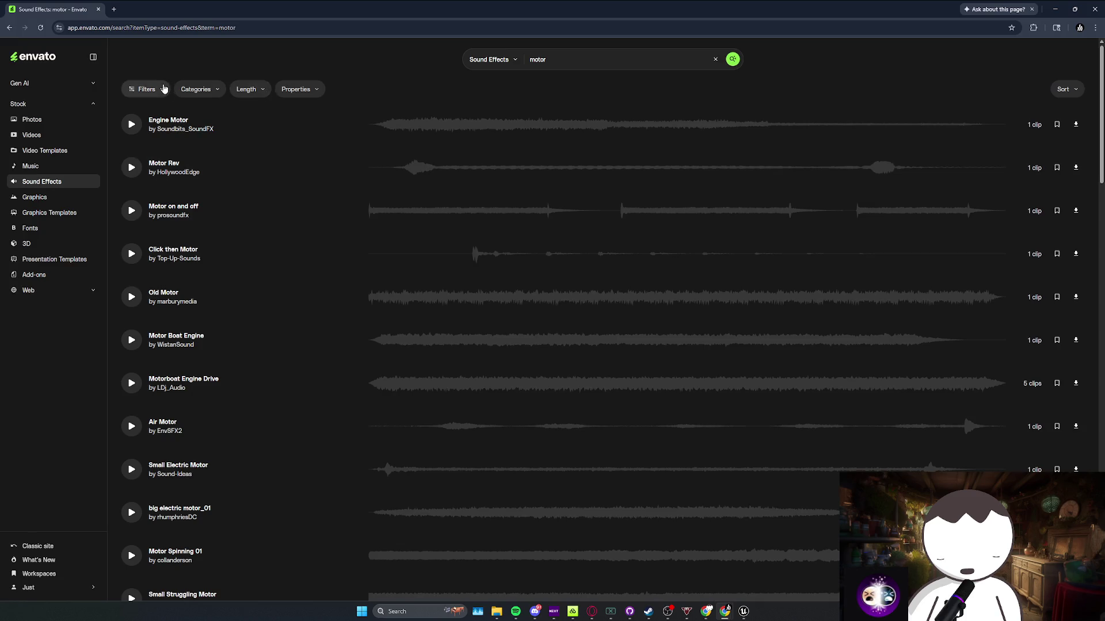
pyautogui.click(163, 90)
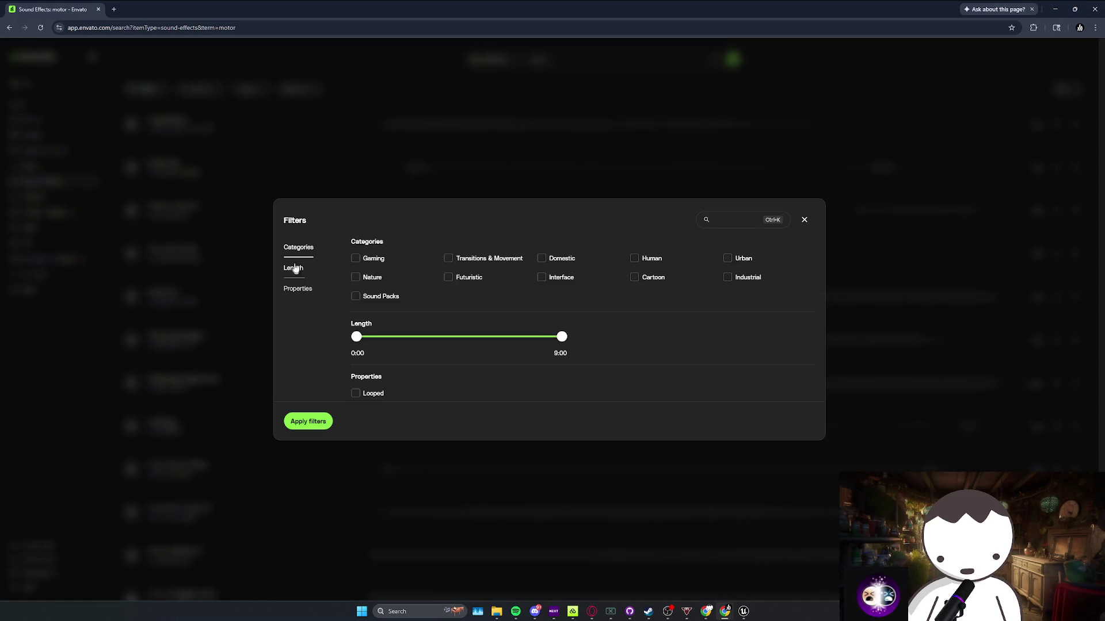
# Filter the Envato sound effects to show only Looped sounds
pyautogui.click(278, 108)
pyautogui.click(296, 92)
pyautogui.click(286, 113)
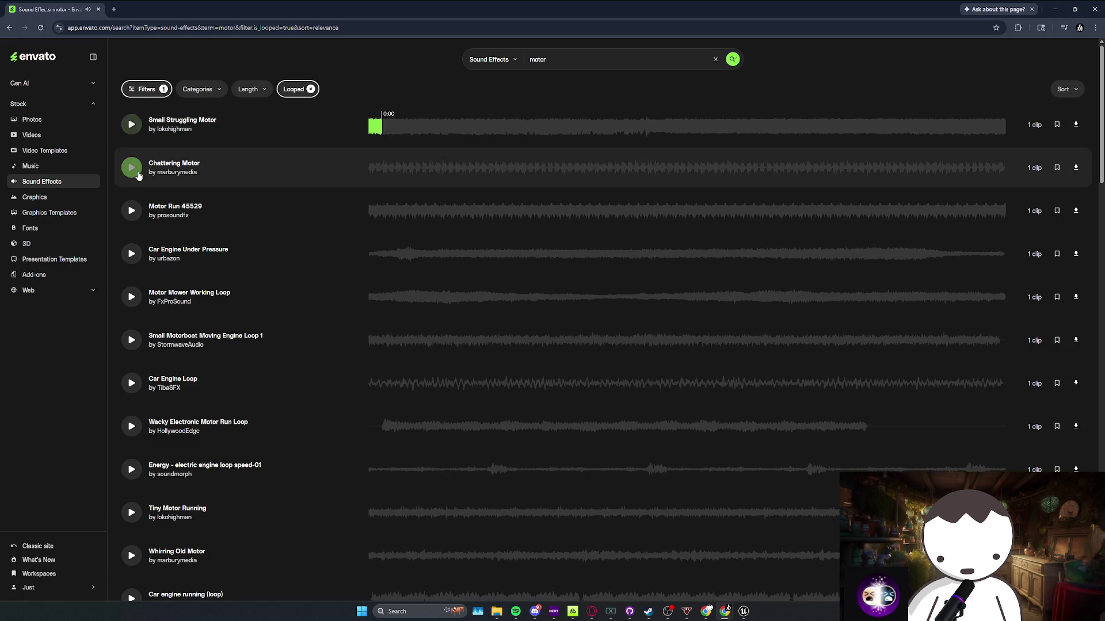
# Audition looped motor sounds such as Motor Run 45529, Motor Mower, Car Engine Loop and Tiny Motor Running
pyautogui.click(131, 212)
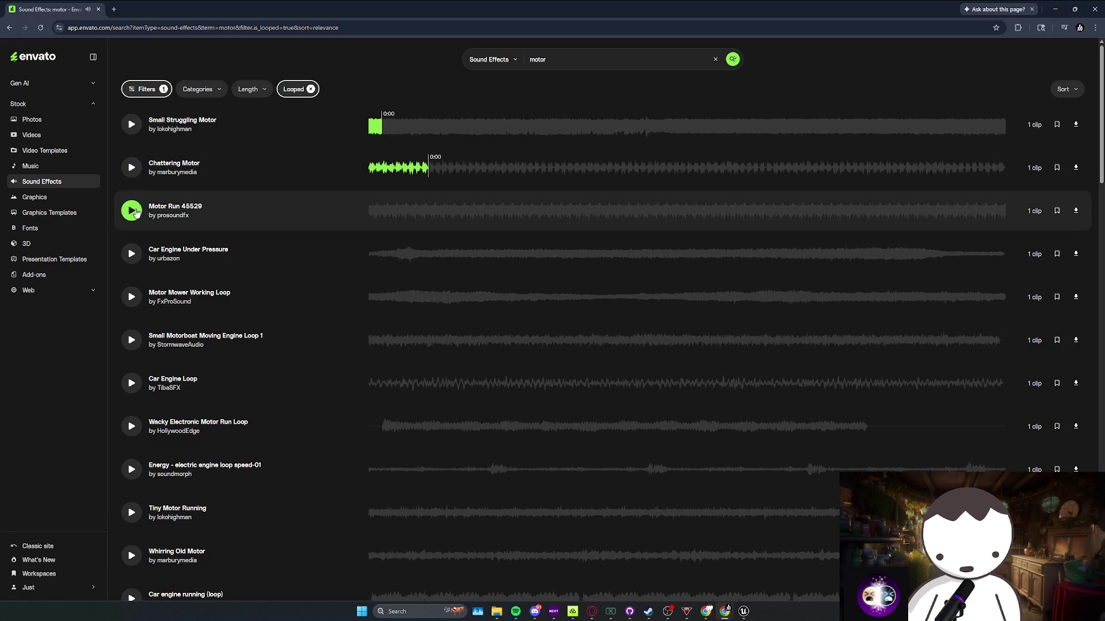
pyautogui.click(132, 212)
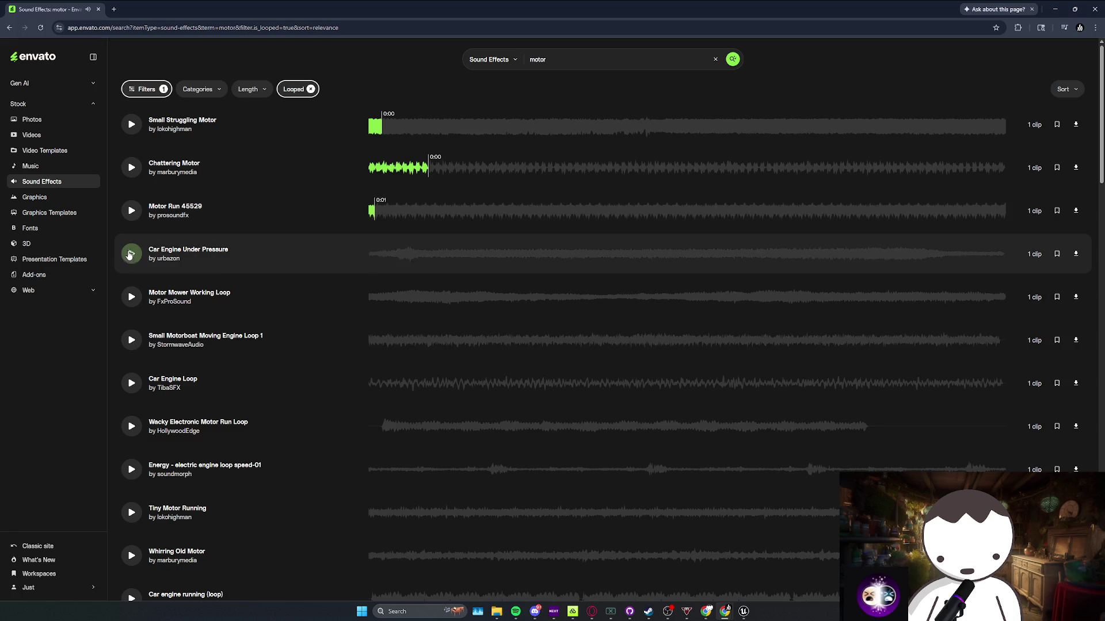
pyautogui.click(130, 303)
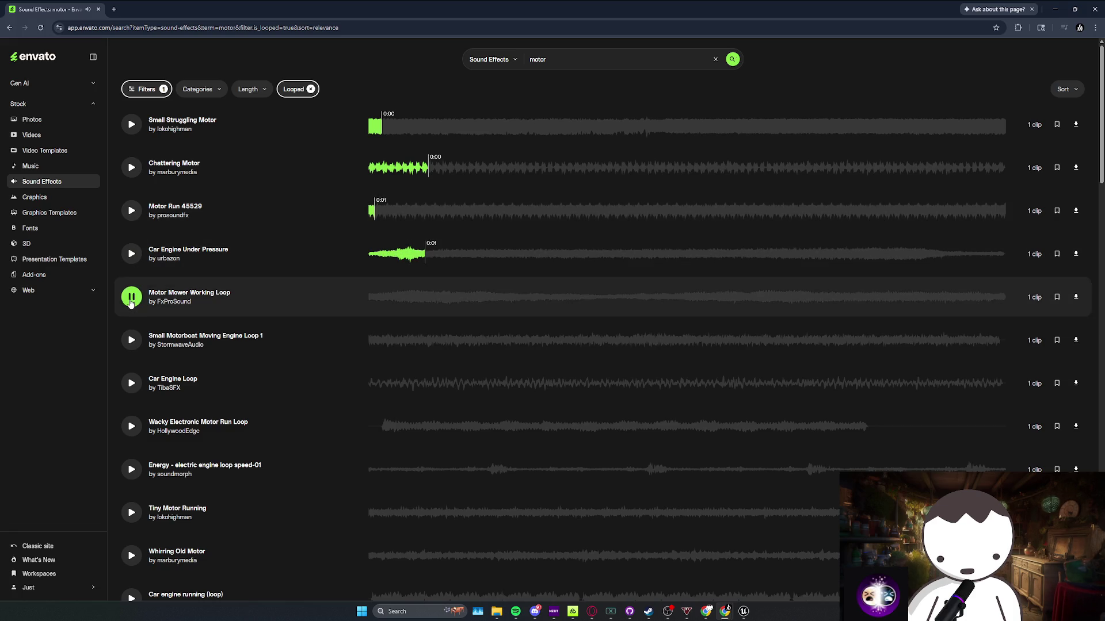
pyautogui.scroll(-2, 133, 287)
pyautogui.click(131, 262)
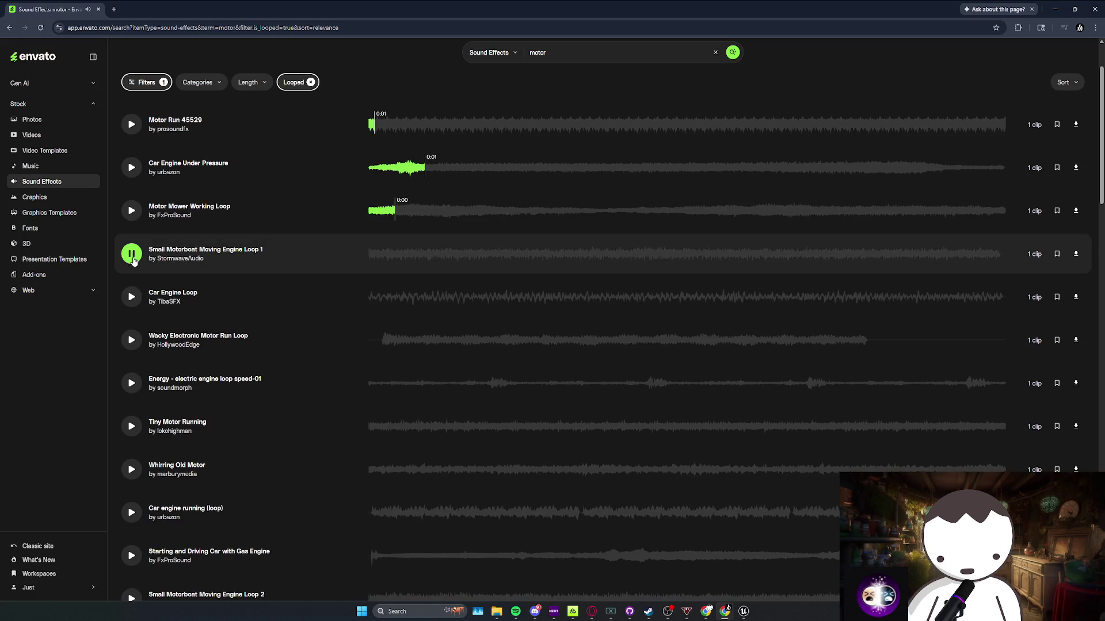
pyautogui.click(132, 258)
pyautogui.click(131, 296)
pyautogui.scroll(-1, 131, 294)
pyautogui.click(131, 290)
pyautogui.scroll(-2, 131, 291)
pyautogui.click(132, 254)
pyautogui.scroll(-2, 132, 254)
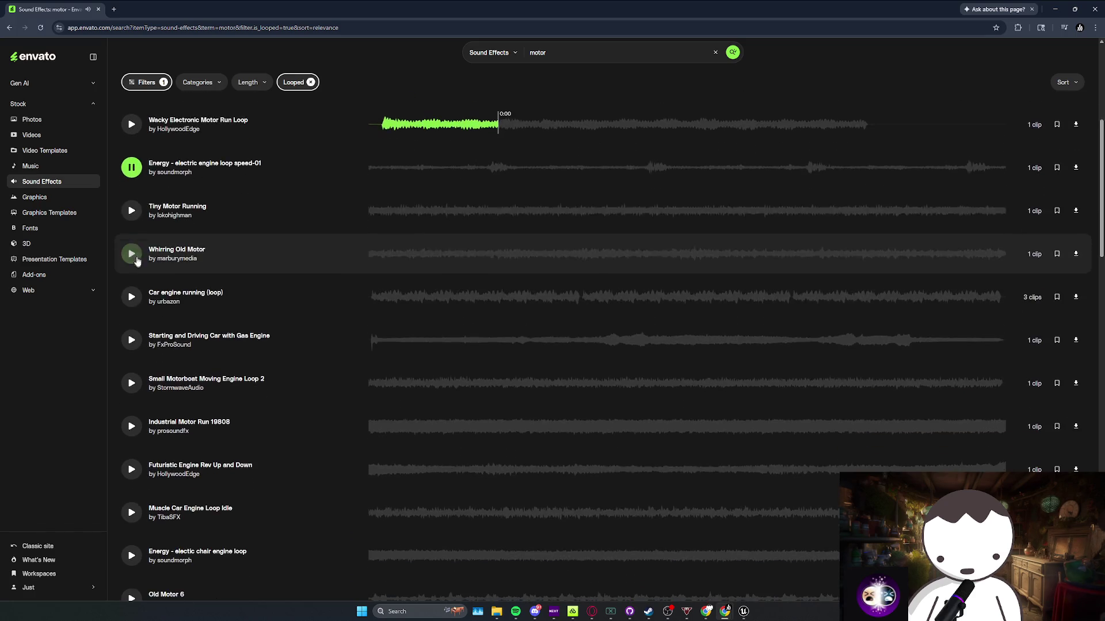
pyautogui.click(132, 217)
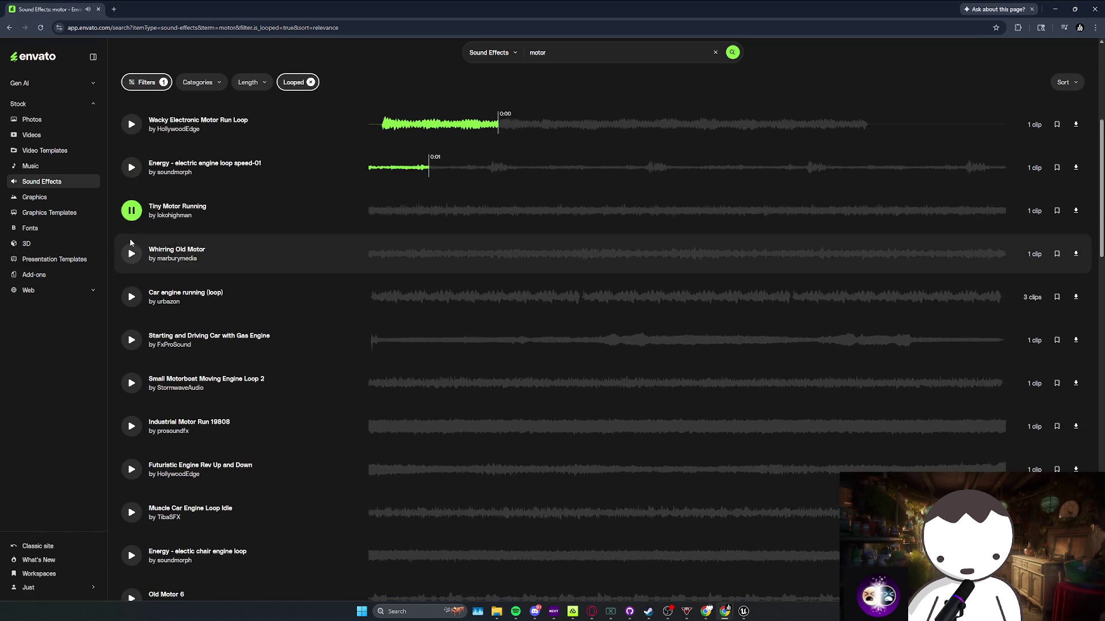
# Preview more engine loops, then download Industrial Motor Run 19808
pyautogui.scroll(-1, 134, 260)
pyautogui.click(134, 256)
pyautogui.scroll(-2, 133, 257)
pyautogui.click(132, 211)
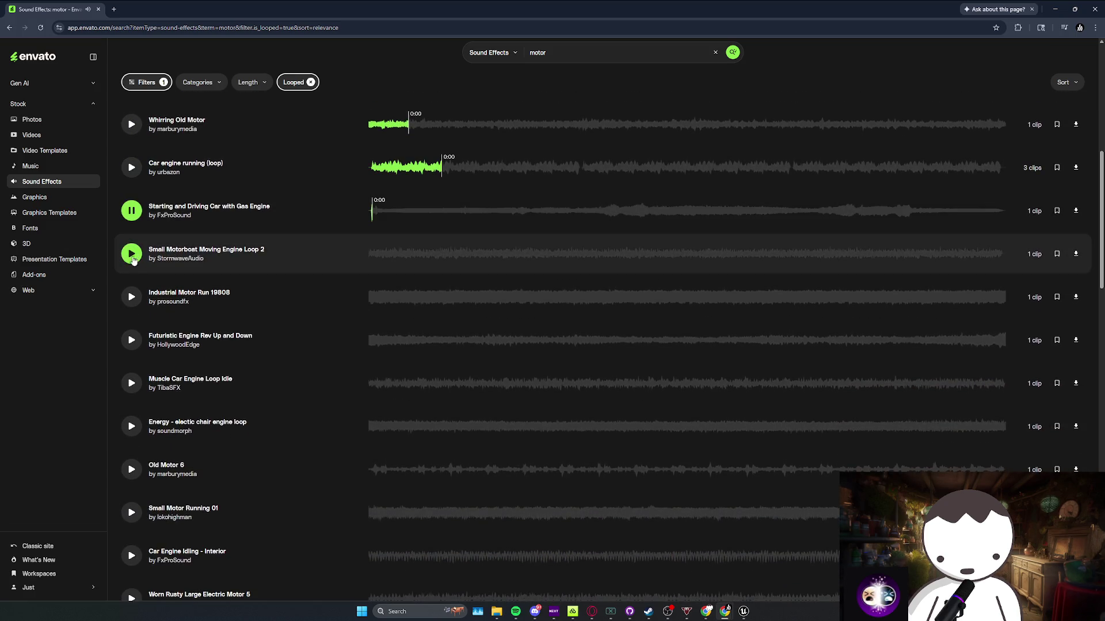
pyautogui.click(137, 299)
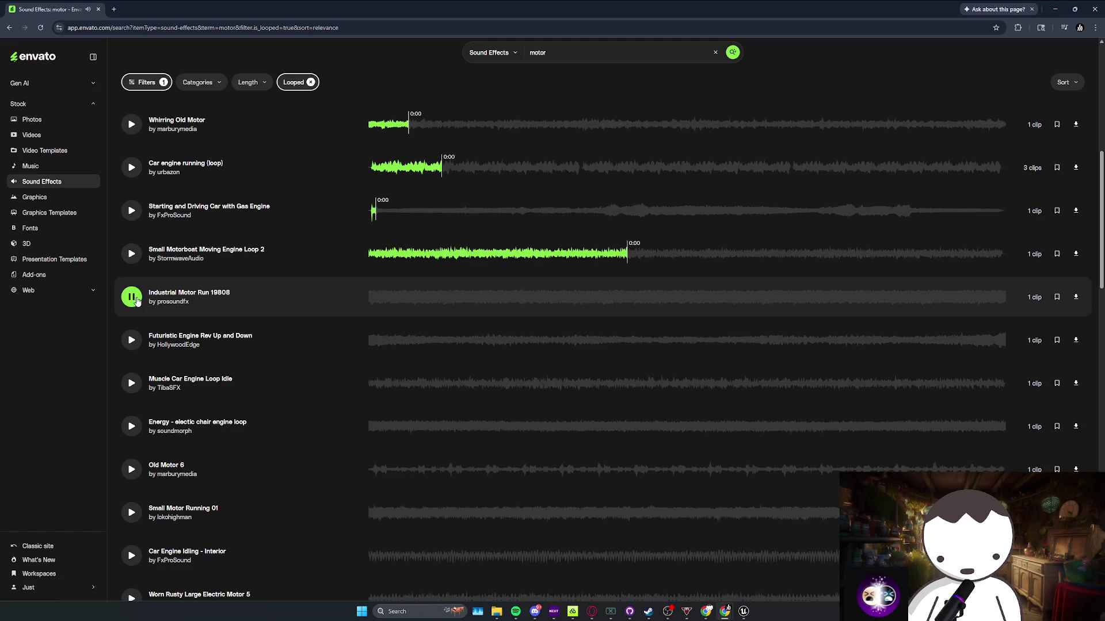
pyautogui.scroll(-1, 143, 305)
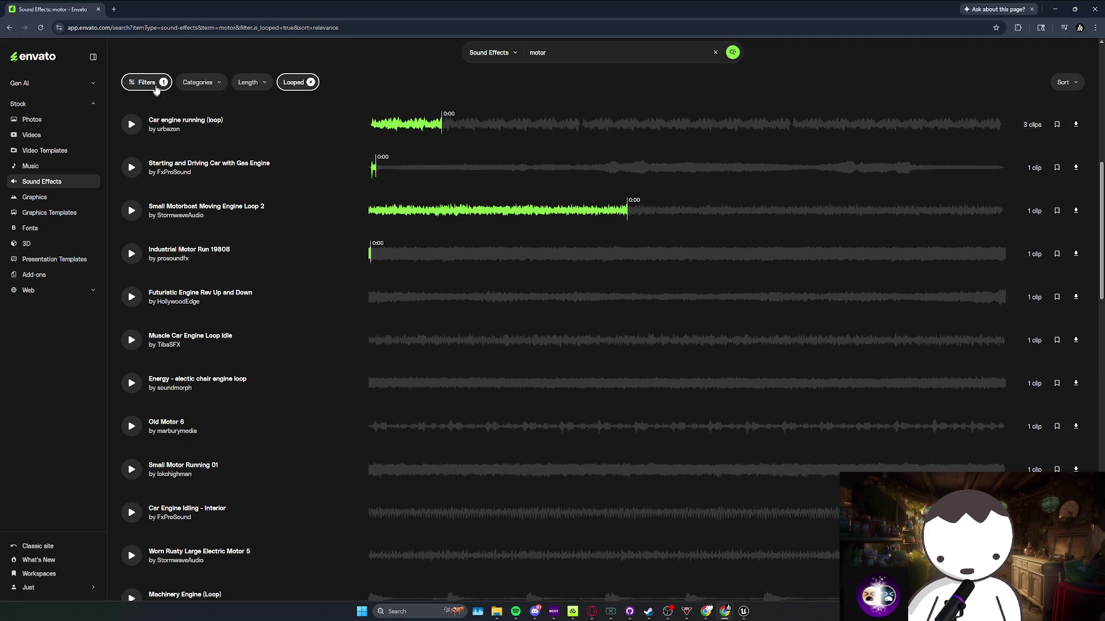
pyautogui.click(133, 257)
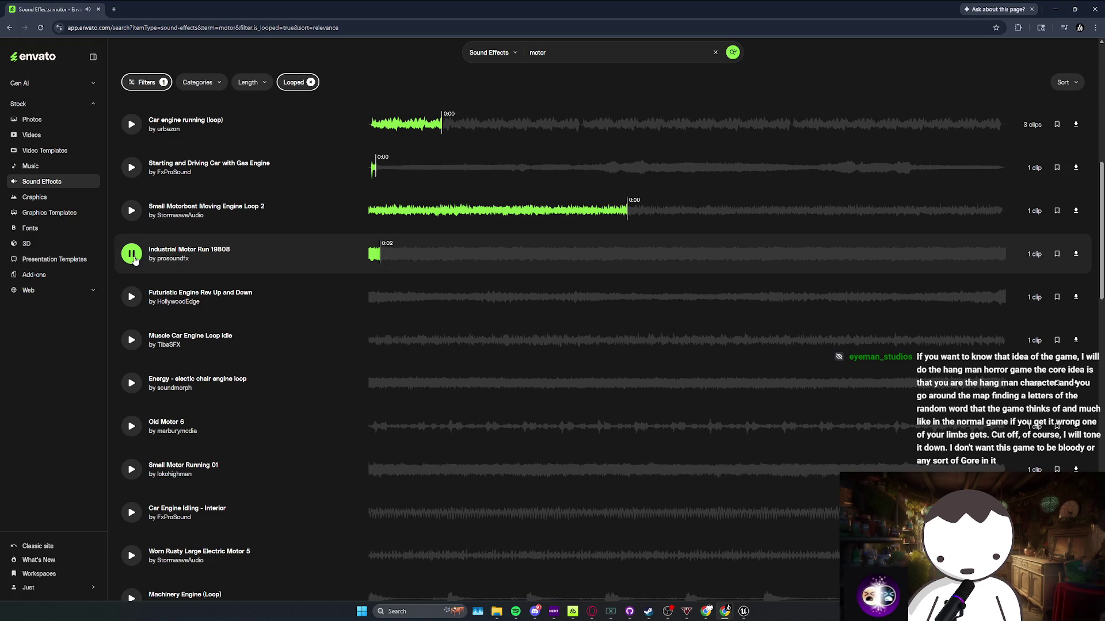
pyautogui.click(1076, 254)
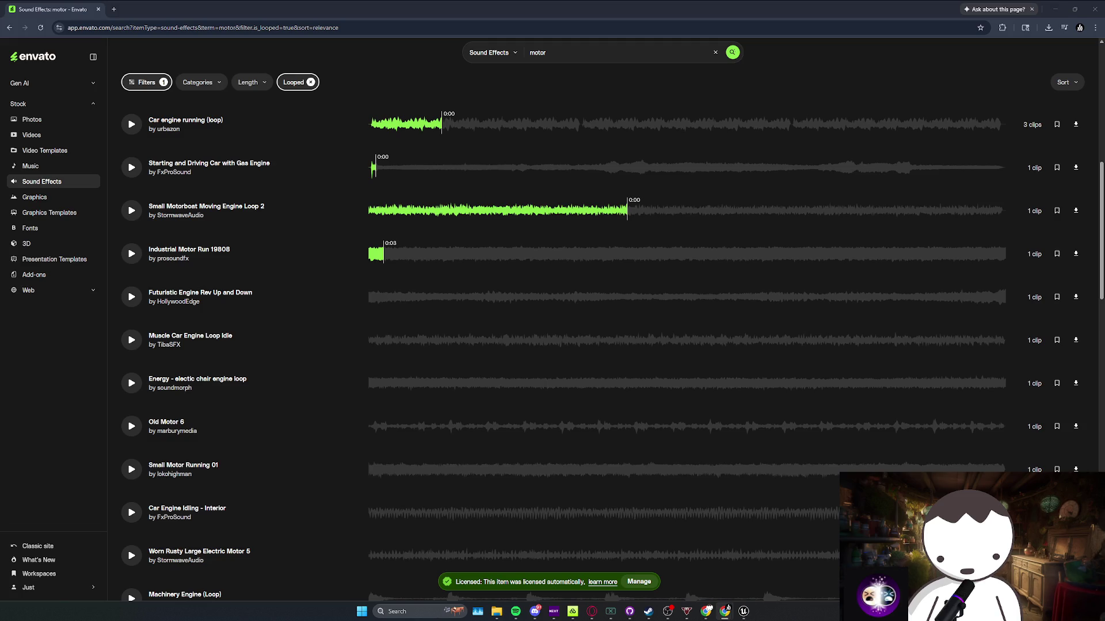
pyautogui.click(743, 611)
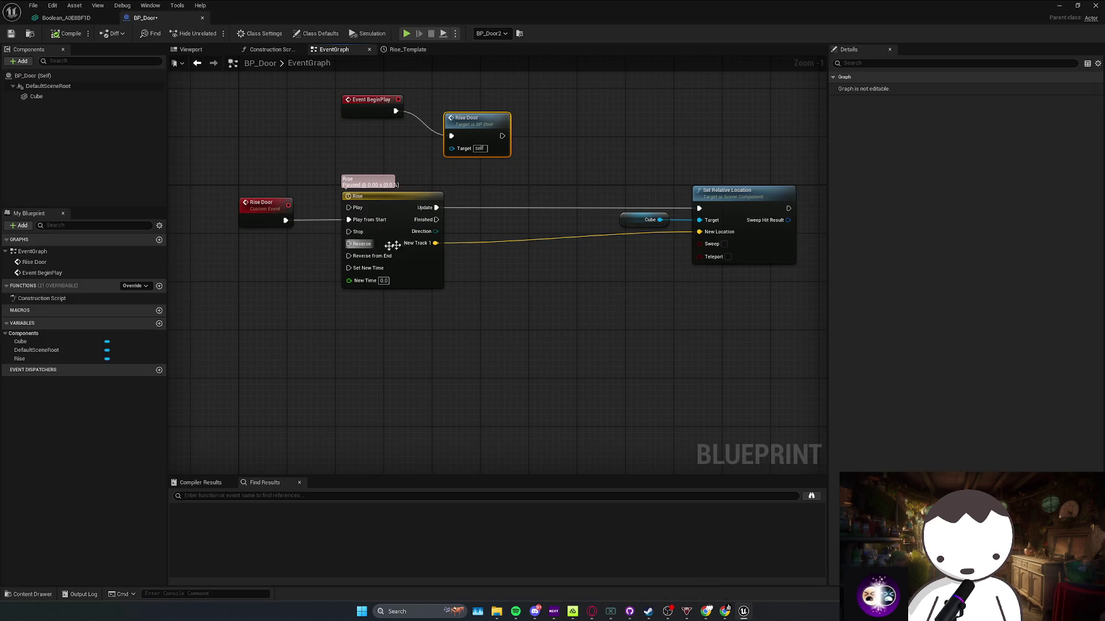
# Restore the Blueprint editor and browse the Content Browser to Content > Audio > SFX
pyautogui.press('super+Down')
pyautogui.click(196, 356)
pyautogui.doubleClick(255, 410)
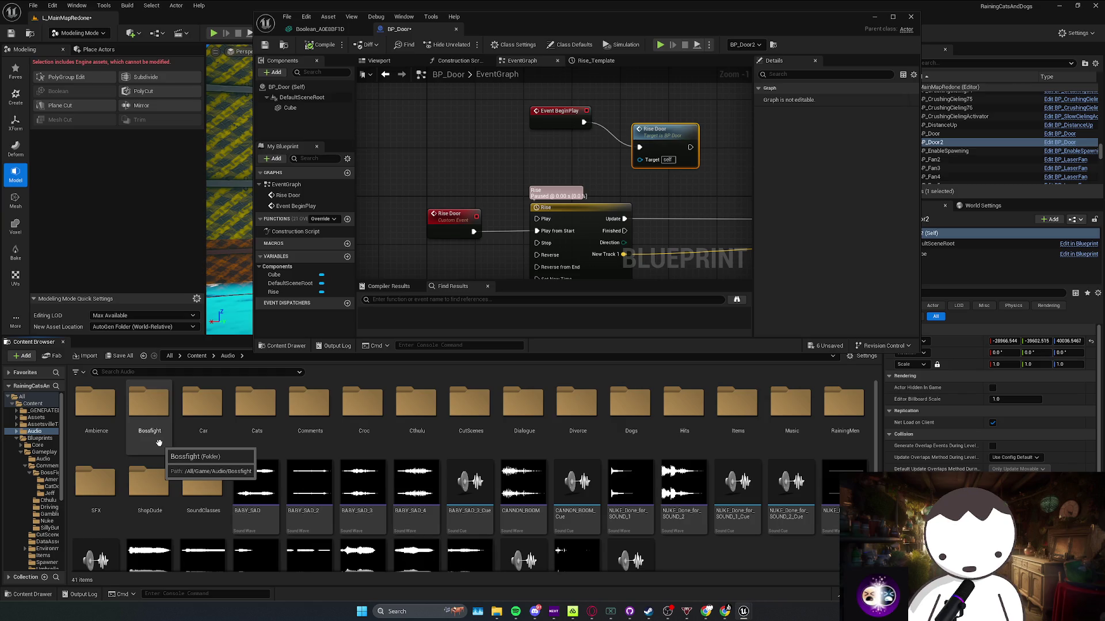
pyautogui.click(148, 482)
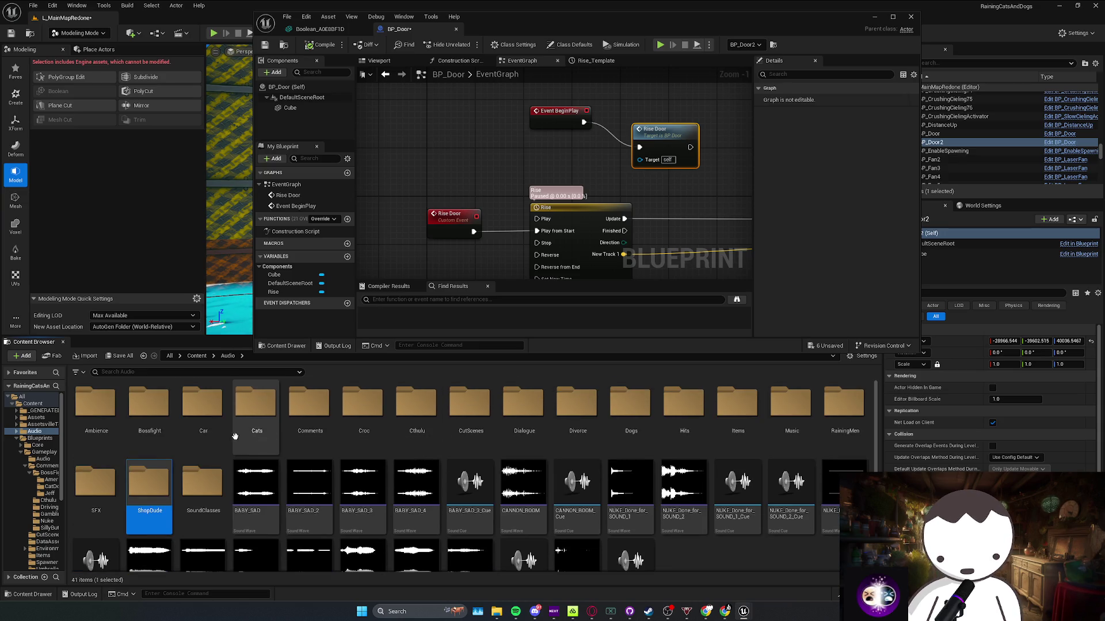
pyautogui.doubleClick(95, 483)
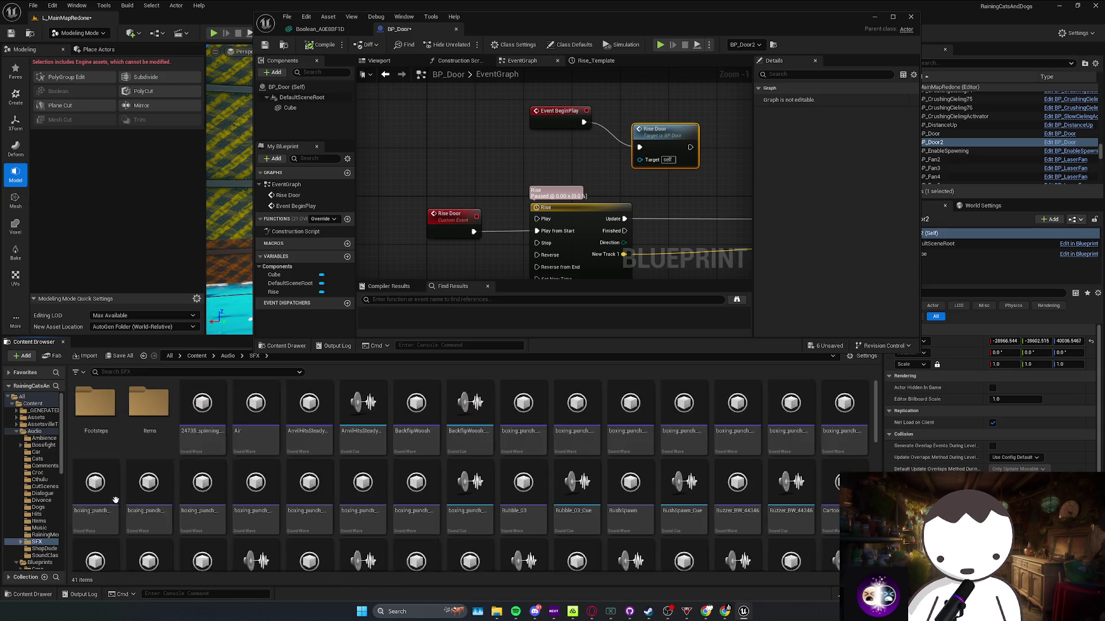
# Extract the downloaded motor sound zip from the Downloads folder
pyautogui.moveTo(501, 616)
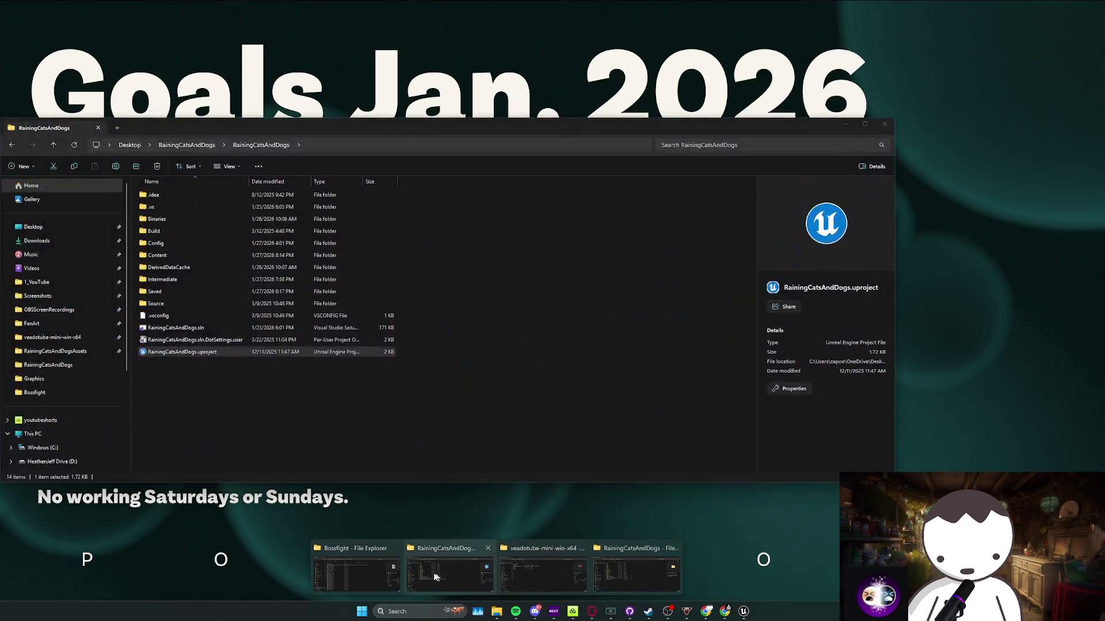
pyautogui.click(355, 575)
pyautogui.click(37, 210)
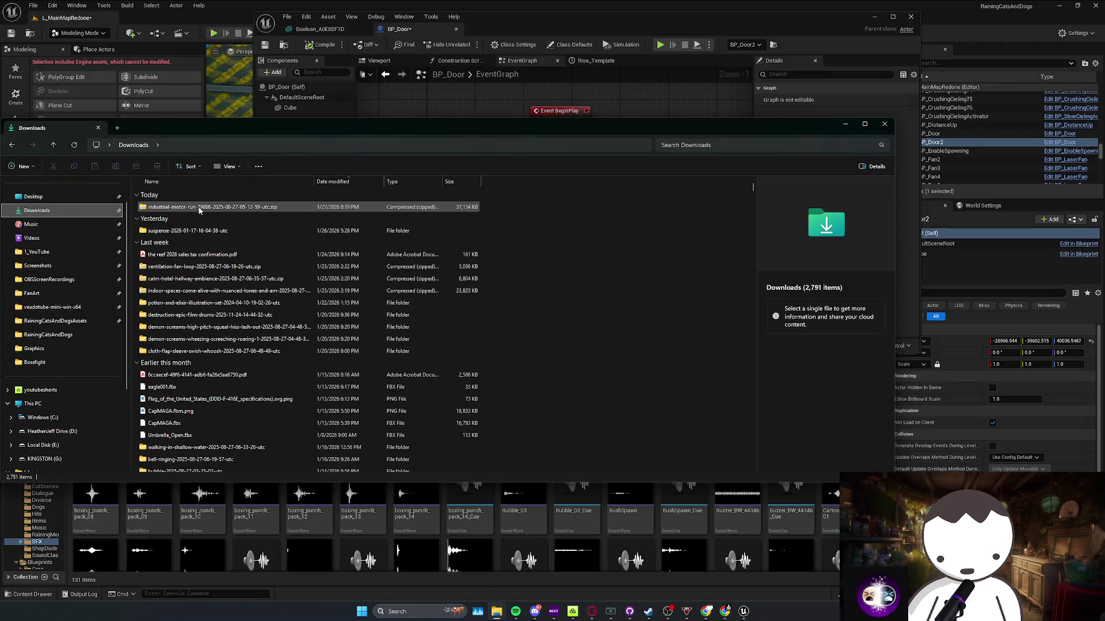
pyautogui.rightClick(237, 208)
pyautogui.click(281, 324)
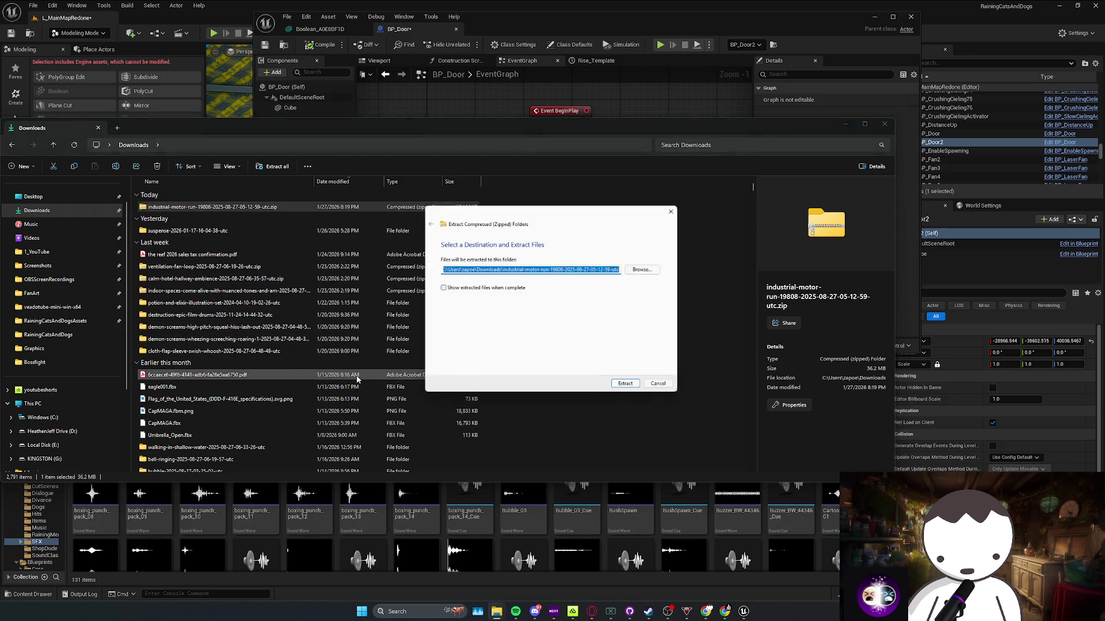
# Skip to the next song in the music player and reposition the Explorer window
pyautogui.click(516, 611)
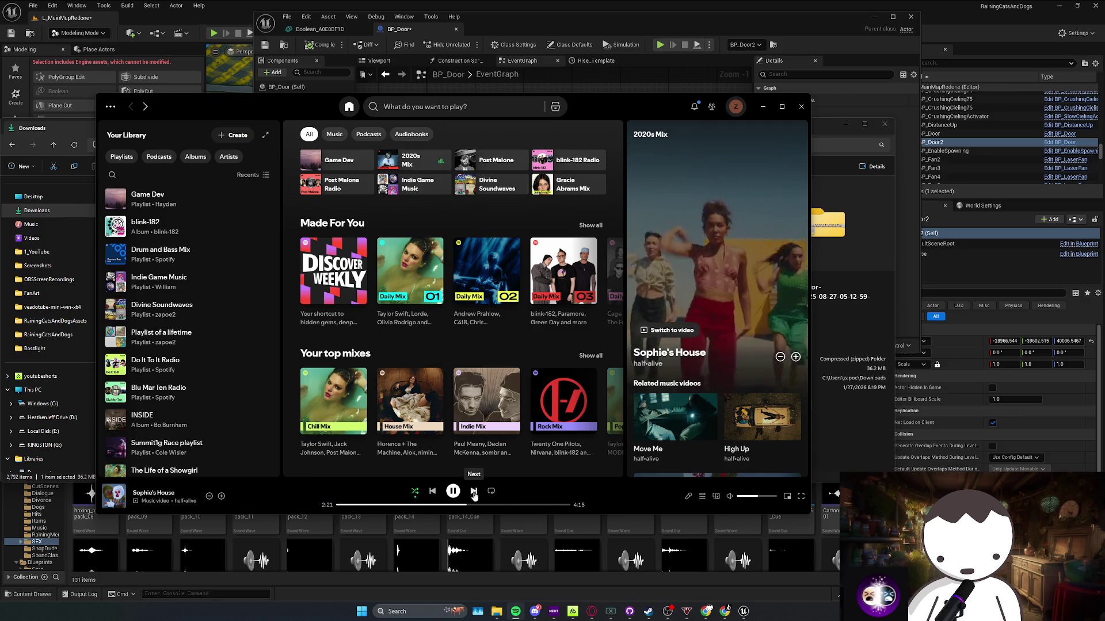
pyautogui.click(474, 491)
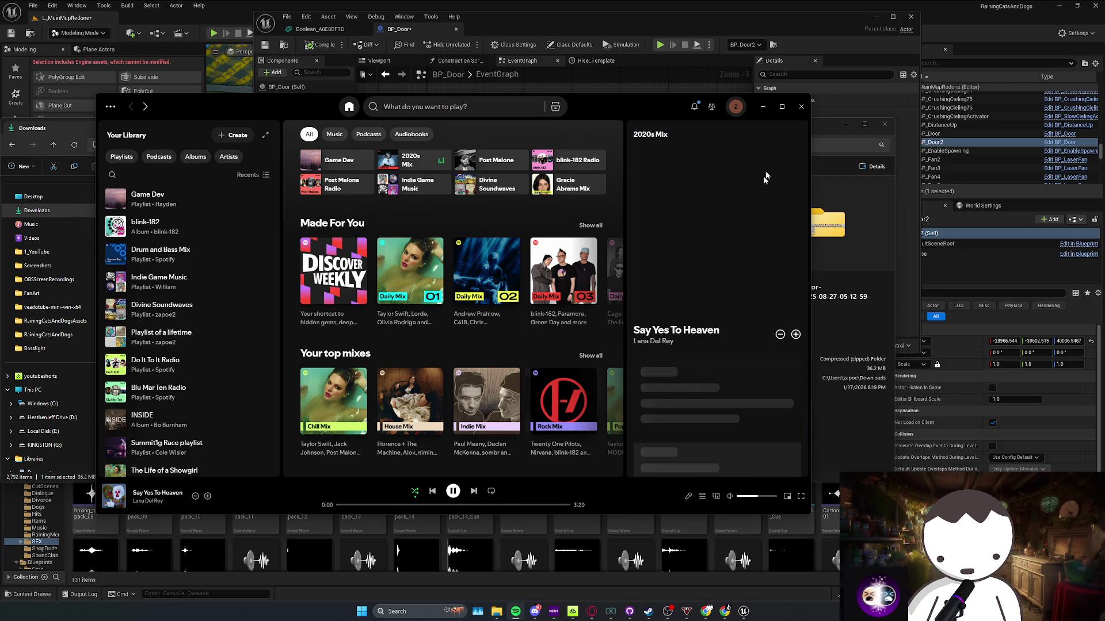
pyautogui.click(763, 106)
pyautogui.moveTo(653, 131); pyautogui.dragTo(672, 115)
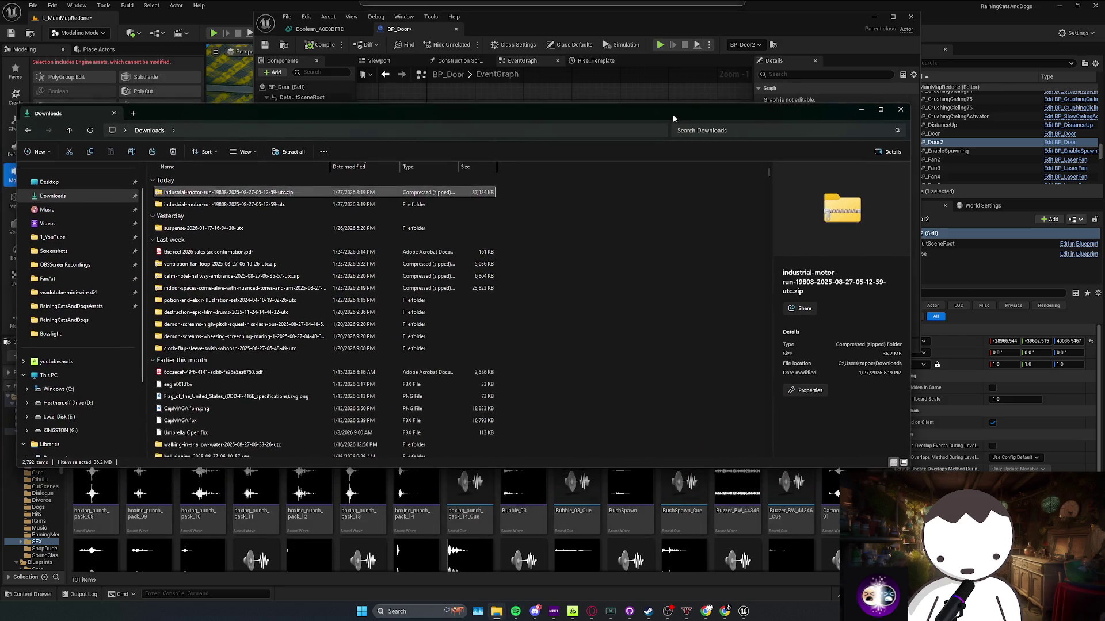
# Import the IndustrialMotorRun_BW_19808 WAV from the extracted folder into Unreal's SFX folder
pyautogui.rightClick(320, 196)
pyautogui.press('Escape')
pyautogui.doubleClick(244, 204)
pyautogui.click(221, 193)
pyautogui.moveTo(221, 193); pyautogui.dragTo(499, 538)
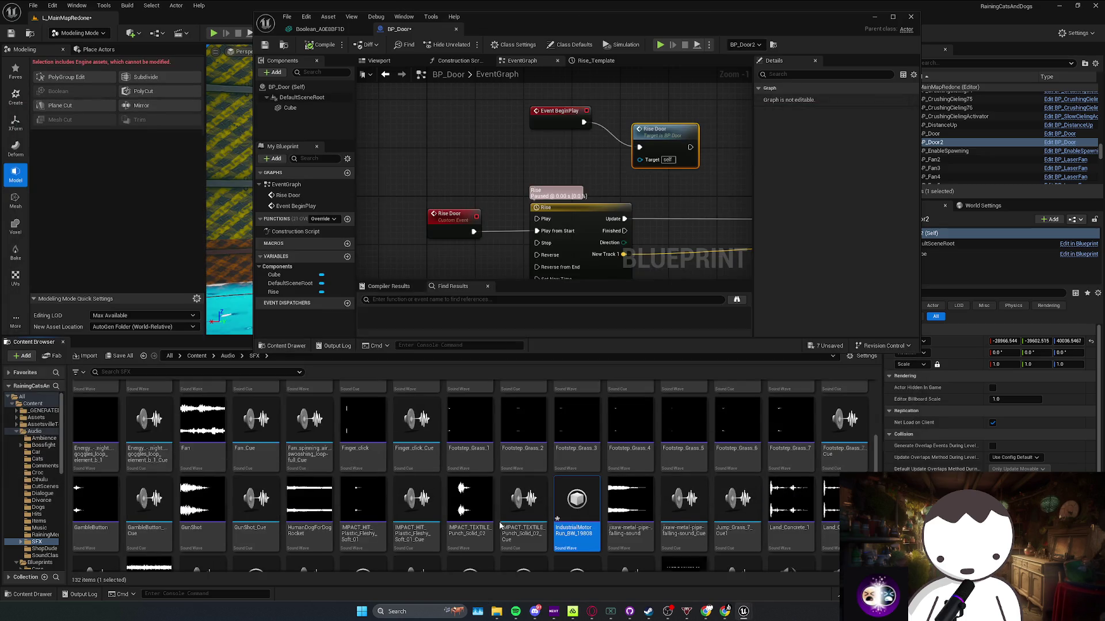
# Create a sound cue from the imported motor sound with the default name
pyautogui.rightClick(591, 489)
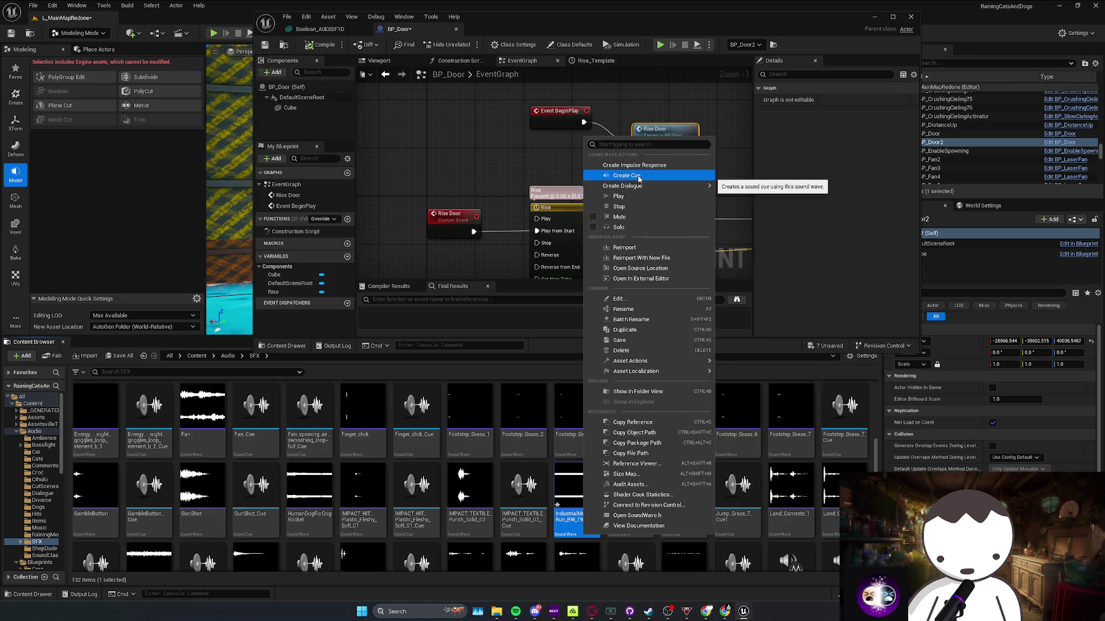
pyautogui.click(626, 175)
pyautogui.press('Return')
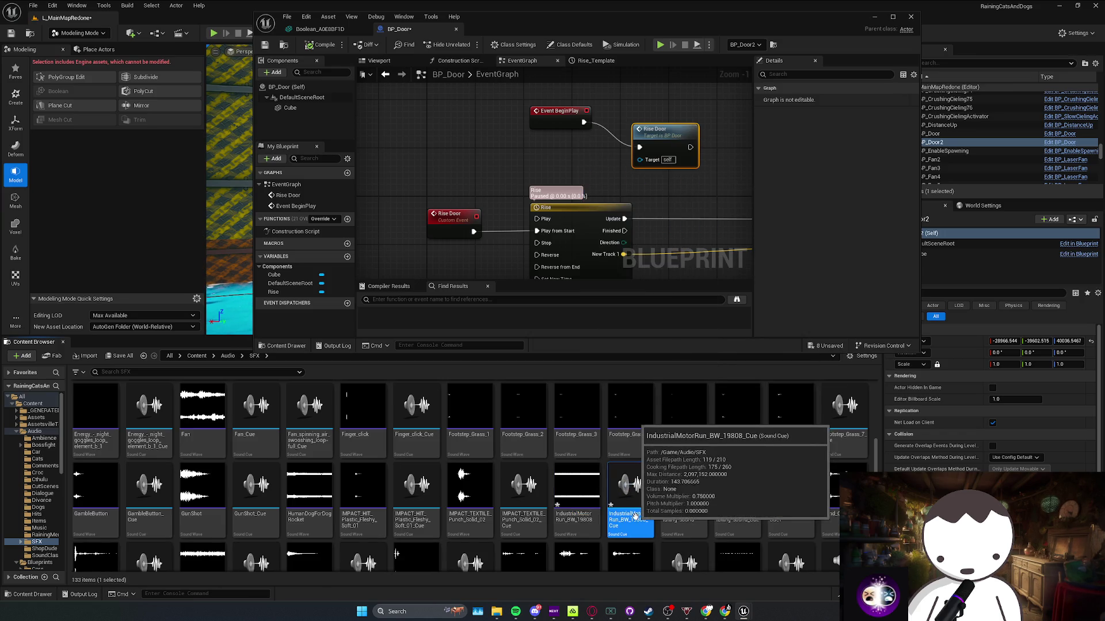
# Add the IndustrialMotorRun_BW_19808_Cue as an audio component to BP_Door
pyautogui.doubleClick(665, 30)
pyautogui.moveTo(620, 106)
pyautogui.mouseDown()
pyautogui.moveTo(632, 121)
pyautogui.moveTo(801, 161)
pyautogui.mouseUp()
pyautogui.moveTo(454, 253); pyautogui.dragTo(305, 253)
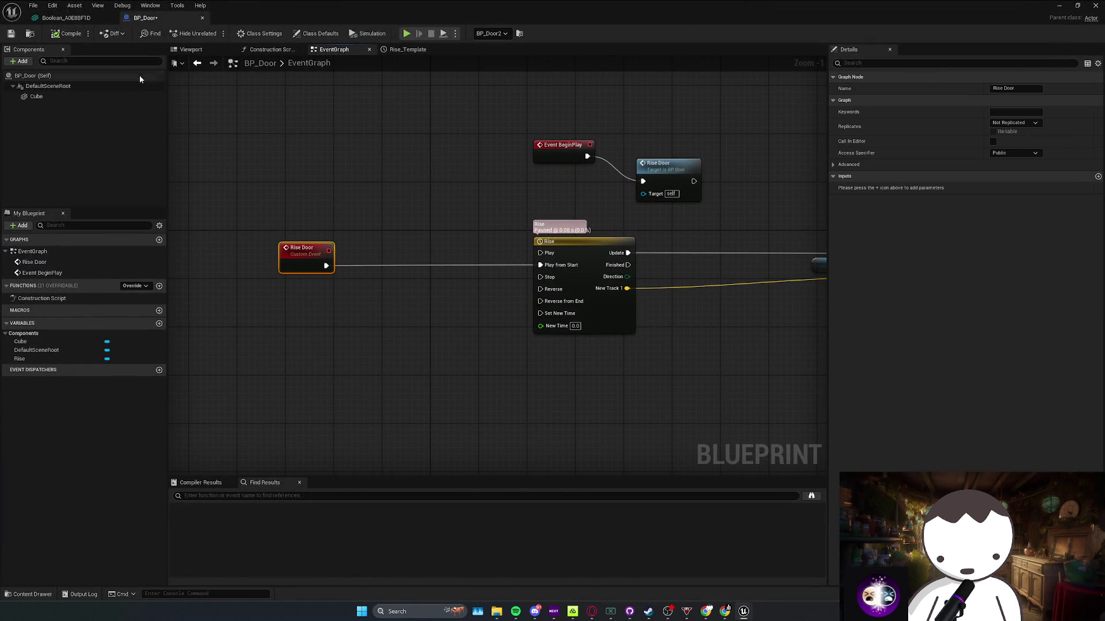
pyautogui.click(20, 61)
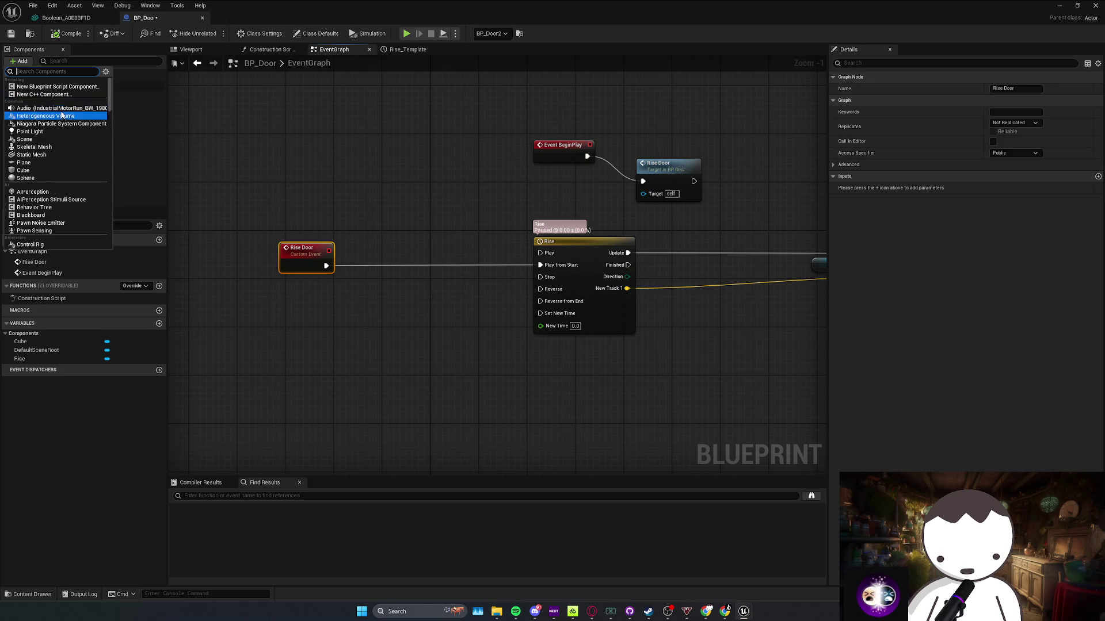
pyautogui.click(60, 109)
pyautogui.press('super+Down')
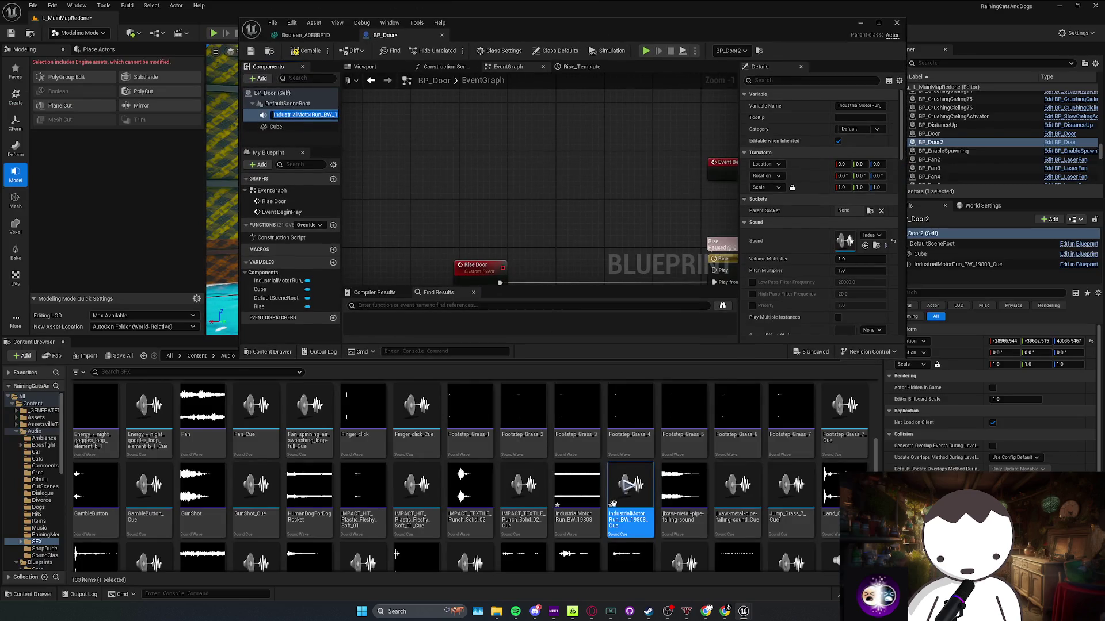
# Set the sound cue's class to SC_SFX_Mine and attenuation to SA_Common, and save it
pyautogui.doubleClick(630, 489)
pyautogui.press('super+Up')
pyautogui.click(160, 102)
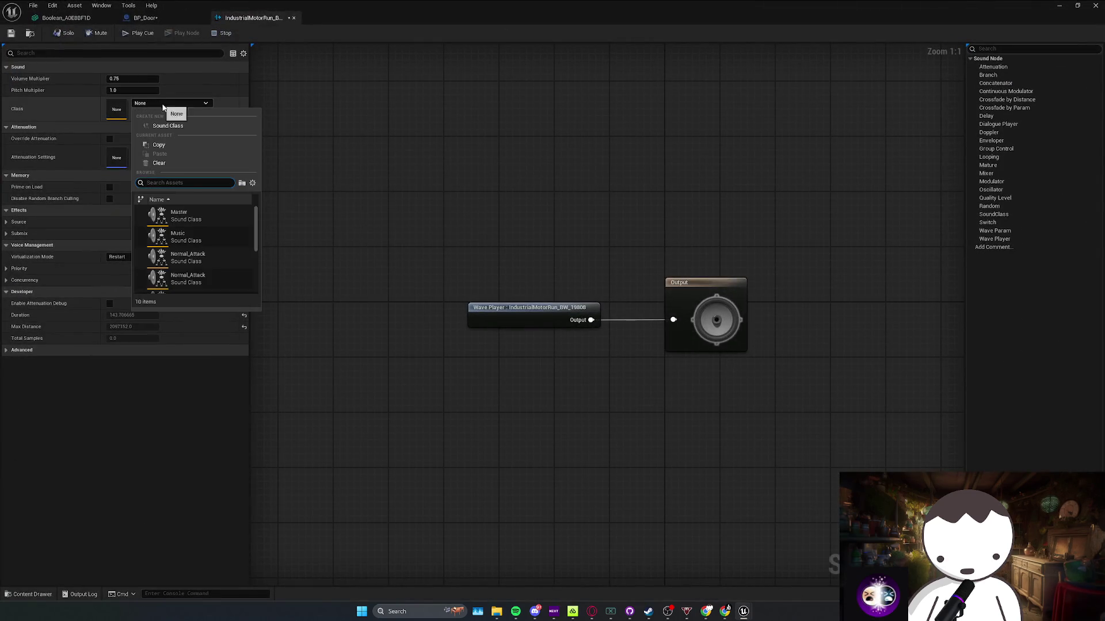
pyautogui.scroll(-3, 198, 254)
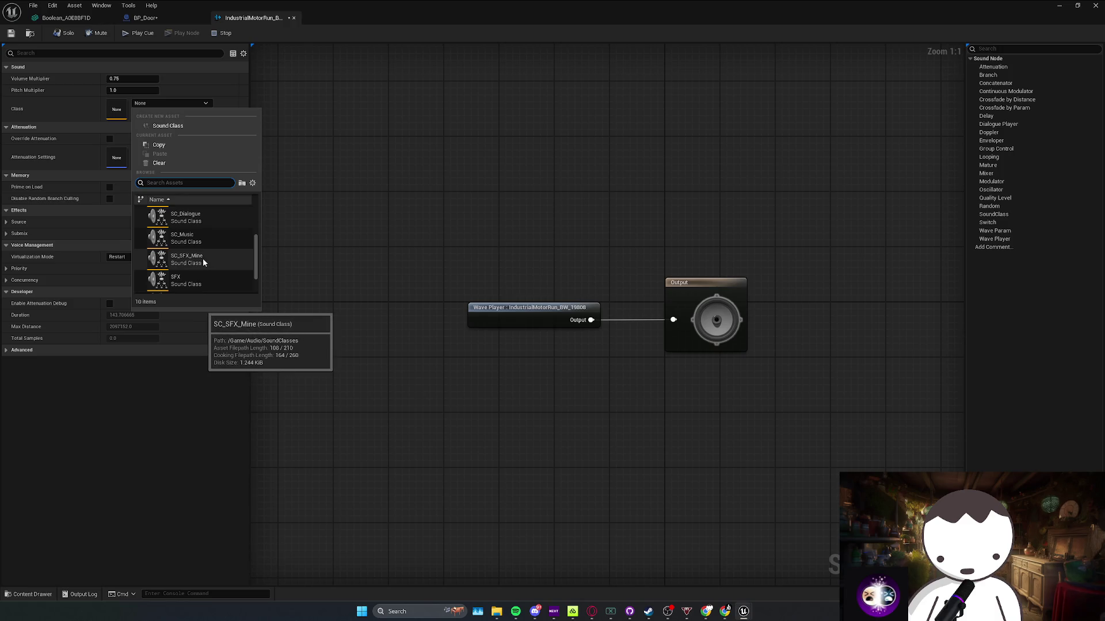
pyautogui.click(202, 259)
pyautogui.click(173, 151)
pyautogui.scroll(-2, 202, 288)
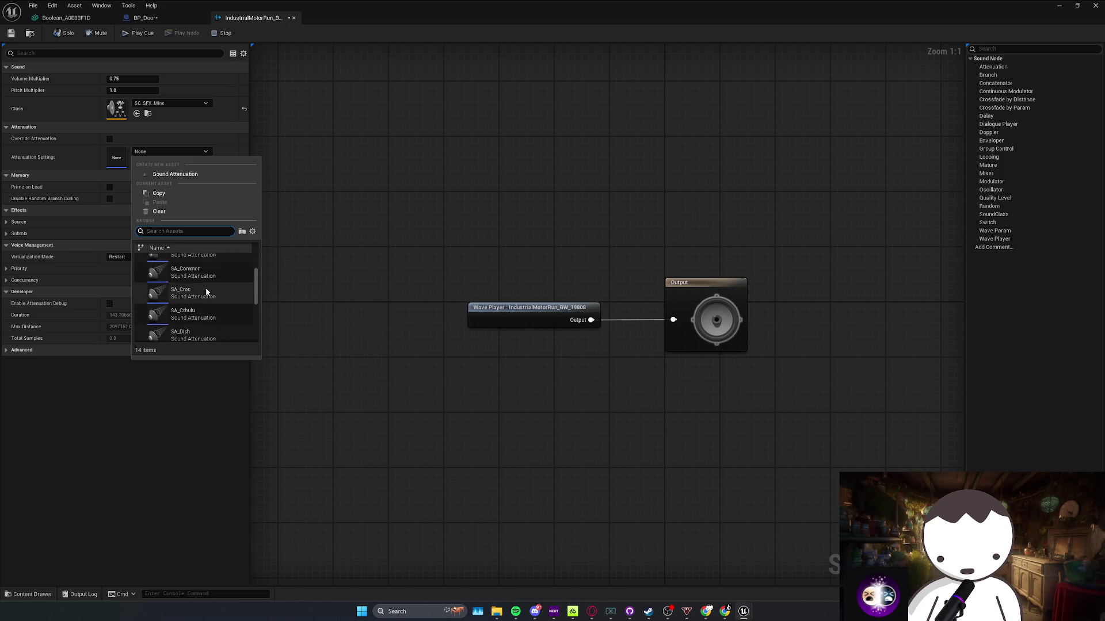
pyautogui.click(199, 299)
pyautogui.click(64, 33)
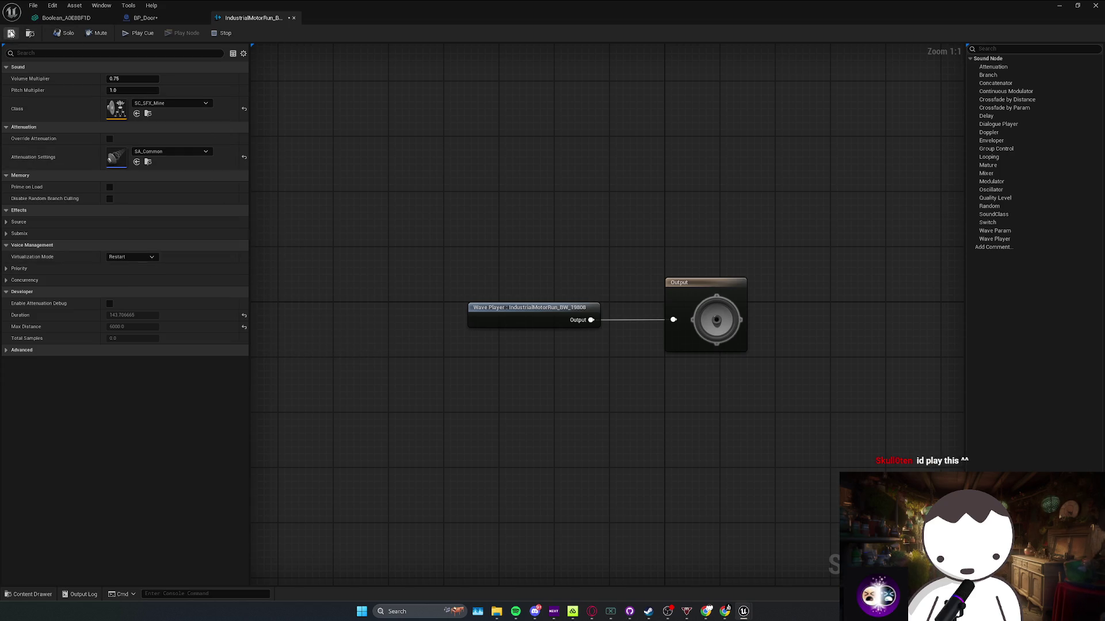
pyautogui.click(11, 34)
pyautogui.click(146, 18)
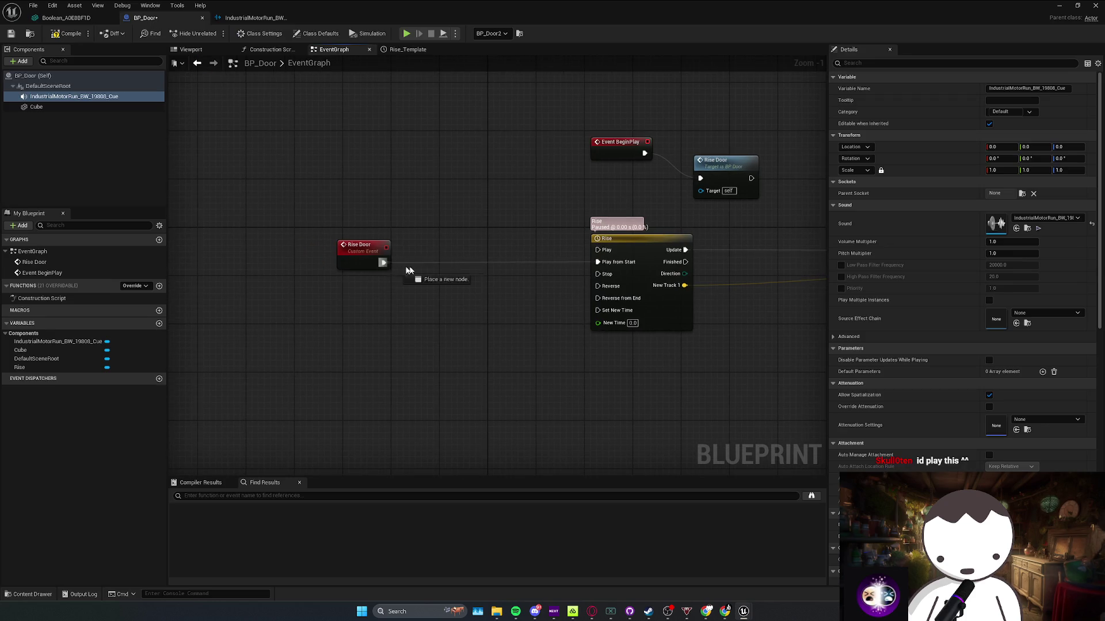
# Place the motor sound component reference in the graph and turn off its Auto Activate
pyautogui.moveTo(401, 271); pyautogui.dragTo(433, 266)
pyautogui.moveTo(49, 96)
pyautogui.mouseDown()
pyautogui.moveTo(374, 202)
pyautogui.moveTo(290, 207)
pyautogui.mouseUp()
pyautogui.click(49, 98)
pyautogui.click(862, 64)
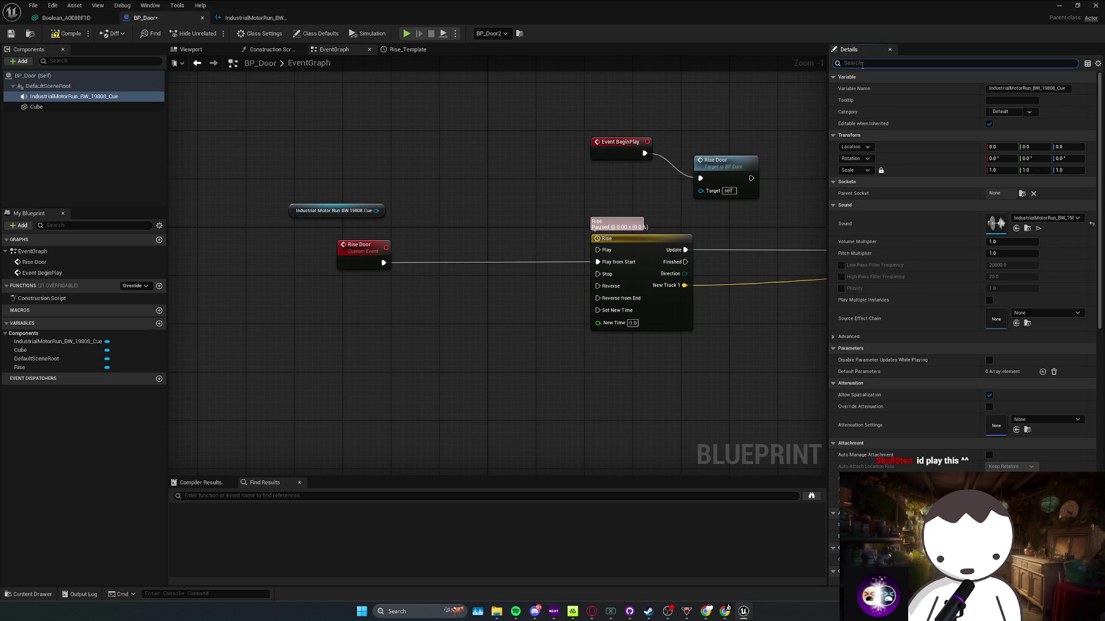
pyautogui.write('to')
pyautogui.click(993, 162)
# Add a Play node on the motor sound after the Rise Door event
pyautogui.moveTo(375, 211)
pyautogui.mouseDown()
pyautogui.moveTo(444, 246)
pyautogui.moveTo(432, 239)
pyautogui.moveTo(468, 283)
pyautogui.moveTo(467, 302)
pyautogui.moveTo(478, 255)
pyautogui.moveTo(576, 264)
pyautogui.moveTo(466, 264)
pyautogui.moveTo(584, 265)
pyautogui.mouseUp()
pyautogui.write('play')
pyautogui.press('Return')
pyautogui.press('Delete')
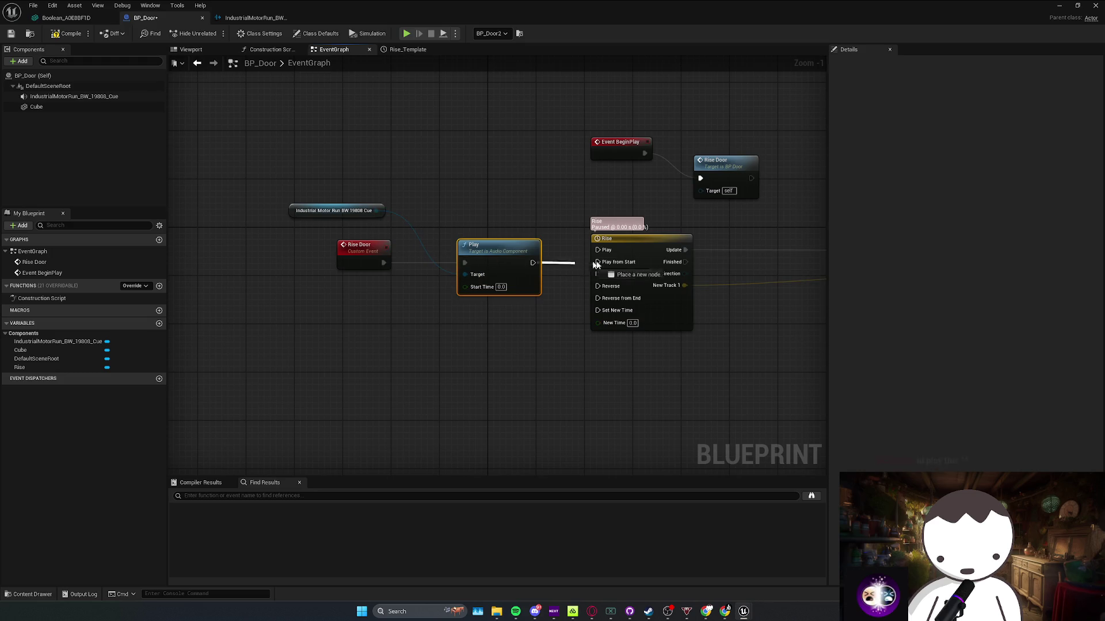
pyautogui.moveTo(305, 207)
pyautogui.mouseDown()
pyautogui.moveTo(518, 309)
pyautogui.moveTo(379, 351)
pyautogui.mouseUp()
# Add a Stop node for the motor sound on Rise's Finished pin and save BP_Door
pyautogui.moveTo(461, 348)
pyautogui.mouseDown()
pyautogui.moveTo(506, 338)
pyautogui.moveTo(524, 297)
pyautogui.moveTo(512, 286)
pyautogui.mouseUp()
pyautogui.write('st')
pyautogui.scroll(-2, 512, 324)
pyautogui.press('Return')
pyautogui.click(512, 319)
pyautogui.moveTo(444, 254)
pyautogui.mouseDown()
pyautogui.moveTo(518, 268)
pyautogui.moveTo(508, 303)
pyautogui.mouseUp()
pyautogui.hotkey('ctrl', 's')
pyautogui.click(1057, 7)
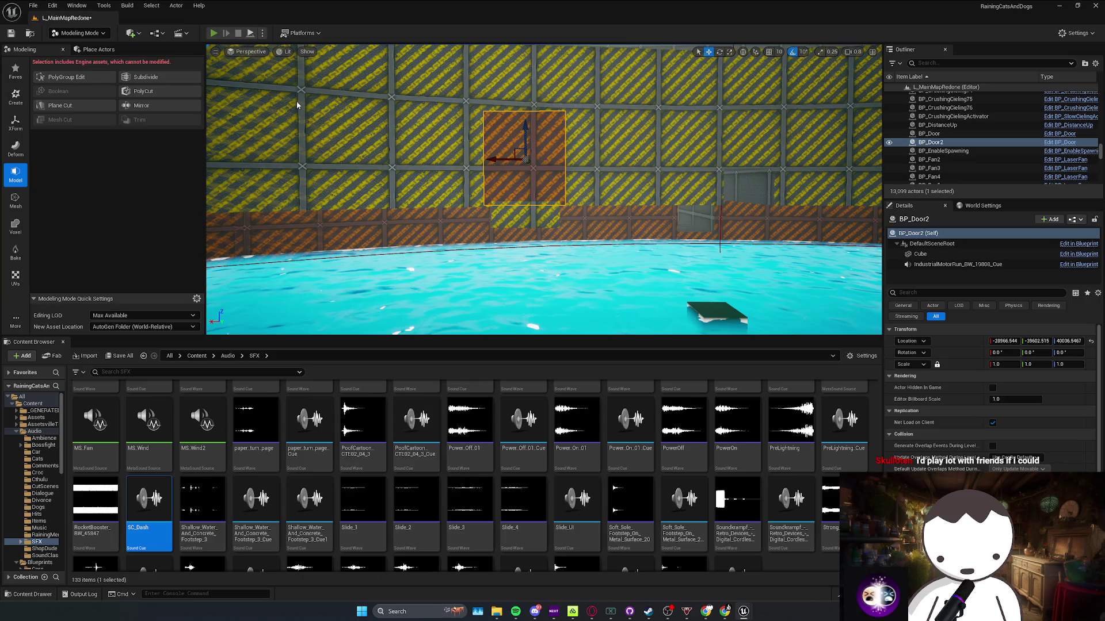
# Playtest the level by walking toward the door, then stop
pyautogui.hotkey('alt', 'p')
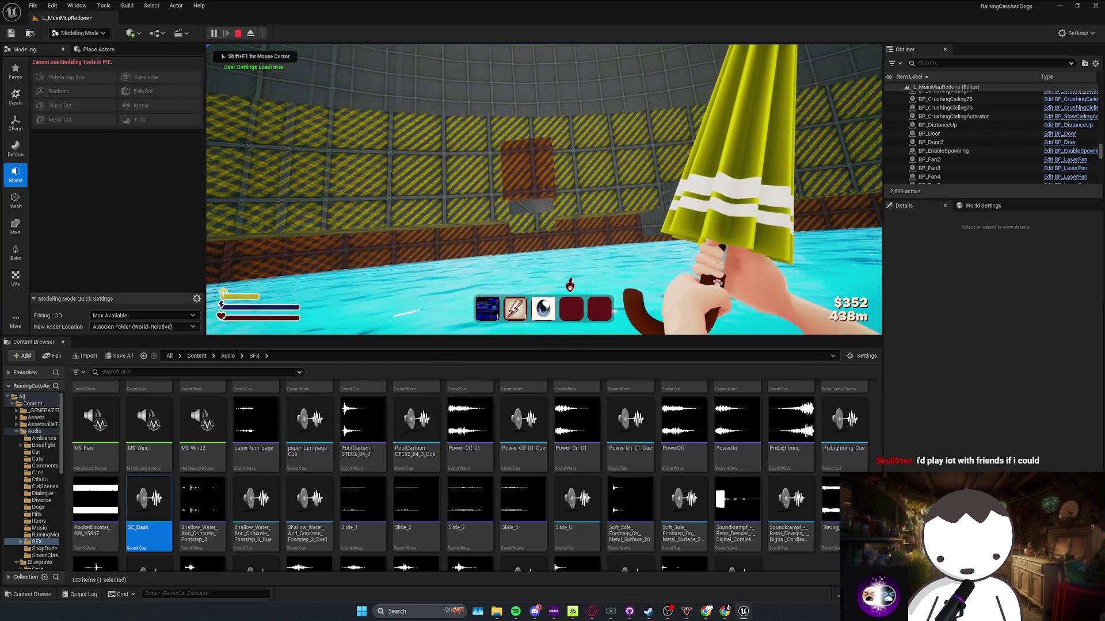
pyautogui.press('w')
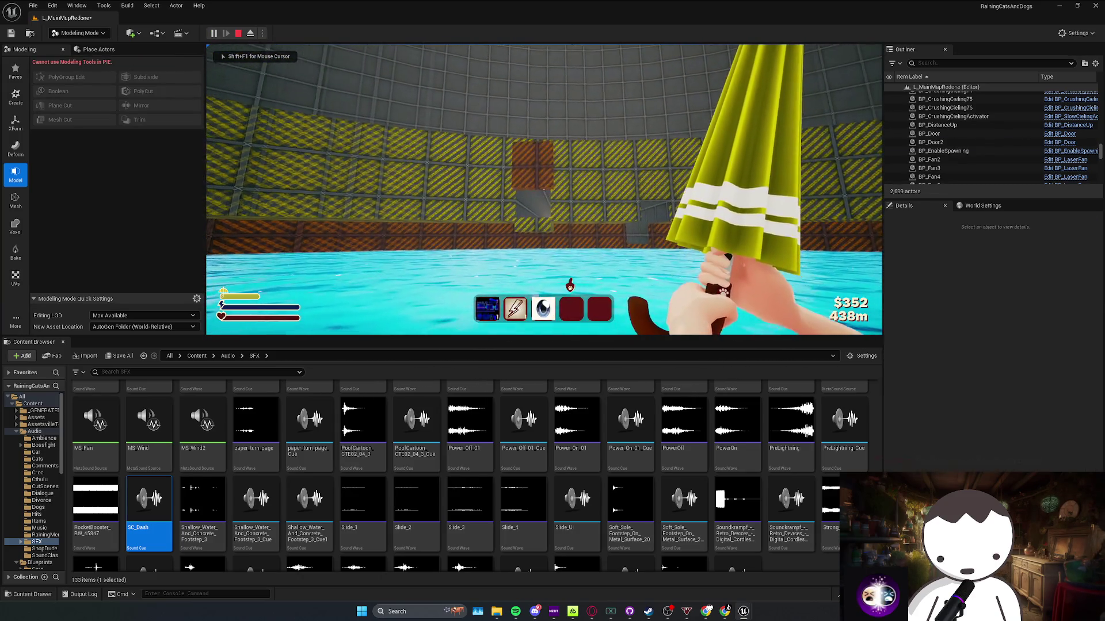
pyautogui.press('w')
pyautogui.hotkey('shift', 'F1')
pyautogui.press('Escape')
# Replace the Stop node with a Fade Out node driven by Rise's Finished pin
pyautogui.moveTo(743, 611)
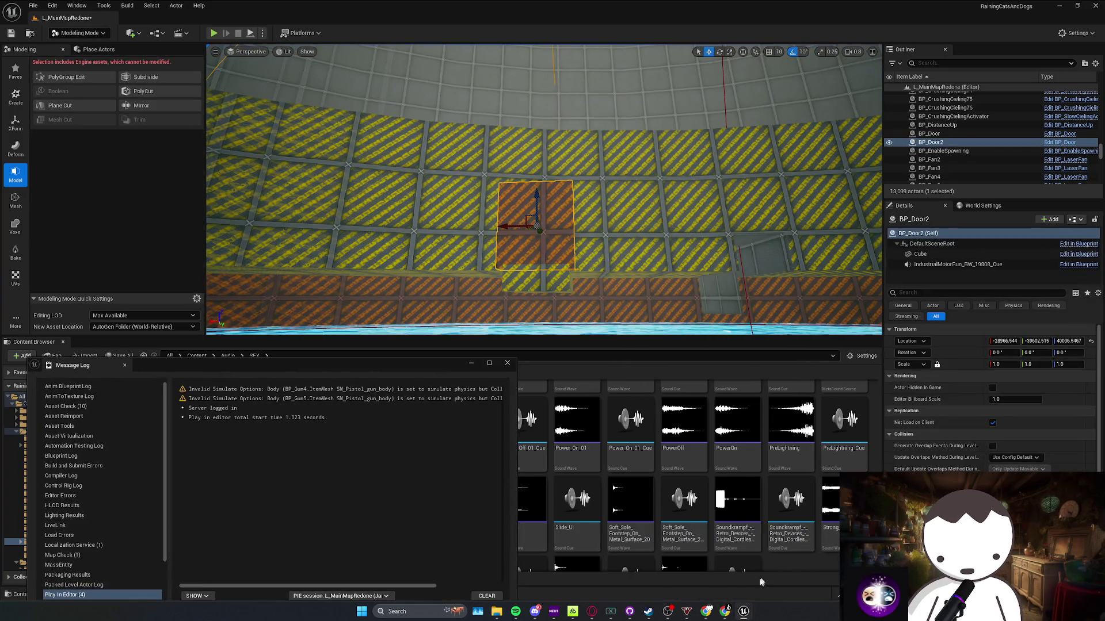
pyautogui.click(742, 573)
pyautogui.moveTo(503, 322)
pyautogui.mouseDown()
pyautogui.moveTo(547, 323)
pyautogui.moveTo(556, 340)
pyautogui.moveTo(567, 304)
pyautogui.mouseUp()
pyautogui.click(585, 293)
pyautogui.press('Delete')
pyautogui.write('fade')
pyautogui.press('Return')
pyautogui.moveTo(507, 260); pyautogui.dragTo(570, 322)
pyautogui.moveTo(340, 246); pyautogui.dragTo(446, 246)
pyautogui.click(253, 17)
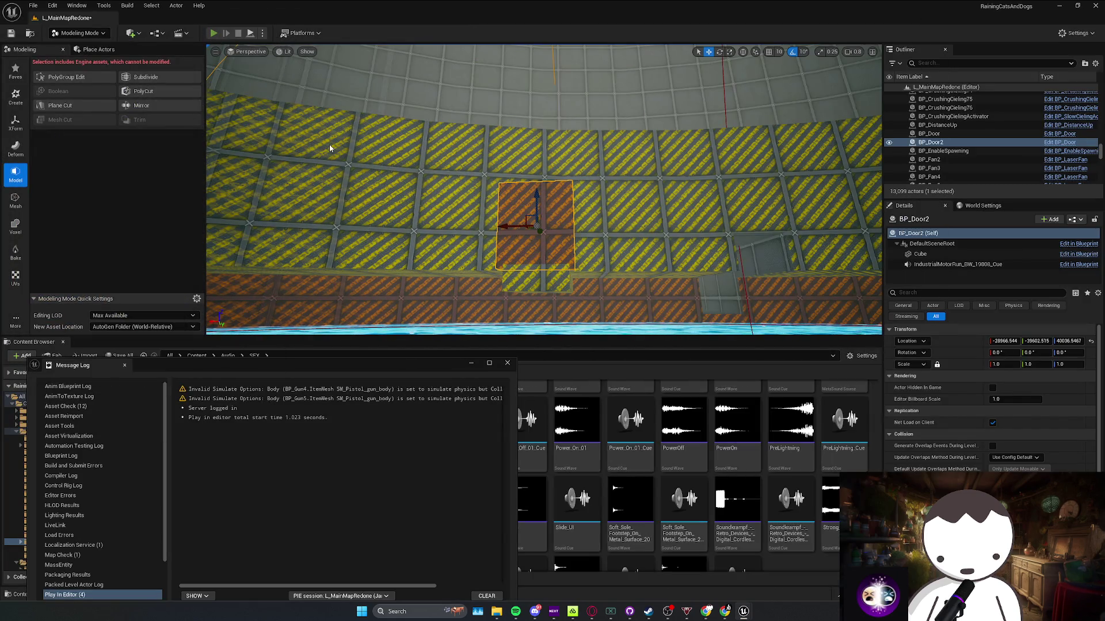
# Run a second playtest, then select the motor sound component in BP_Door and clear the settings search
pyautogui.hotkey('alt', 'p')
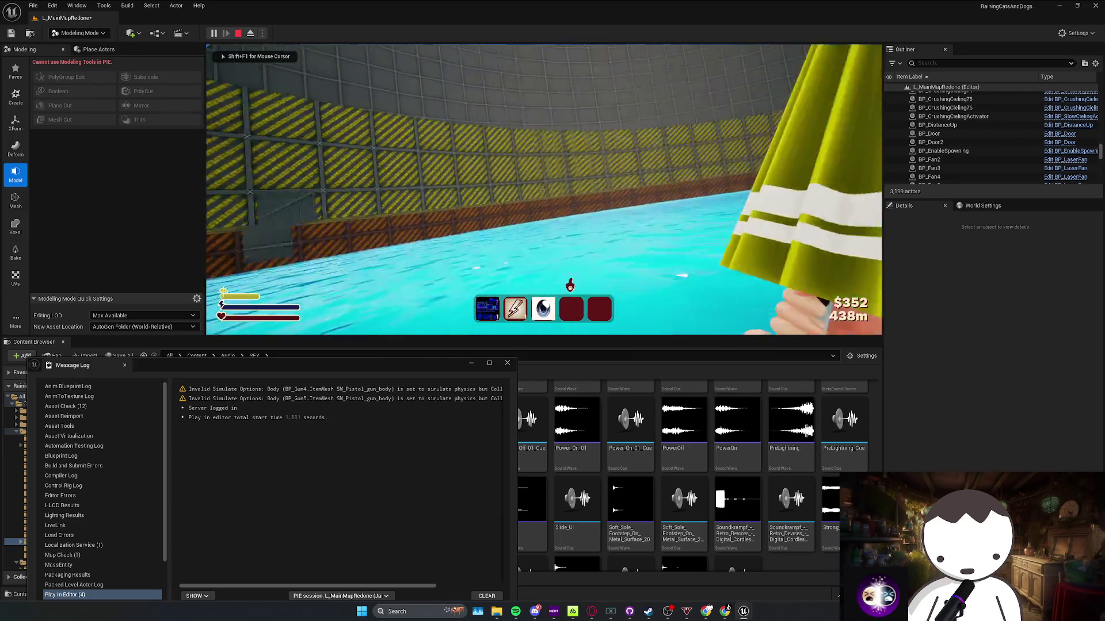
pyautogui.hotkey('shift', 'F1')
pyautogui.press('Escape')
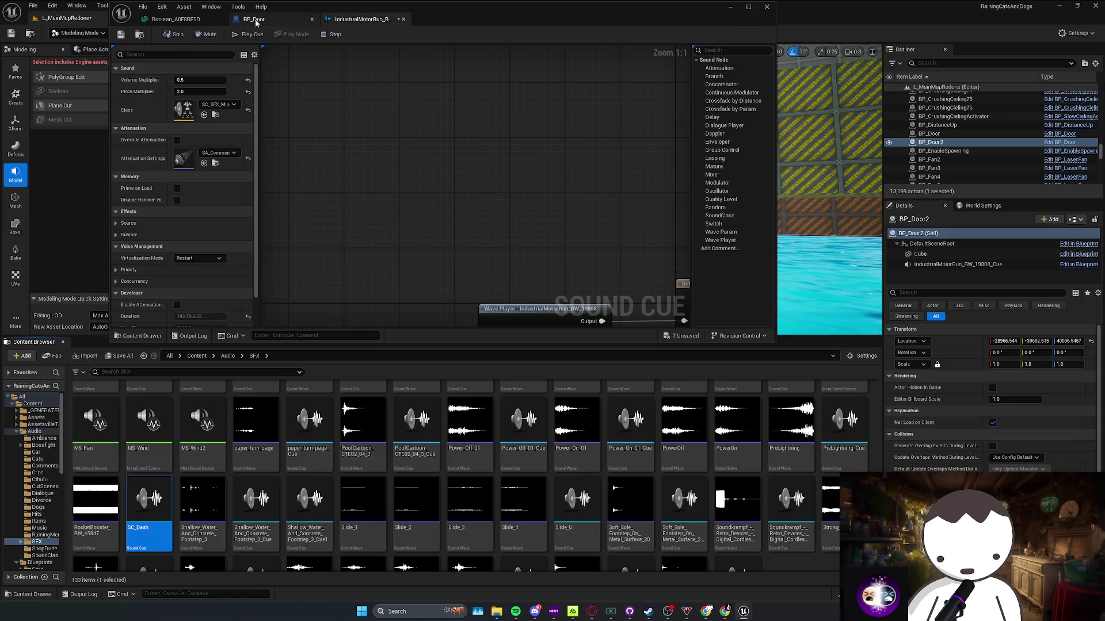
pyautogui.click(256, 22)
pyautogui.click(309, 210)
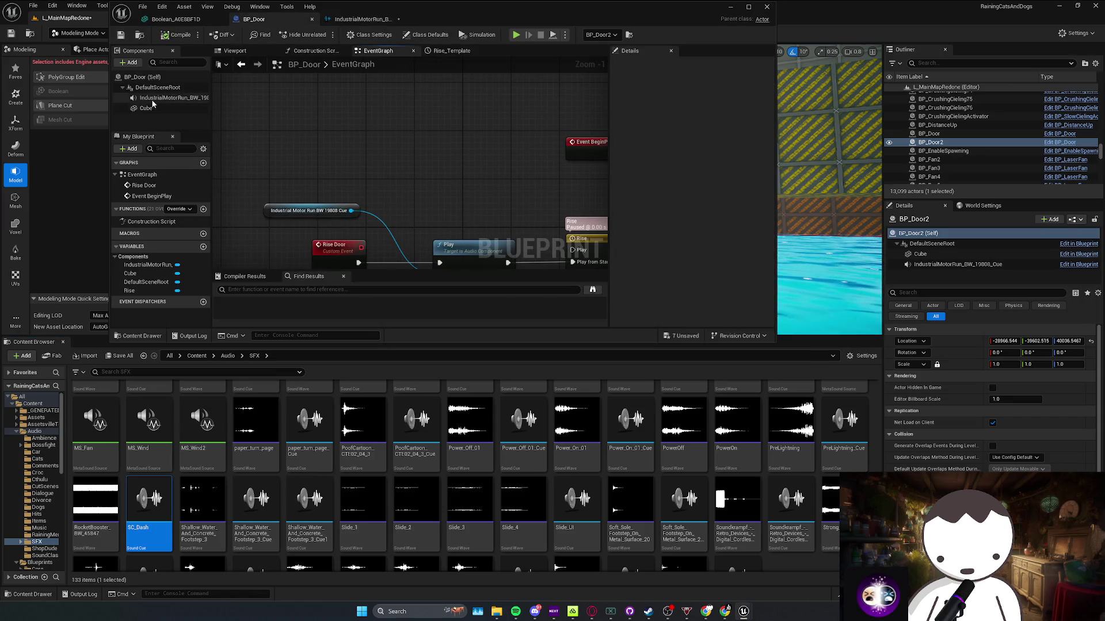
pyautogui.press('BackSpace')
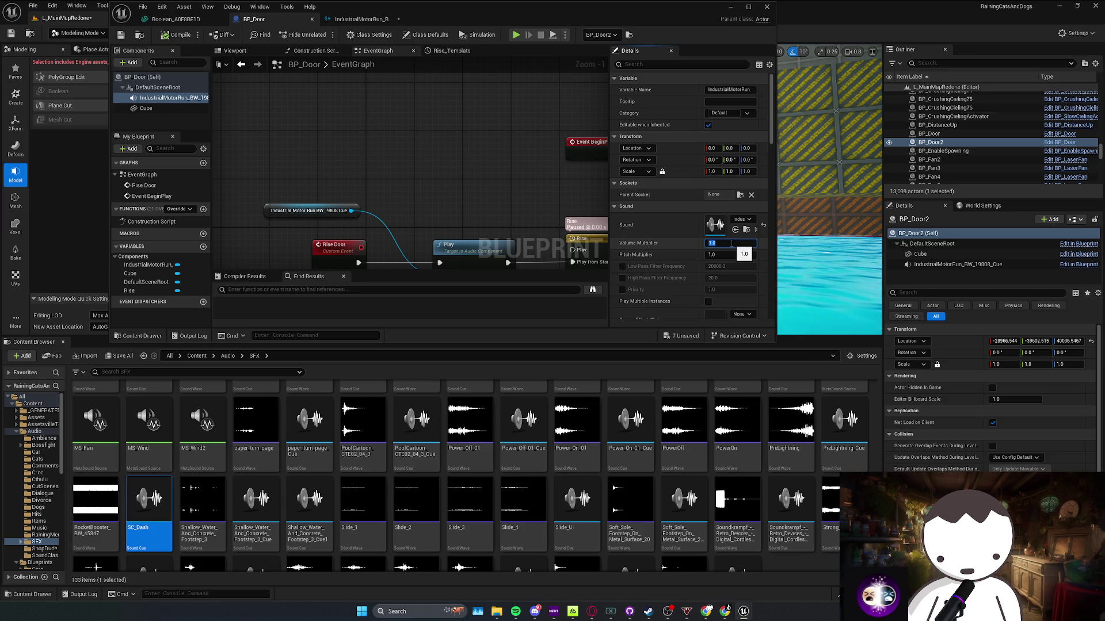
pyautogui.click(729, 9)
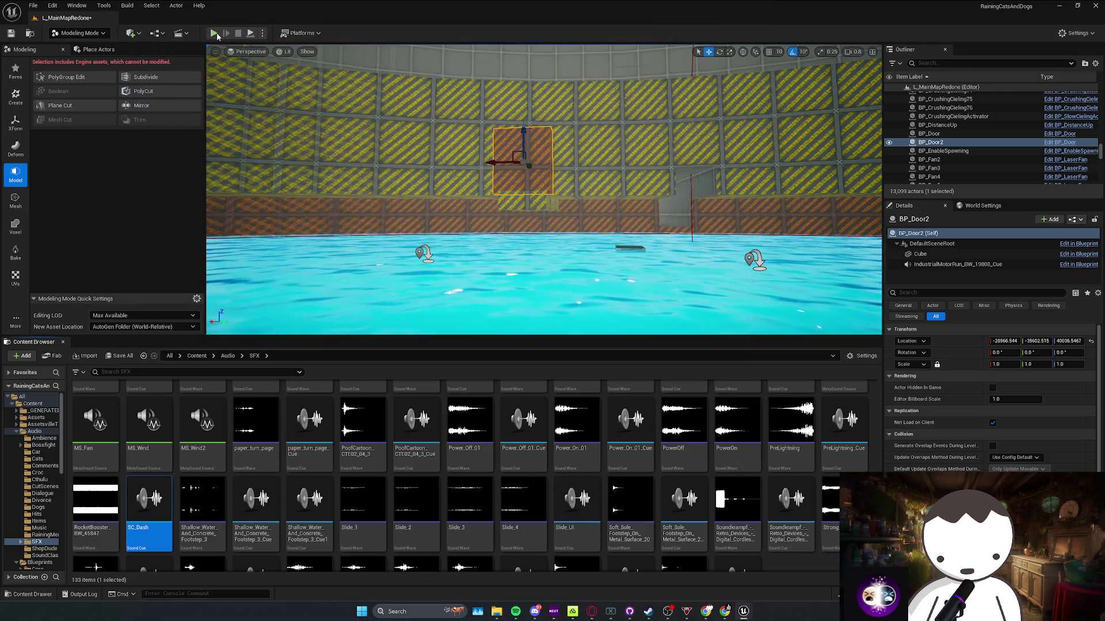
# Playtest again walking to the door, then close the message log
pyautogui.hotkey('alt', 'p')
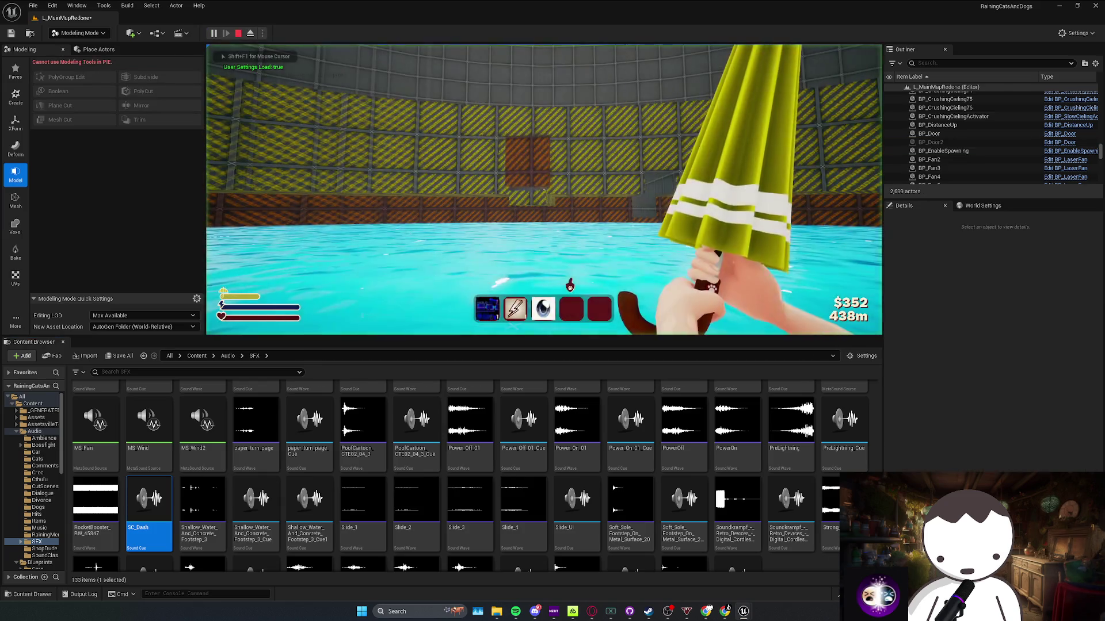
pyautogui.press('w')
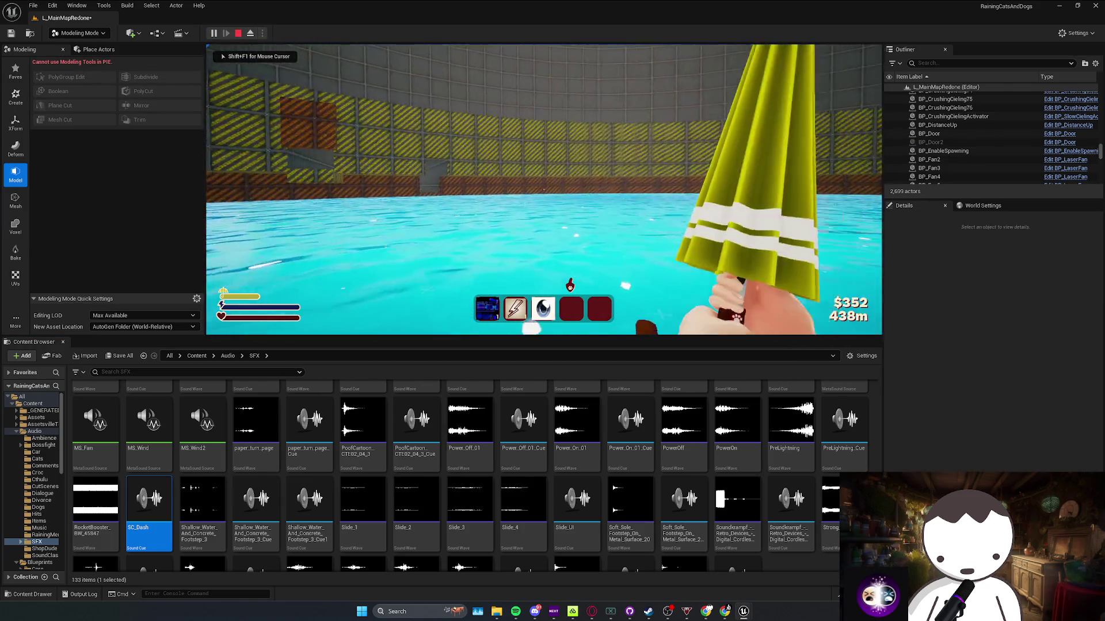
pyautogui.press('w')
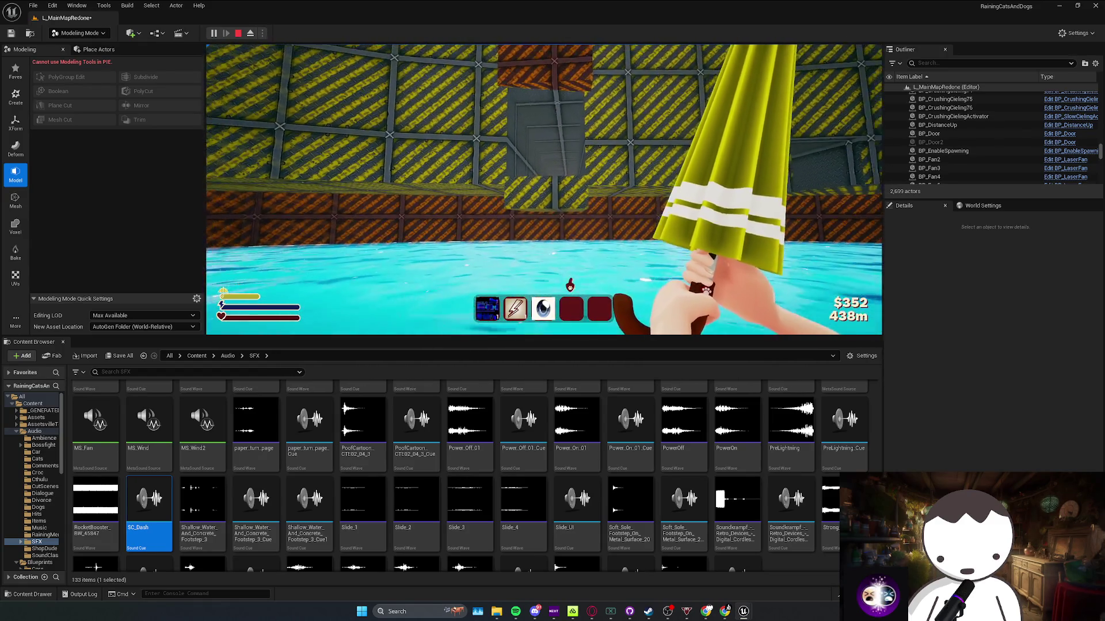
pyautogui.press('Escape')
pyautogui.click(507, 363)
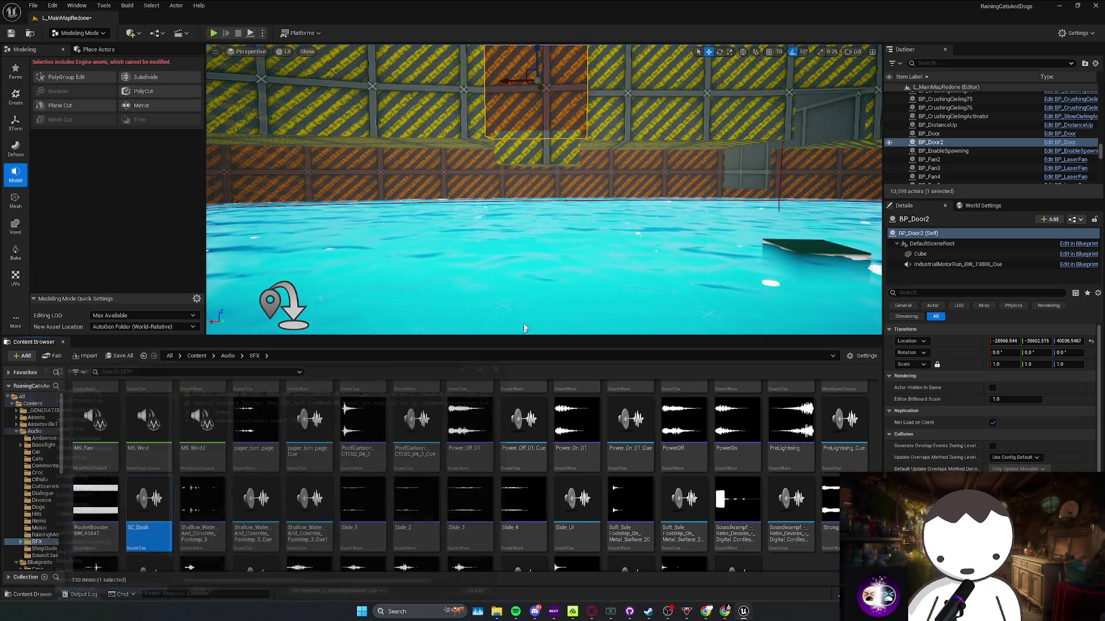
# Save the map with Ctrl+S
pyautogui.click(197, 356)
pyautogui.moveTo(325, 321); pyautogui.dragTo(328, 304)
pyautogui.hotkey('ctrl', 's')
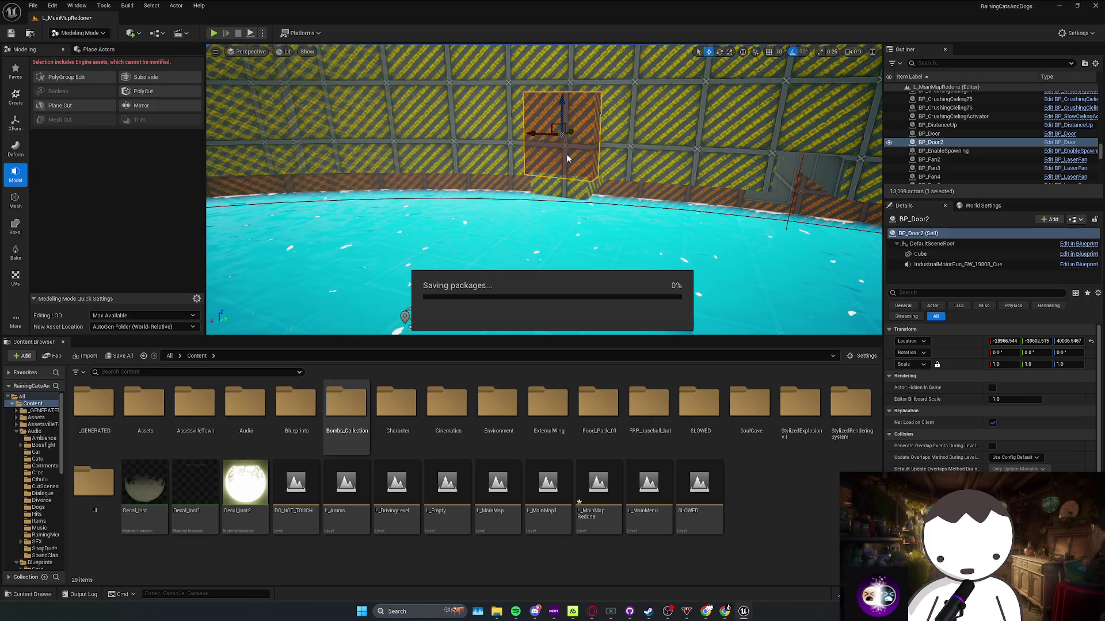
# Duplicate the door's BP_Door blueprint asset as BP_Ramp
pyautogui.rightClick(573, 159)
pyautogui.click(598, 196)
pyautogui.rightClick(400, 443)
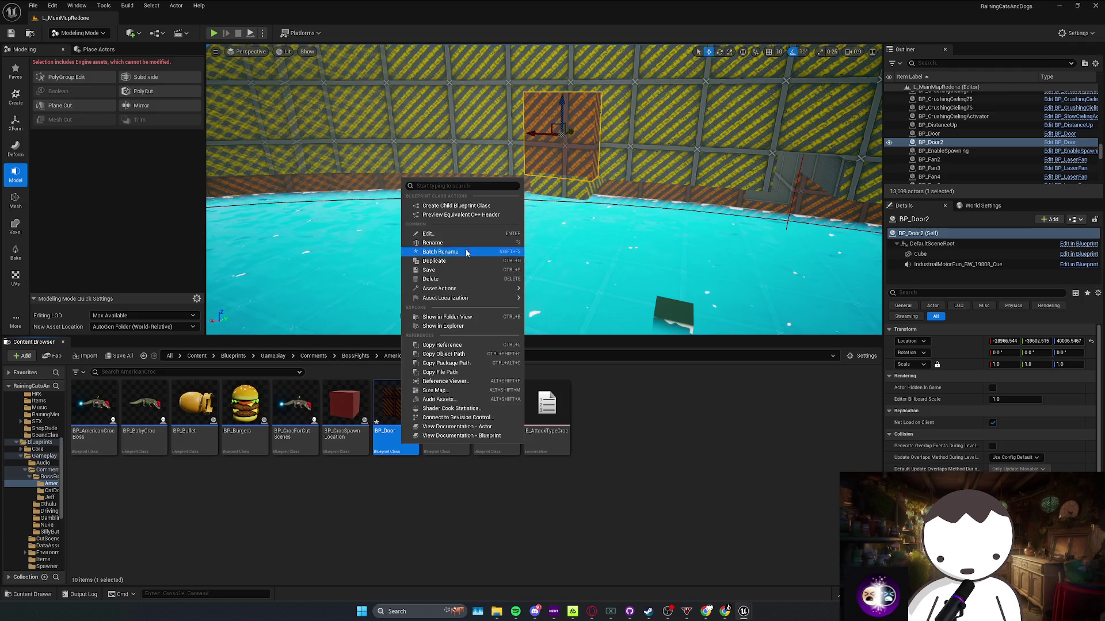
pyautogui.click(467, 263)
pyautogui.write('BP_Ramp')
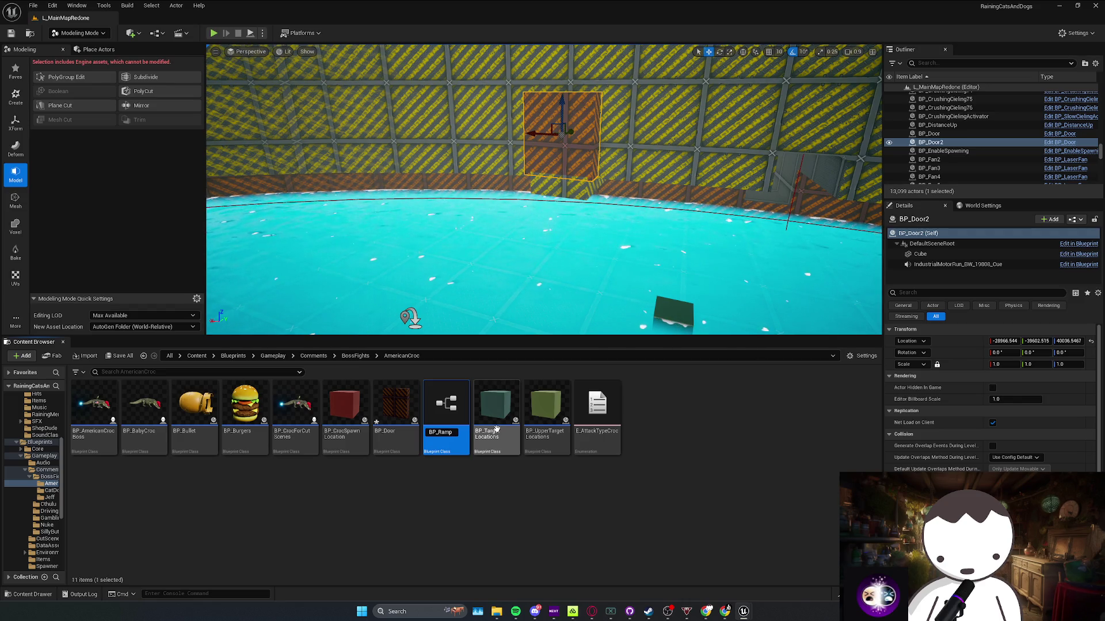
pyautogui.press('Return')
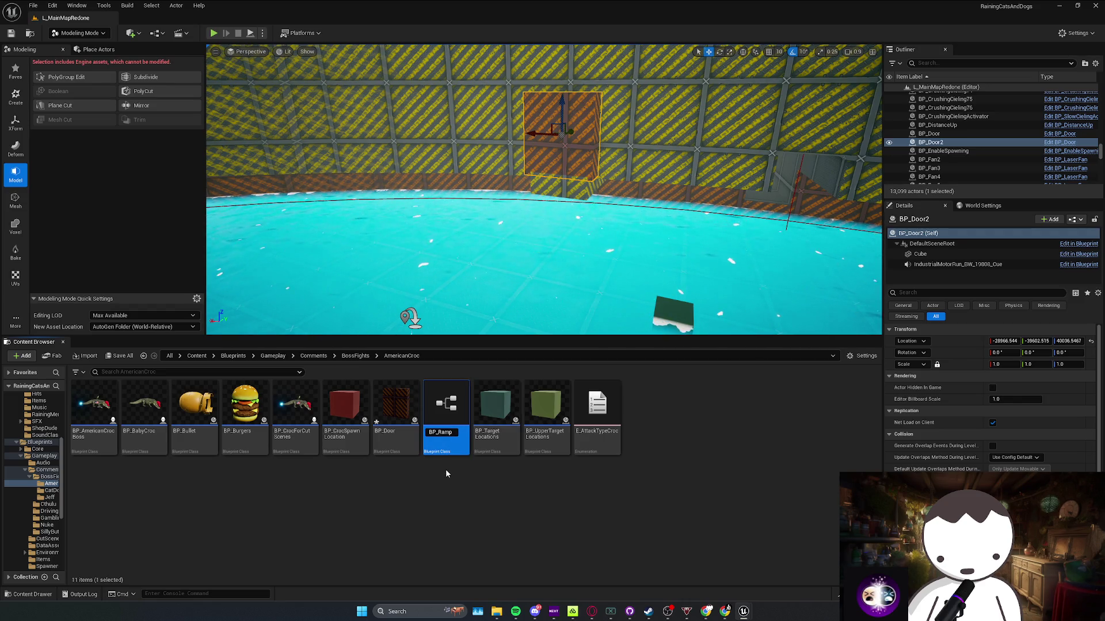
pyautogui.doubleClick(449, 437)
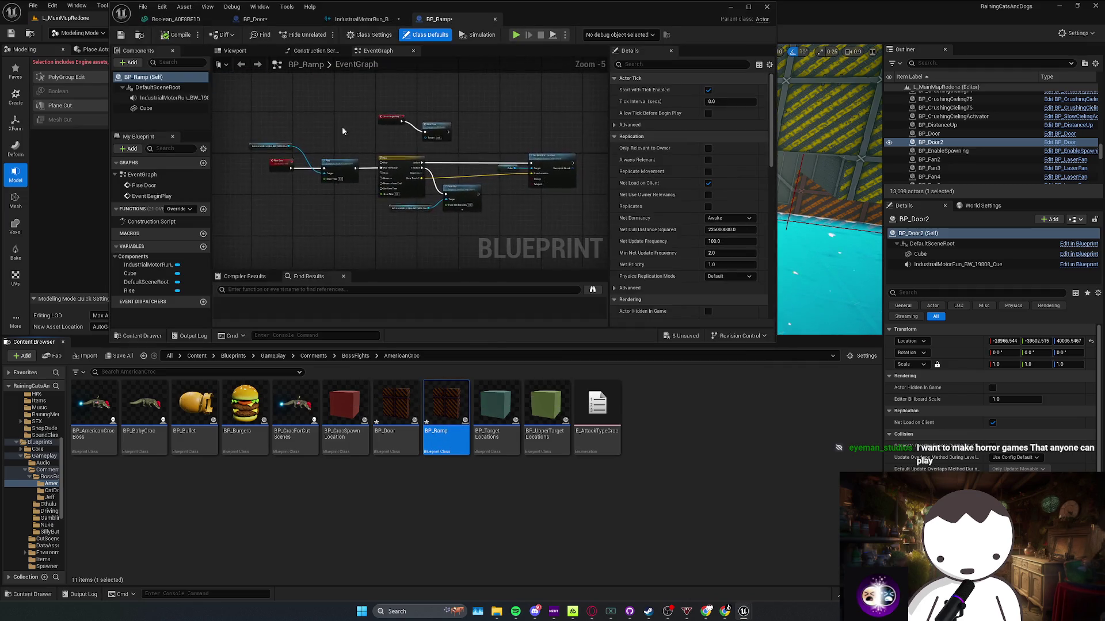
# Place BP_Ramp in the level over the water and tilt it 60 degrees
pyautogui.moveTo(446, 414)
pyautogui.mouseDown()
pyautogui.moveTo(517, 242)
pyautogui.moveTo(546, 243)
pyautogui.mouseUp()
pyautogui.press('e')
pyautogui.moveTo(546, 199); pyautogui.dragTo(526, 262)
pyautogui.moveTo(554, 211)
pyautogui.mouseDown()
pyautogui.moveTo(661, 216)
pyautogui.moveTo(616, 219)
pyautogui.mouseUp()
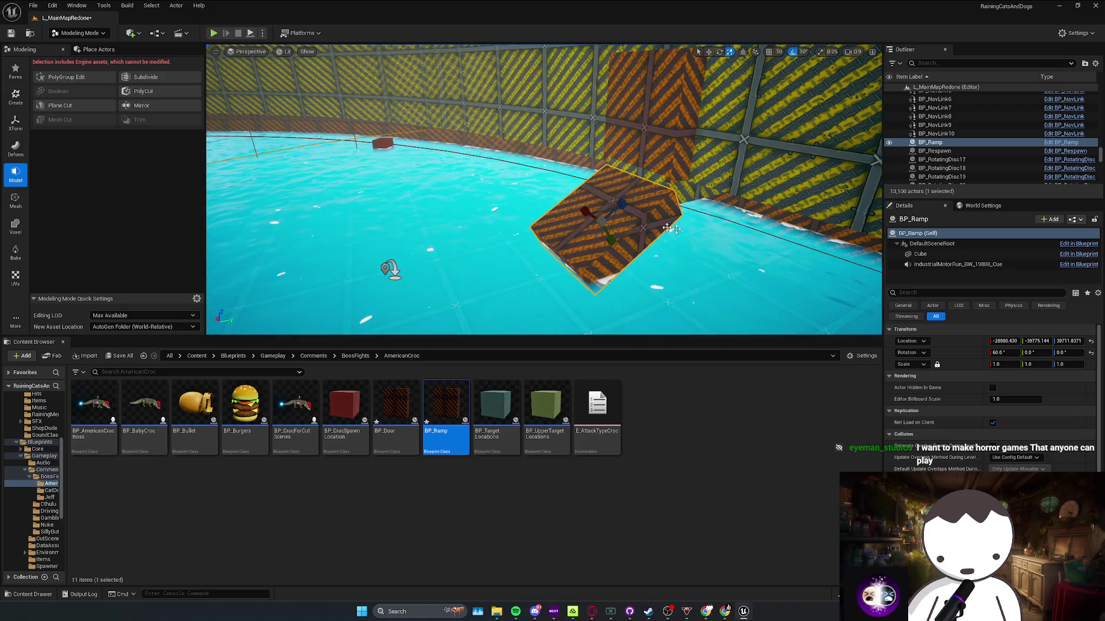
pyautogui.click(920, 253)
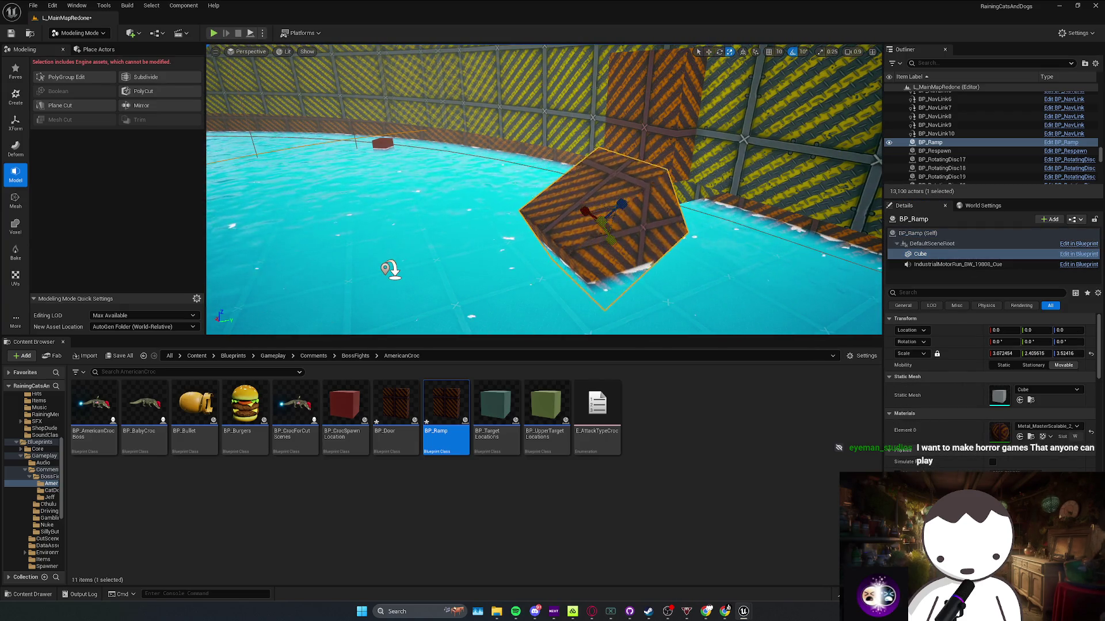
# Stretch the ramp's cube along Y, shift it into position, and start a playtest
pyautogui.press('w')
pyautogui.moveTo(610, 213); pyautogui.dragTo(605, 214)
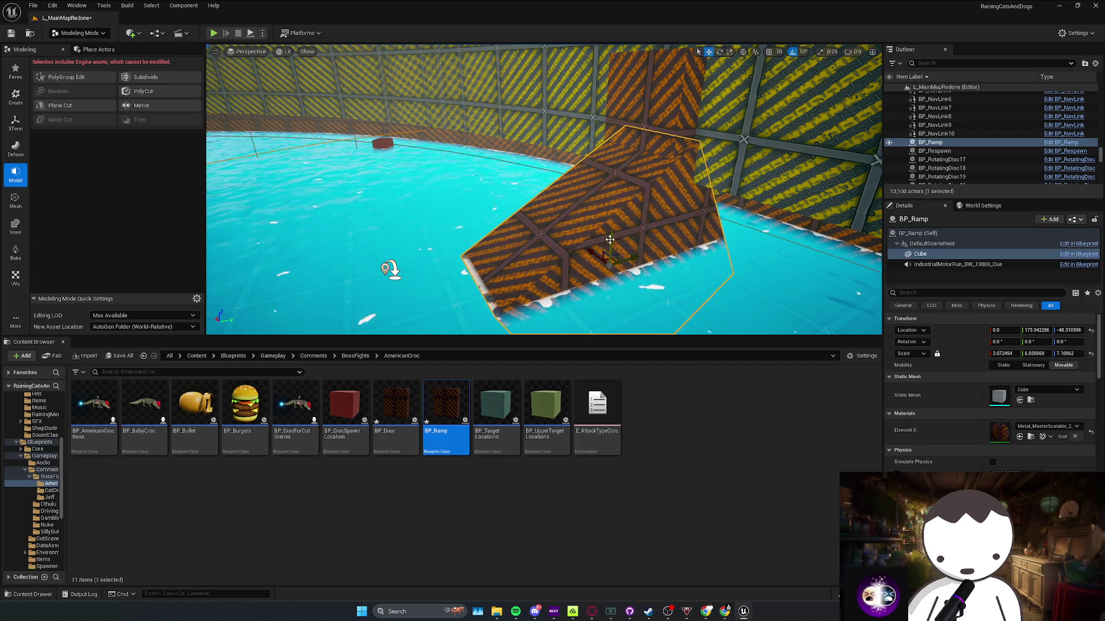
pyautogui.moveTo(603, 280)
pyautogui.mouseDown()
pyautogui.moveTo(576, 294)
pyautogui.moveTo(500, 281)
pyautogui.moveTo(543, 256)
pyautogui.mouseUp()
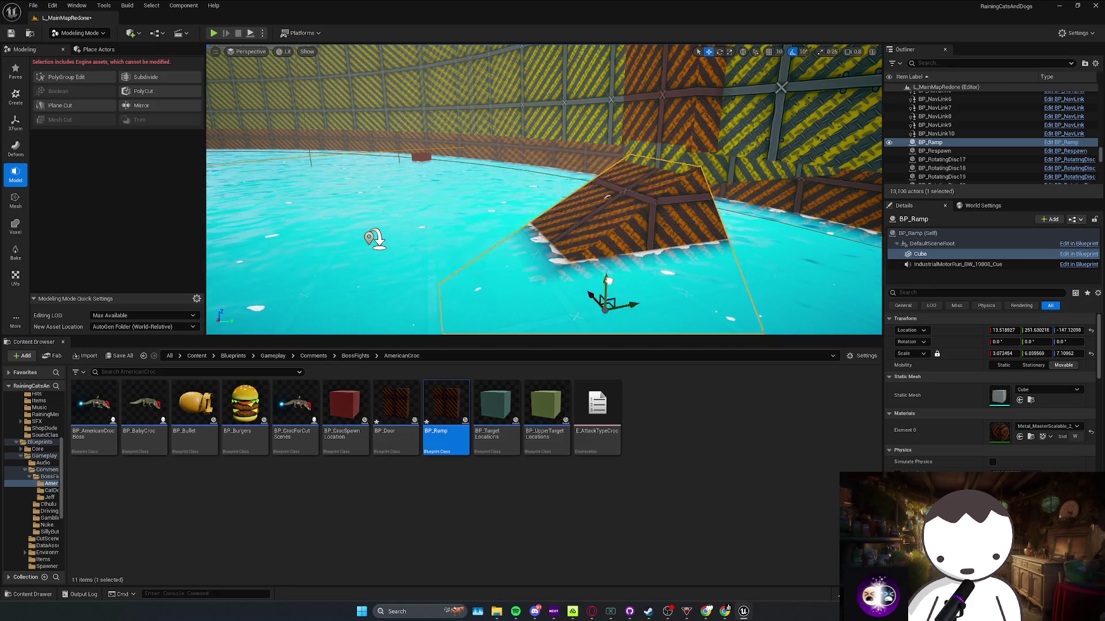
pyautogui.moveTo(604, 290); pyautogui.dragTo(609, 282)
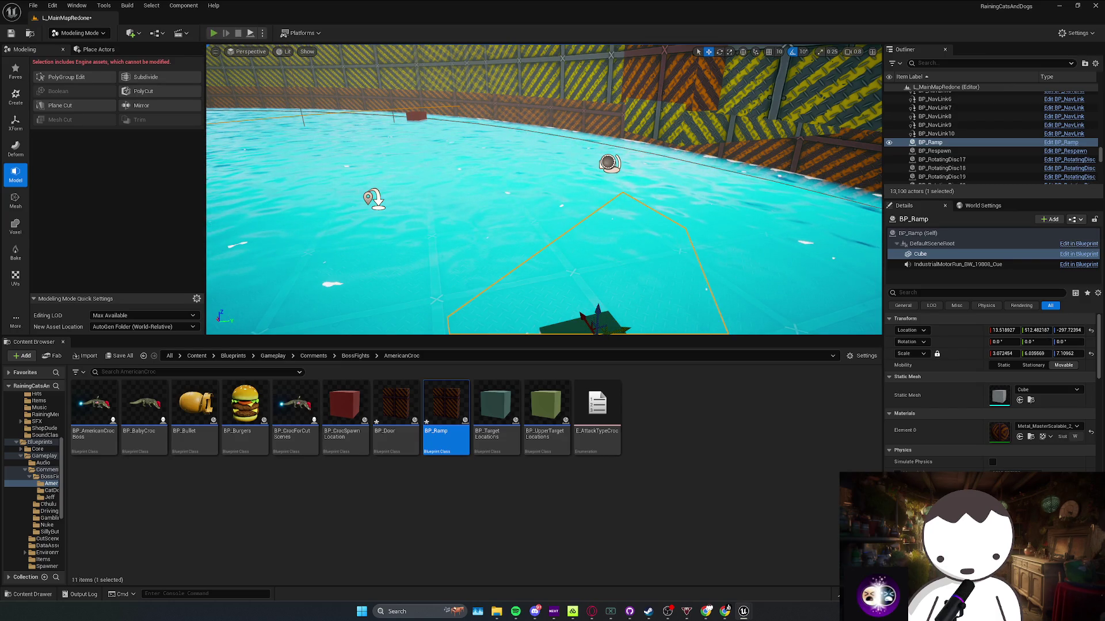
pyautogui.hotkey('alt', 'p')
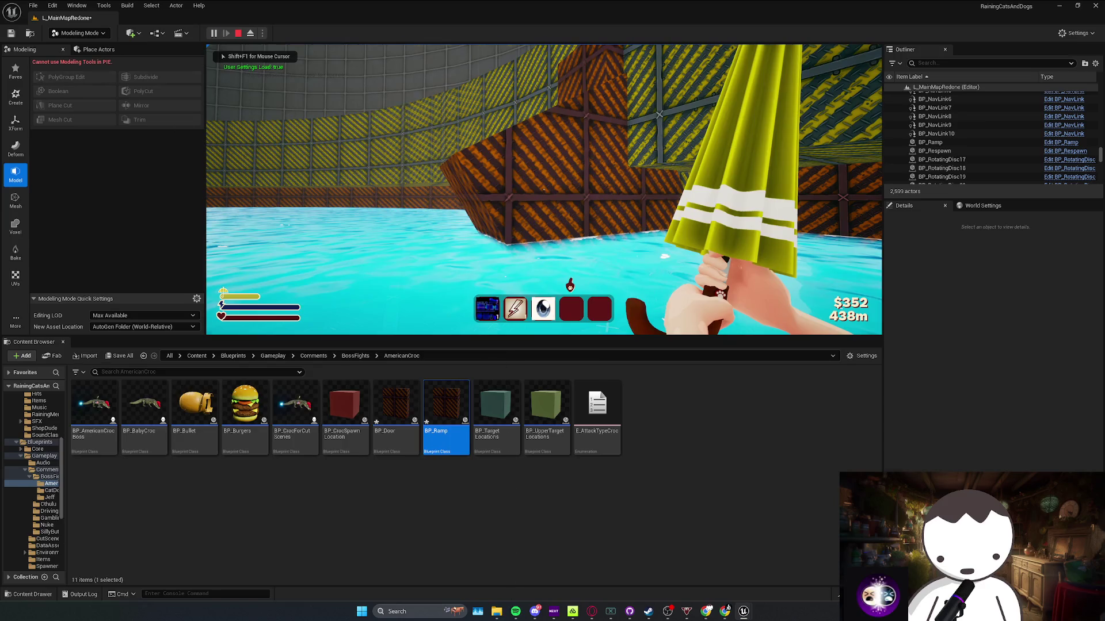
# End the ramp playtest and return to the level viewport
pyautogui.press('Escape')
pyautogui.scroll(-3, 543, 190)
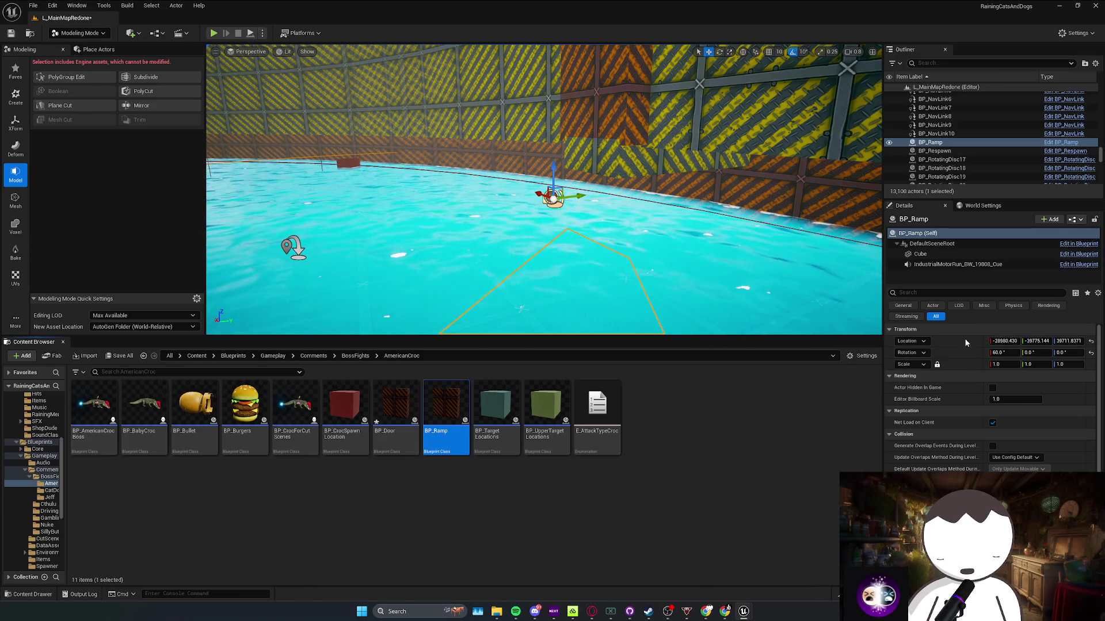
# Reset BP_Ramp's rotation and its Cube component's scale and location to defaults
pyautogui.click(1090, 353)
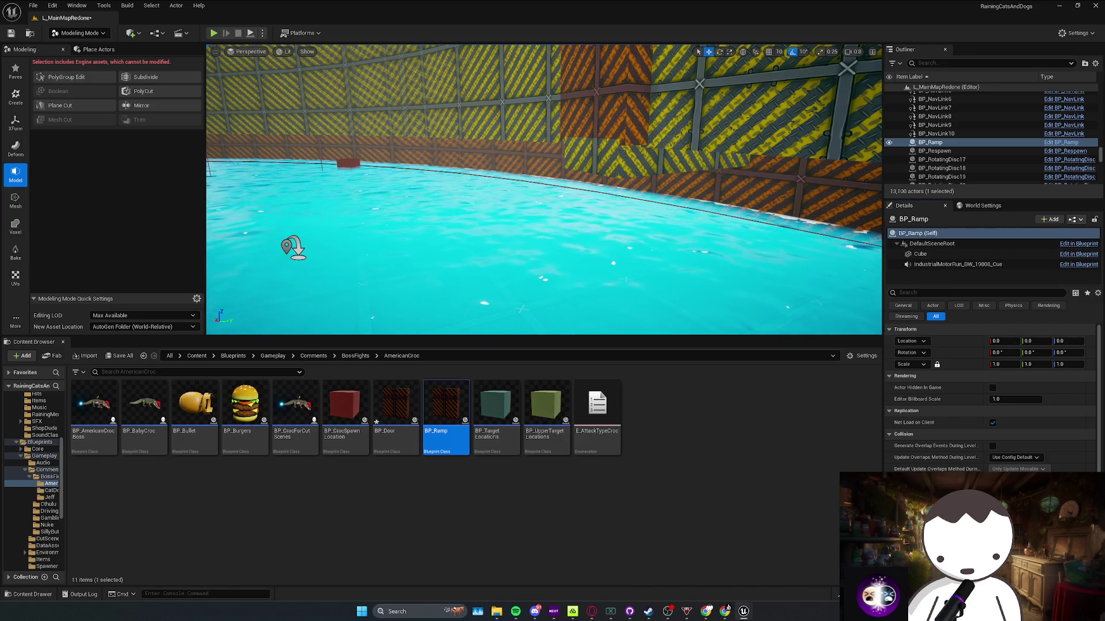
pyautogui.press('f')
pyautogui.click(936, 253)
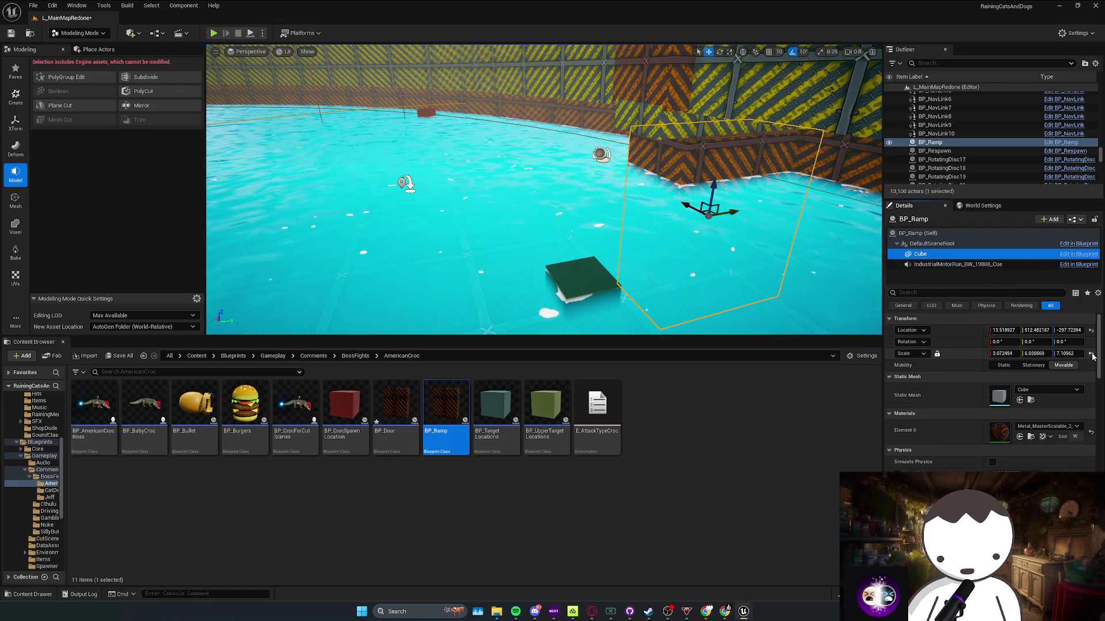
pyautogui.click(1092, 353)
pyautogui.click(1091, 330)
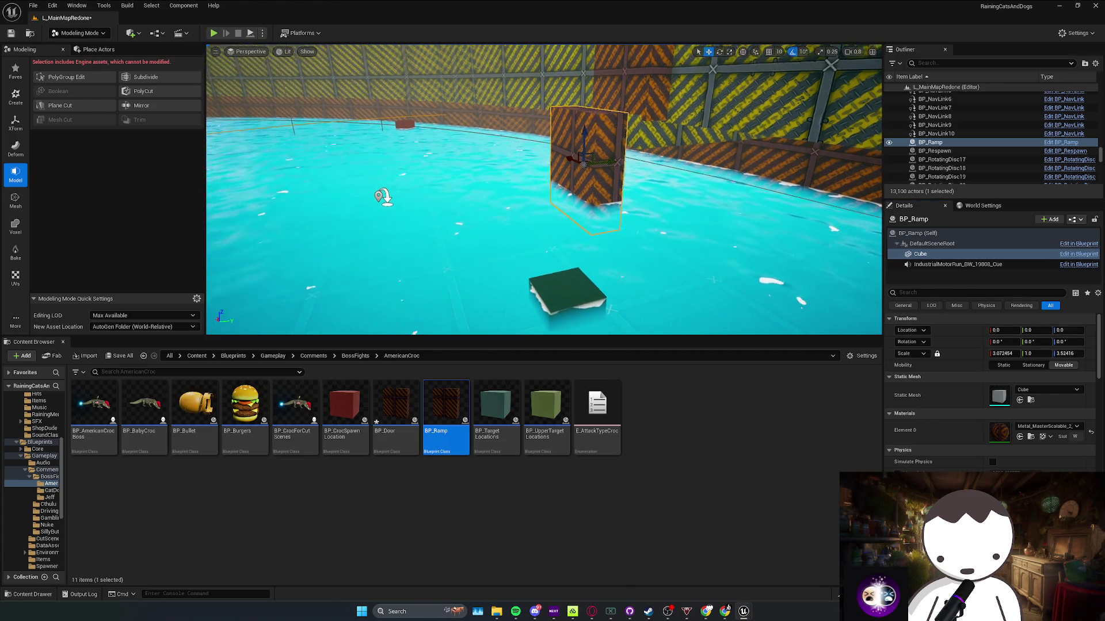
# Tilt the ramp's Cube -30° around the X axis
pyautogui.press('f')
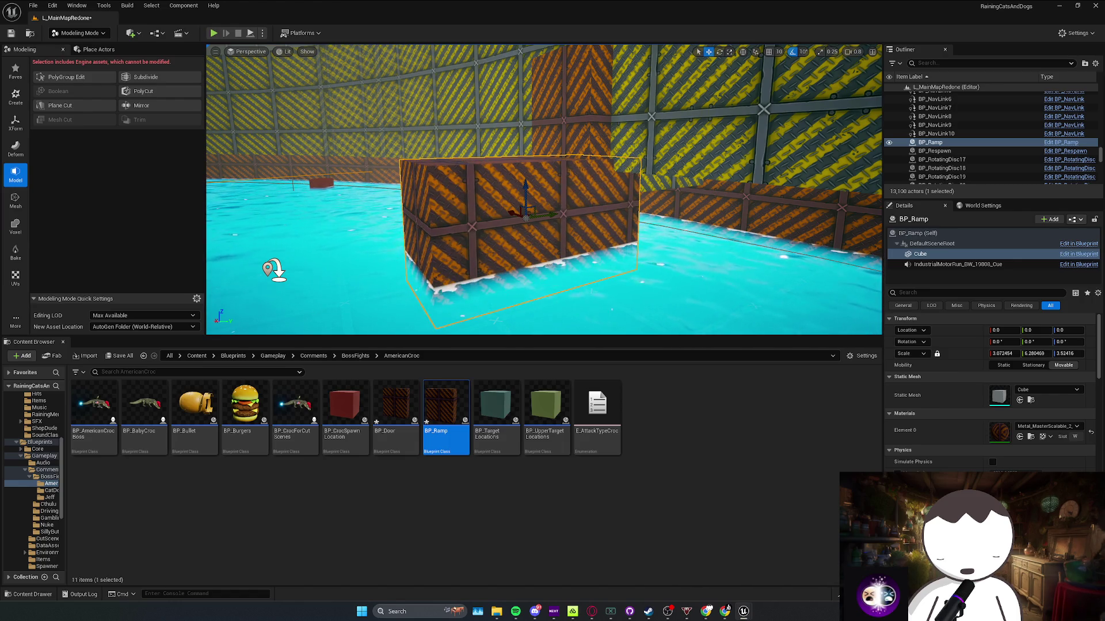
pyautogui.moveTo(1004, 341); pyautogui.dragTo(986, 342)
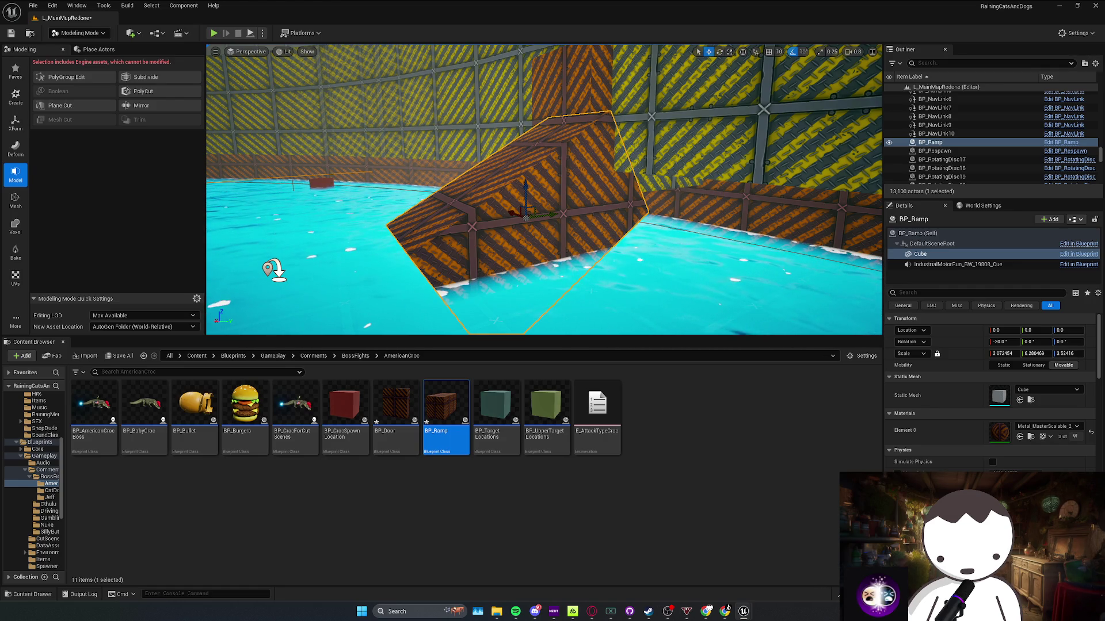
pyautogui.moveTo(1004, 342); pyautogui.dragTo(1021, 342)
pyautogui.hotkey('ctrl', 'z')
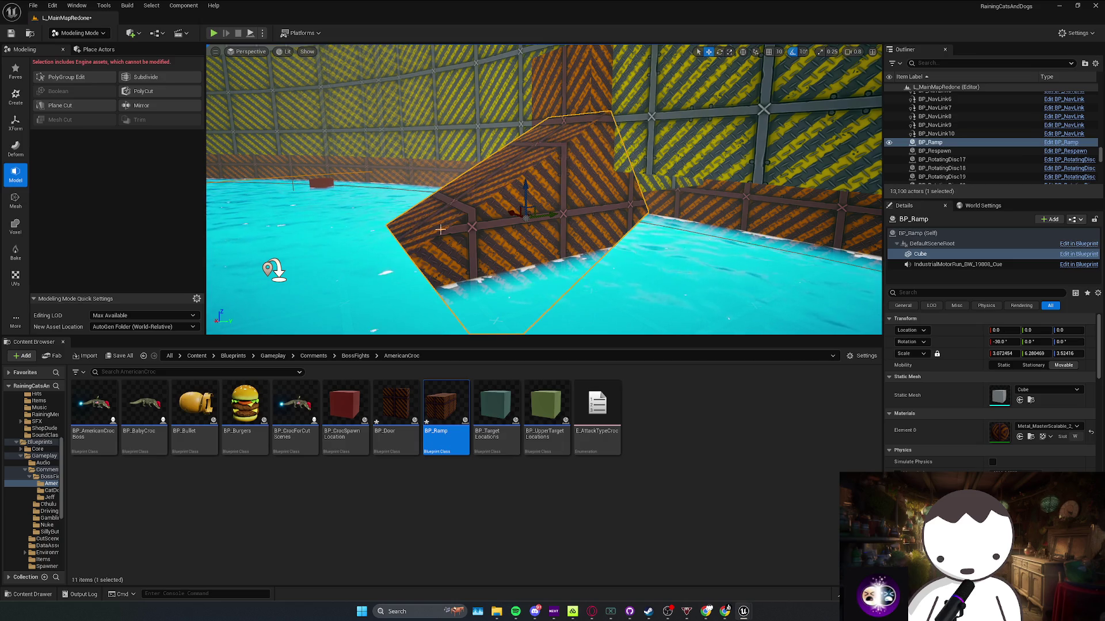
# Drop the cube to the floor and move it into the water (Y about -49.5, Z about -137.7), then playtest
pyautogui.press('End')
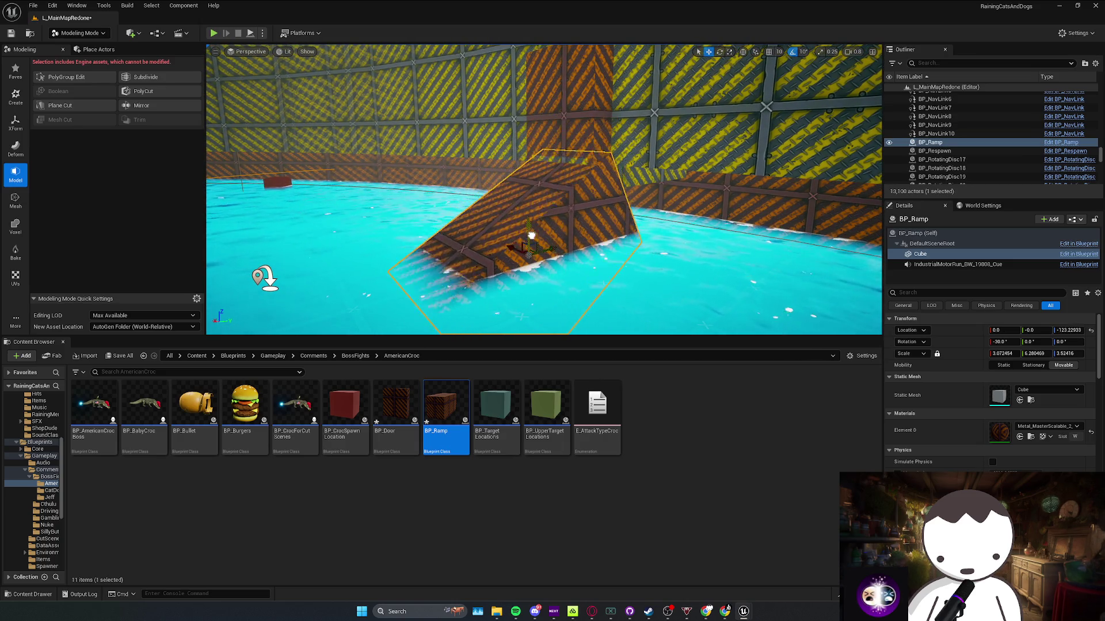
pyautogui.moveTo(532, 235); pyautogui.dragTo(532, 229)
pyautogui.moveTo(604, 230)
pyautogui.mouseDown()
pyautogui.moveTo(566, 203)
pyautogui.moveTo(566, 222)
pyautogui.mouseUp()
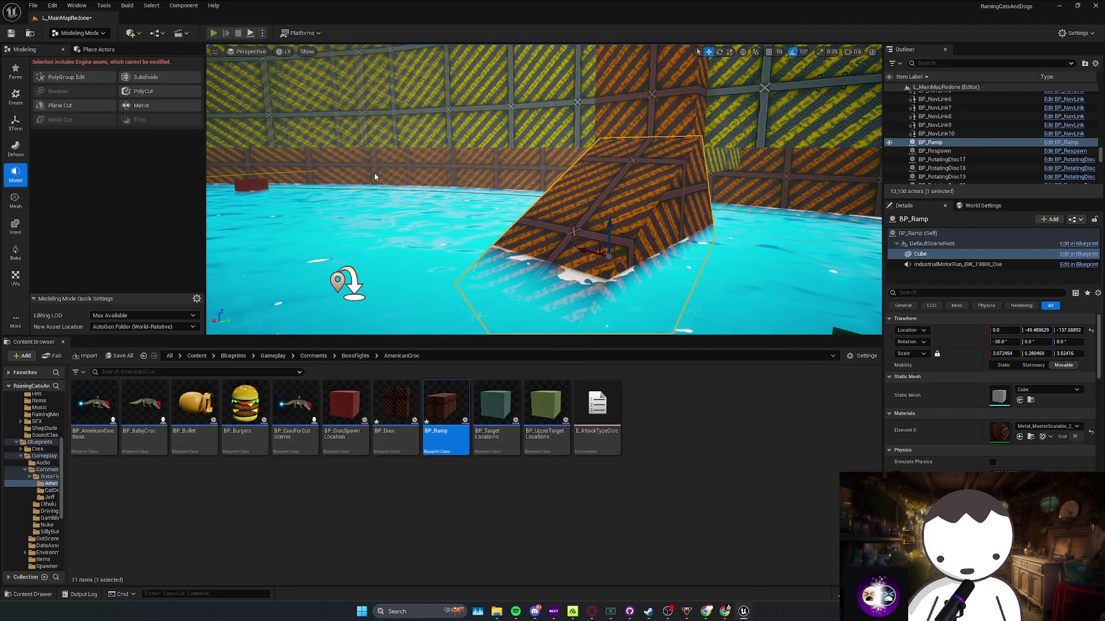
pyautogui.hotkey('alt', 'p')
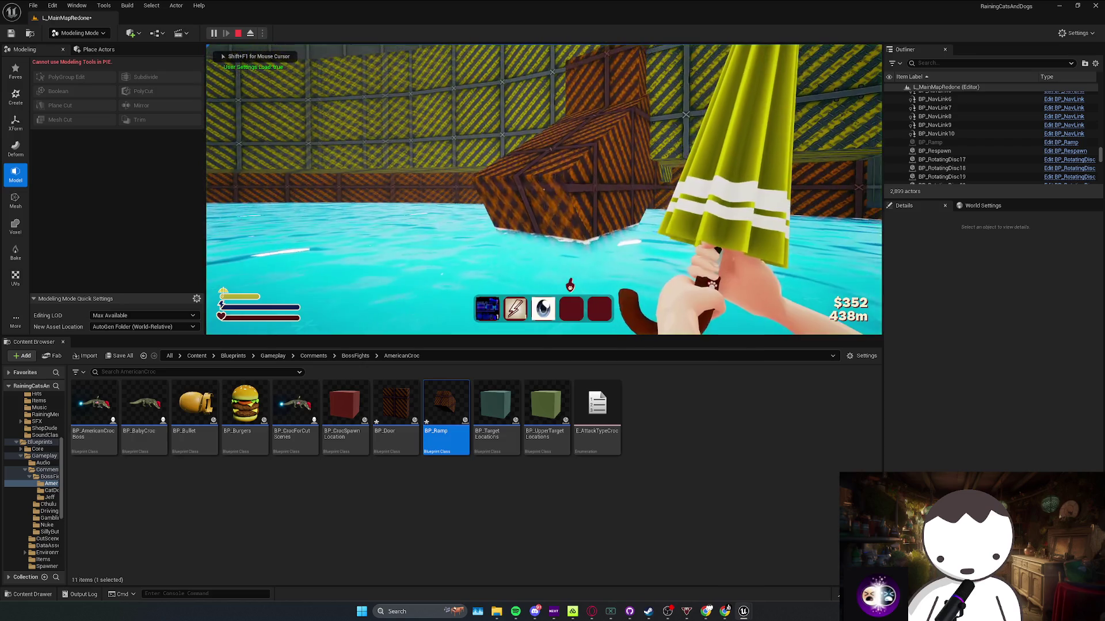
# Lower BP_Ramp deeper into the water and playtest it
pyautogui.press('Escape')
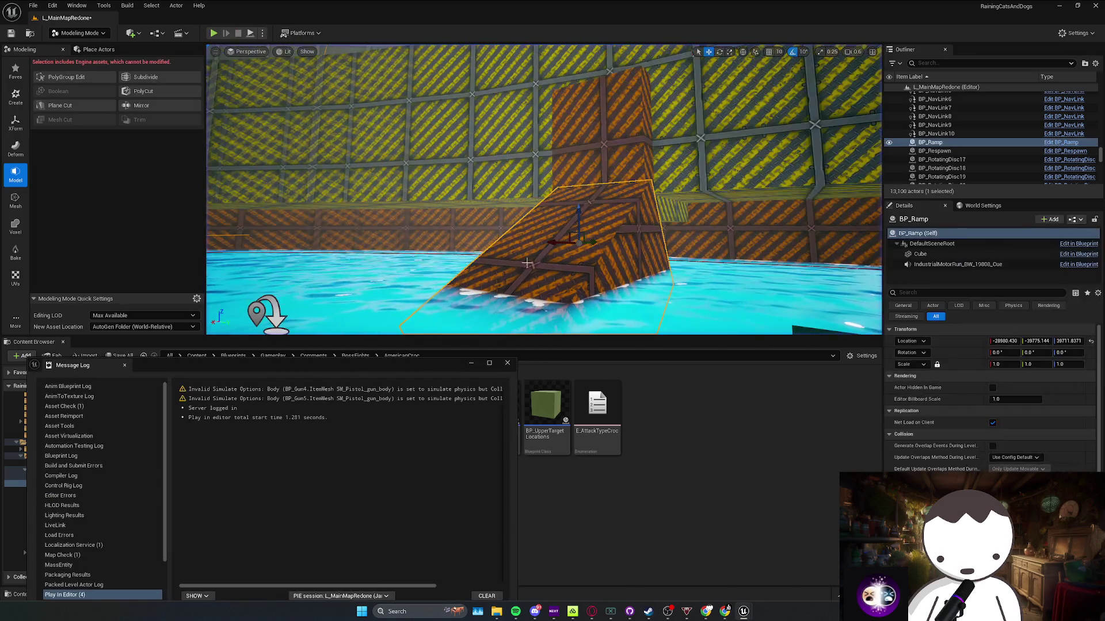
pyautogui.click(505, 365)
pyautogui.moveTo(578, 222); pyautogui.dragTo(603, 326)
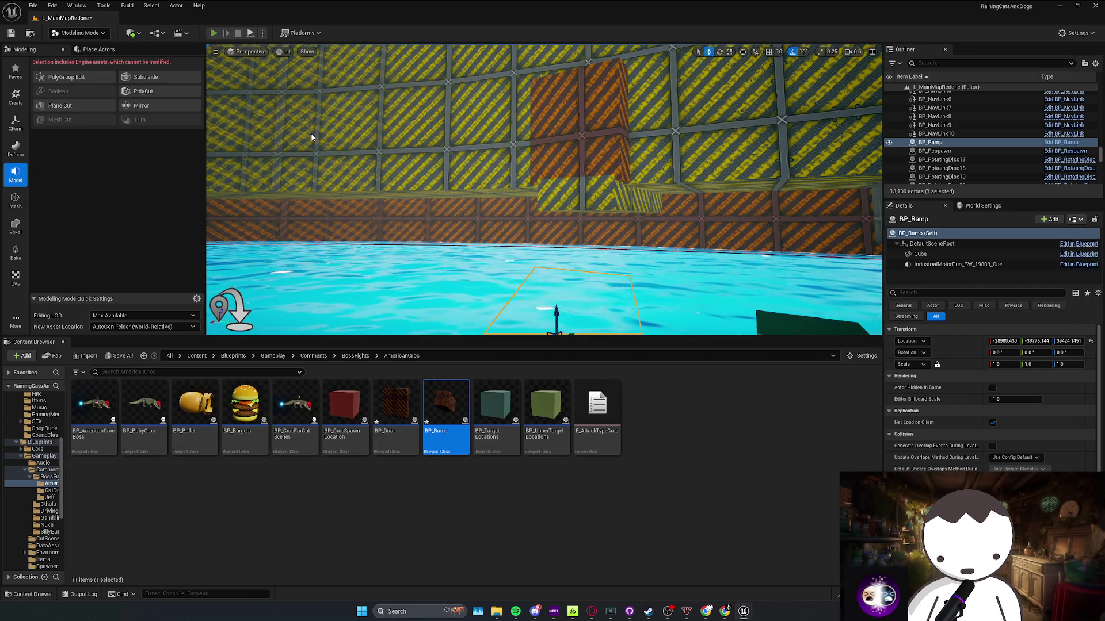
pyautogui.hotkey('alt', 'p')
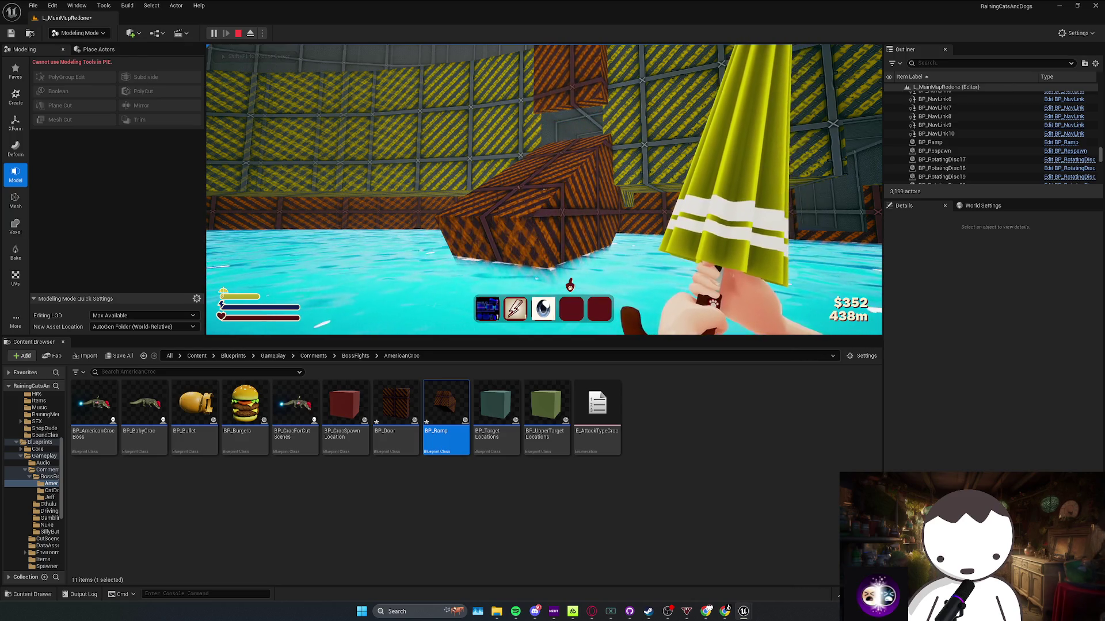
# Reselect the ramp, back the camera off, run another quick playtest, and frame the ramp
pyautogui.press('Escape')
pyautogui.click(557, 311)
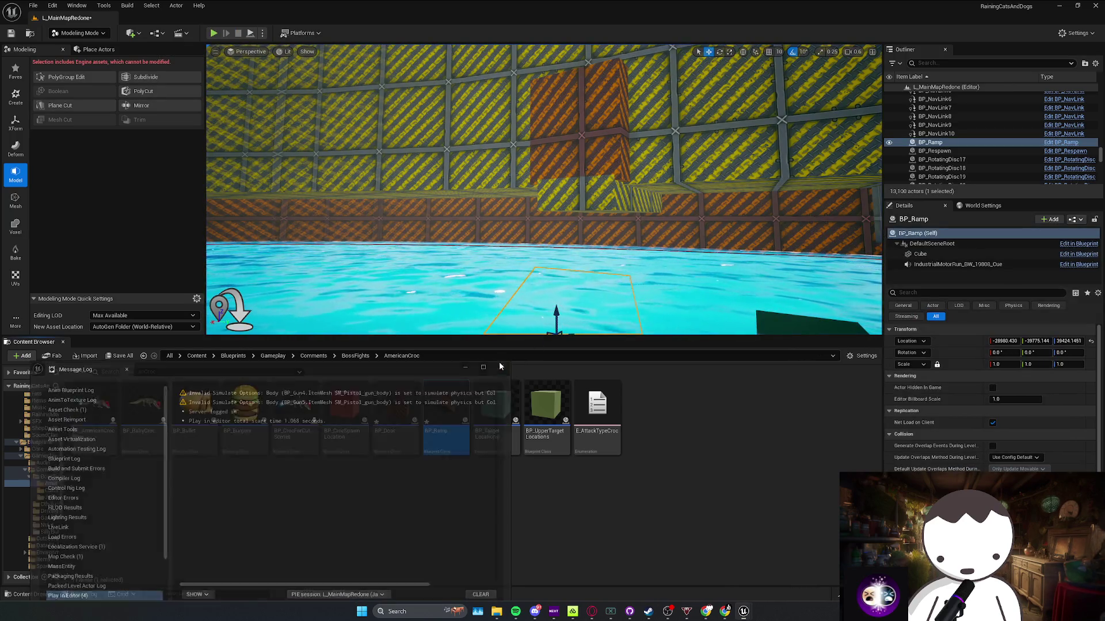
pyautogui.scroll(1, 557, 310)
pyautogui.press('s')
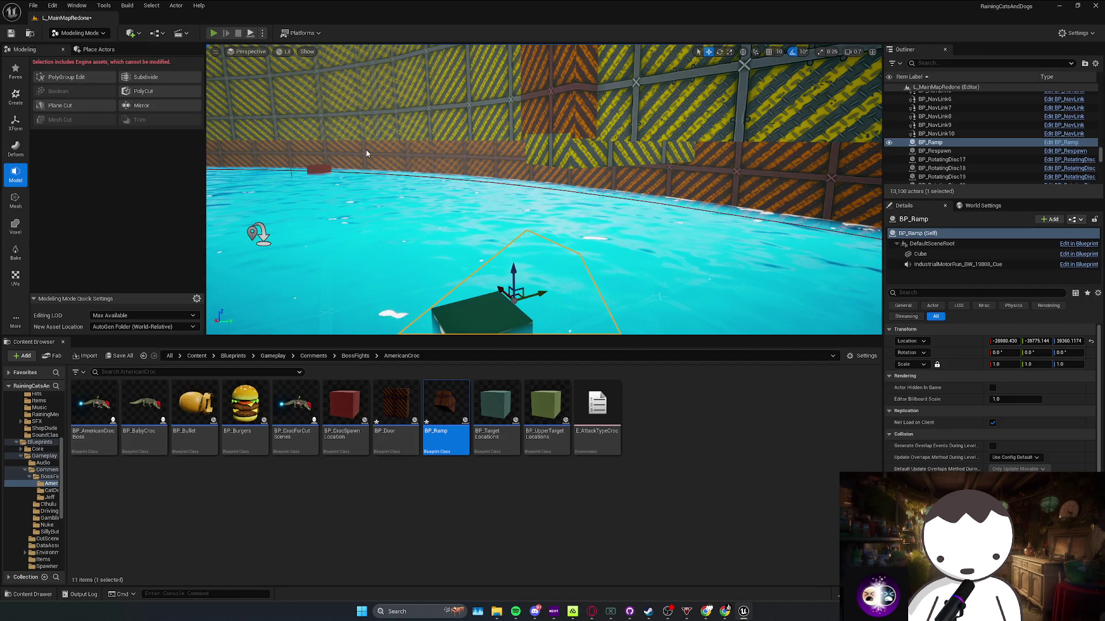
pyautogui.hotkey('alt', 'p')
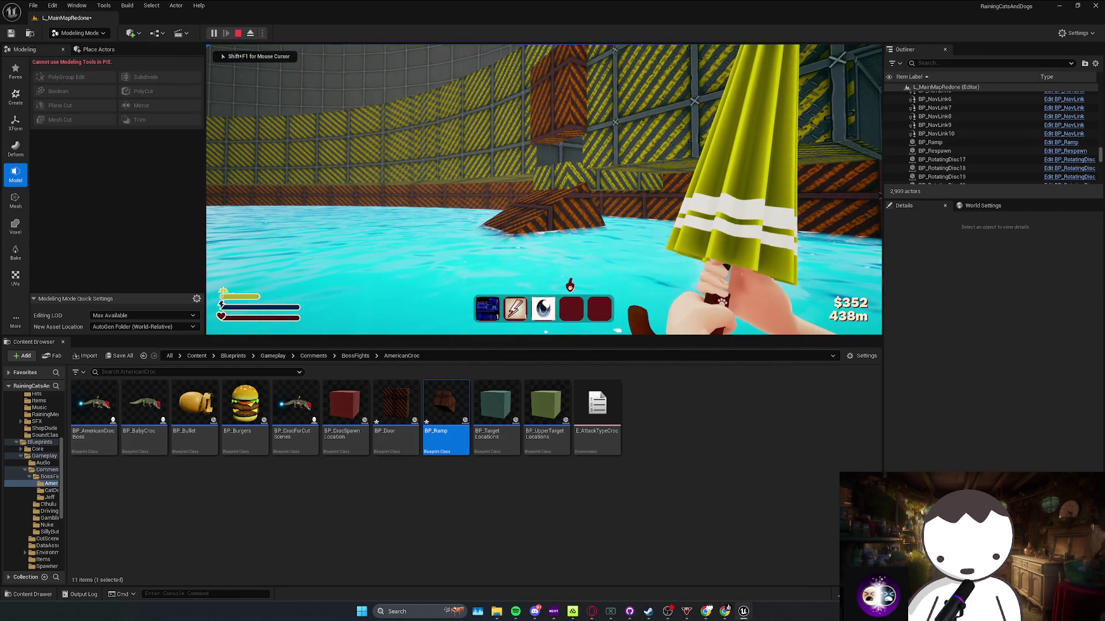
pyautogui.press('Escape')
pyautogui.press('f')
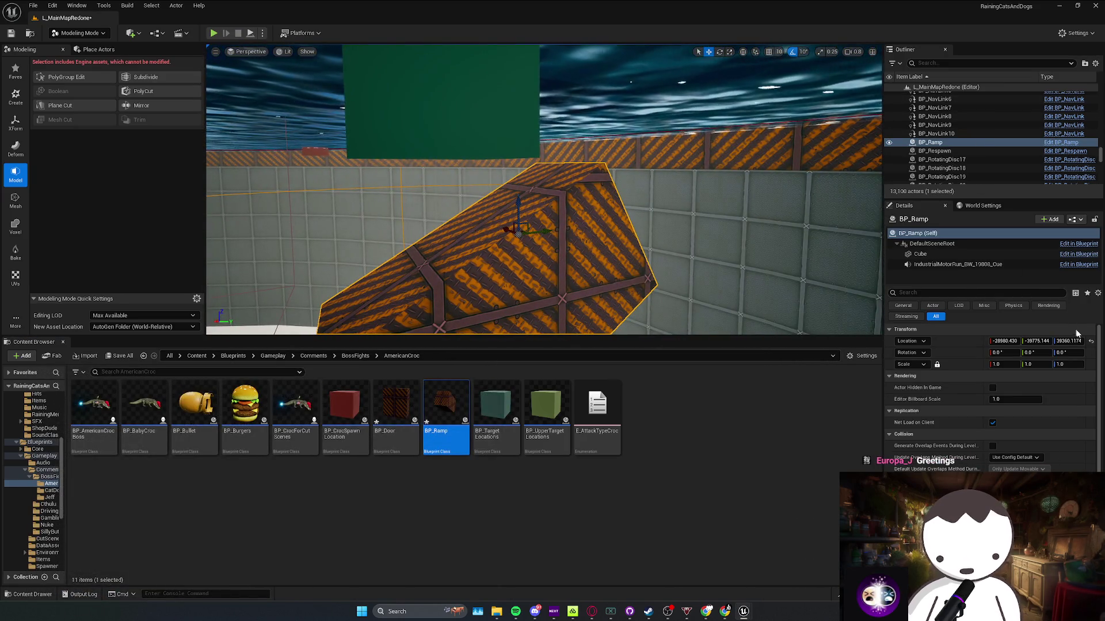
# Briefly open the BP_Ramp blueprint from its Cube component, then close it
pyautogui.click(920, 254)
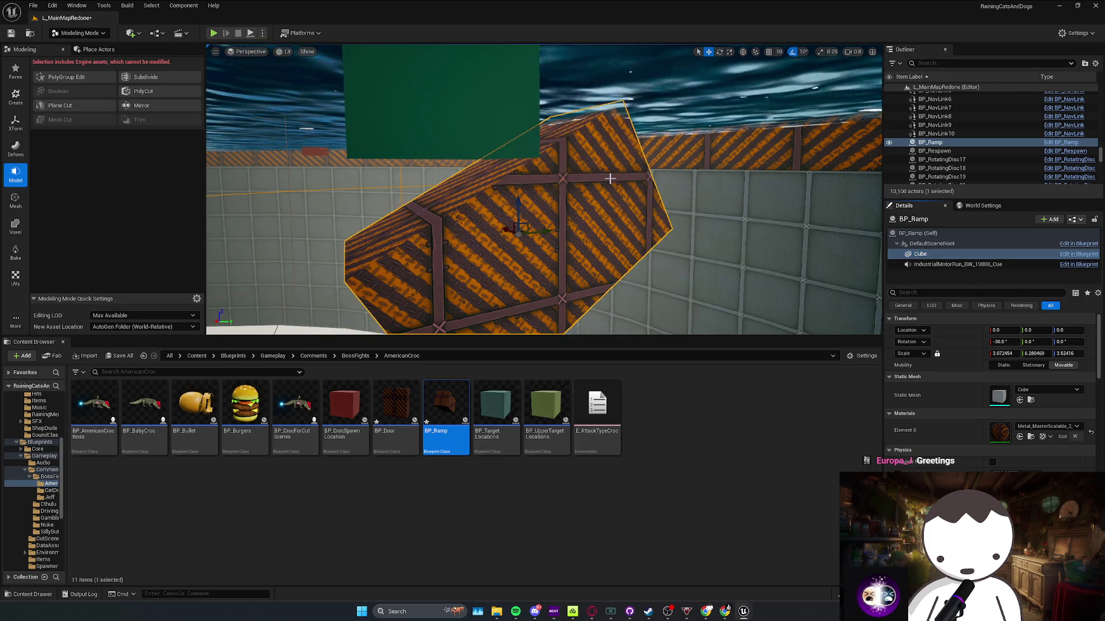
pyautogui.doubleClick(446, 409)
pyautogui.moveTo(368, 186)
pyautogui.mouseDown()
pyautogui.moveTo(795, 150)
pyautogui.moveTo(721, 152)
pyautogui.moveTo(281, 231)
pyautogui.mouseUp()
pyautogui.click(504, 224)
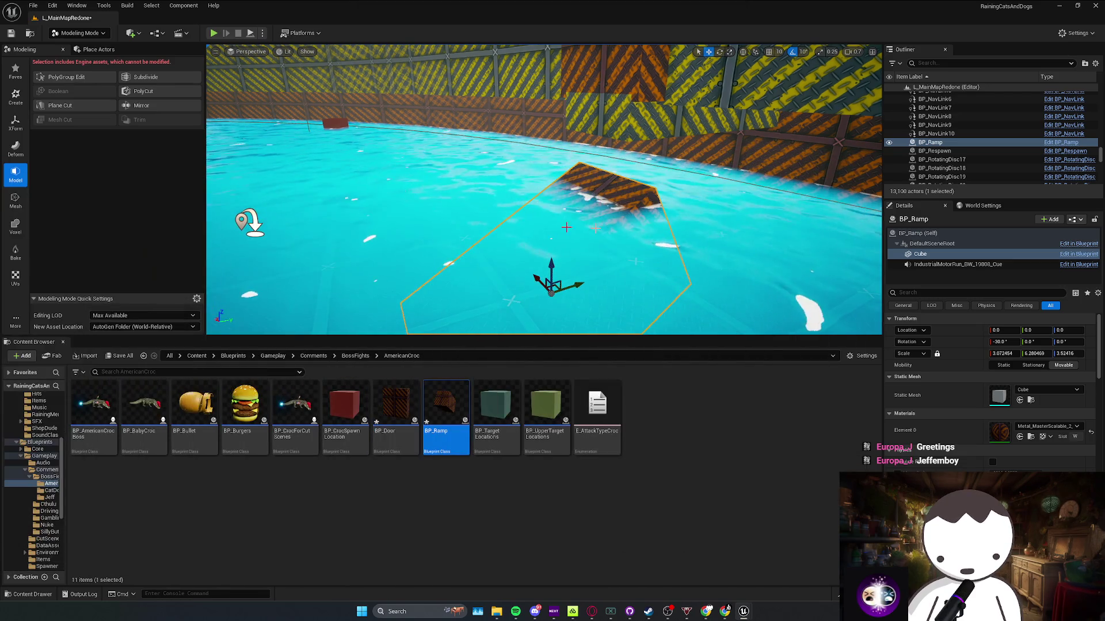
# Sink the BP_Ramp actor to about Z 39267.7, shift it along Y, and start a playtest
pyautogui.click(932, 142)
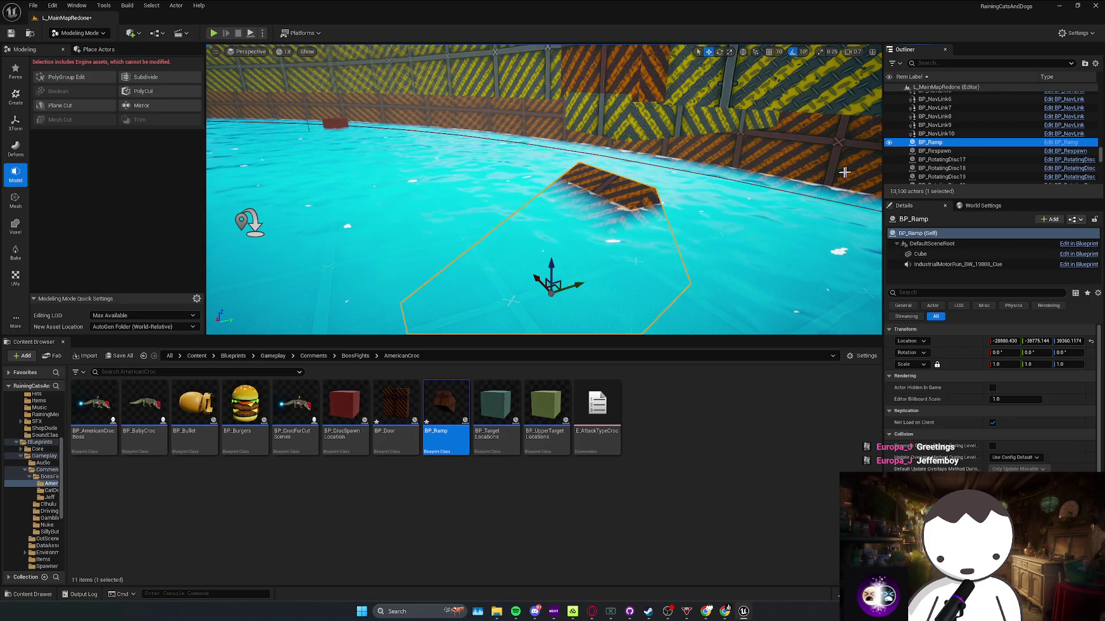
pyautogui.moveTo(553, 266)
pyautogui.mouseDown()
pyautogui.moveTo(552, 288)
pyautogui.moveTo(592, 167)
pyautogui.moveTo(247, 192)
pyautogui.moveTo(566, 177)
pyautogui.moveTo(249, 197)
pyautogui.moveTo(343, 205)
pyautogui.mouseUp()
pyautogui.moveTo(551, 244)
pyautogui.mouseDown()
pyautogui.moveTo(482, 253)
pyautogui.moveTo(459, 244)
pyautogui.mouseUp()
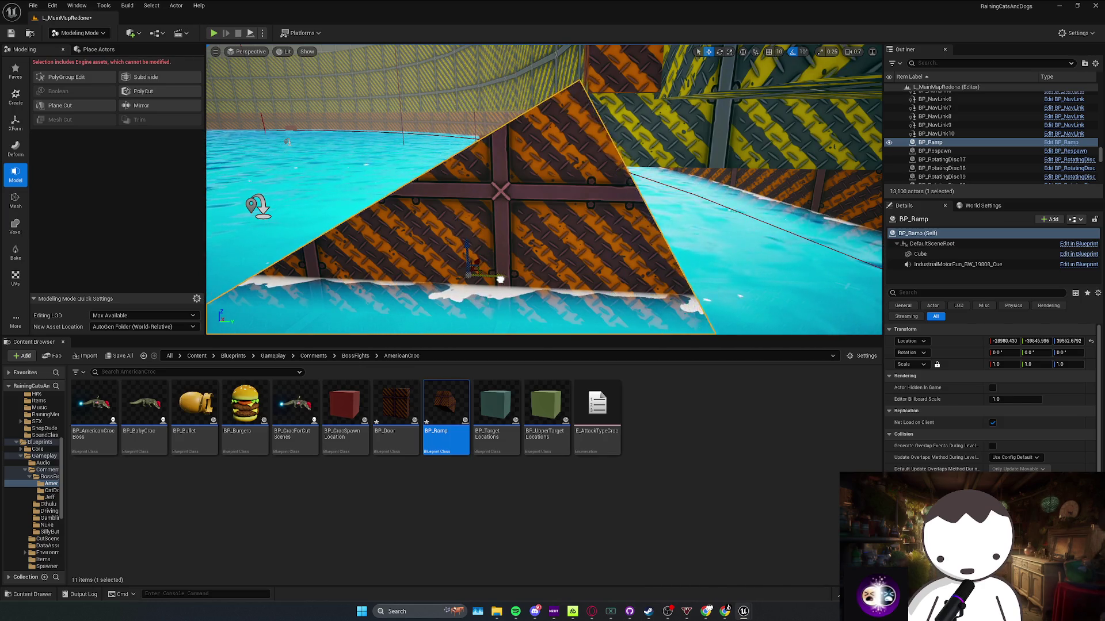
pyautogui.moveTo(505, 280); pyautogui.dragTo(539, 292)
pyautogui.moveTo(451, 254)
pyautogui.mouseDown()
pyautogui.moveTo(490, 248)
pyautogui.moveTo(483, 221)
pyautogui.moveTo(463, 216)
pyautogui.moveTo(553, 213)
pyautogui.mouseUp()
pyautogui.press('Escape')
pyautogui.click(550, 196)
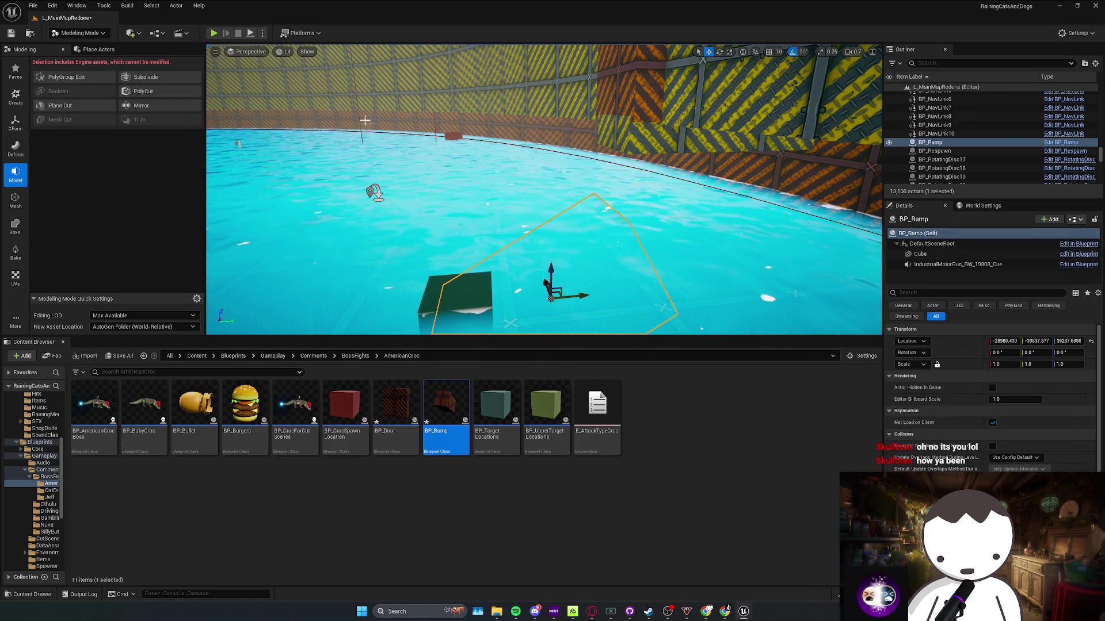
pyautogui.click(218, 36)
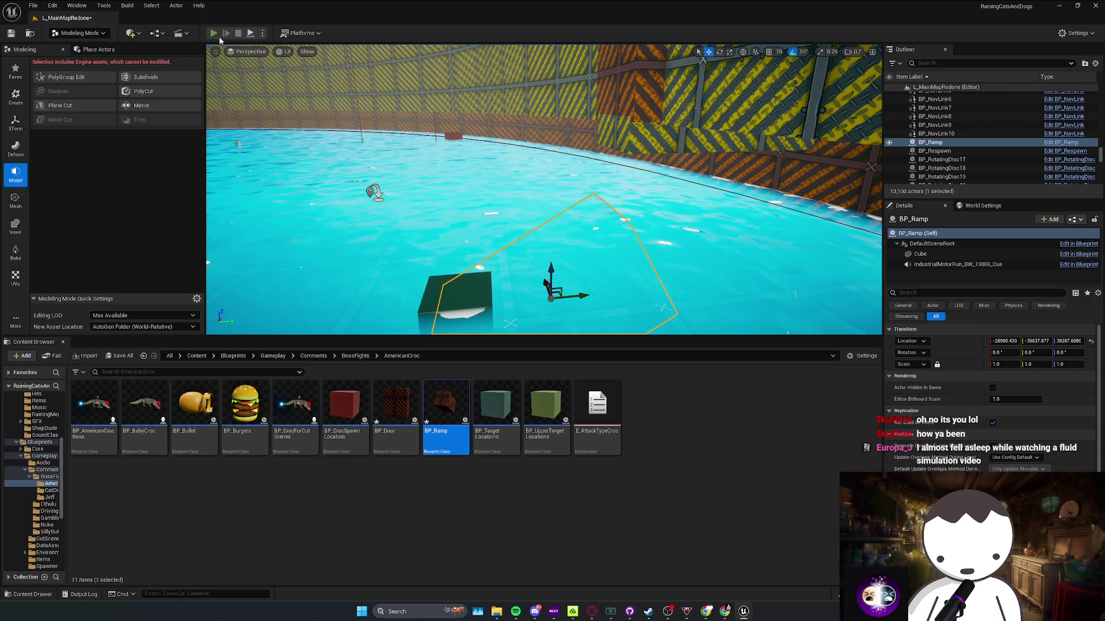
# Run two short playtests walking toward the ramp
pyautogui.press('w')
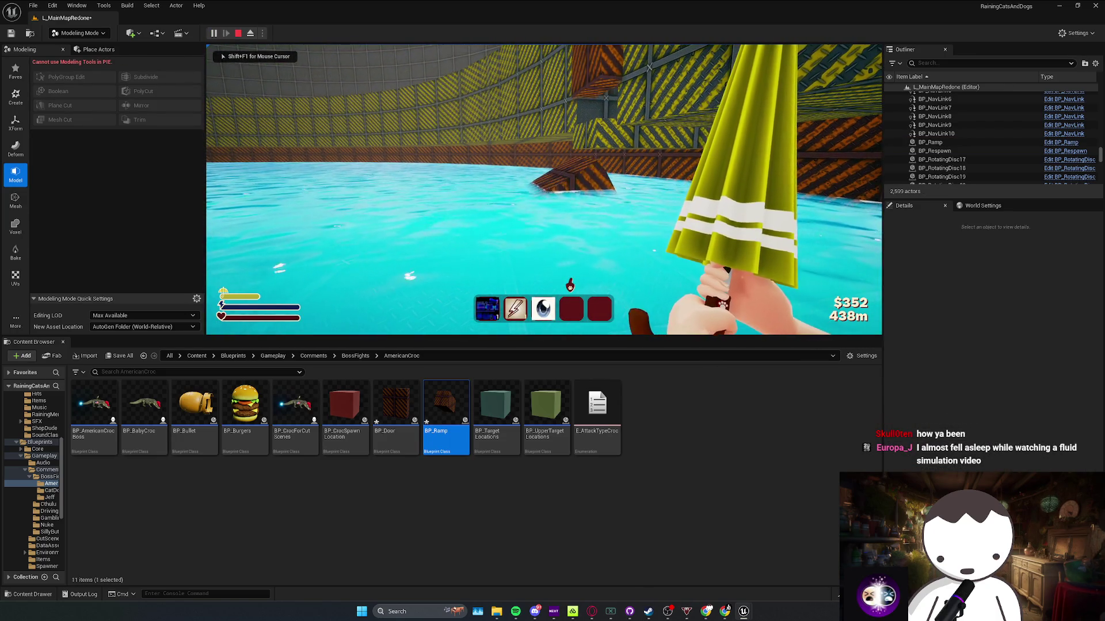
pyautogui.press('w')
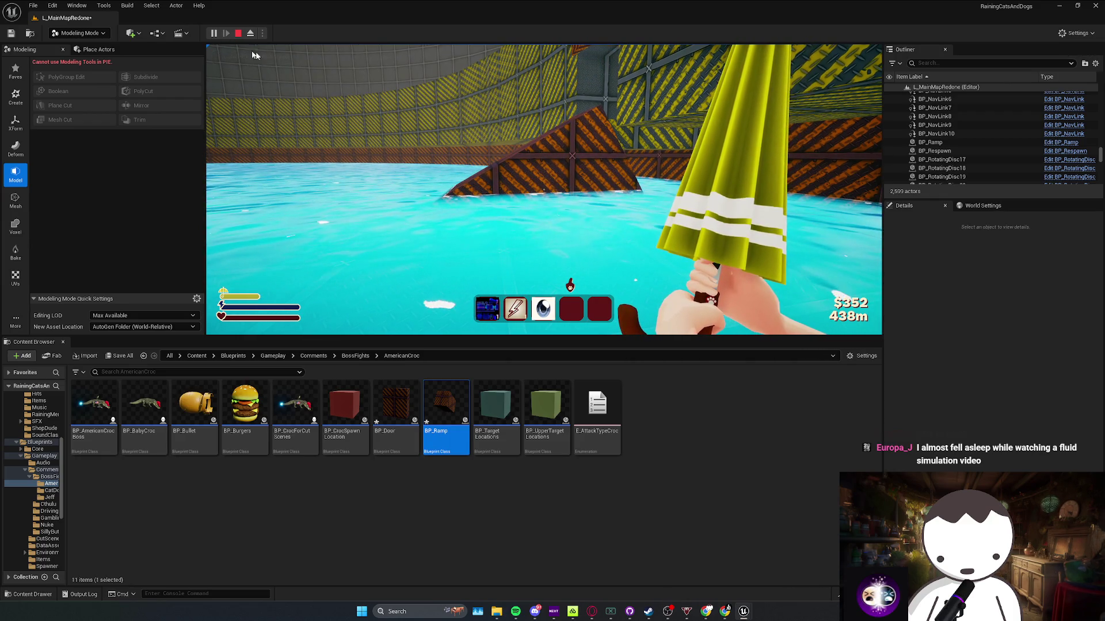
pyautogui.press('Escape')
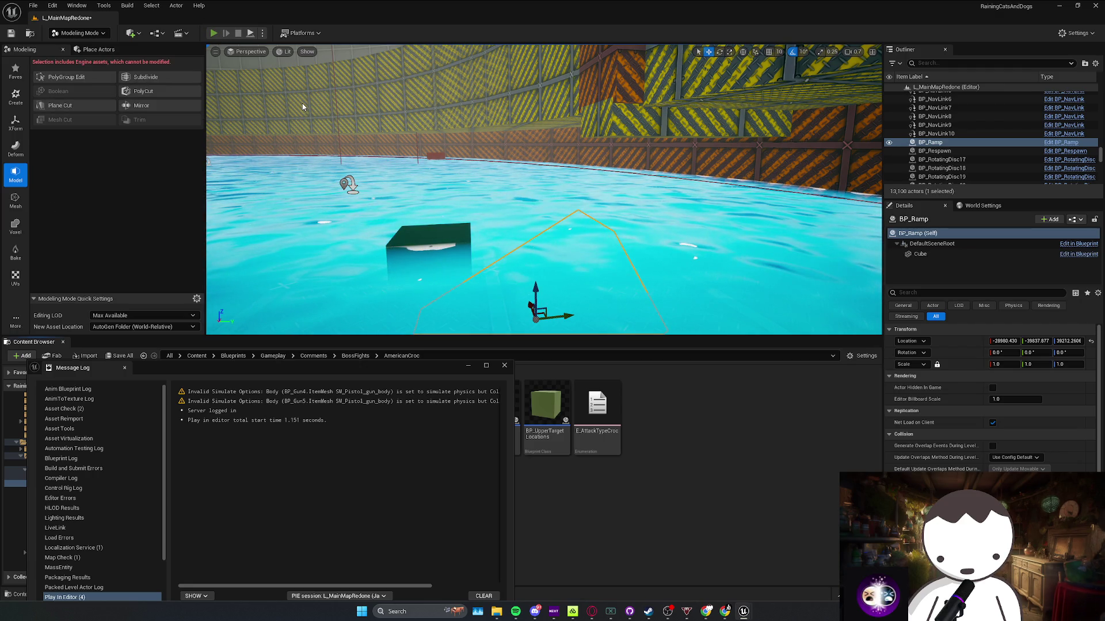
pyautogui.hotkey('alt', 'p')
pyautogui.press('w')
pyautogui.press('w')
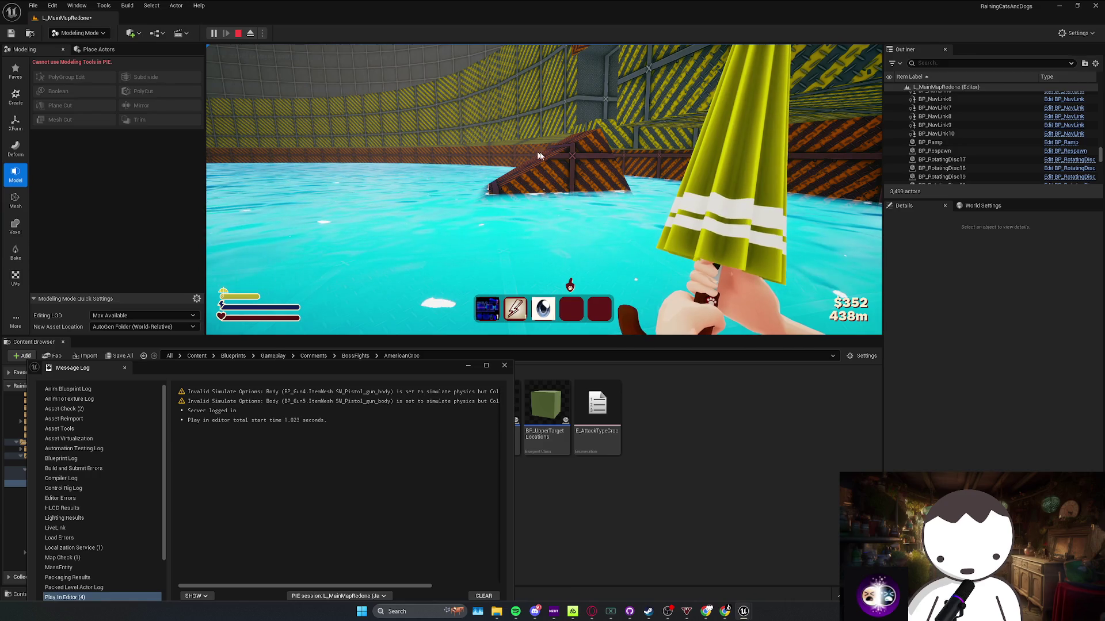
pyautogui.press('Escape')
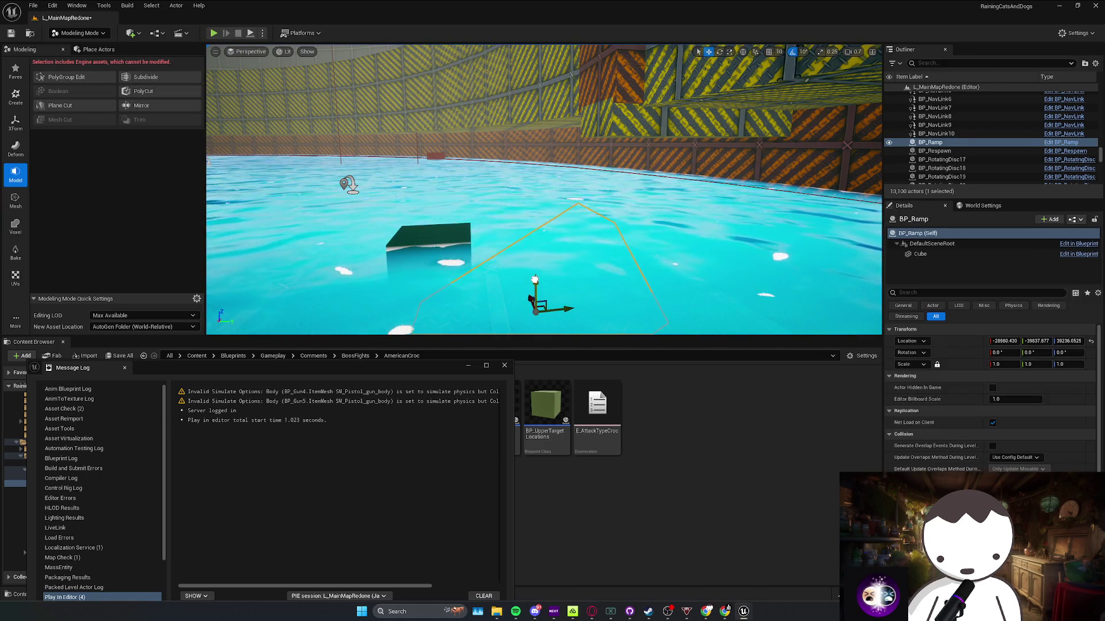
# Playtest walking up the ramp, through the tunnel into the croc arena, then stop
pyautogui.click(505, 365)
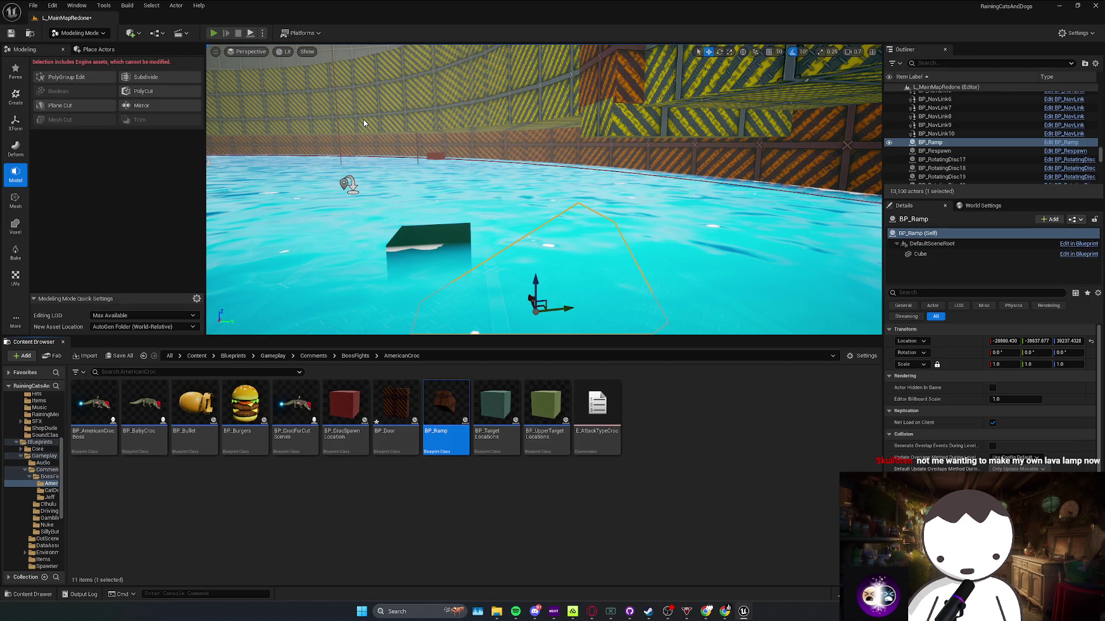
pyautogui.hotkey('alt', 'p')
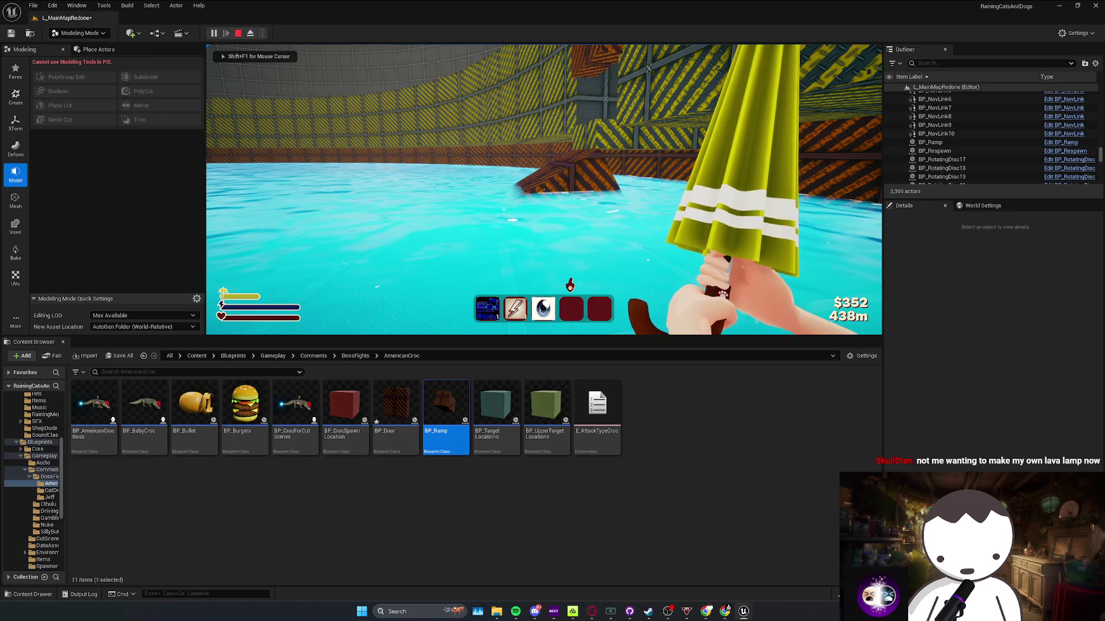
pyautogui.press('w')
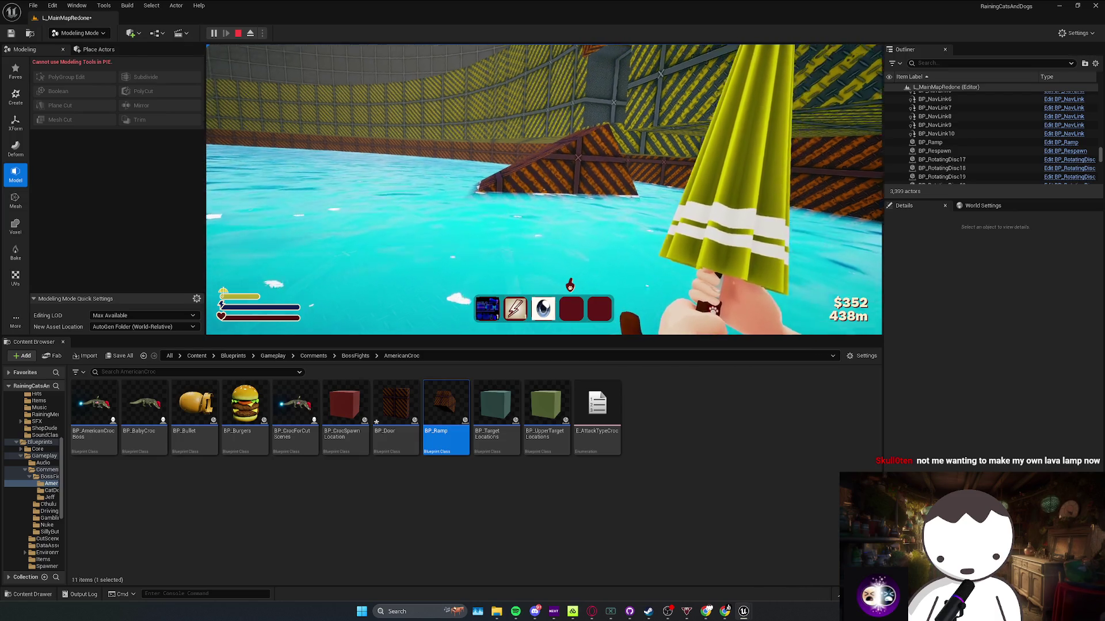
pyautogui.press('w')
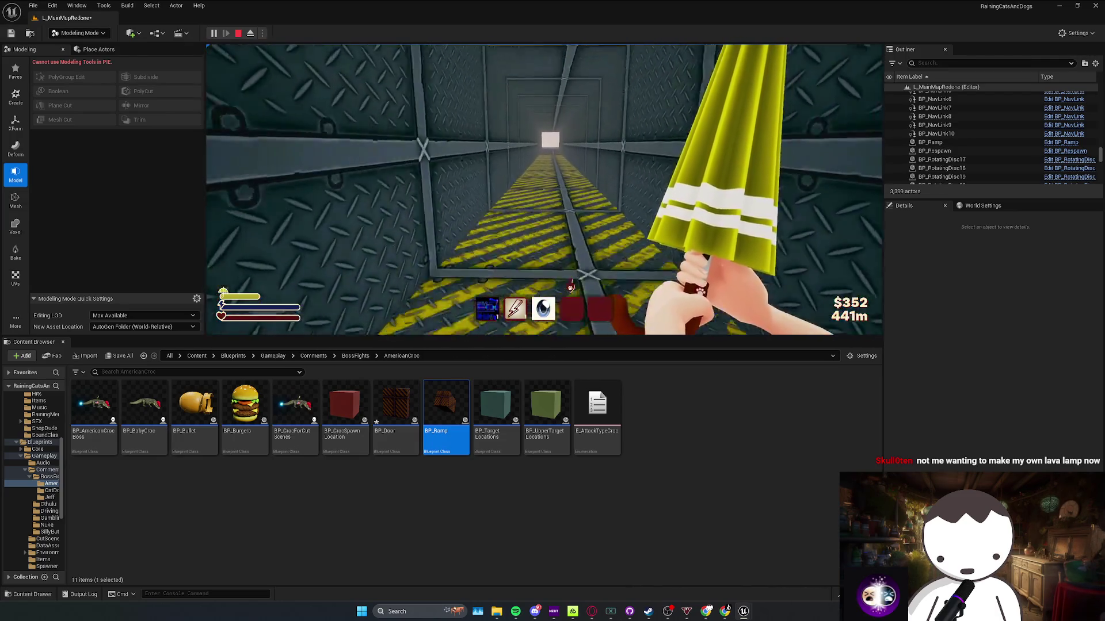
pyautogui.press('w')
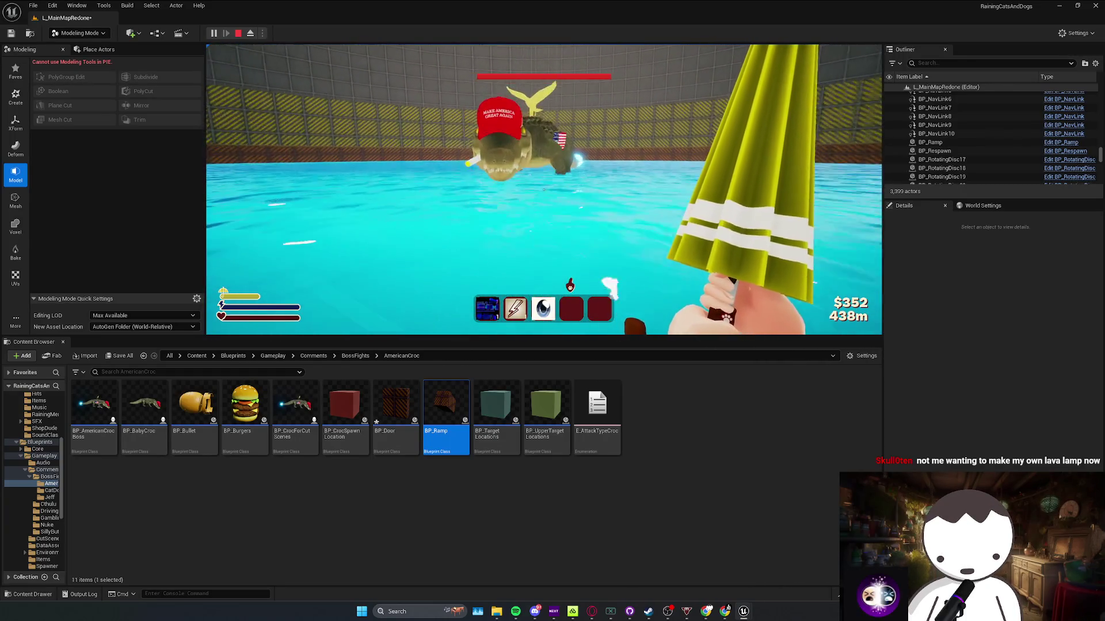
pyautogui.press('Escape')
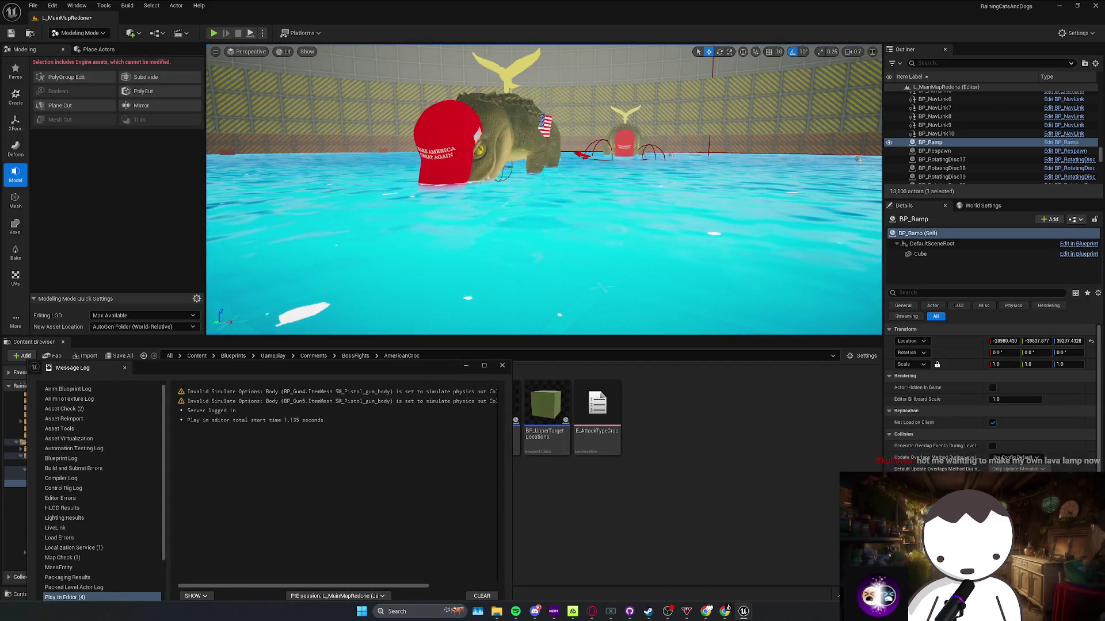
# Open BP_Ramp, then open BP_AmericanCrocBoss via the croc actor's Edit option in the level
pyautogui.hotkey('ctrl', 'e')
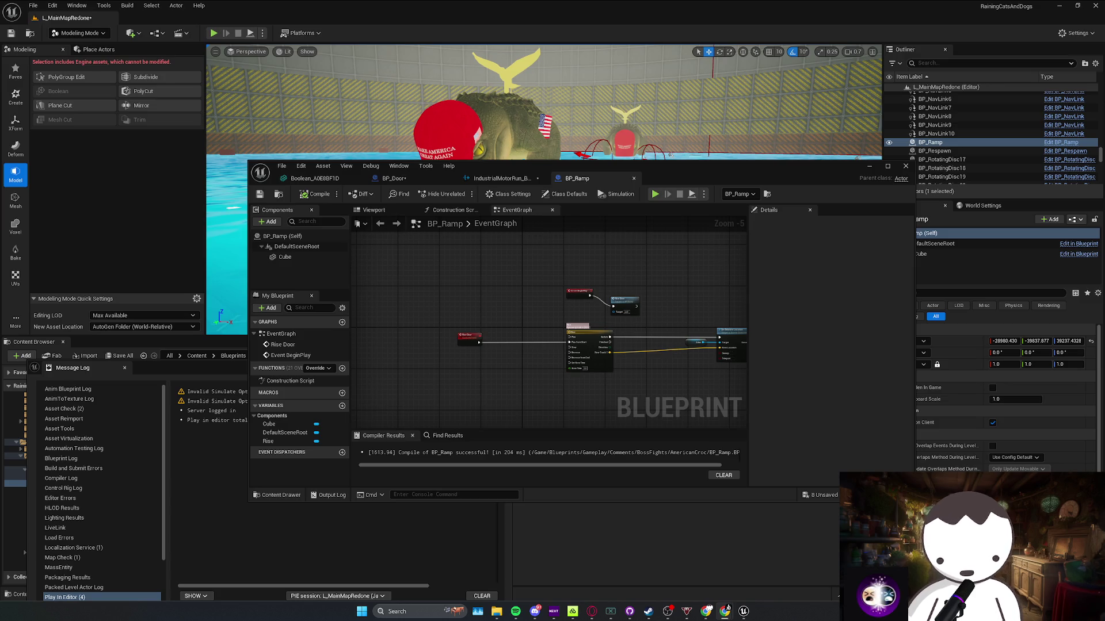
pyautogui.click(865, 166)
pyautogui.rightClick(540, 166)
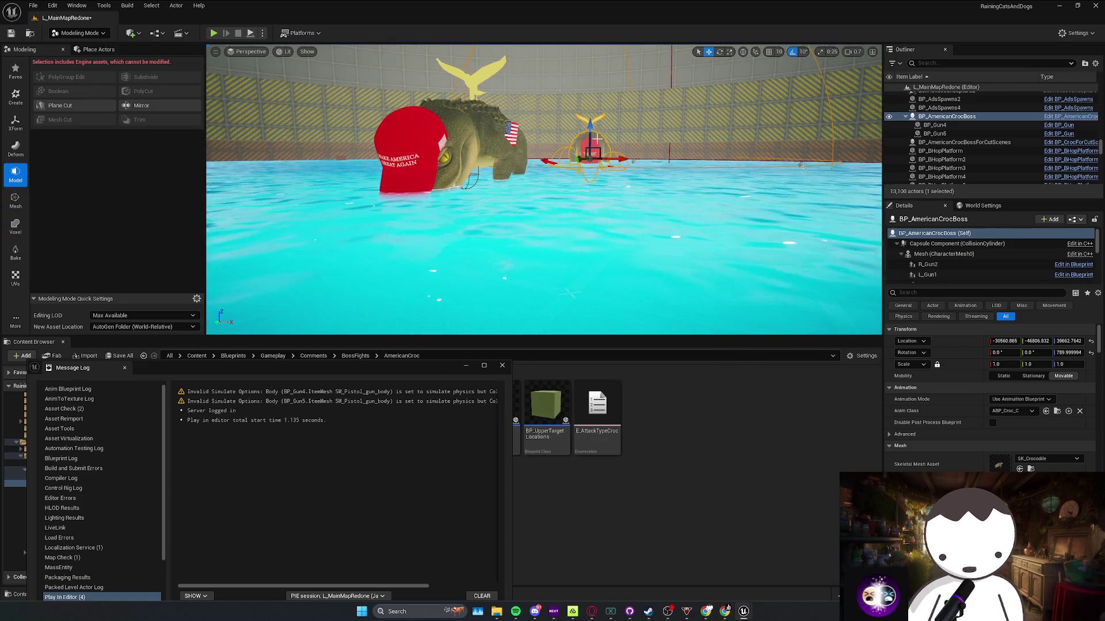
pyautogui.rightClick(599, 141)
pyautogui.doubleClick(965, 142)
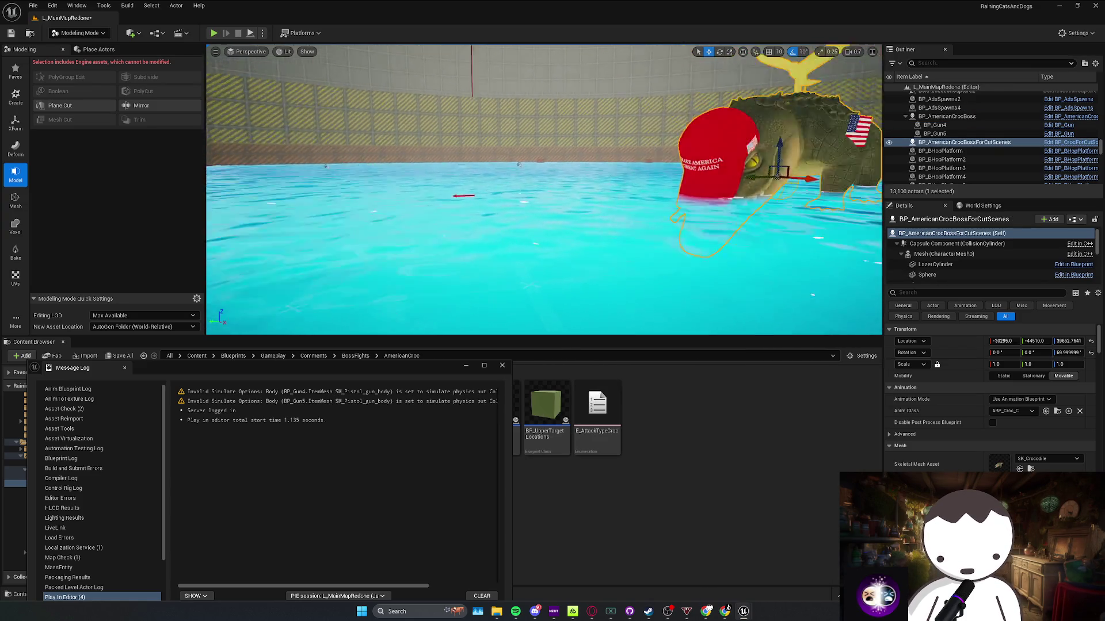
pyautogui.rightClick(500, 185)
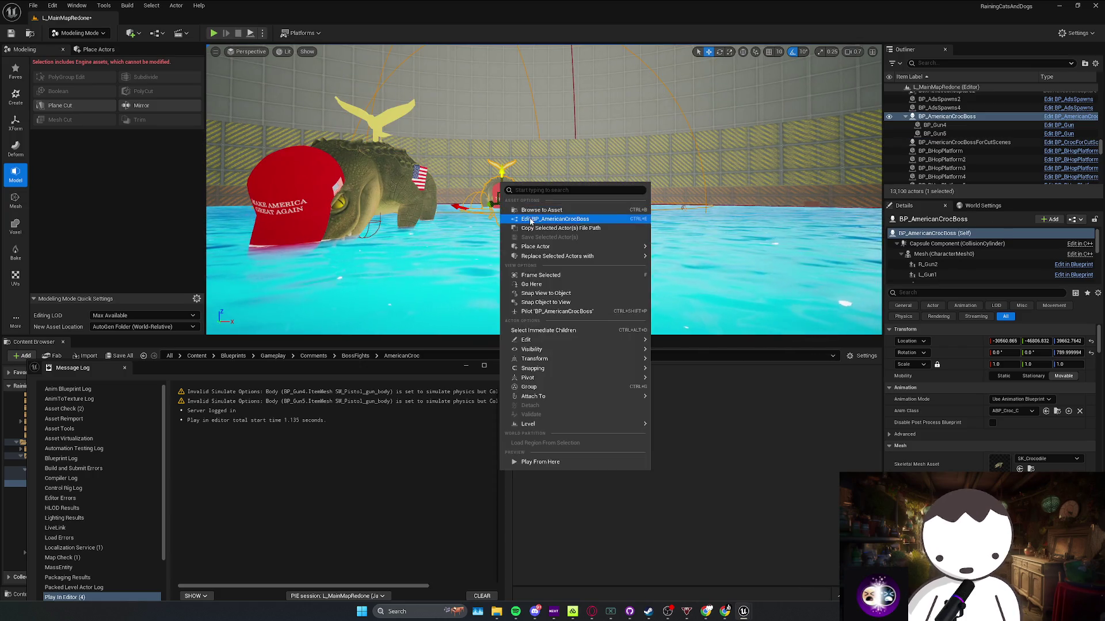
pyautogui.click(530, 220)
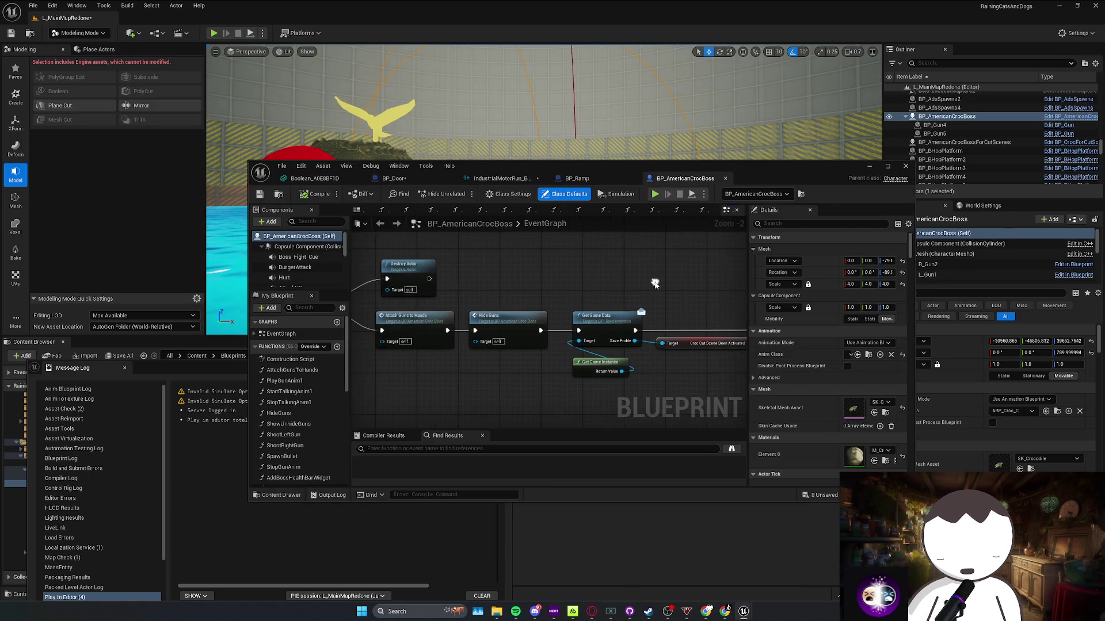
# Maximize the BP_AmericanCrocBoss editor, survey its event graph, and add a new variable
pyautogui.scroll(-2, 603, 290)
pyautogui.scroll(-1, 578, 322)
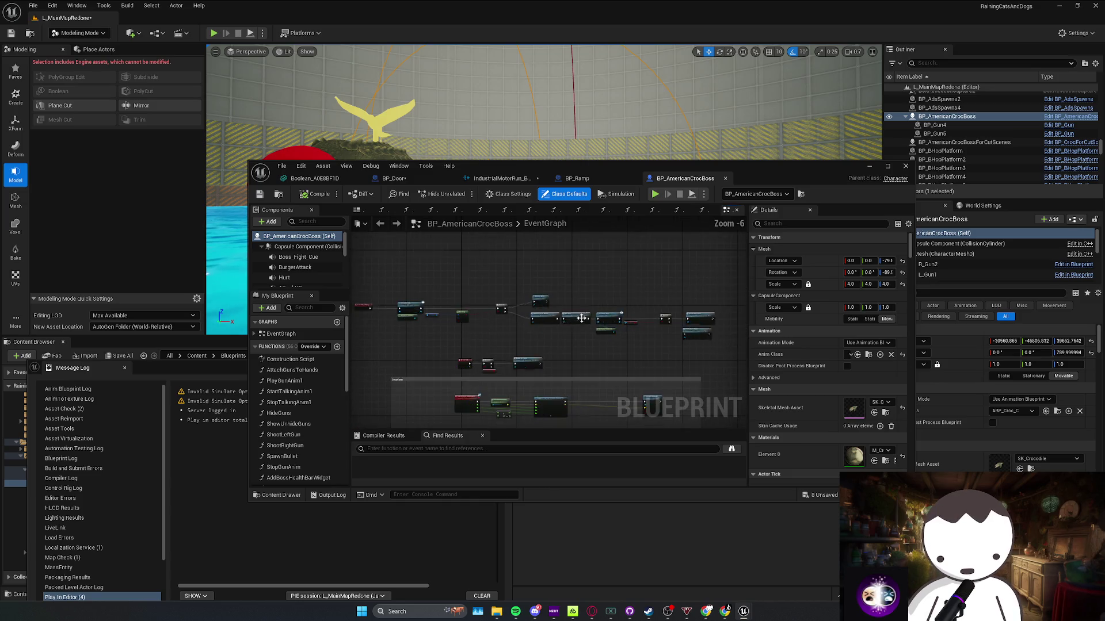
pyautogui.moveTo(579, 322)
pyautogui.mouseDown()
pyautogui.moveTo(569, 308)
pyautogui.moveTo(548, 311)
pyautogui.mouseUp()
pyautogui.scroll(-2, 540, 321)
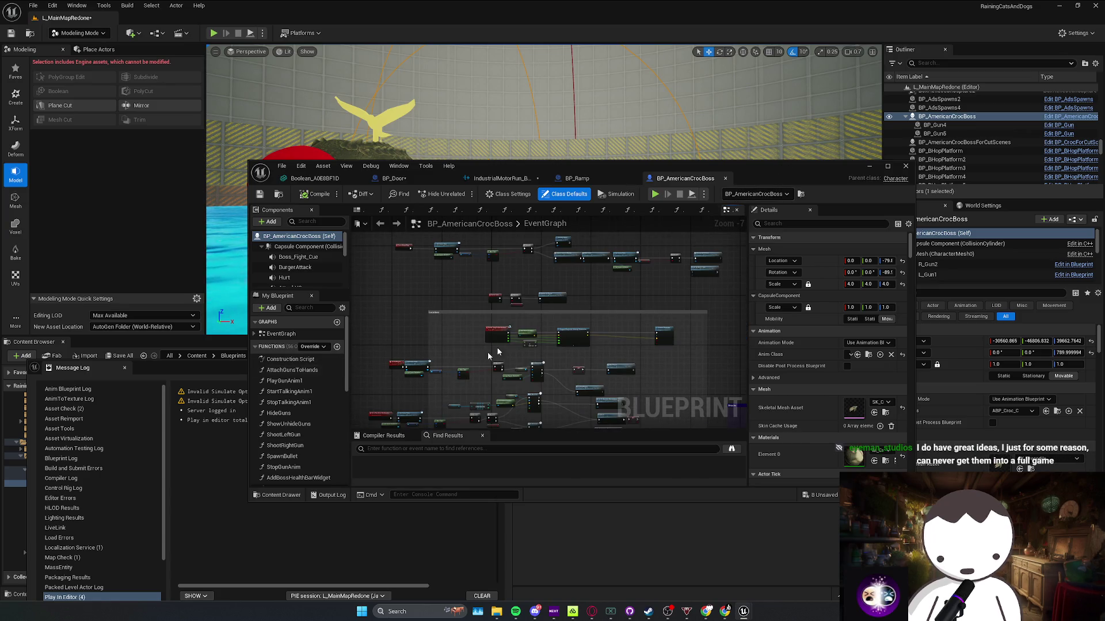
pyautogui.press('super+Up')
pyautogui.scroll(-1, 606, 239)
pyautogui.moveTo(346, 301); pyautogui.dragTo(389, 274)
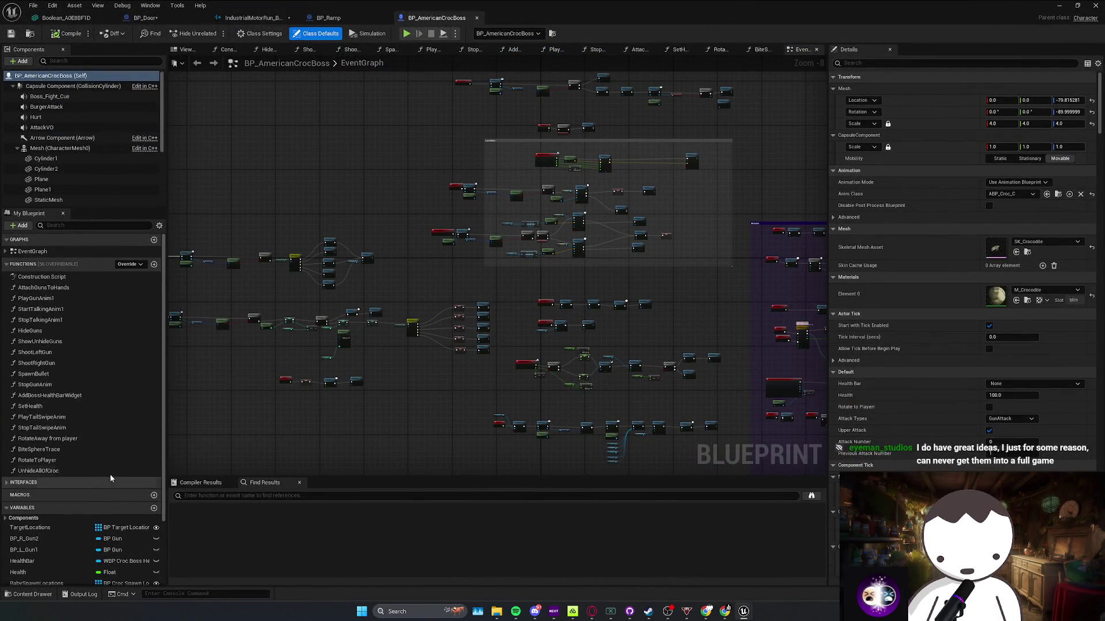
pyautogui.scroll(-3, 110, 478)
pyautogui.click(154, 424)
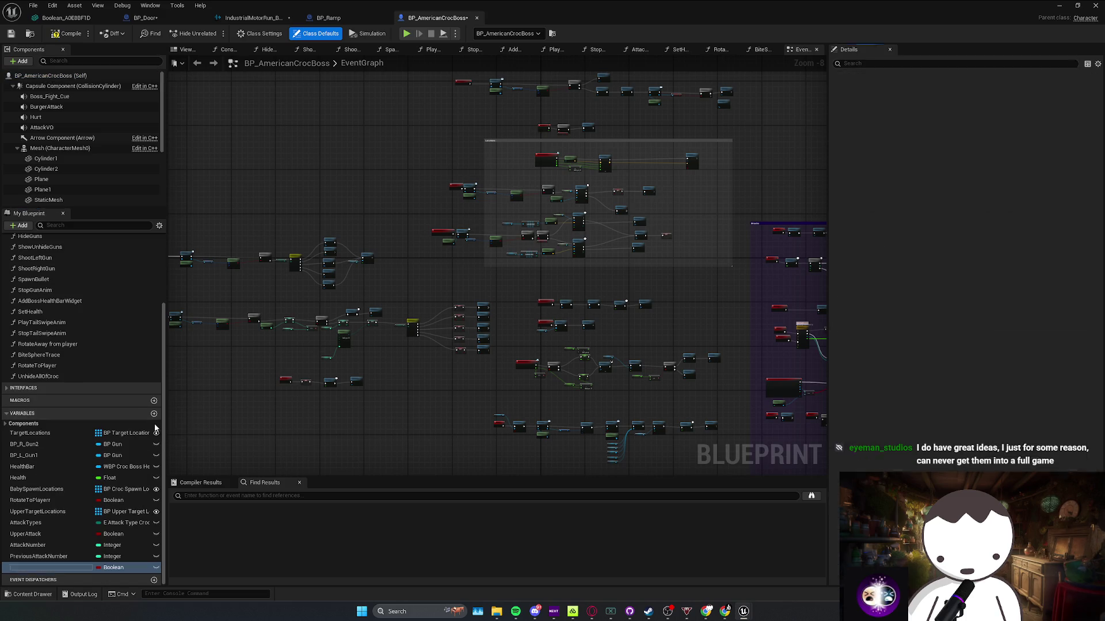
# Create variables named BP_Door and BP_Ramp
pyautogui.write('BP_')
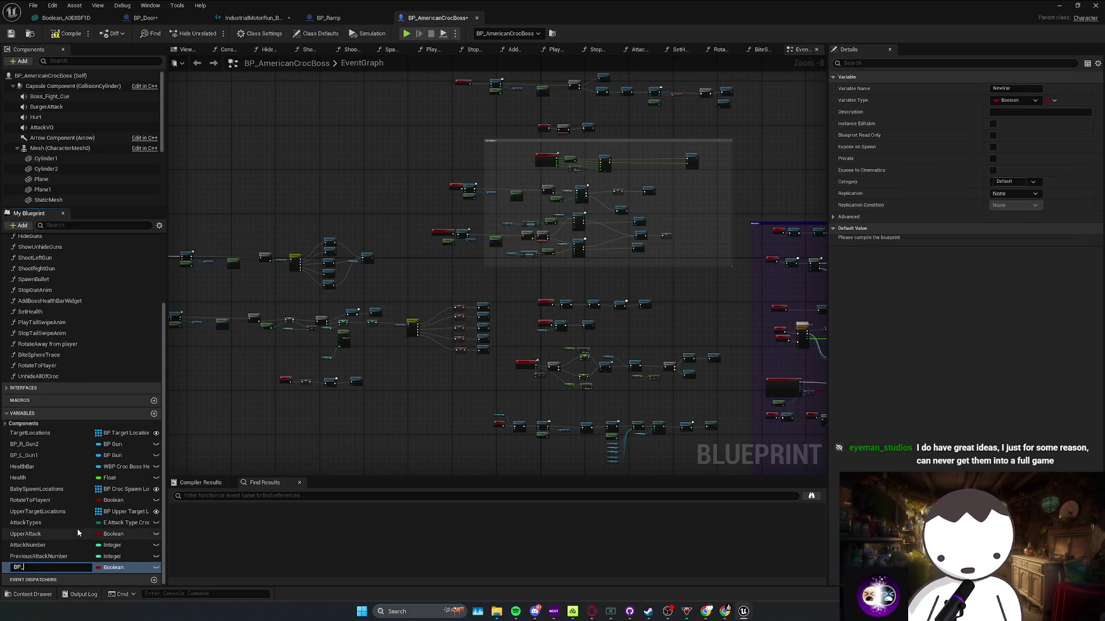
pyautogui.write('Door')
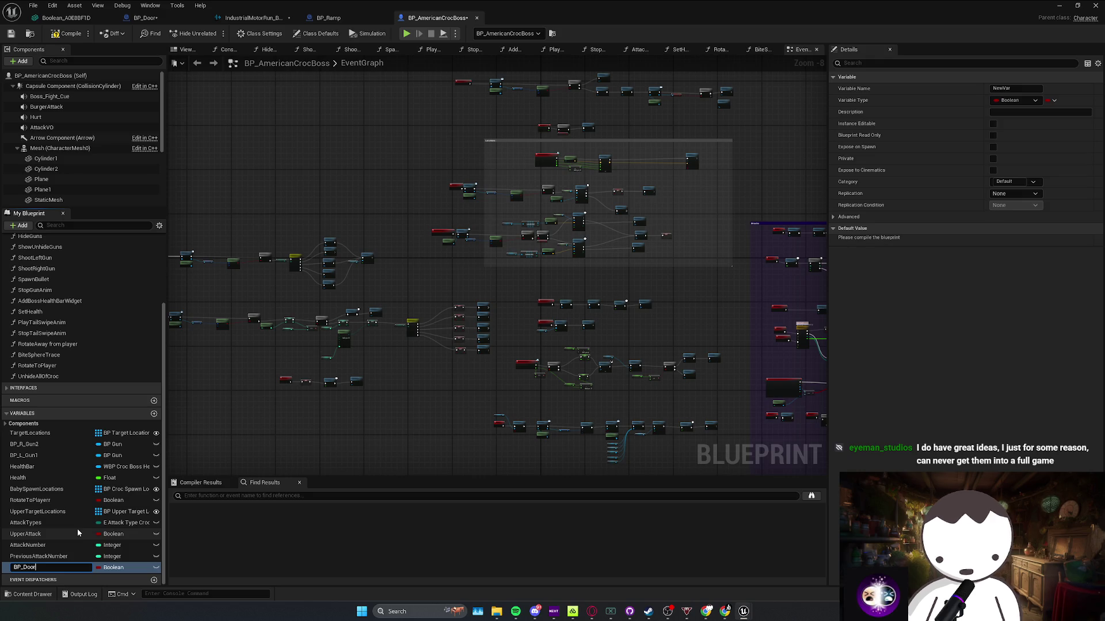
pyautogui.press('Return')
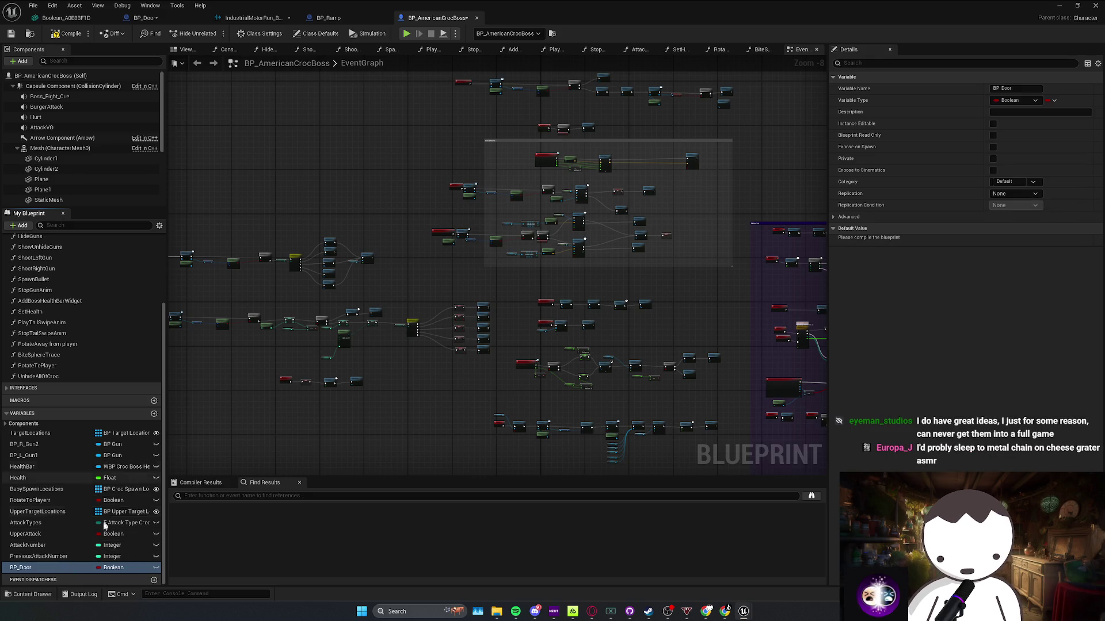
pyautogui.click(153, 413)
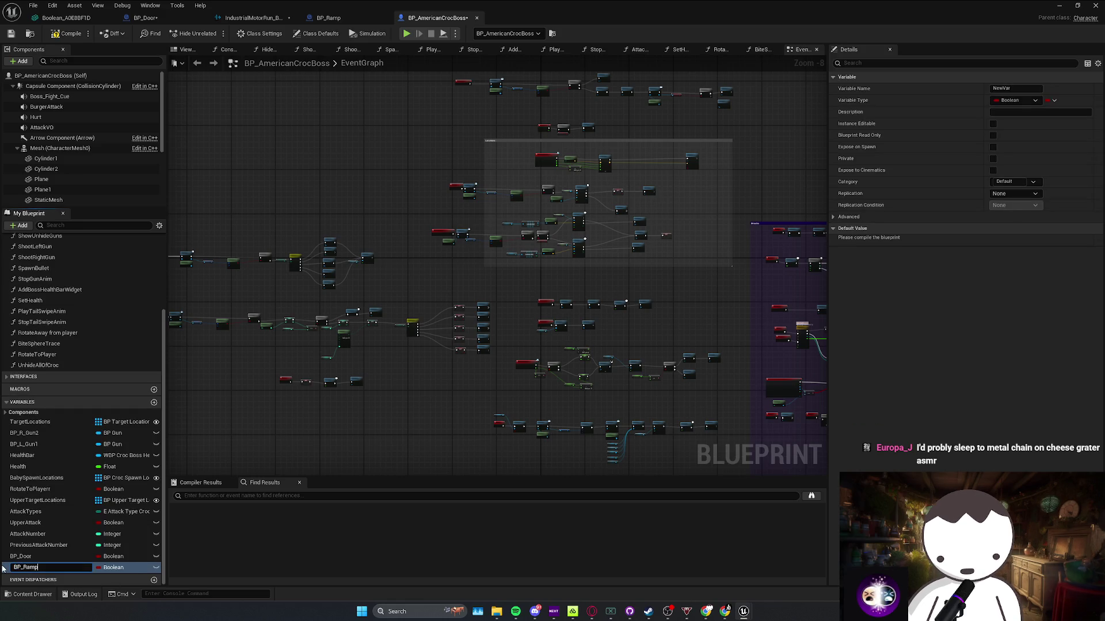
pyautogui.write('mp')
pyautogui.press('Return')
# Set BP_Door to a BP Door object reference and BP_Ramp to a BP Ramp object reference
pyautogui.click(119, 568)
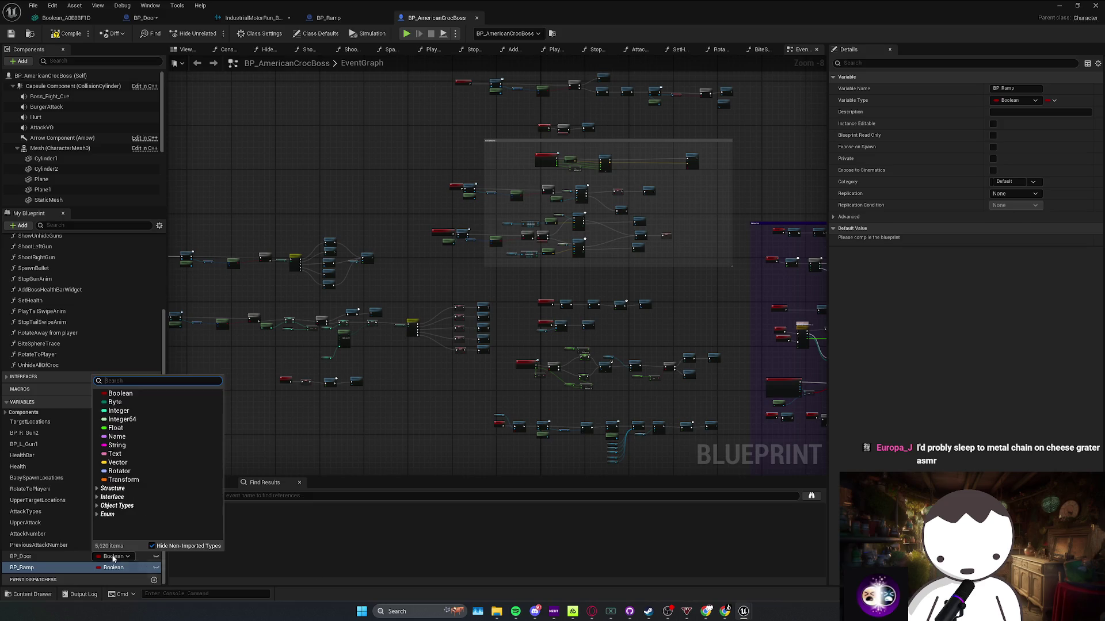
pyautogui.write('bp_')
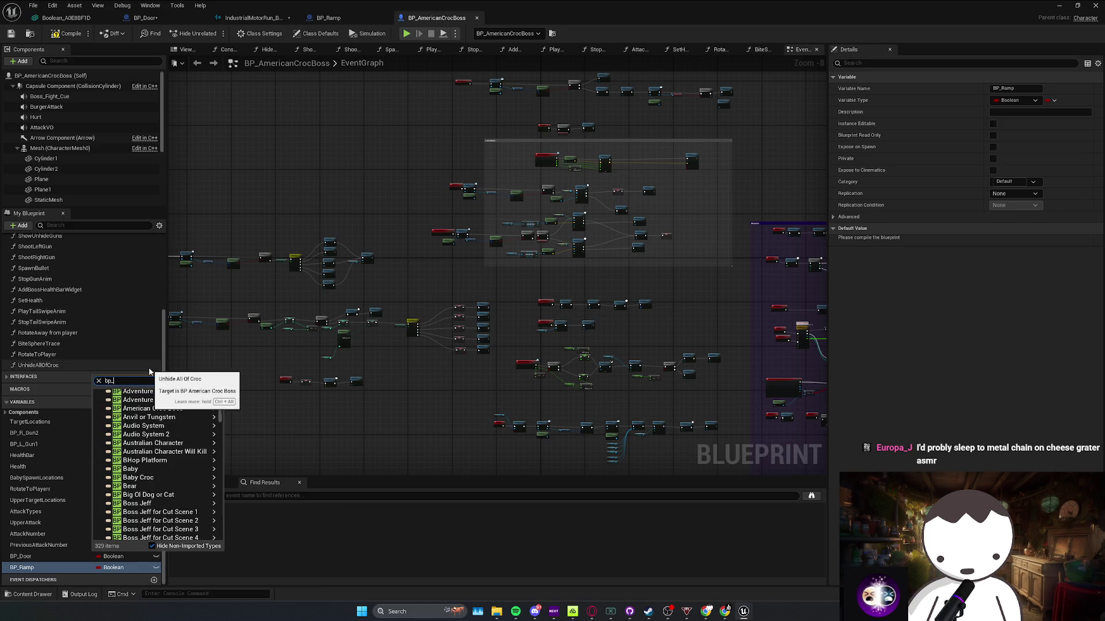
pyautogui.click(212, 434)
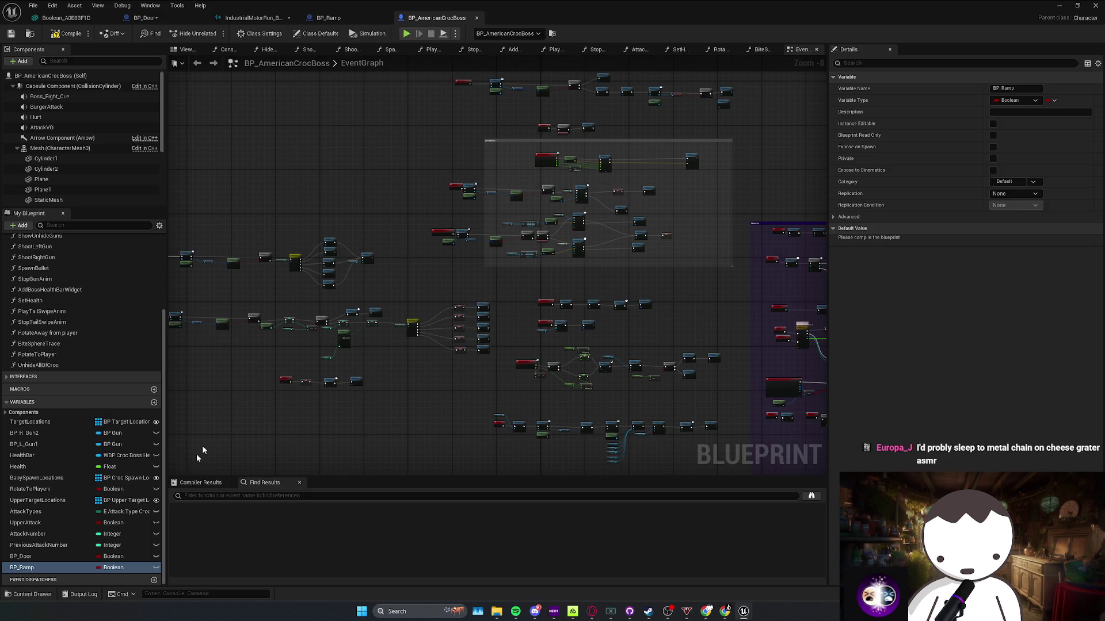
pyautogui.click(107, 568)
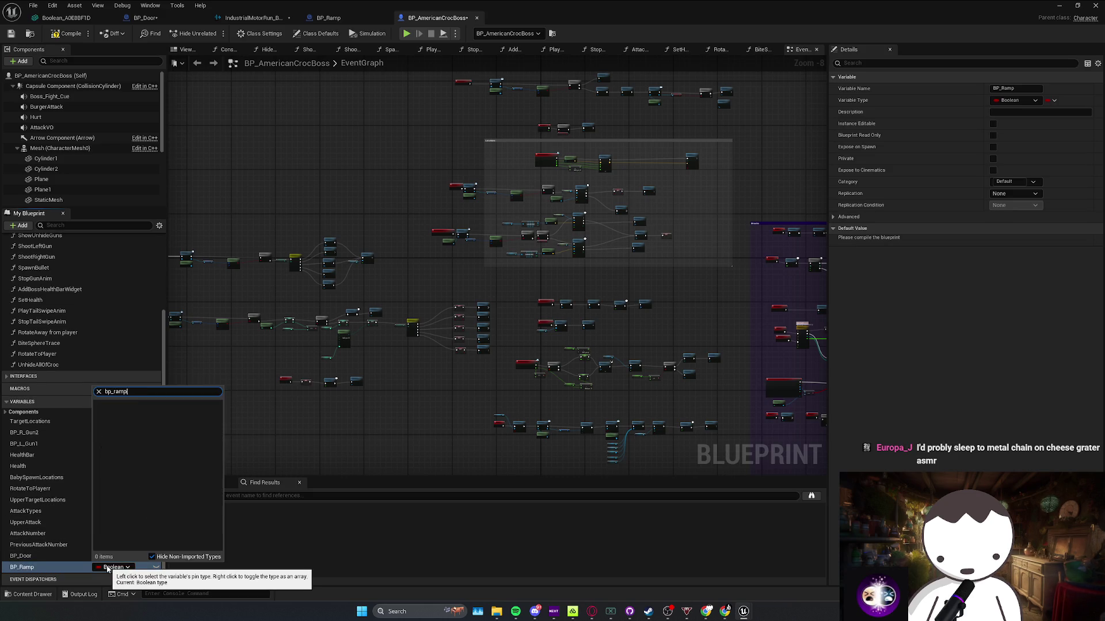
pyautogui.moveTo(138, 413)
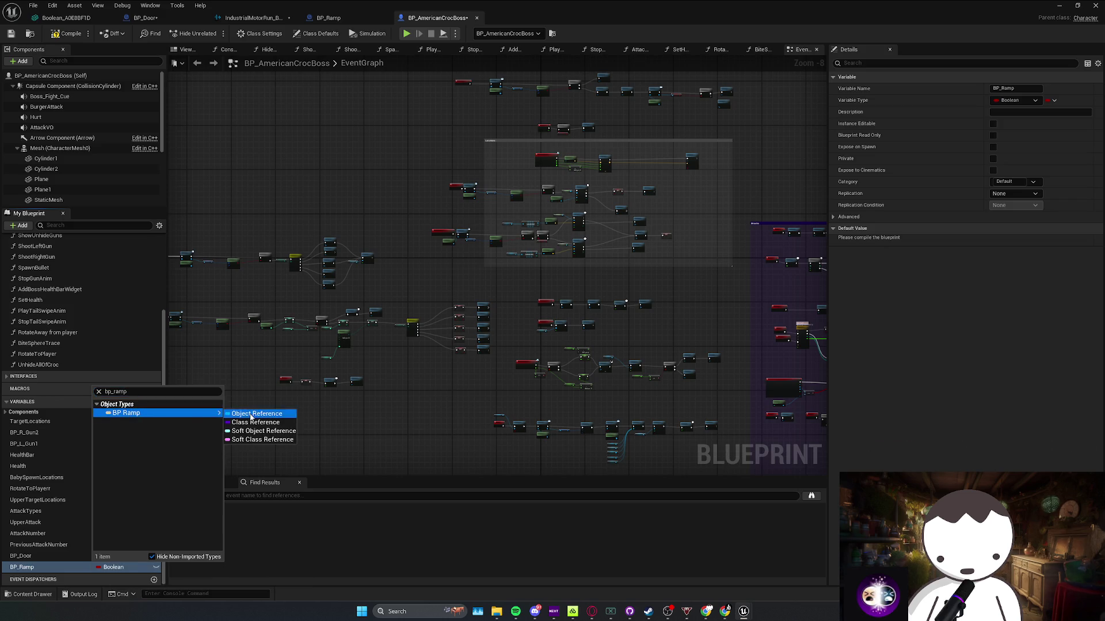
pyautogui.click(247, 414)
# Make both variables Instance Editable and compile the Blueprint
pyautogui.click(65, 558)
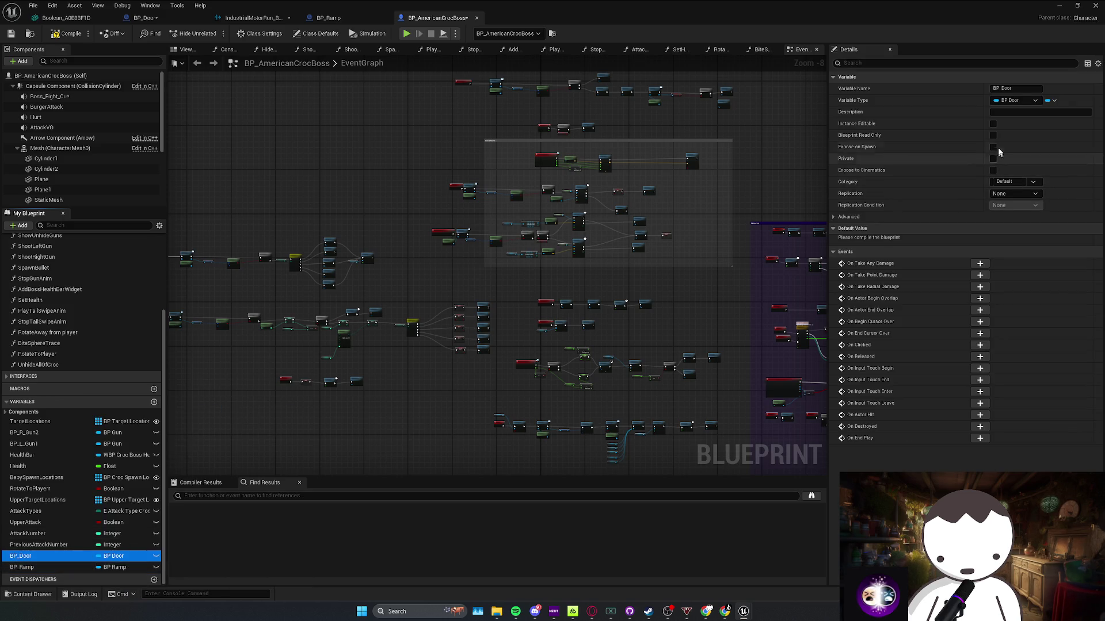
pyautogui.click(993, 124)
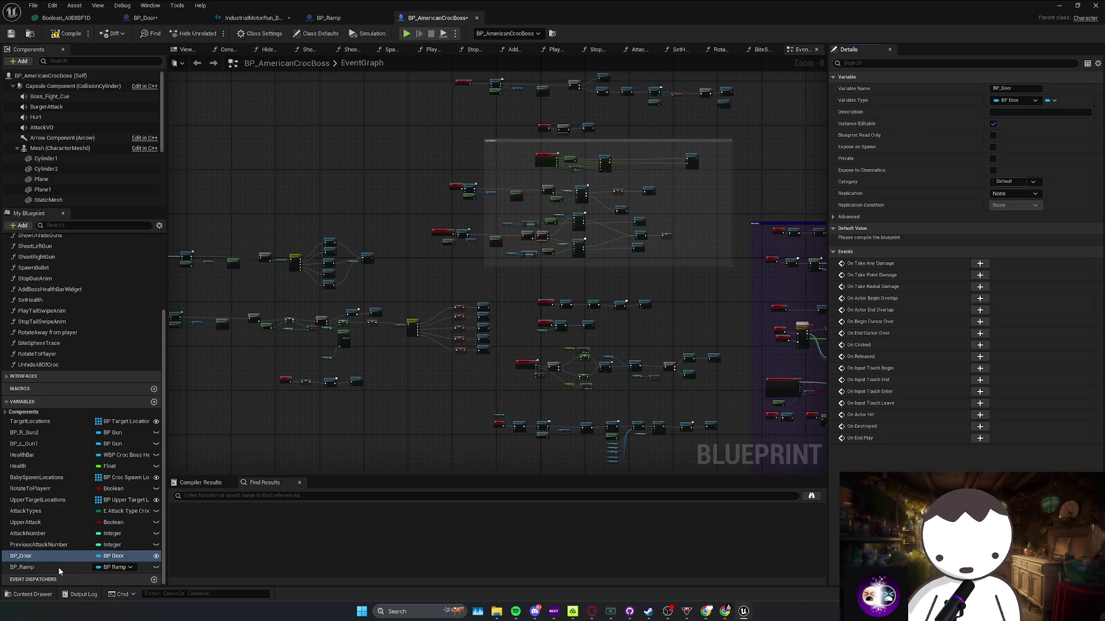
pyautogui.click(35, 567)
pyautogui.click(993, 123)
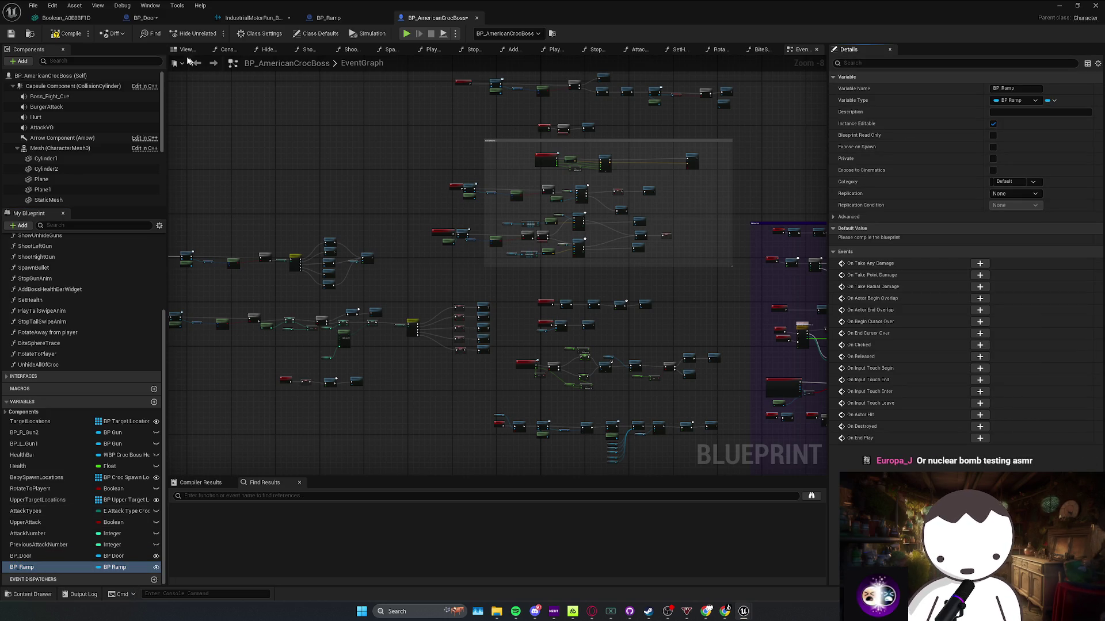
pyautogui.press('F7')
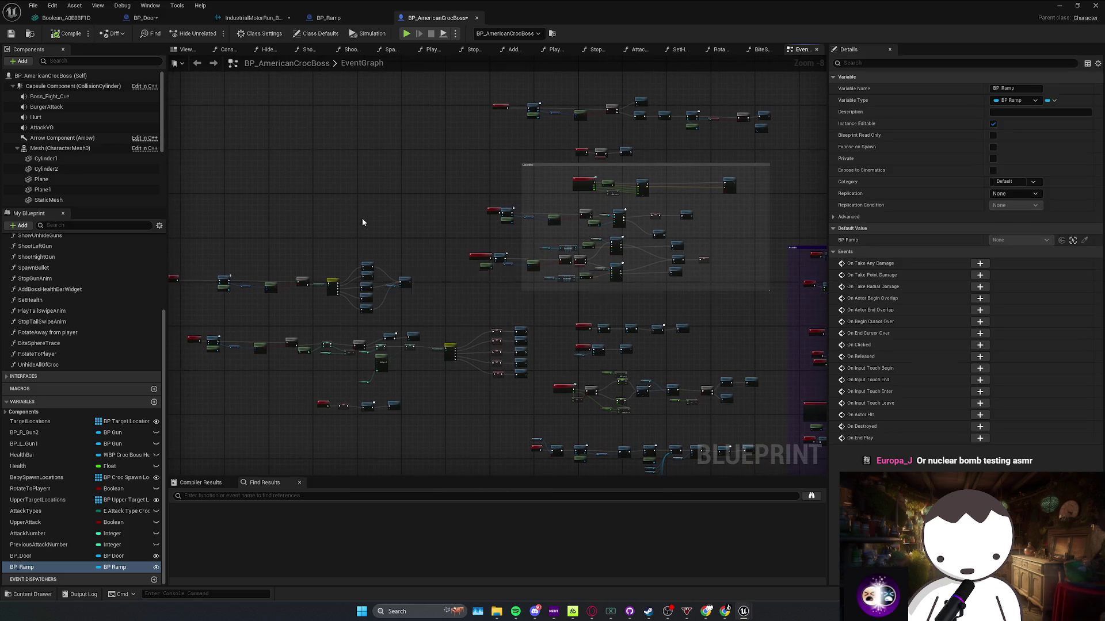
# Navigate to the croc death sequence and select the Delay and Destroy Actor nodes
pyautogui.scroll(5, 464, 271)
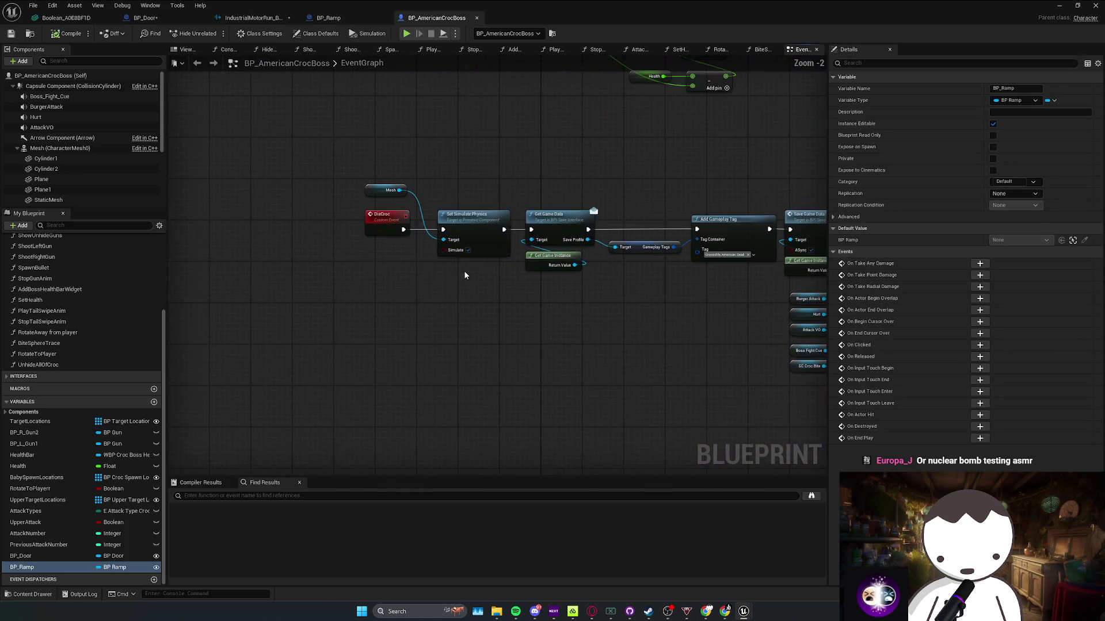
pyautogui.moveTo(446, 268); pyautogui.dragTo(288, 268)
pyautogui.moveTo(488, 265); pyautogui.dragTo(305, 265)
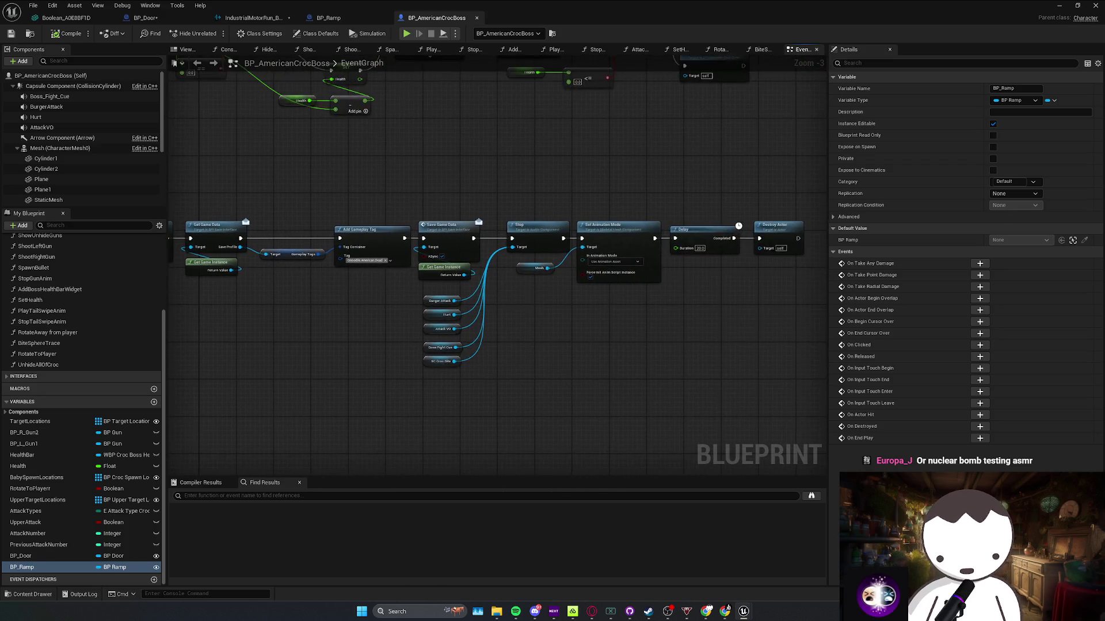
pyautogui.moveTo(604, 276); pyautogui.dragTo(470, 274)
pyautogui.moveTo(535, 225)
pyautogui.mouseDown()
pyautogui.moveTo(638, 225)
pyautogui.moveTo(548, 226)
pyautogui.moveTo(606, 243)
pyautogui.mouseUp()
pyautogui.keyDown('shift'); pyautogui.click(492, 243); pyautogui.keyUp('shift')
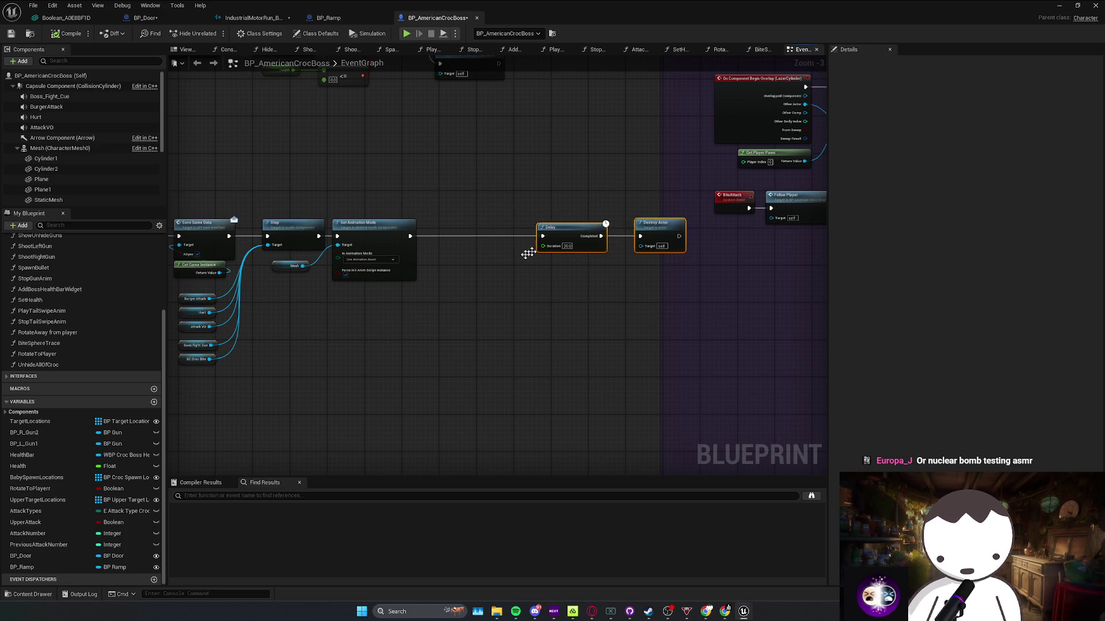
# Place a BP_Door getter beside the death nodes and browse its 'open' and 'rise' actions
pyautogui.moveTo(23, 556)
pyautogui.mouseDown()
pyautogui.moveTo(403, 278)
pyautogui.moveTo(450, 261)
pyautogui.moveTo(458, 243)
pyautogui.mouseUp()
pyautogui.write('open')
pyautogui.press('BackSpace')
pyautogui.press('BackSpace')
pyautogui.press('BackSpace')
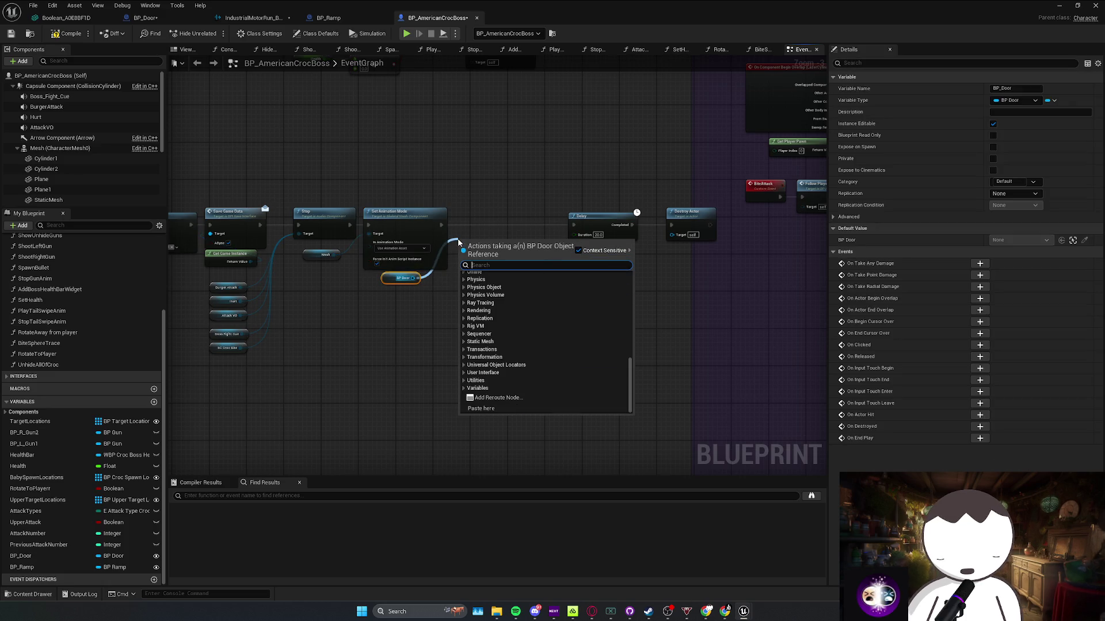
pyautogui.click(145, 18)
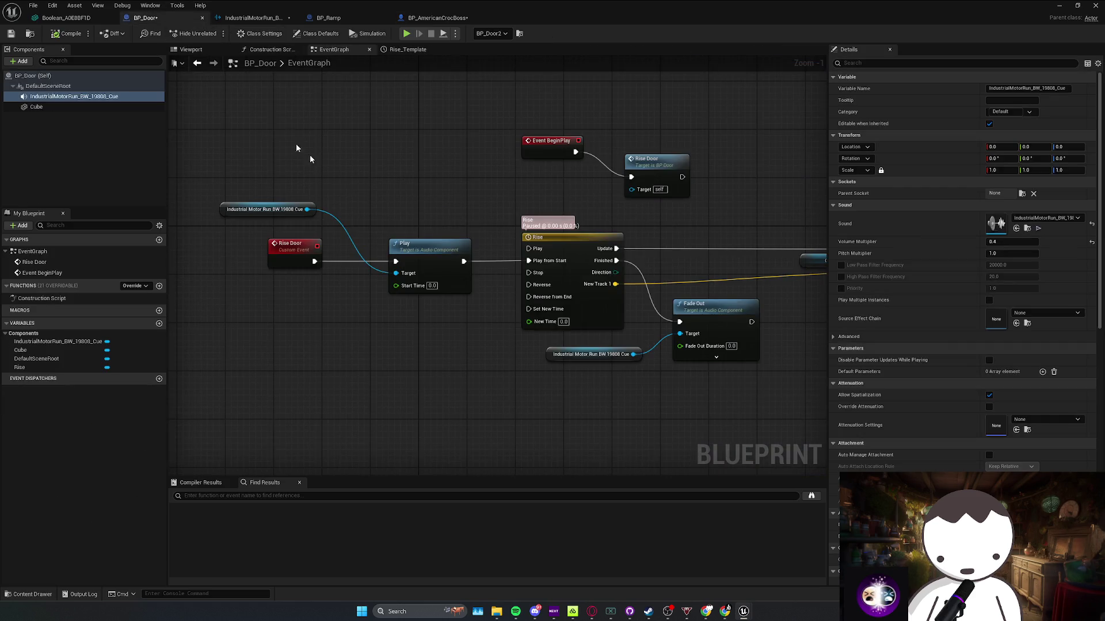
pyautogui.click(438, 18)
pyautogui.moveTo(415, 278)
pyautogui.mouseDown()
pyautogui.moveTo(466, 273)
pyautogui.moveTo(463, 265)
pyautogui.mouseUp()
pyautogui.write('rise')
pyautogui.click(476, 245)
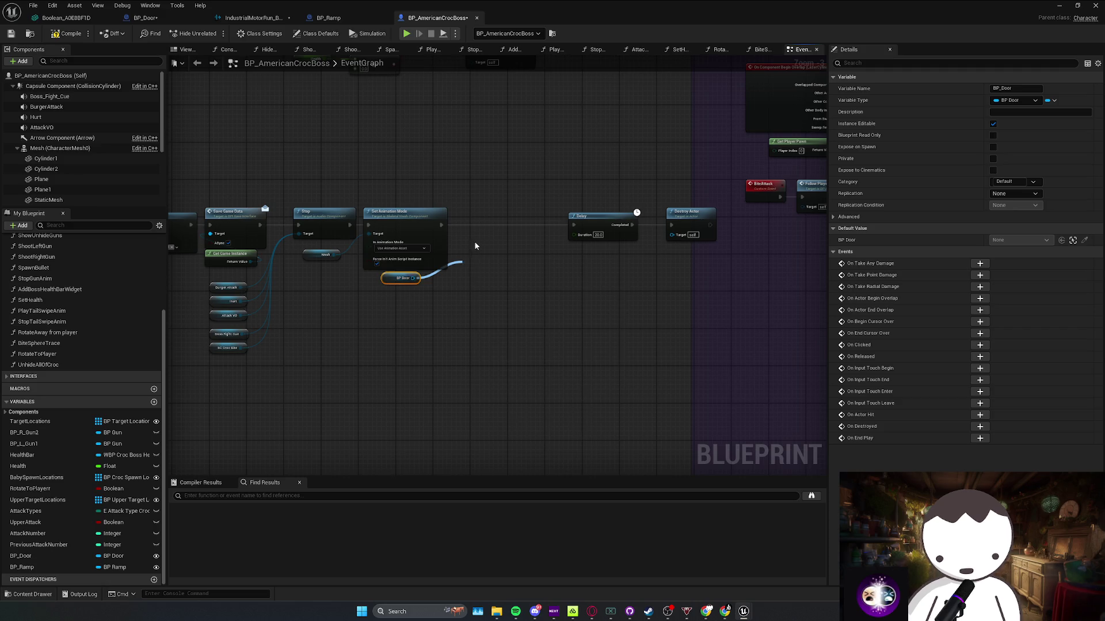
# Change BP_Door's type to BP Door Object Reference and confirm the change
pyautogui.click(58, 555)
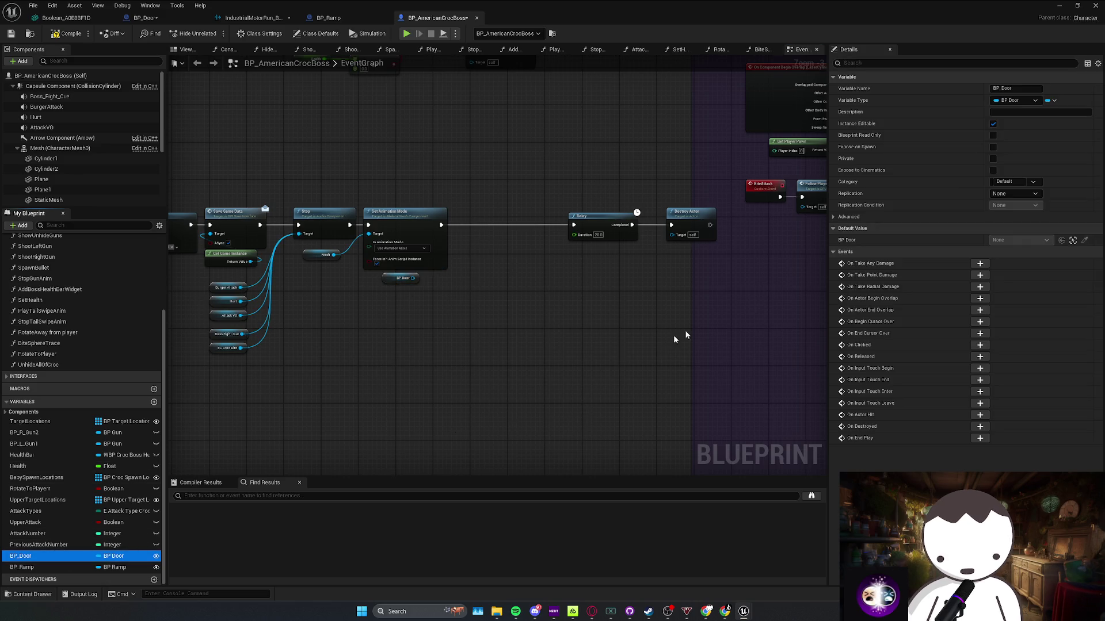
pyautogui.click(1020, 101)
pyautogui.write('bp_d')
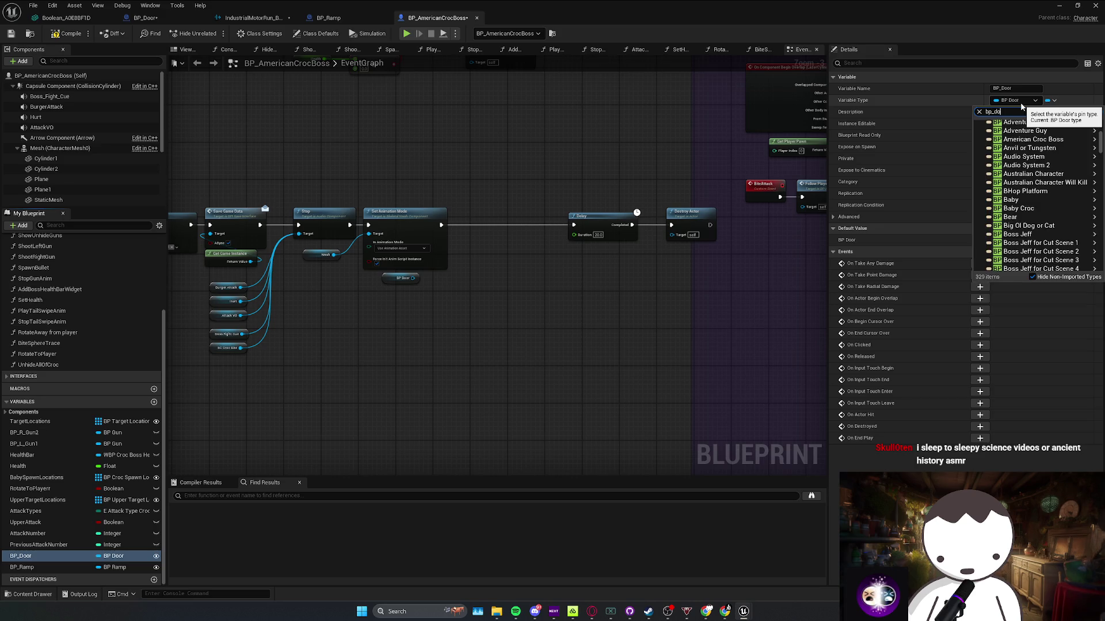
pyautogui.write('o')
pyautogui.moveTo(1004, 142)
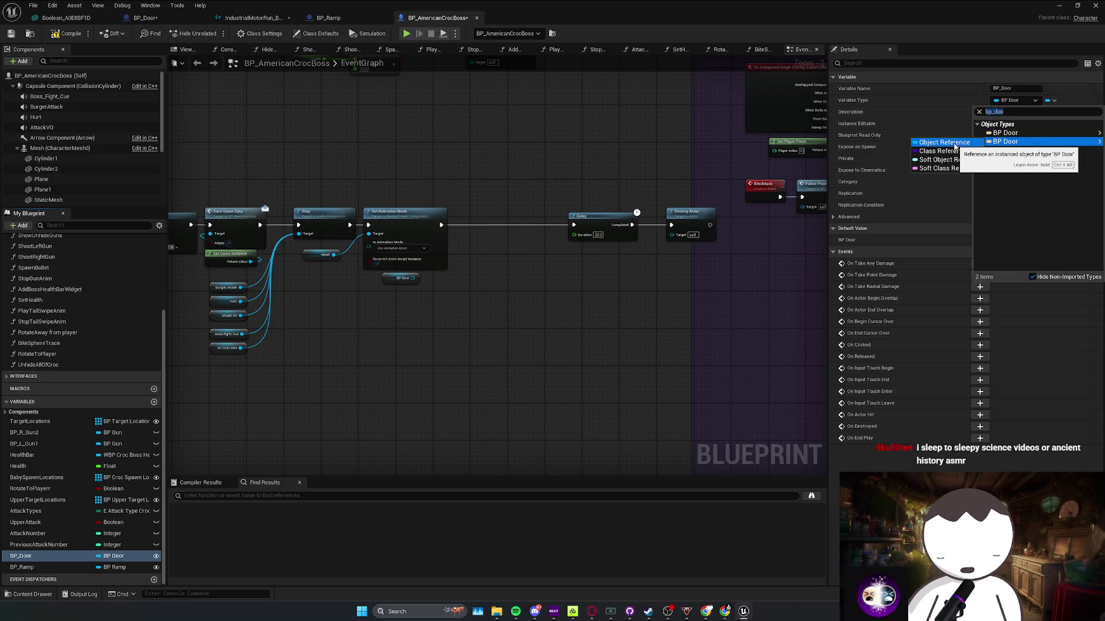
pyautogui.click(954, 143)
pyautogui.click(601, 323)
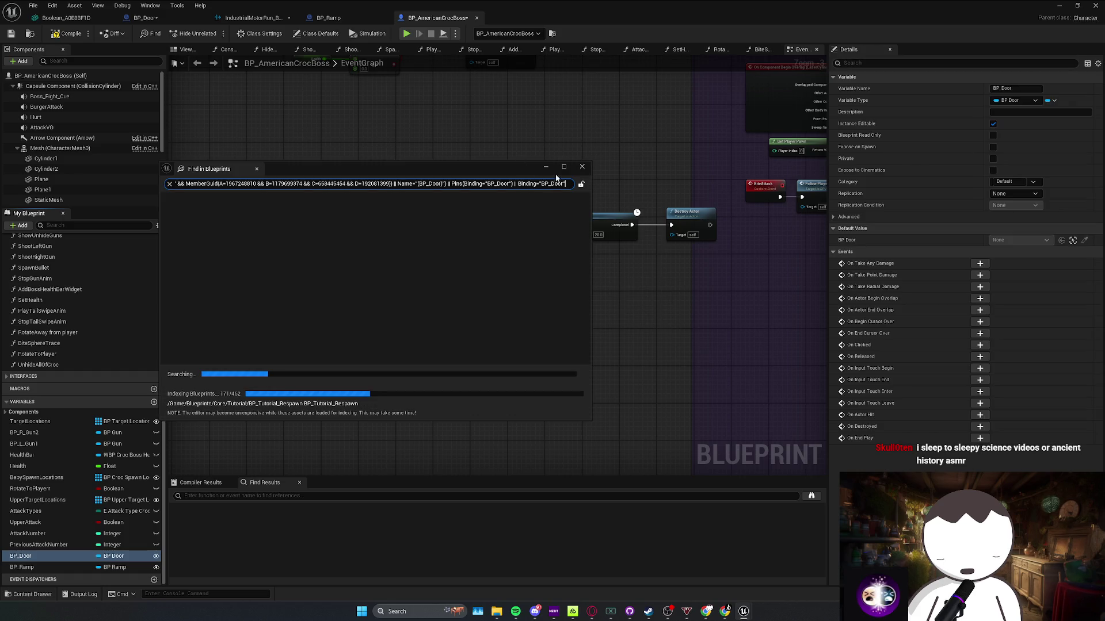
# Rename the BP_Door asset in the Content Browser to BP_DoorForCroc
pyautogui.click(582, 167)
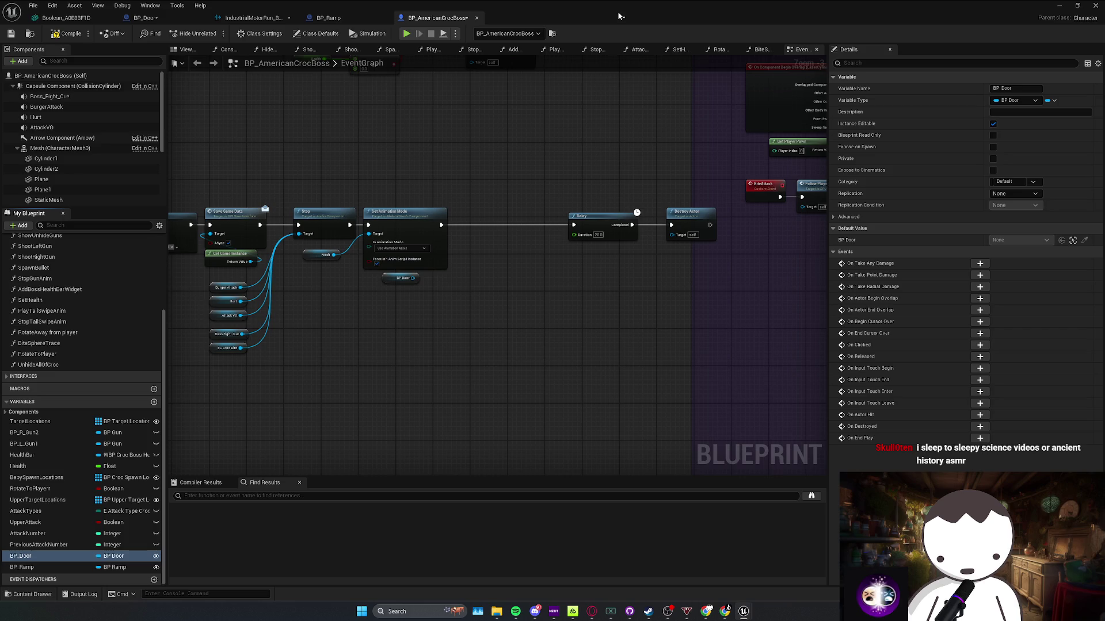
pyautogui.doubleClick(616, 17)
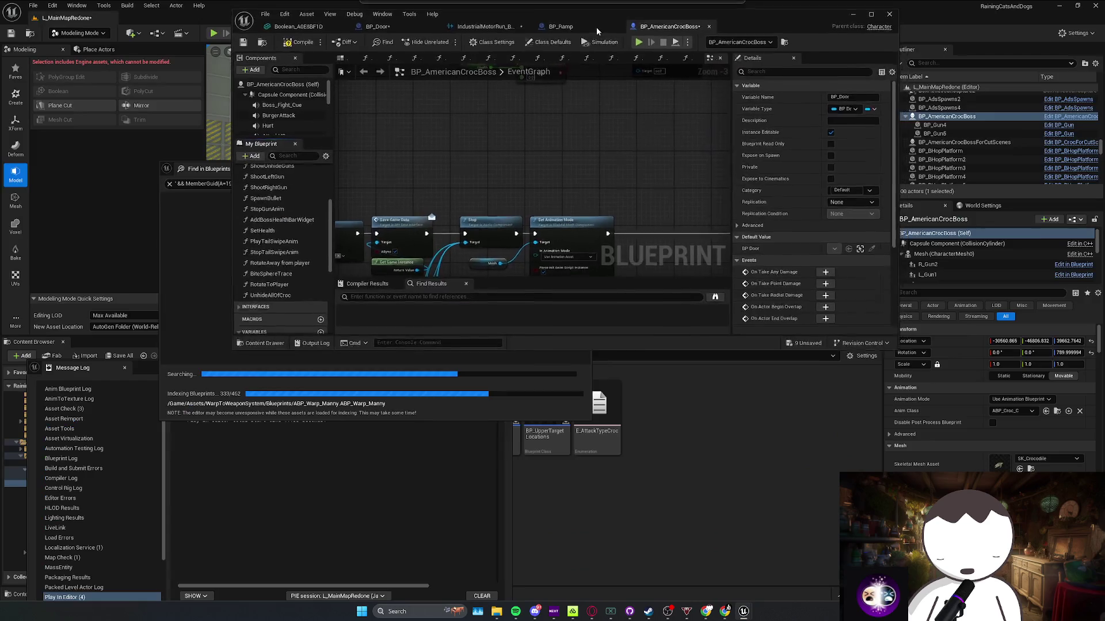
pyautogui.click(582, 167)
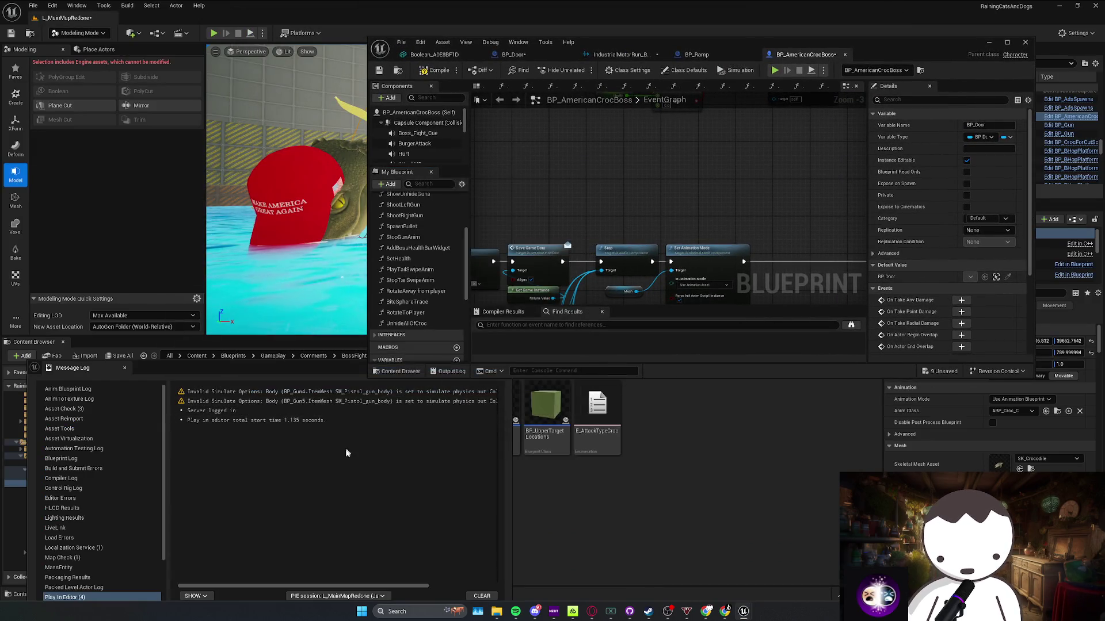
pyautogui.click(395, 446)
pyautogui.press('F2')
pyautogui.write('BP_DoorForC')
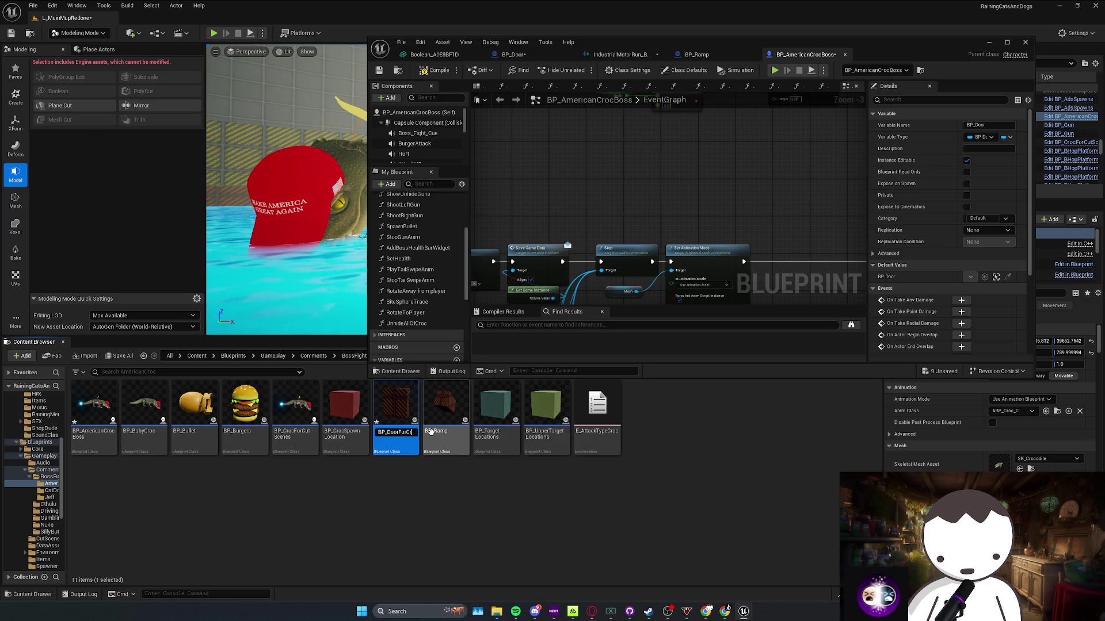
pyautogui.write('oc')
pyautogui.press('Return')
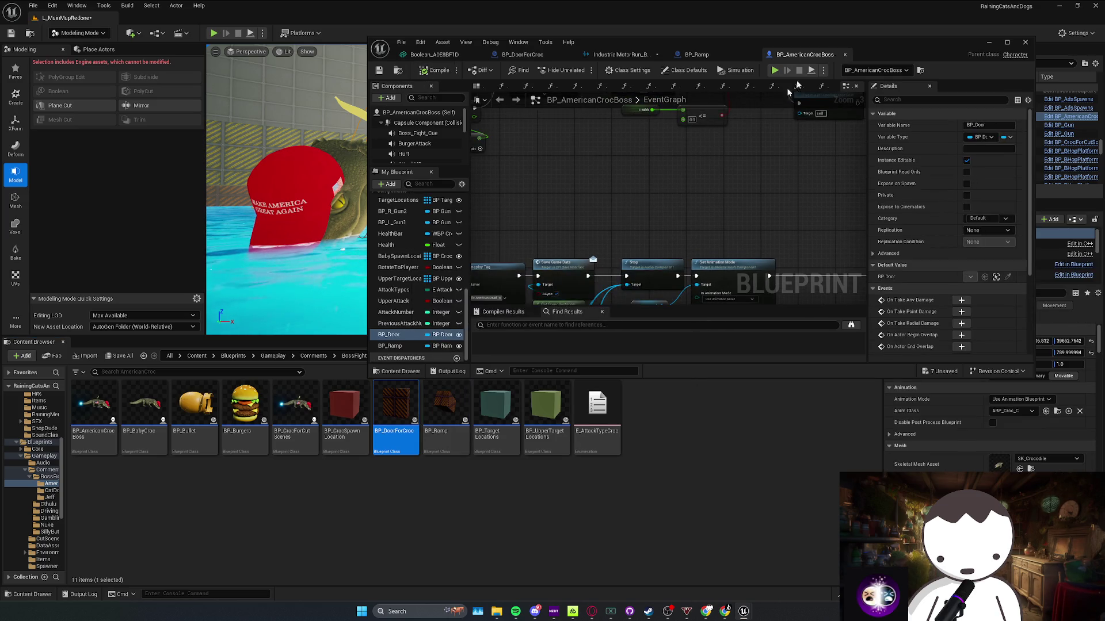
# Maximize the blueprint editor, nudge the BP_Door getter lower, and view BeginPlay and Tick
pyautogui.press('super+Up')
pyautogui.moveTo(488, 288)
pyautogui.mouseDown()
pyautogui.moveTo(509, 311)
pyautogui.moveTo(477, 294)
pyautogui.mouseUp()
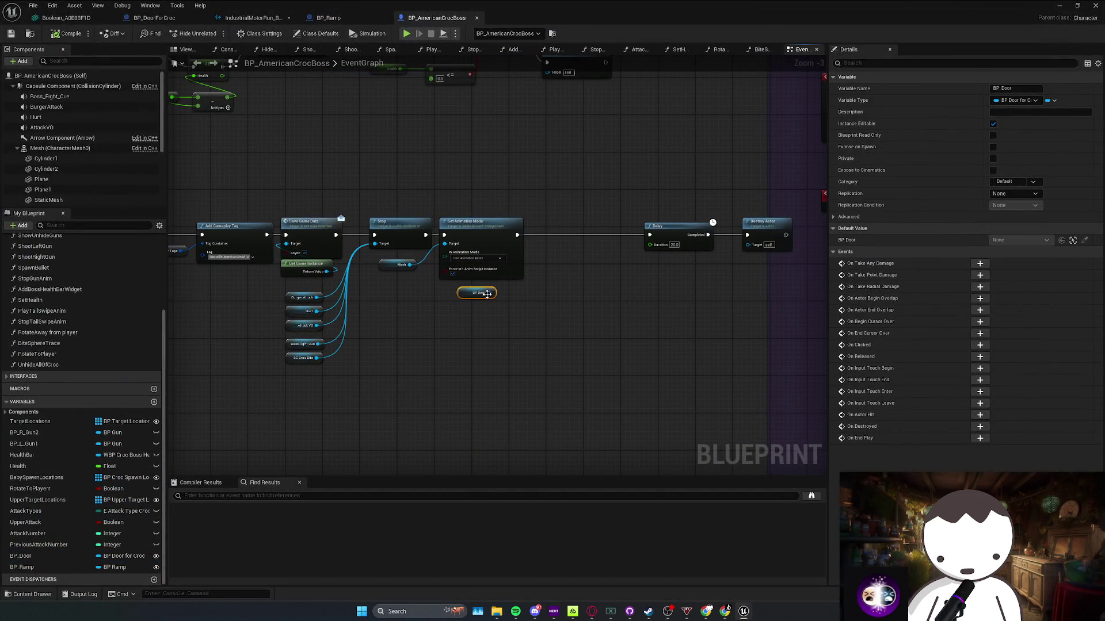
pyautogui.scroll(-2, 492, 292)
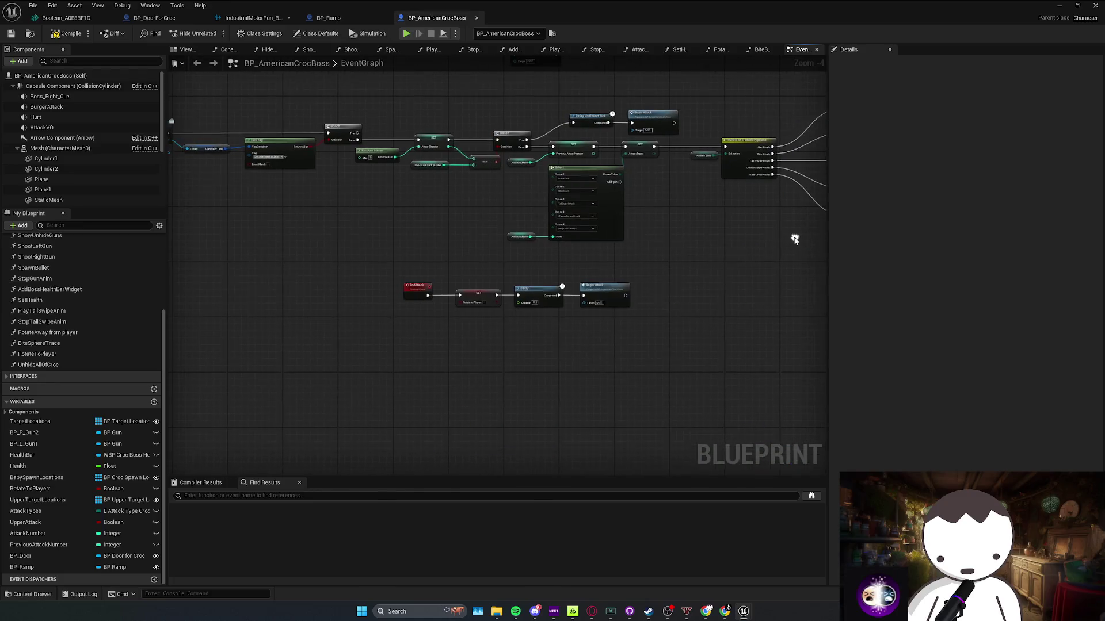
pyautogui.moveTo(282, 476)
pyautogui.mouseDown()
pyautogui.moveTo(403, 437)
pyautogui.moveTo(477, 322)
pyautogui.mouseUp()
pyautogui.scroll(-3, 476, 322)
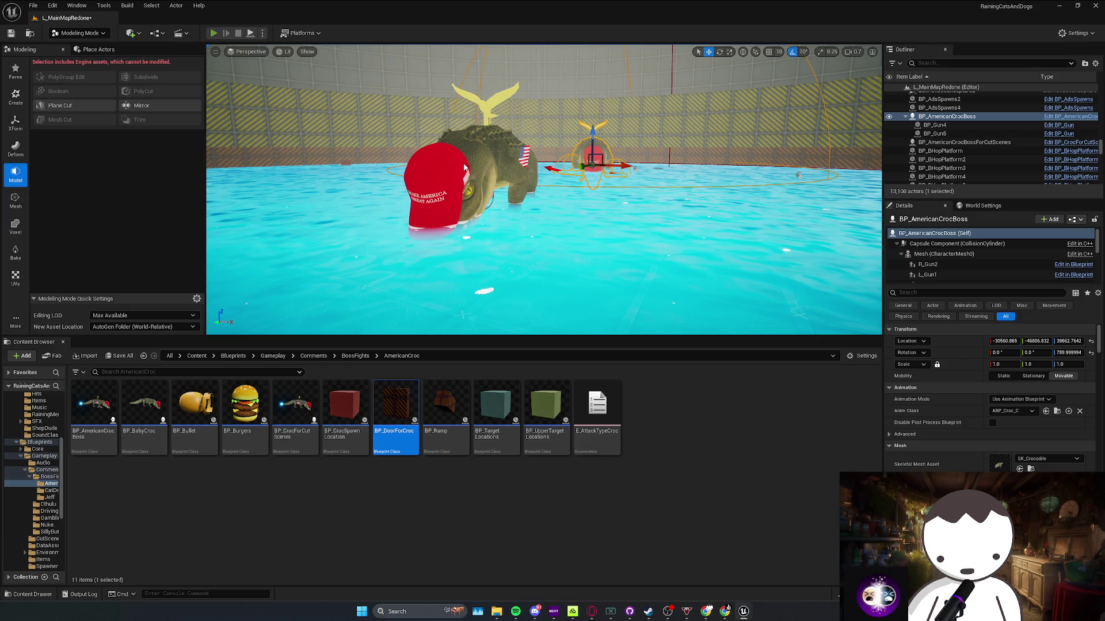
# After a quick playtest, delete BP_Ramp's Event BeginPlay and Rise Ramp nodes
pyautogui.hotkey('alt', 'p')
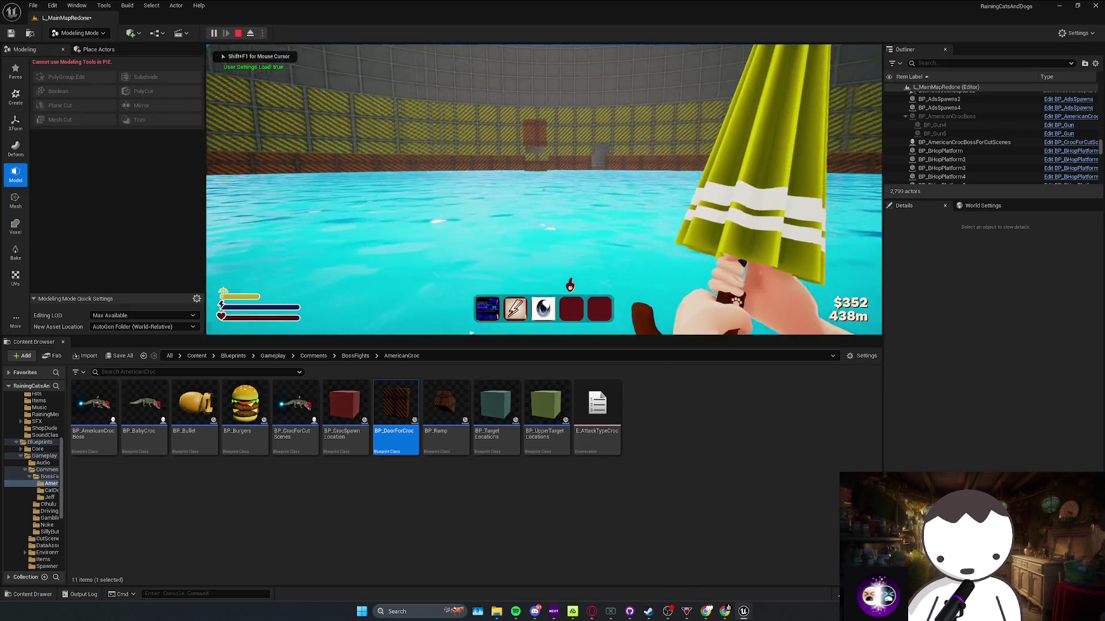
pyautogui.press('Escape')
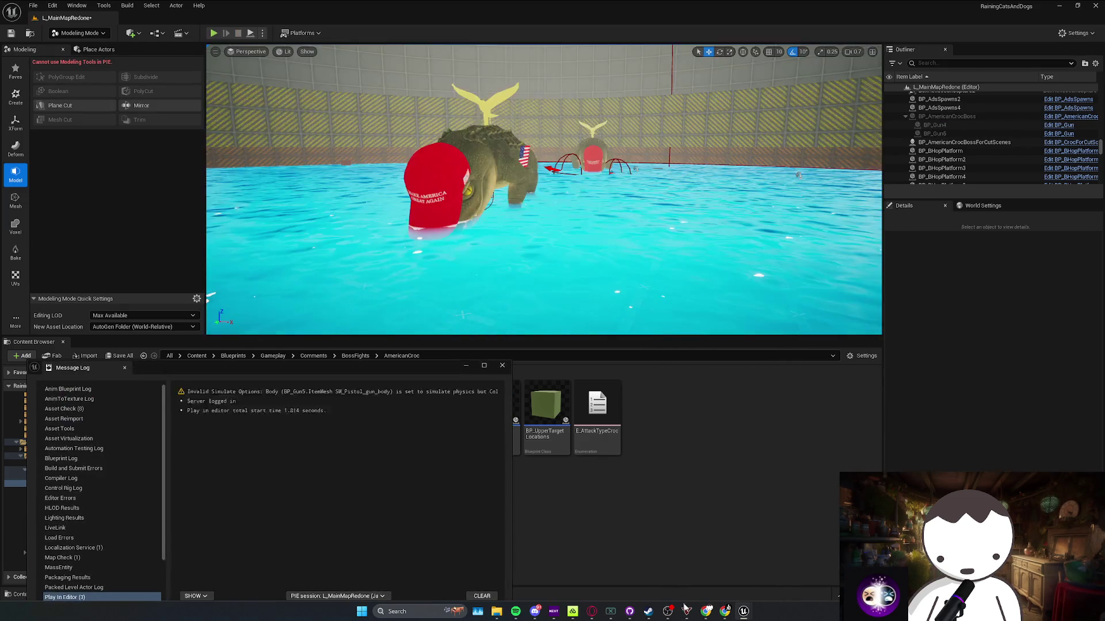
pyautogui.click(730, 560)
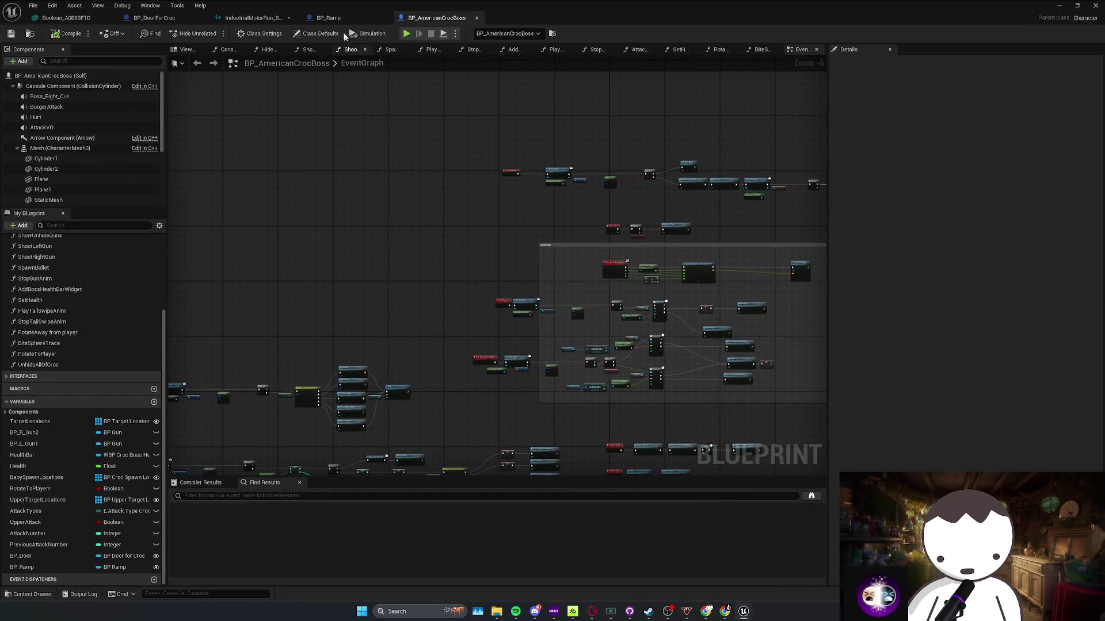
pyautogui.click(329, 18)
pyautogui.moveTo(544, 214); pyautogui.dragTo(661, 217)
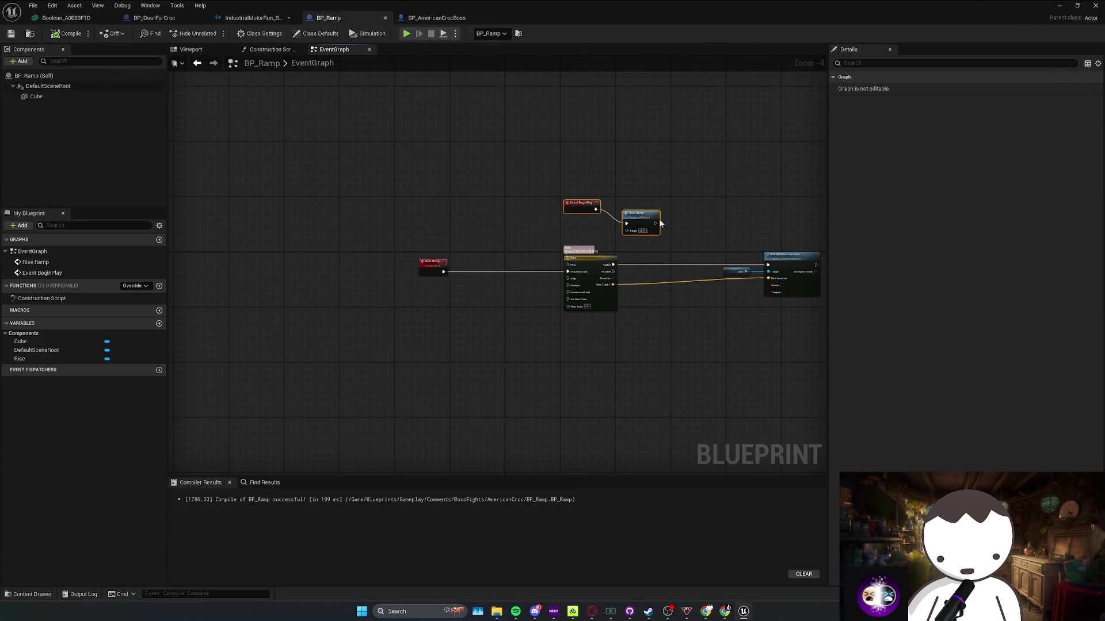
pyautogui.press('Delete')
# Return to the level editor and save the L_MainMapRedone map with Ctrl+S
pyautogui.click(170, 19)
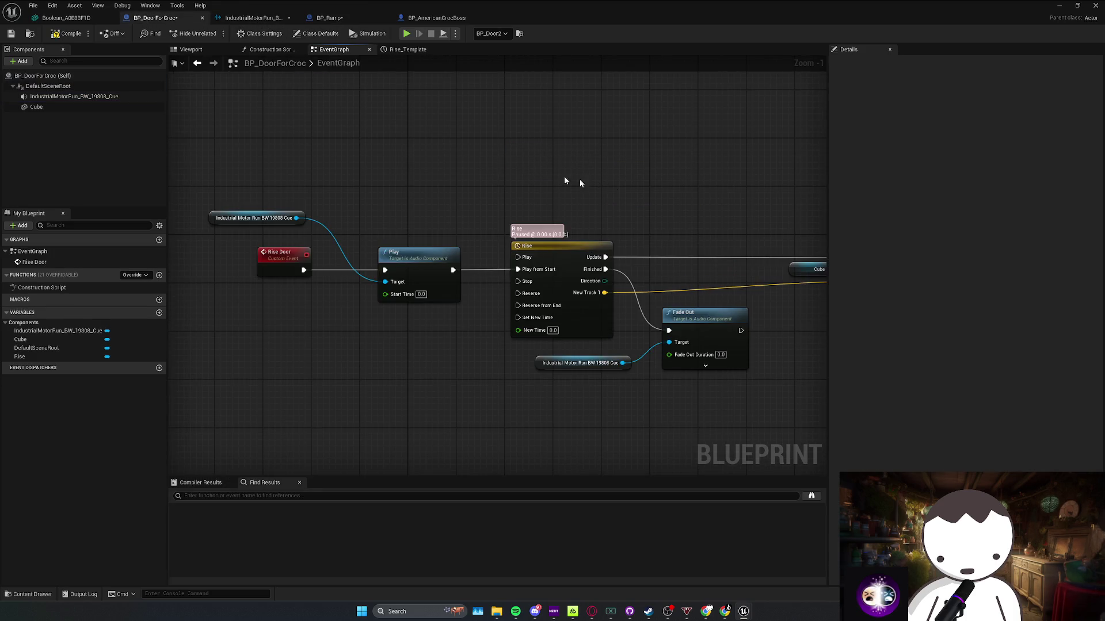
pyautogui.click(1058, 5)
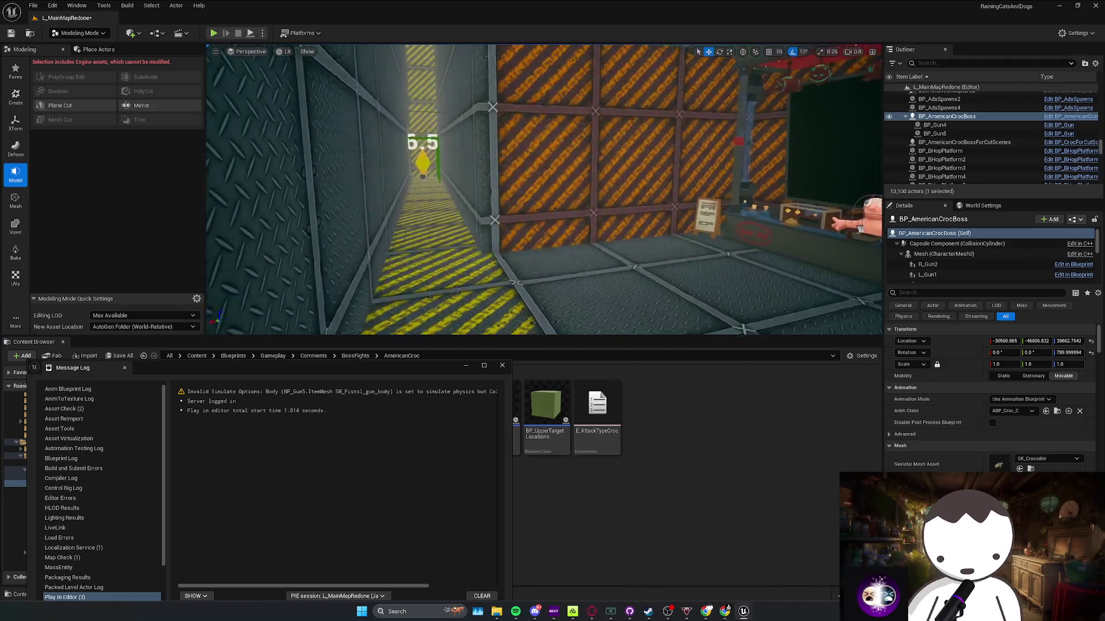
pyautogui.press('Escape')
pyautogui.hotkey('ctrl', 's')
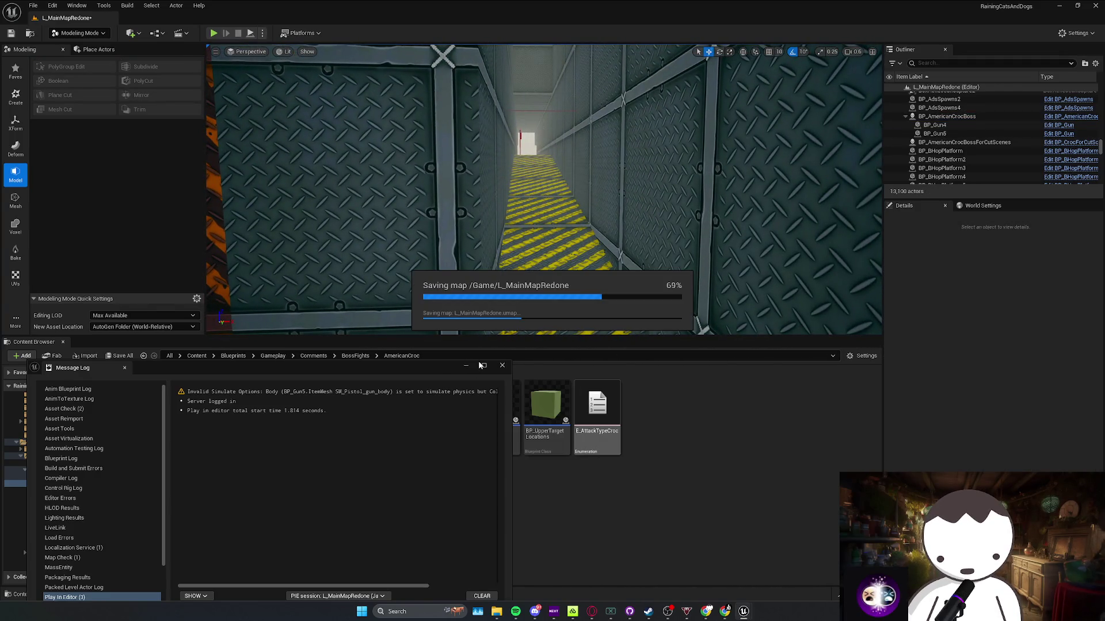
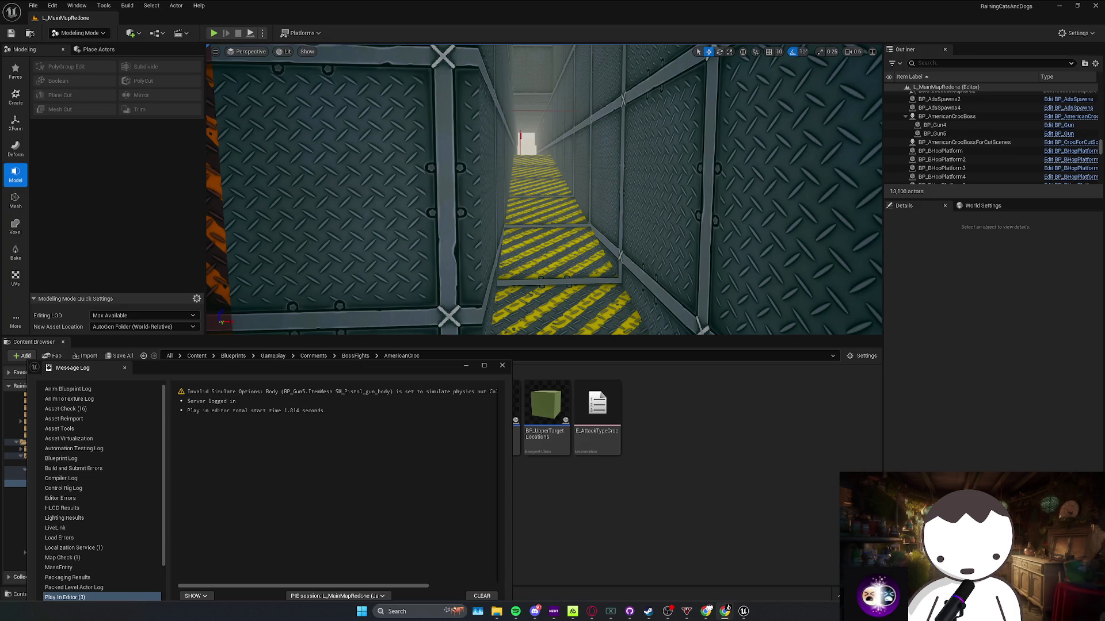
# Save the L_MainMapRedone map and confirm that the Saved > SaveGames folder is empty
pyautogui.click(501, 367)
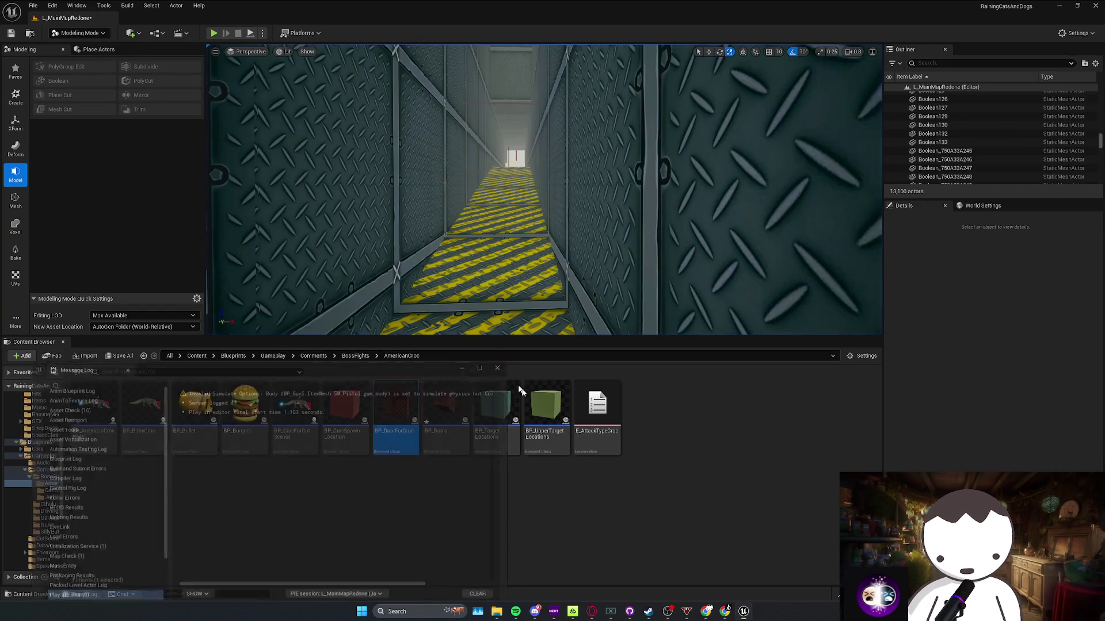
pyautogui.hotkey('ctrl', 's')
pyautogui.moveTo(496, 611)
pyautogui.click(636, 571)
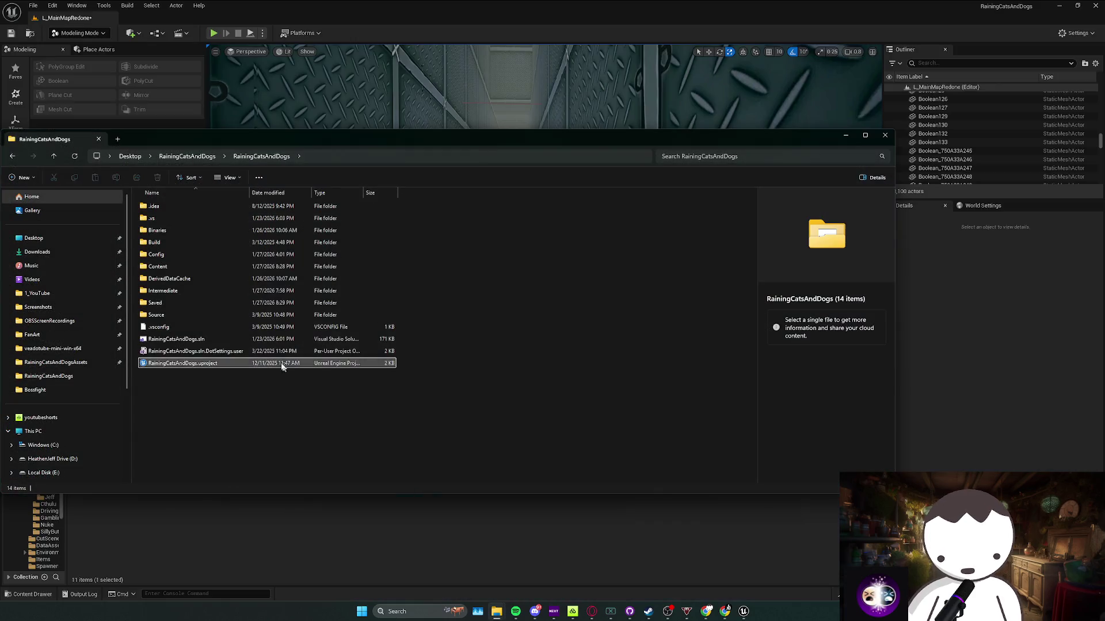
pyautogui.doubleClick(185, 254)
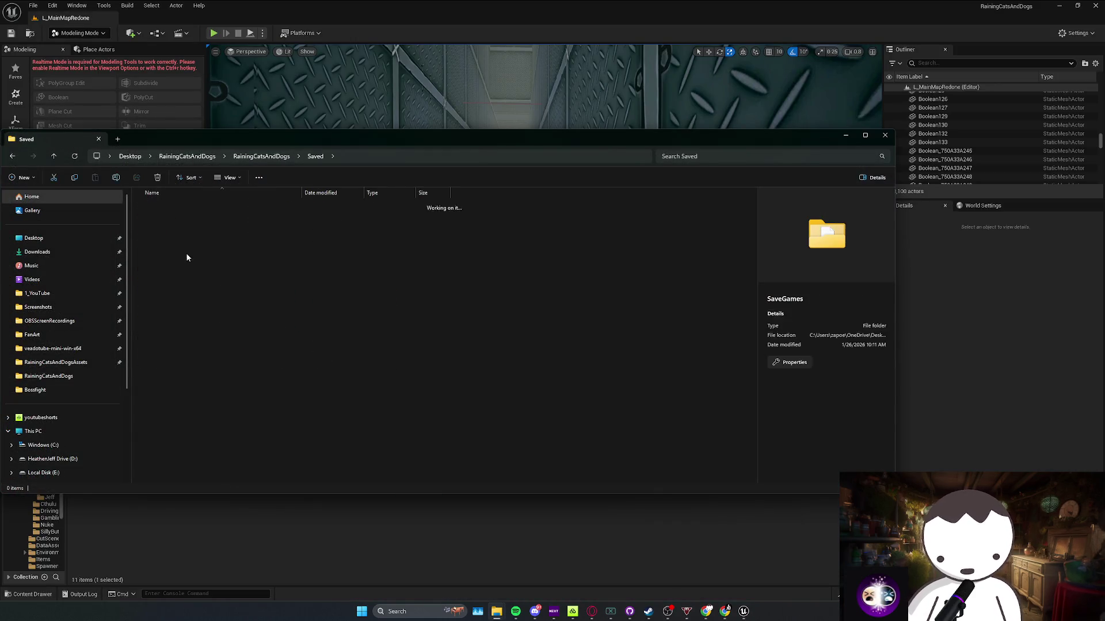
pyautogui.click(846, 134)
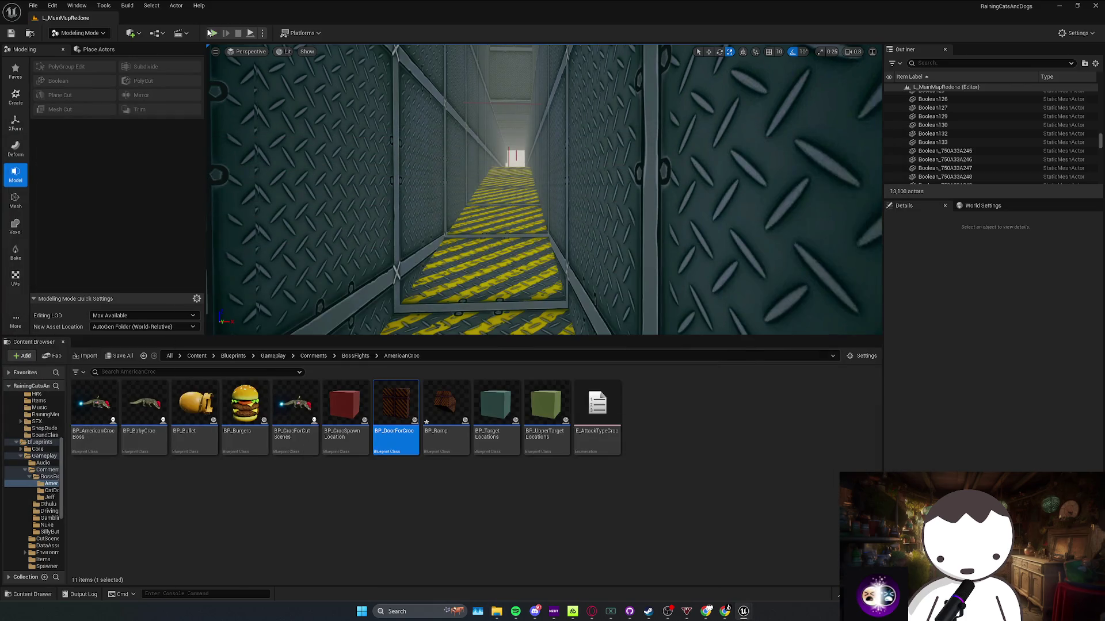
# Play-test the corridor into the croc boss cutscene, then stop and close the message log
pyautogui.hotkey('alt', 'p')
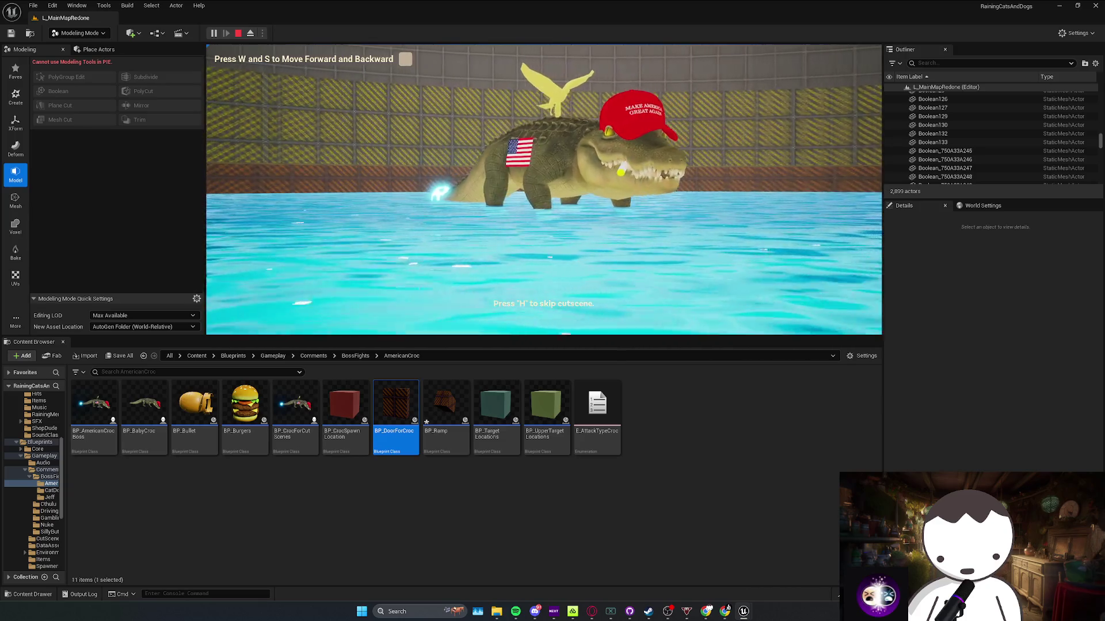
pyautogui.press('Escape')
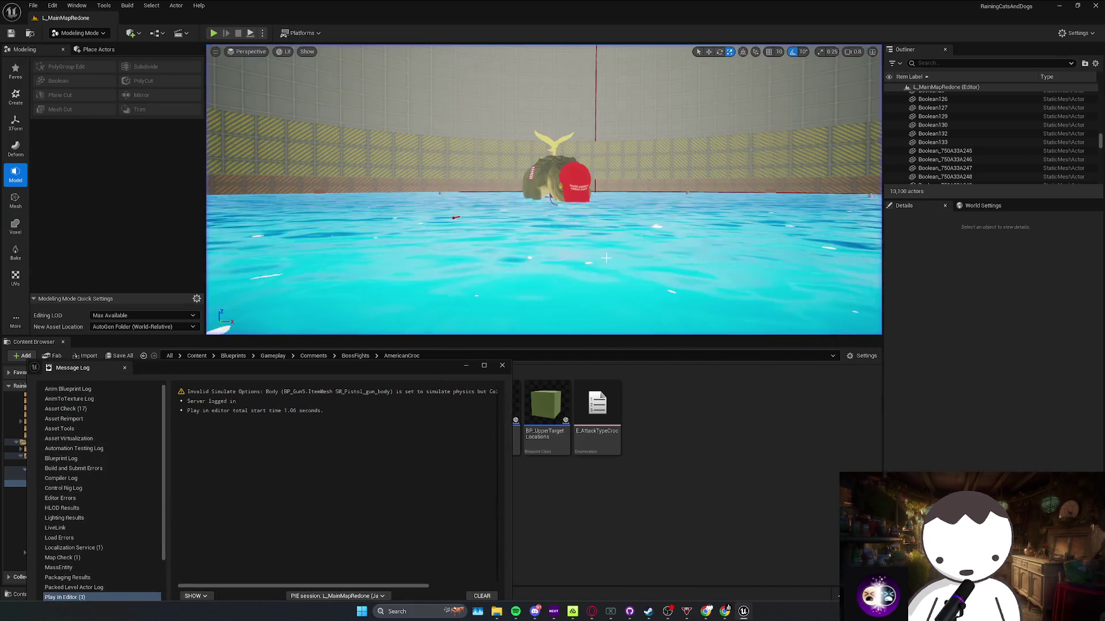
pyautogui.click(501, 366)
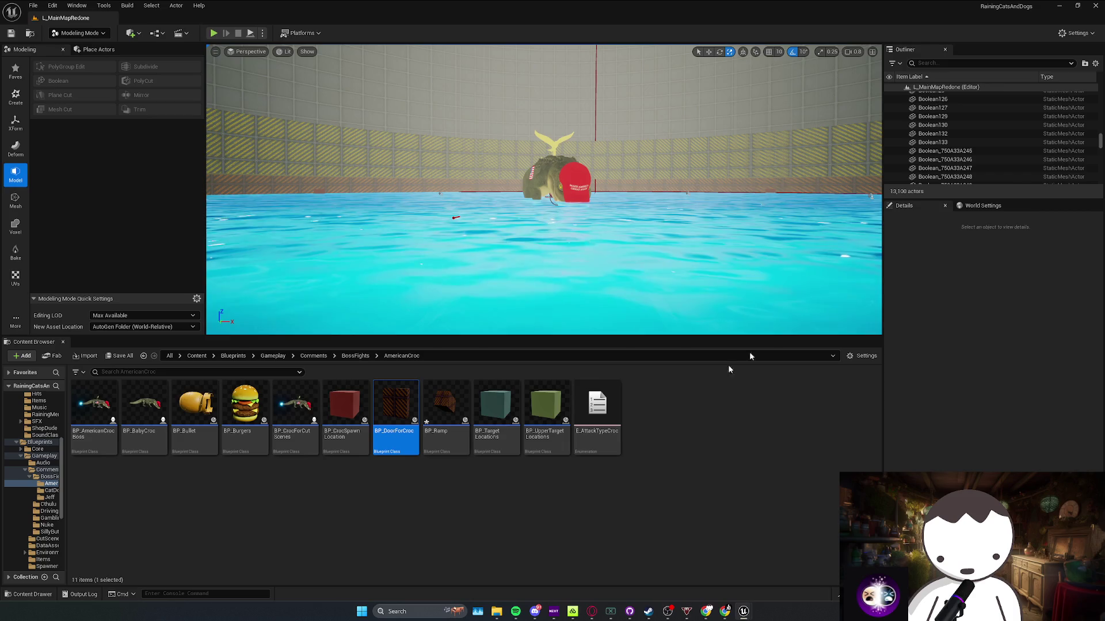
pyautogui.click(966, 62)
# Filter the Outliner for 'pistol', select A_Pistol_Fire67, then clear the filter
pyautogui.write('pistol')
pyautogui.scroll(5, 963, 139)
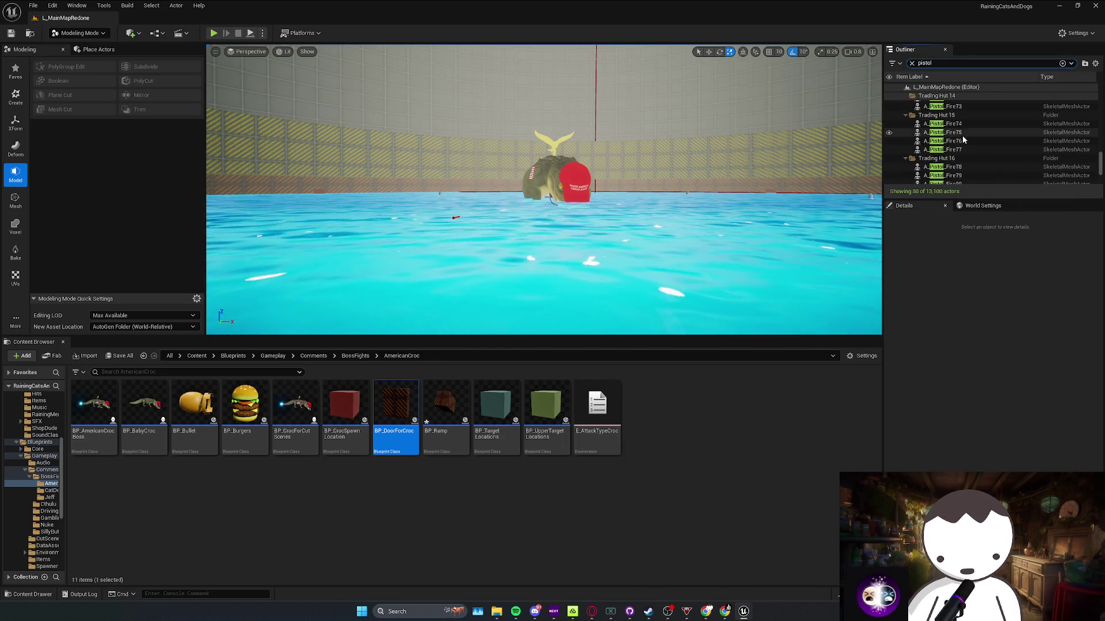
pyautogui.scroll(2, 960, 140)
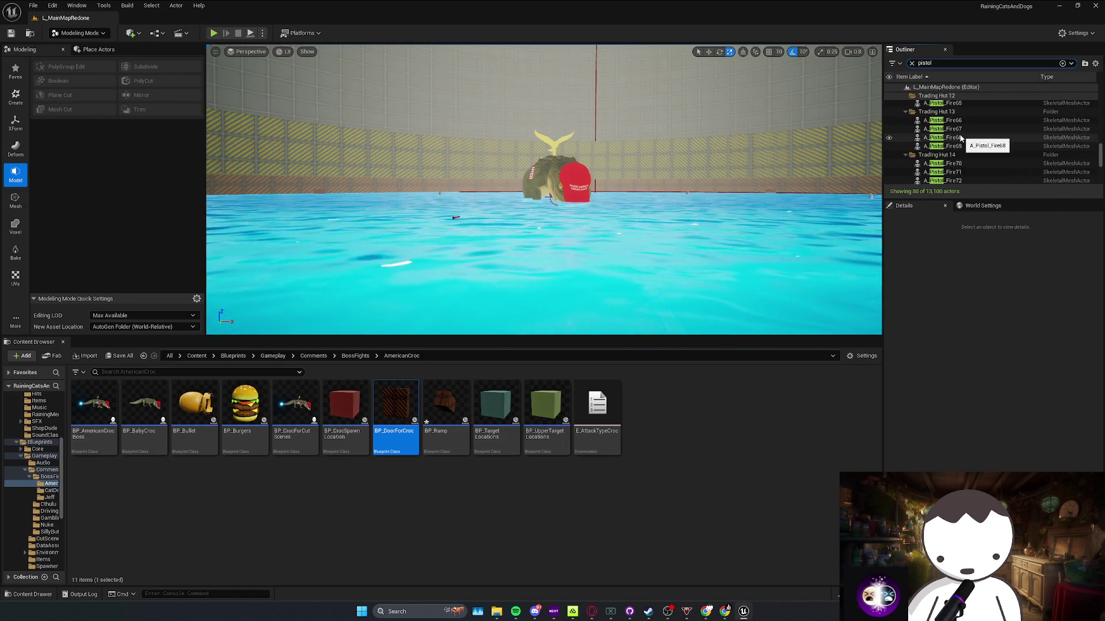
pyautogui.click(966, 128)
pyautogui.scroll(10, 973, 147)
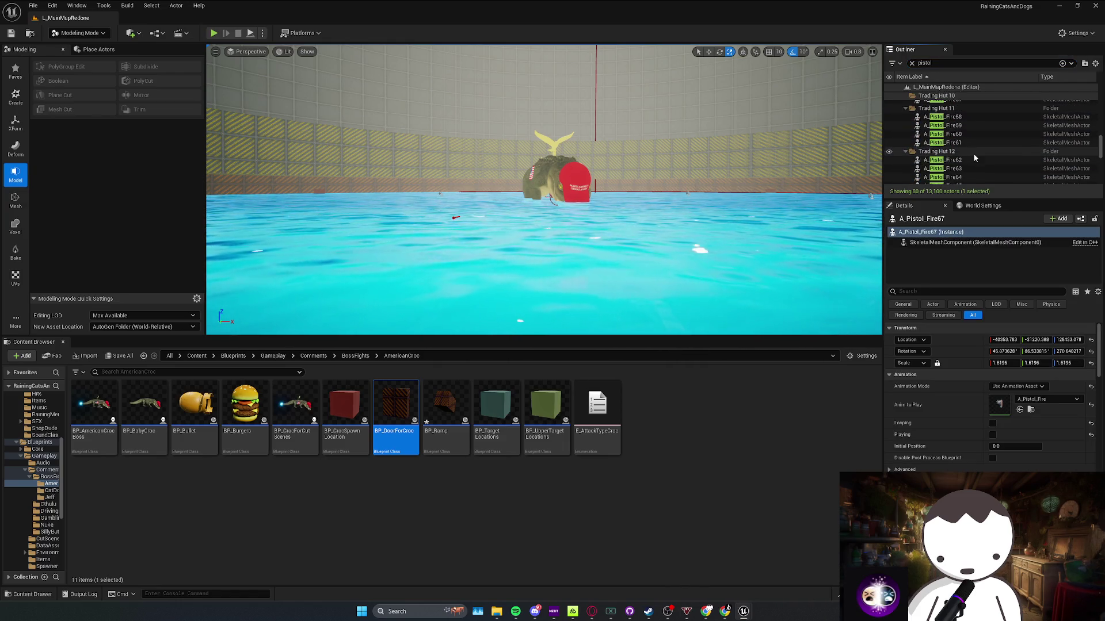
pyautogui.scroll(-15, 981, 144)
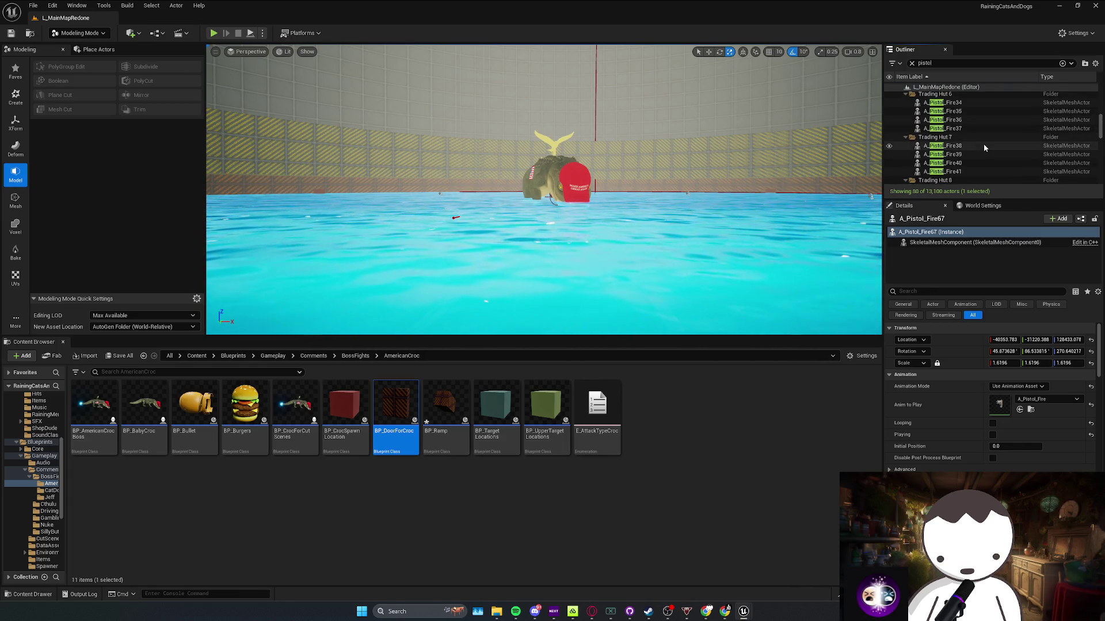
pyautogui.scroll(10, 972, 163)
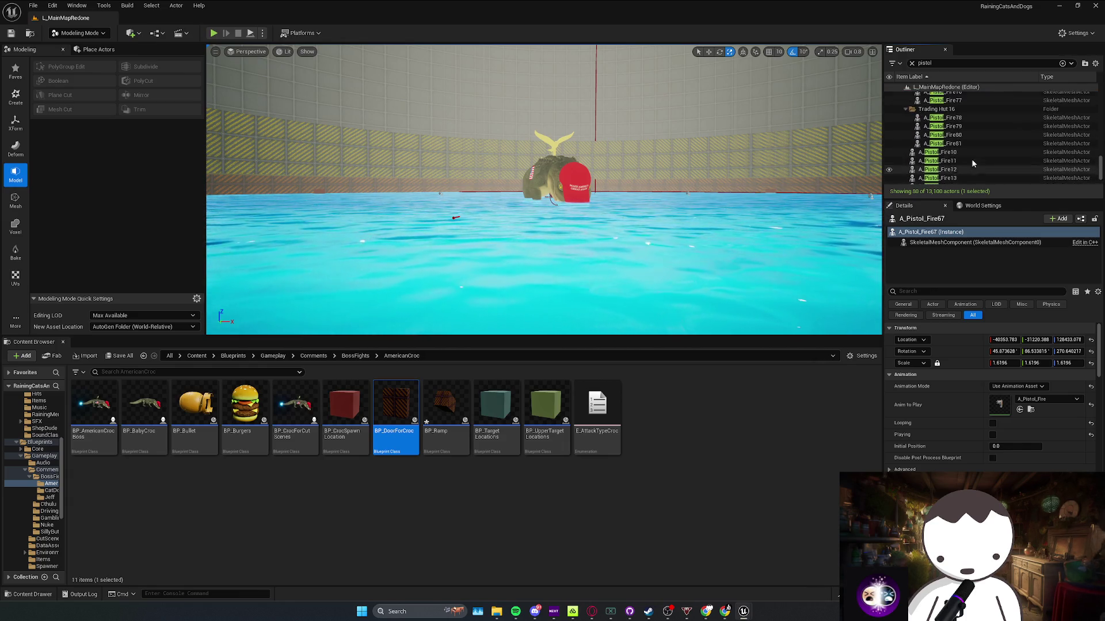
pyautogui.scroll(10, 972, 159)
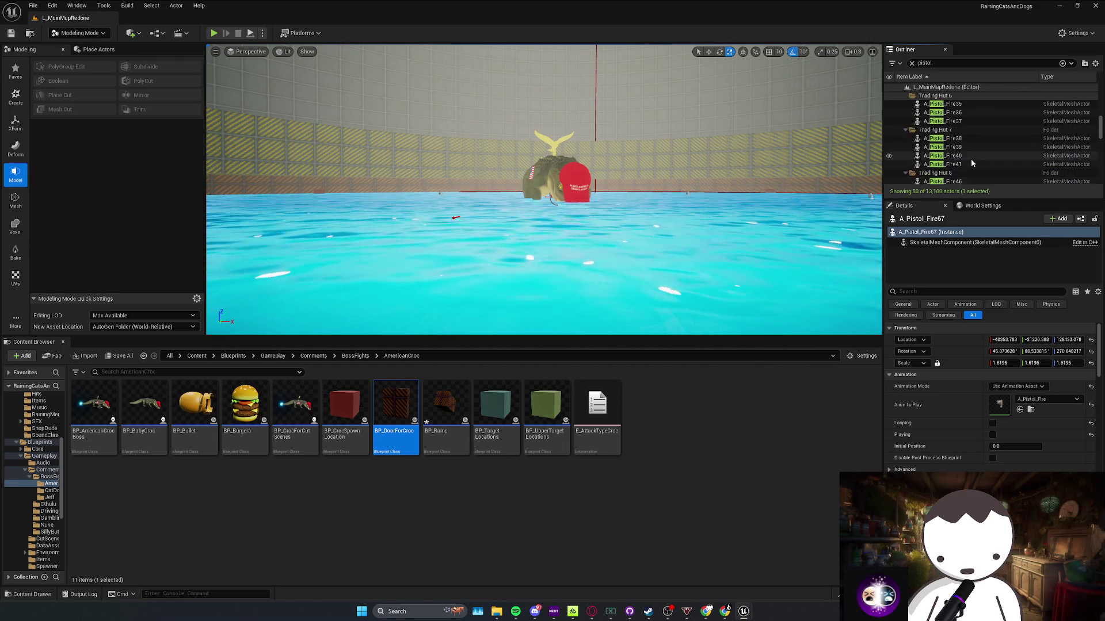
pyautogui.click(911, 63)
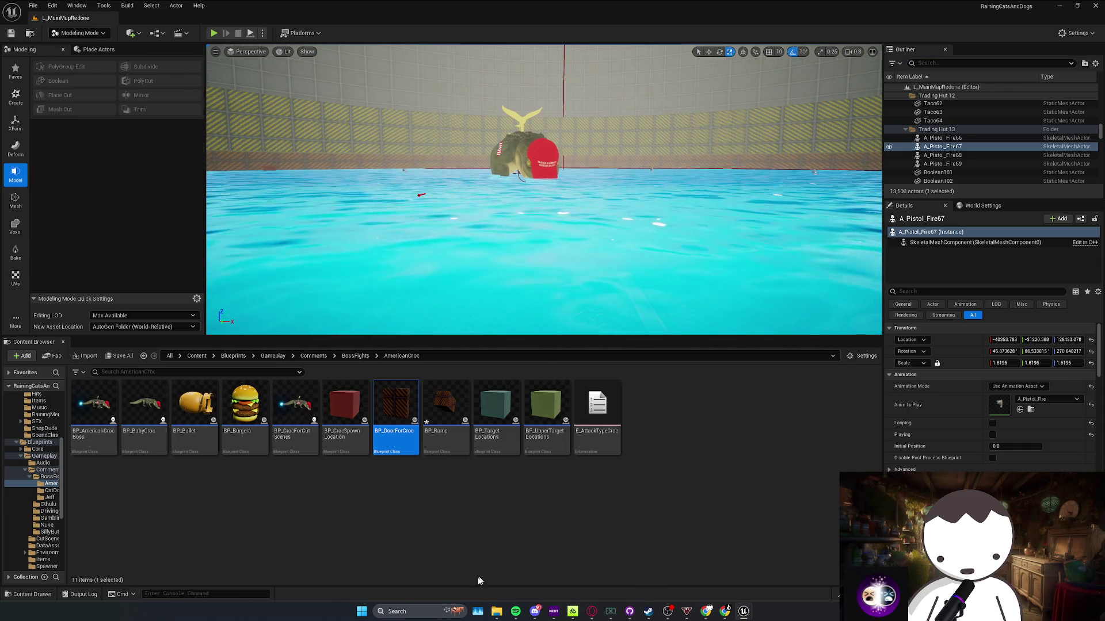
# Delete both .sav save files from the SaveGames folder
pyautogui.moveTo(493, 614)
pyautogui.click(588, 527)
pyautogui.moveTo(342, 288); pyautogui.dragTo(241, 199)
pyautogui.press('Delete')
# Move the BP_TriggerCrocCutScene trigger to Y 353.14 and save the level
pyautogui.moveTo(640, 207); pyautogui.dragTo(593, 257)
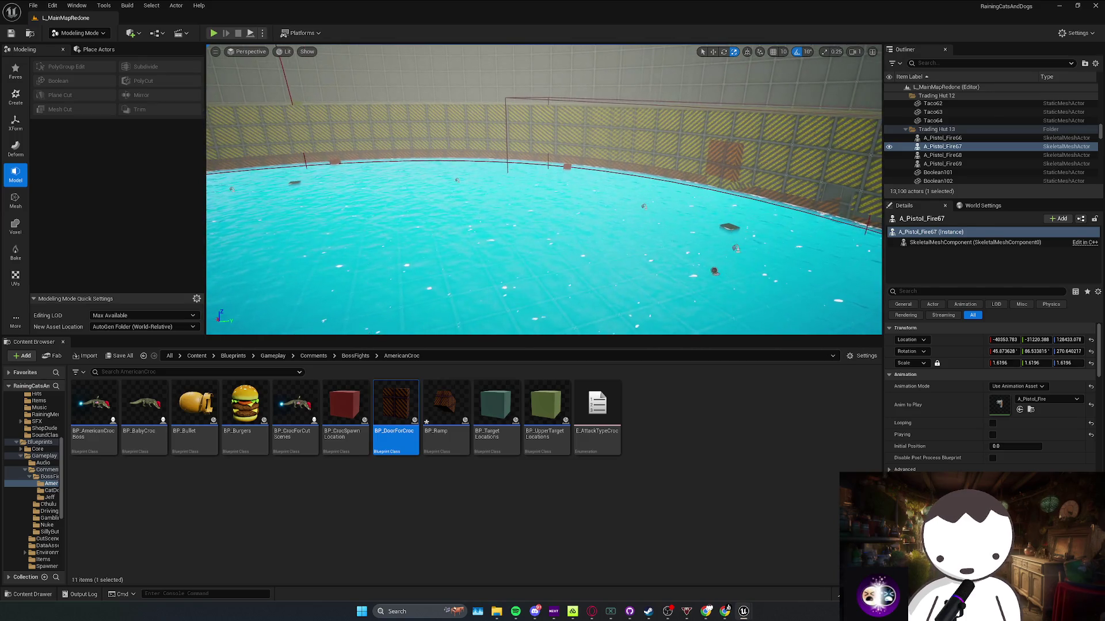
pyautogui.click(638, 247)
pyautogui.click(659, 248)
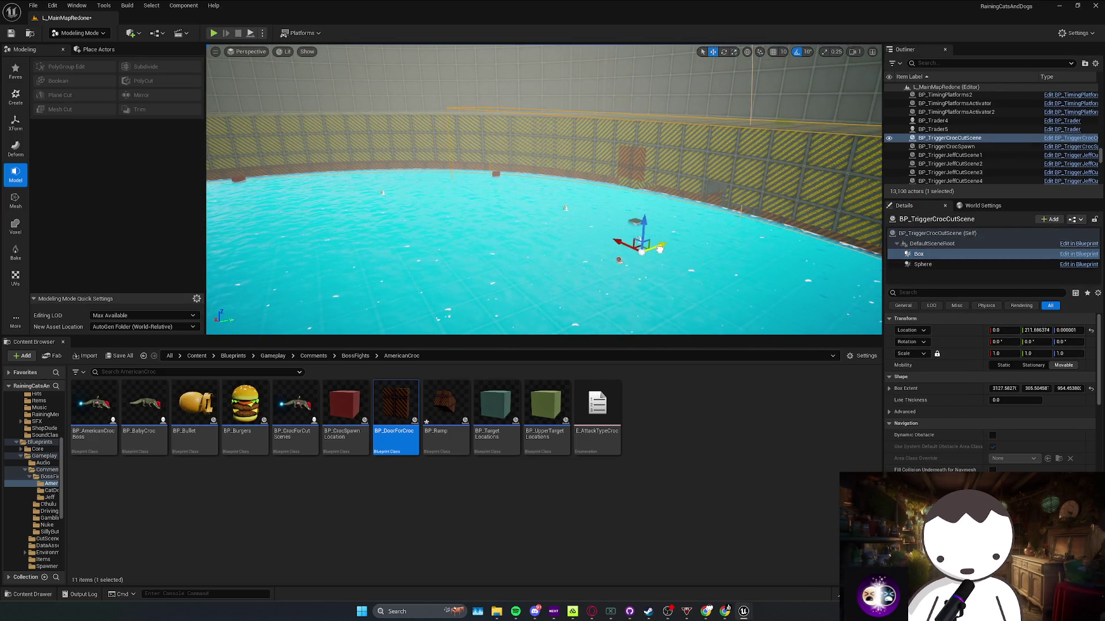
pyautogui.moveTo(666, 245)
pyautogui.mouseDown()
pyautogui.moveTo(562, 299)
pyautogui.moveTo(572, 275)
pyautogui.mouseUp()
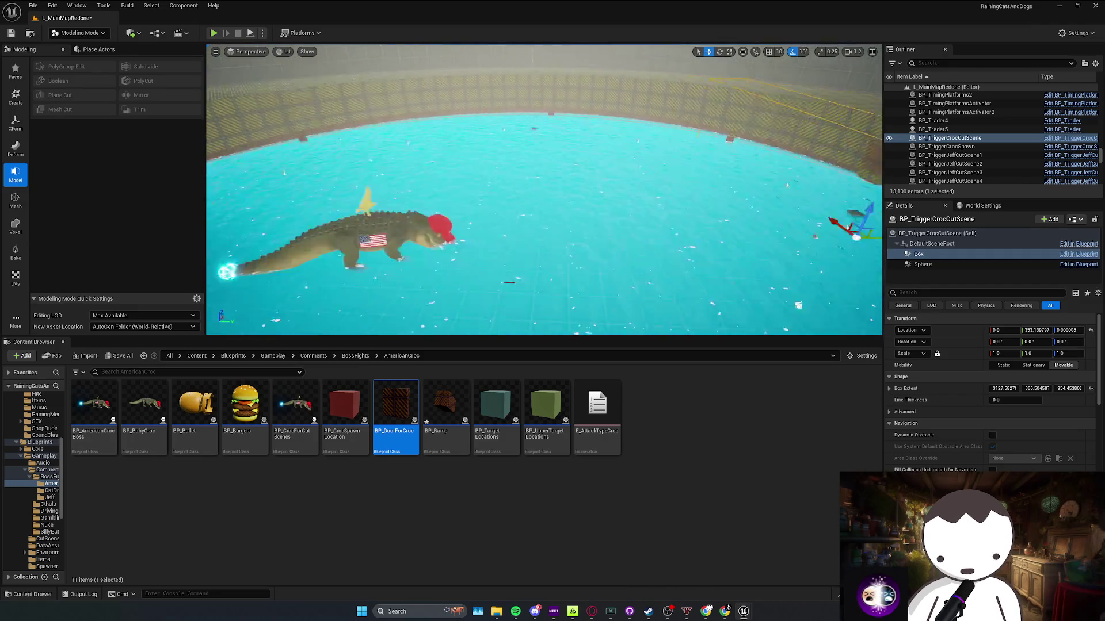
pyautogui.hotkey('ctrl', 's')
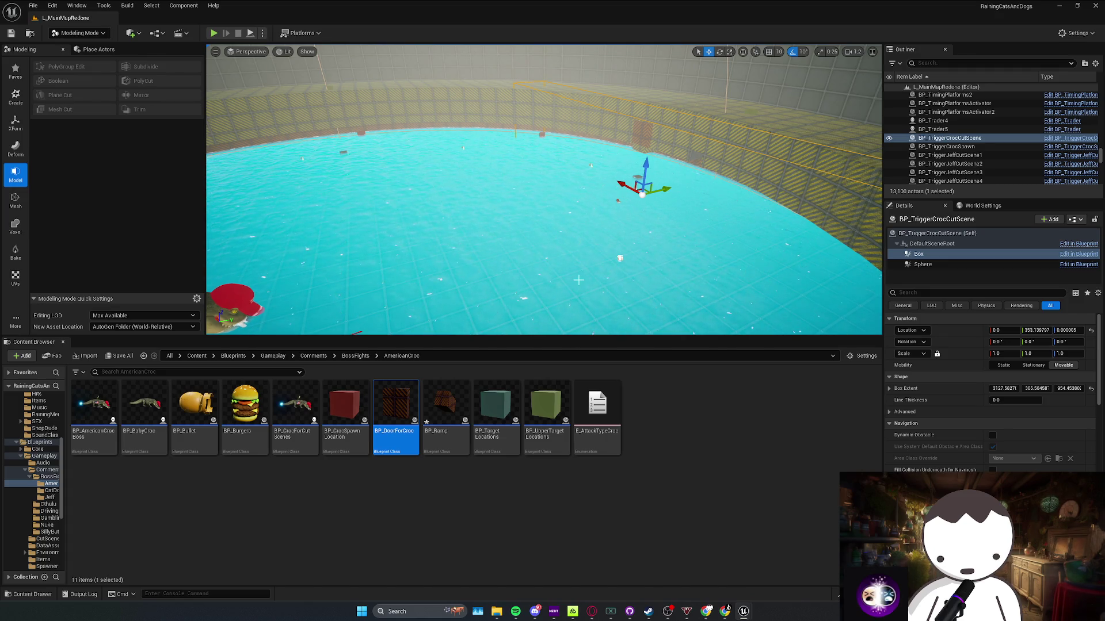
# Fly down the metal corridor to the arena and bring up the BP_DoorForCroc Blueprint
pyautogui.scroll(1, 544, 190)
pyautogui.press('w')
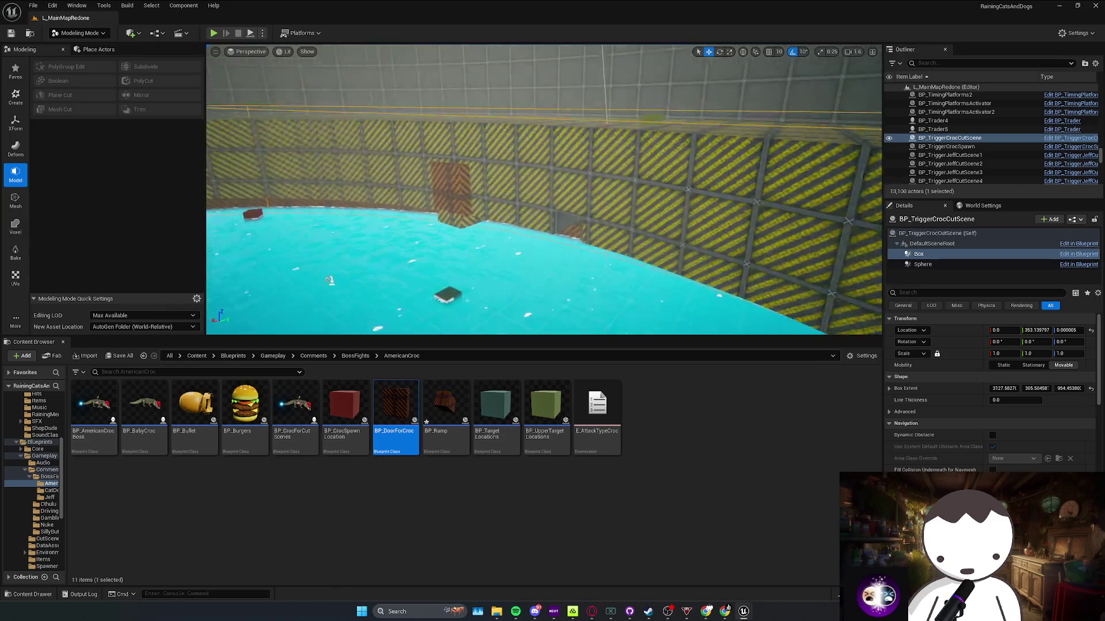
pyautogui.scroll(-1, 543, 190)
pyautogui.press('w')
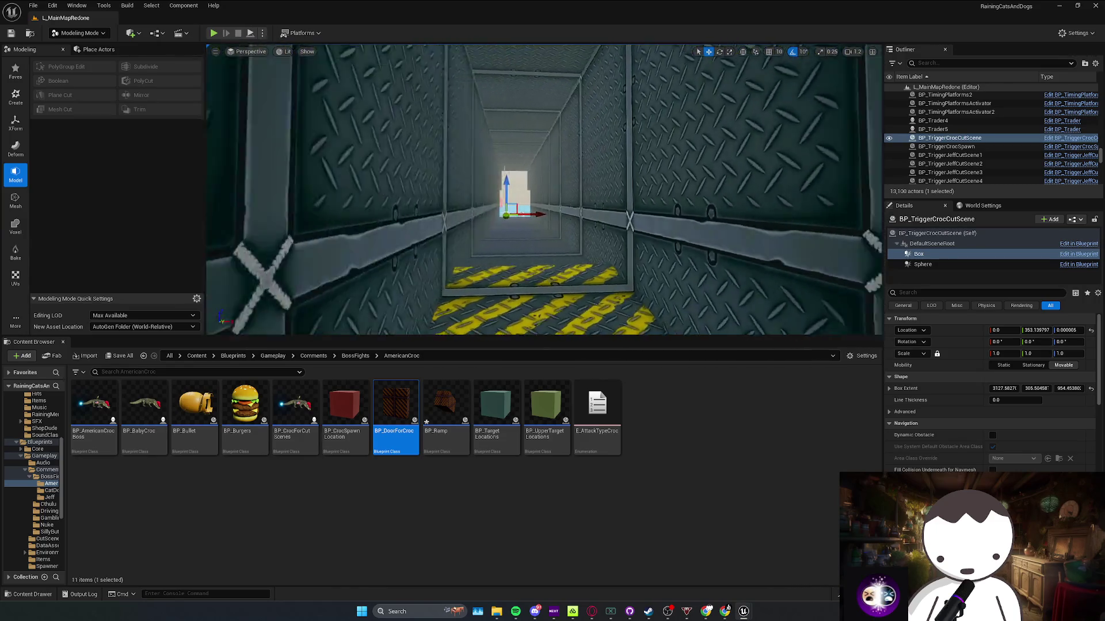
pyautogui.scroll(1, 514, 207)
pyautogui.press('w')
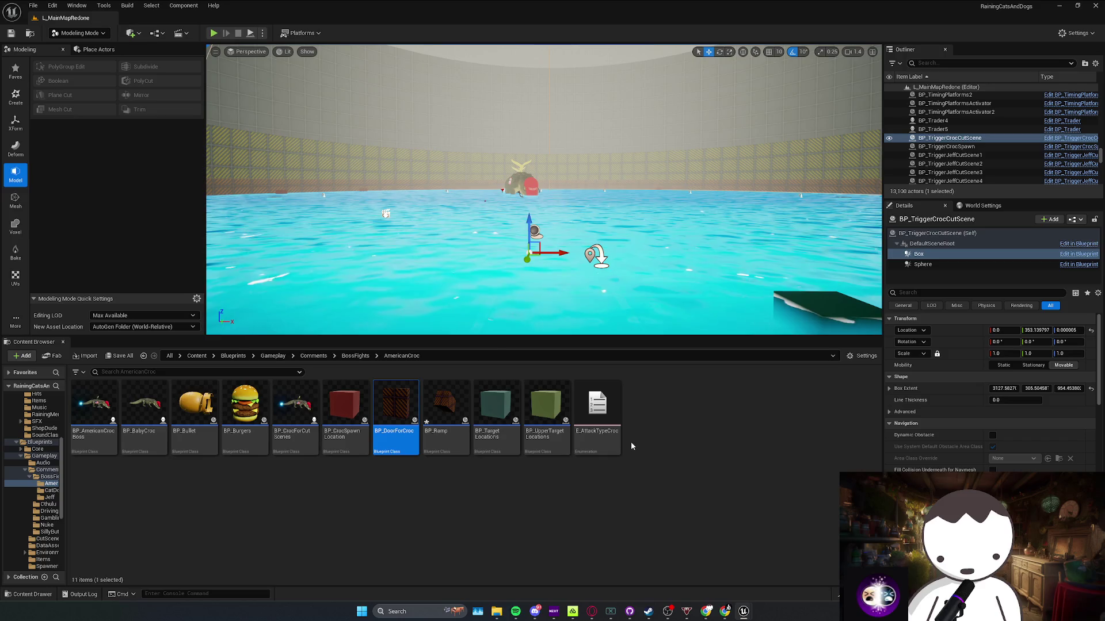
pyautogui.moveTo(744, 610)
pyautogui.click(742, 564)
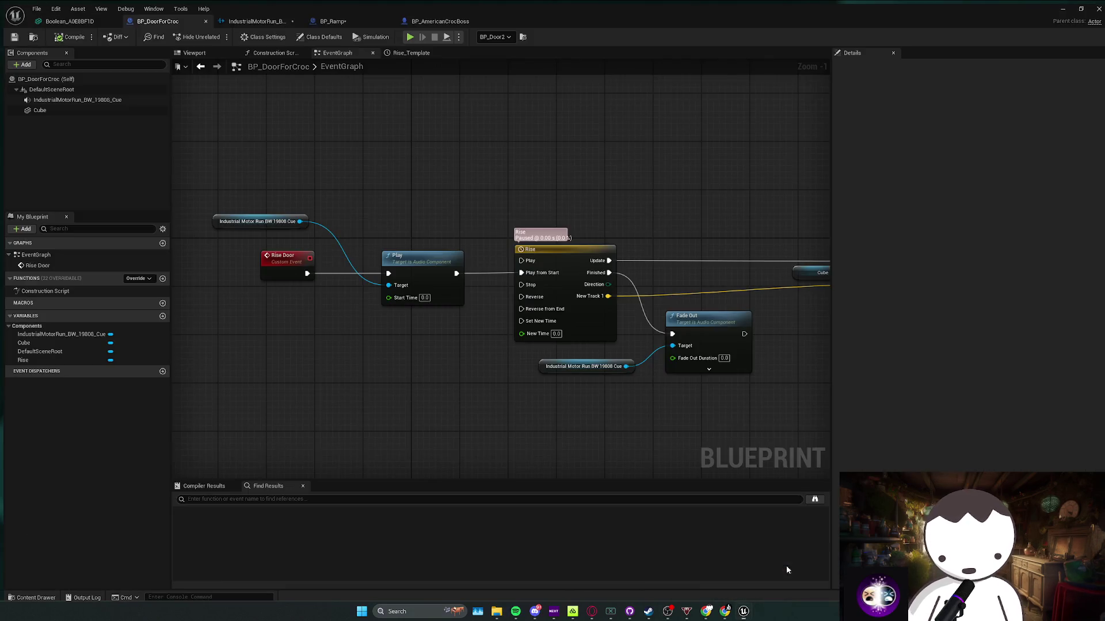
# Find BP_MyFirstPersonCharacter by searching 'myfirst' in Content > Blueprints and open it
pyautogui.moveTo(342, 312); pyautogui.dragTo(342, 315)
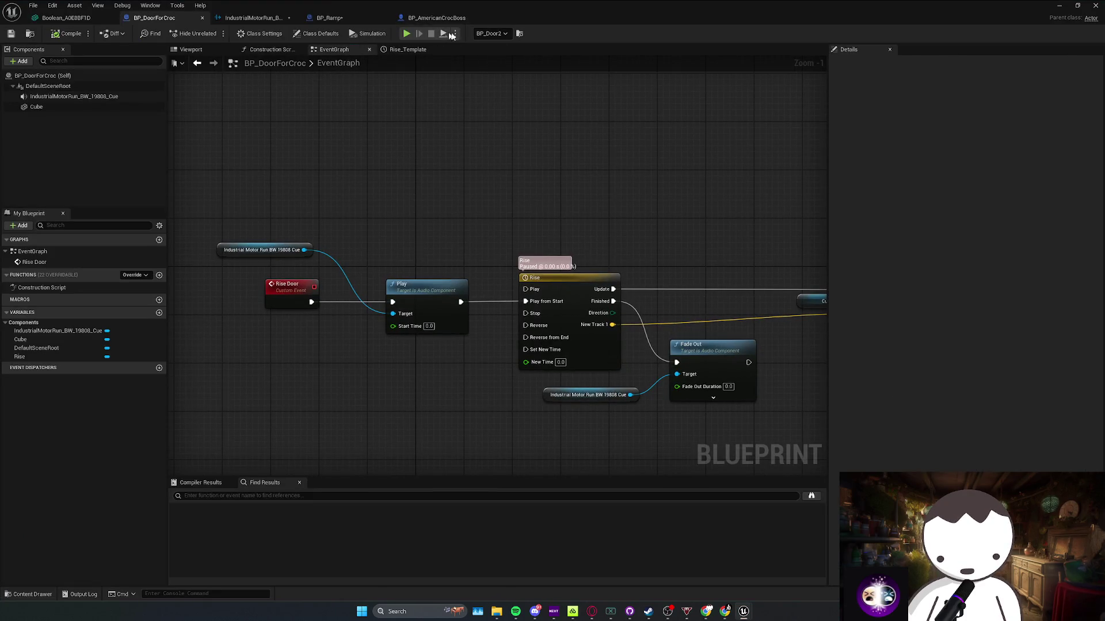
pyautogui.press('super+Down')
pyautogui.click(197, 356)
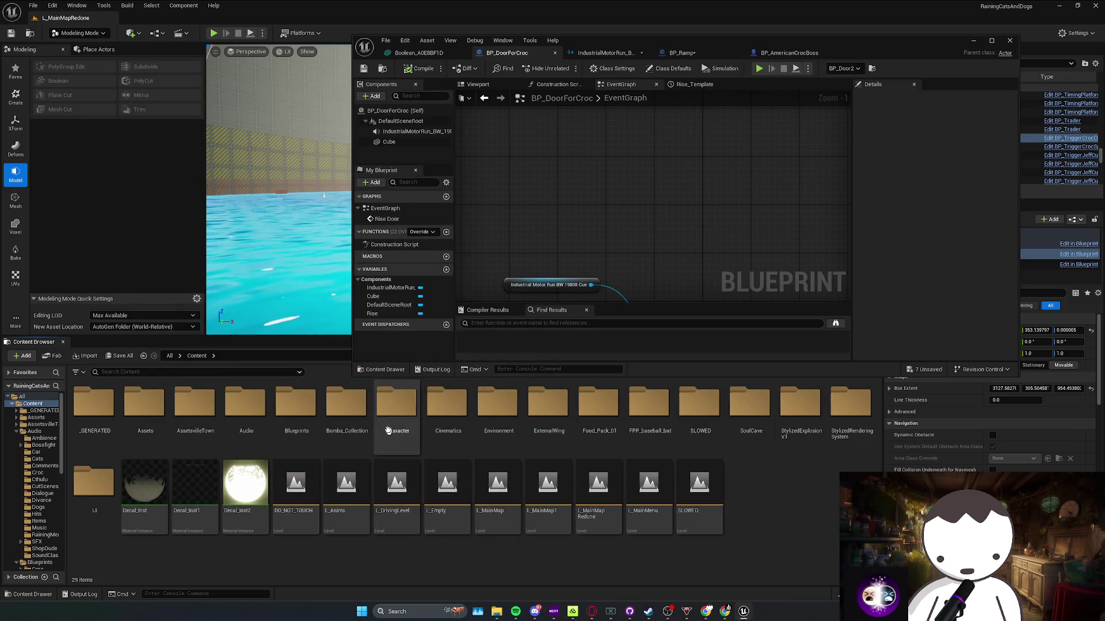
pyautogui.doubleClick(388, 411)
pyautogui.click(143, 356)
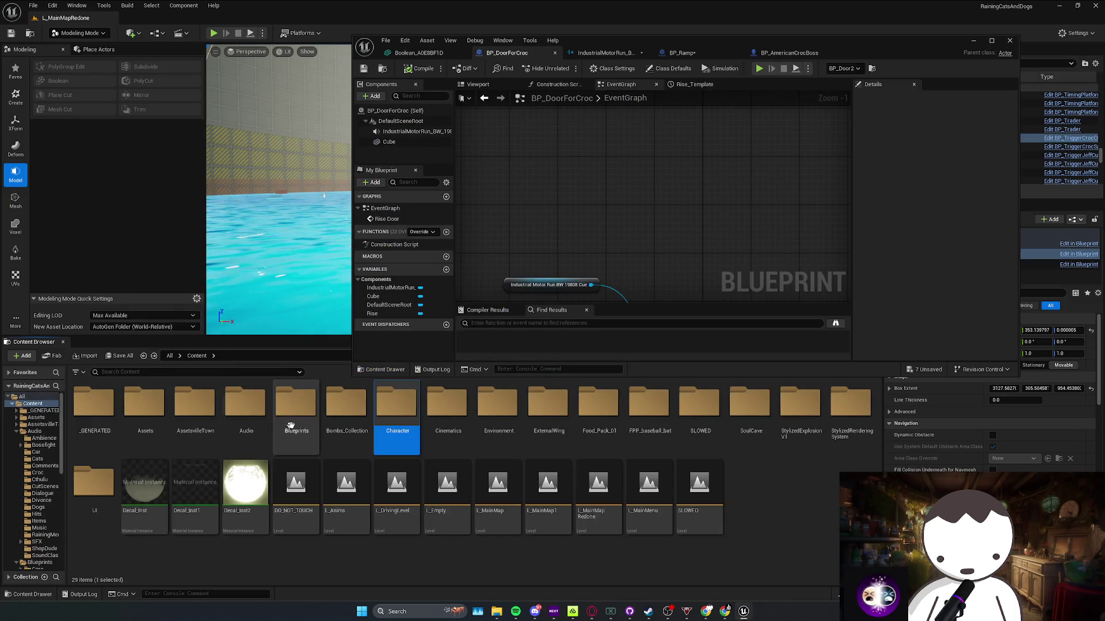
pyautogui.doubleClick(296, 403)
pyautogui.click(185, 374)
pyautogui.write('myfi')
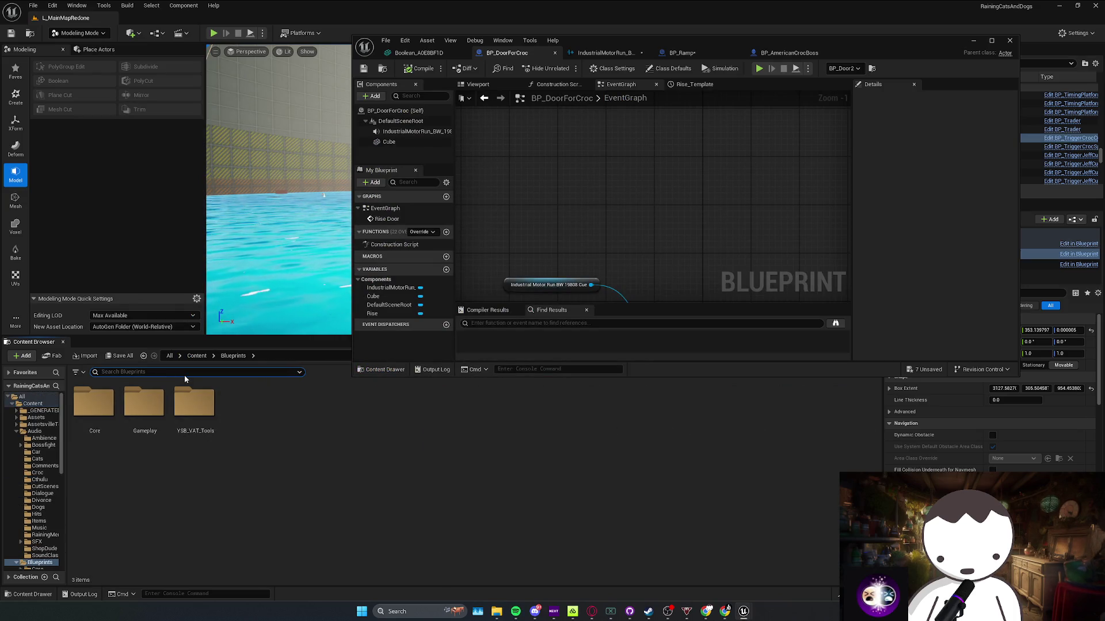
pyautogui.write('rst')
pyautogui.press('Down')
pyautogui.press('Return')
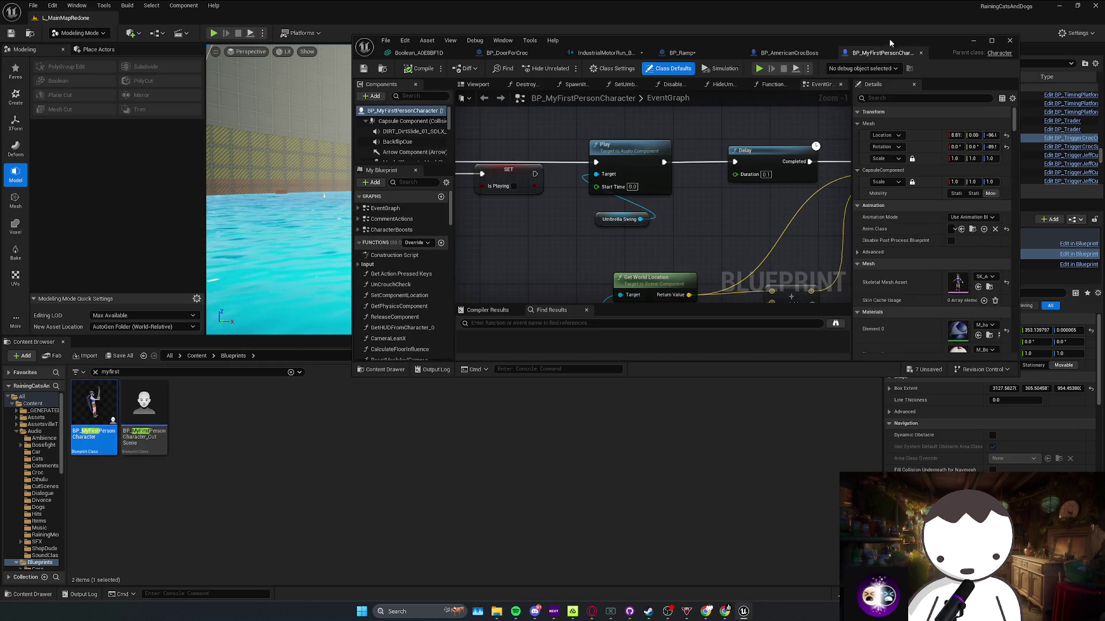
pyautogui.doubleClick(888, 40)
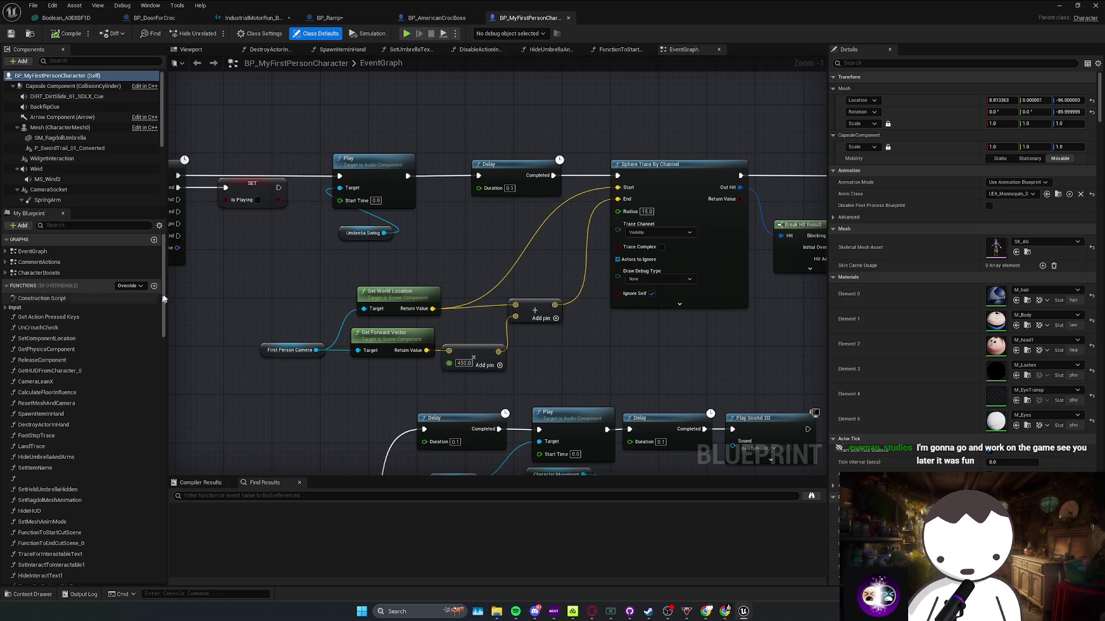
# Locate the IA_SkipCutScene event node in the character's event graph
pyautogui.moveTo(271, 352); pyautogui.dragTo(530, 385)
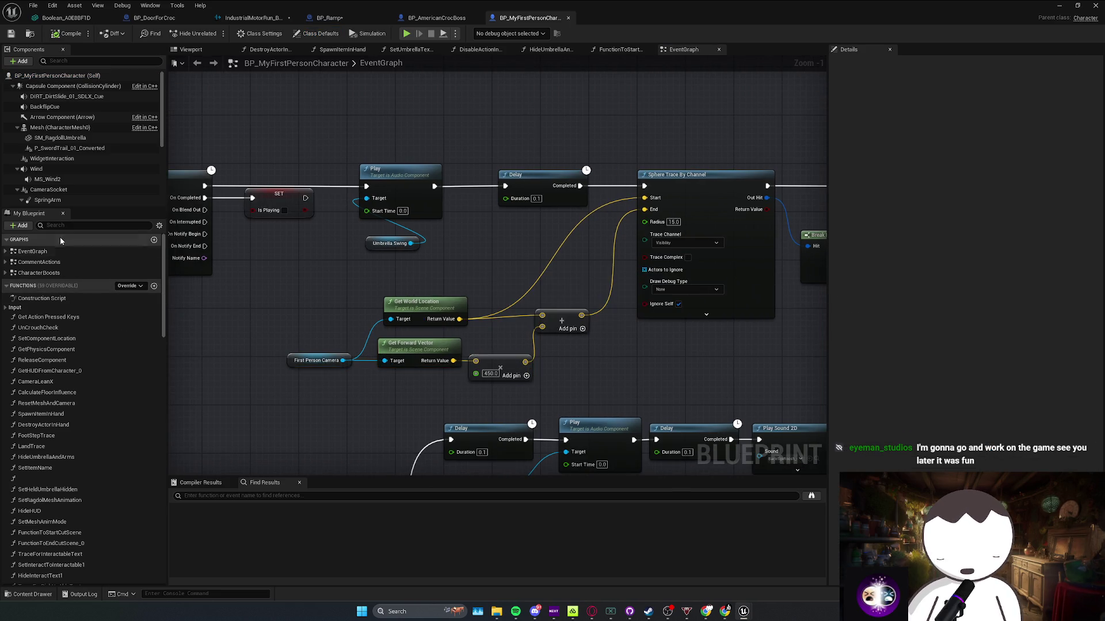
pyautogui.write('ia_')
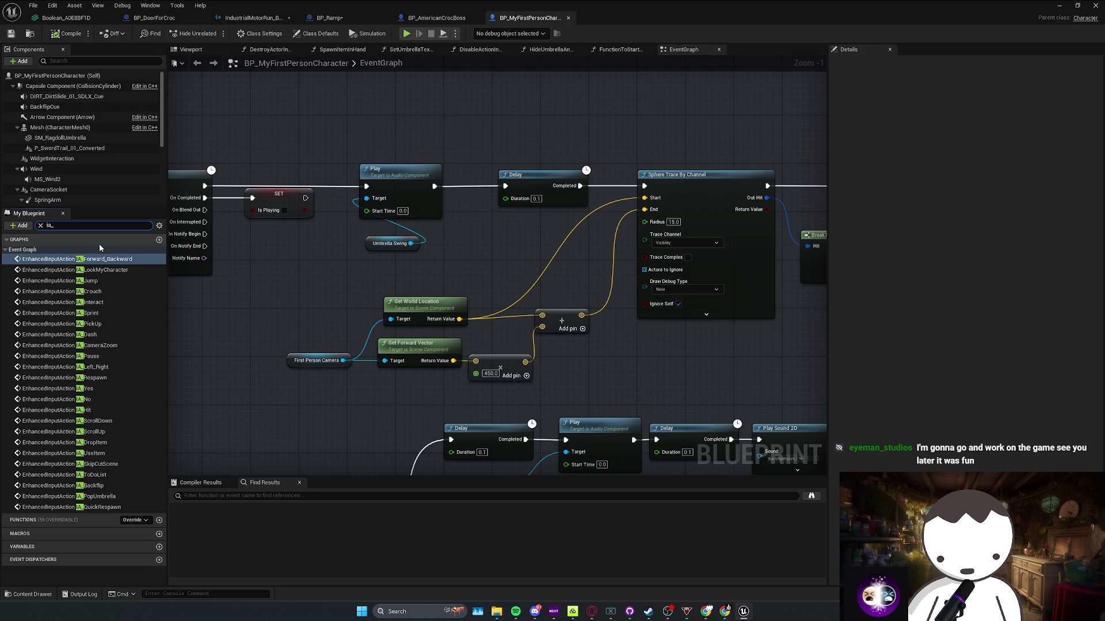
pyautogui.write('ski')
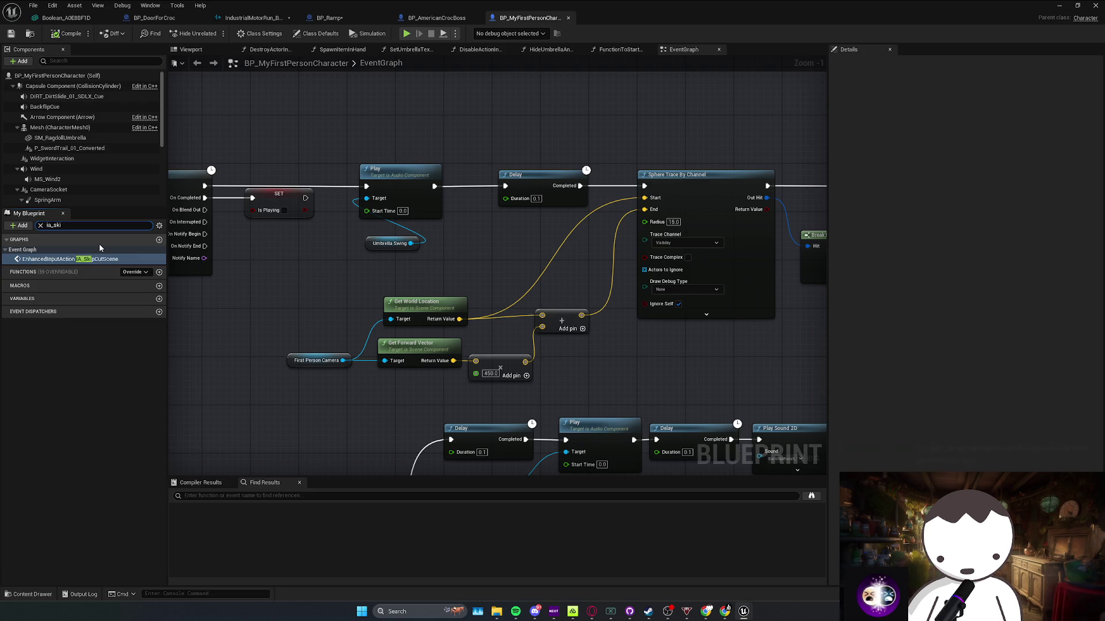
pyautogui.click(90, 264)
pyautogui.doubleClick(90, 264)
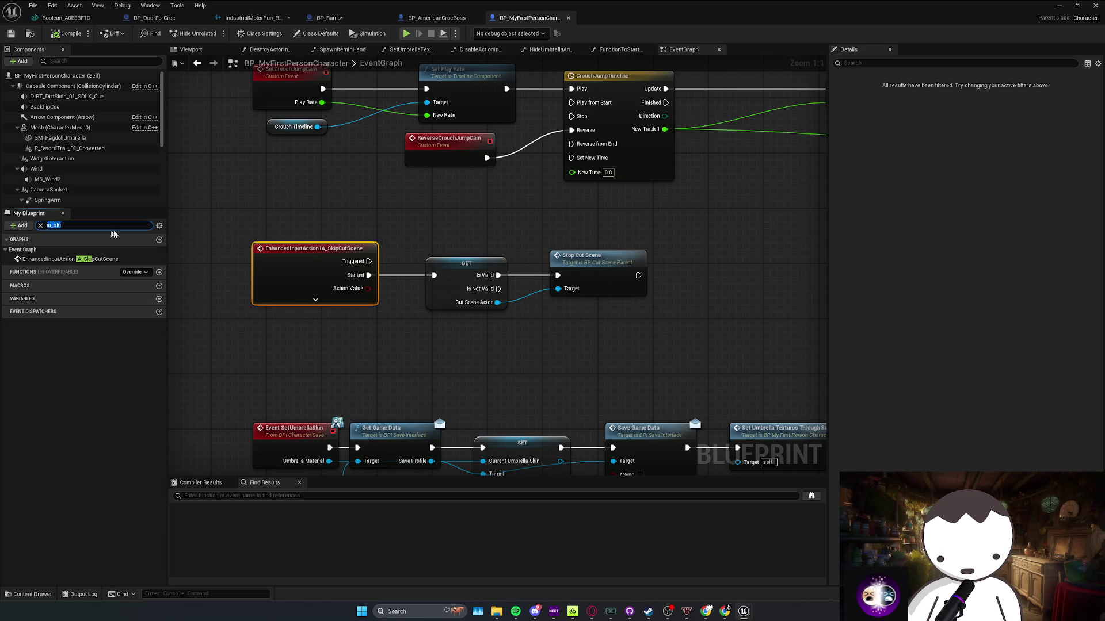
pyautogui.press('BackSpace')
pyautogui.click(426, 359)
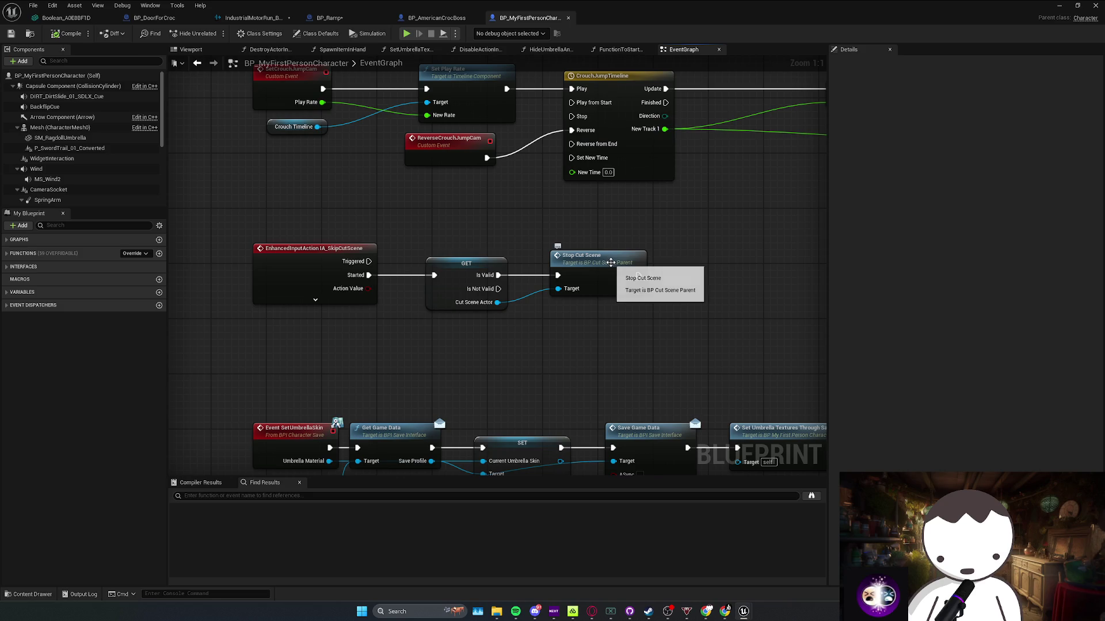
# Follow Stop Cut Scene to its StopCutScene definition in BP_CutSceneParent, then minimise the editor
pyautogui.click(601, 270)
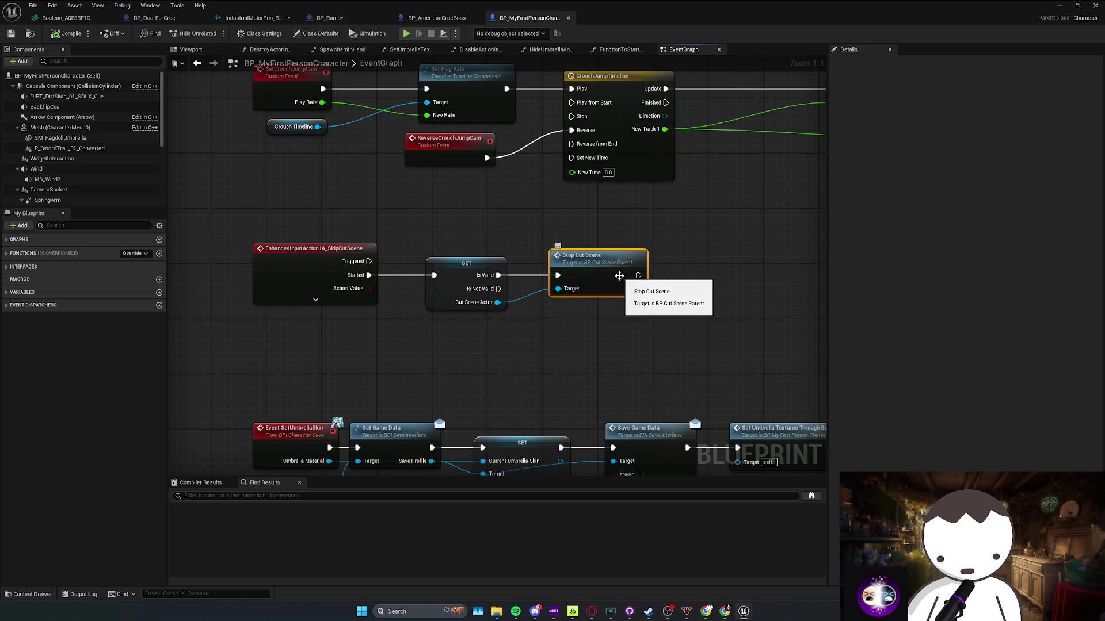
pyautogui.doubleClick(619, 275)
pyautogui.click(616, 282)
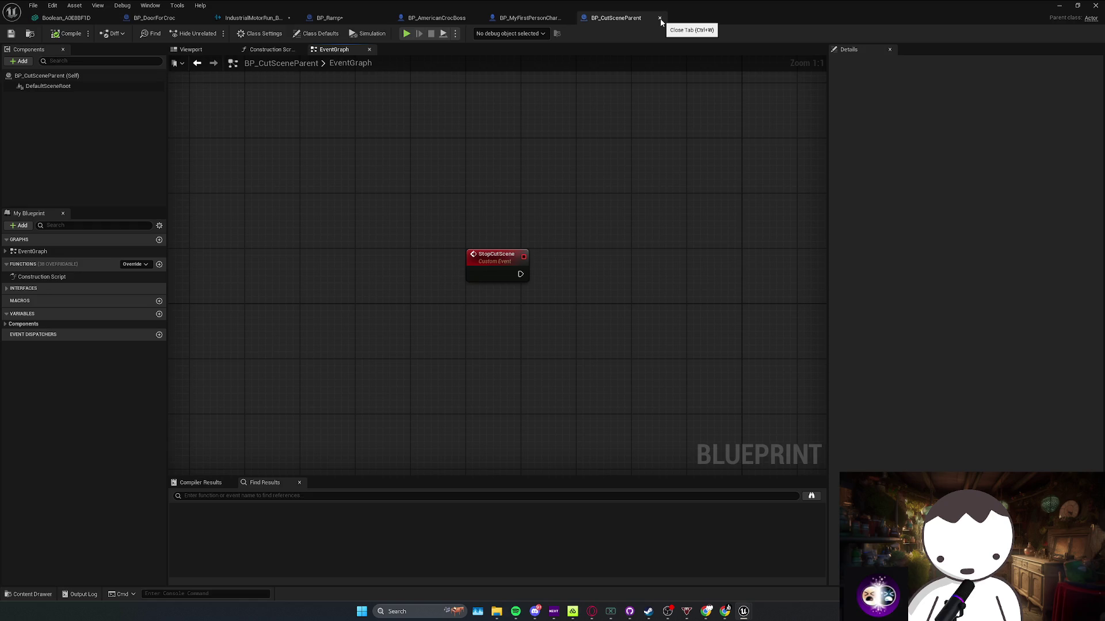
pyautogui.click(660, 18)
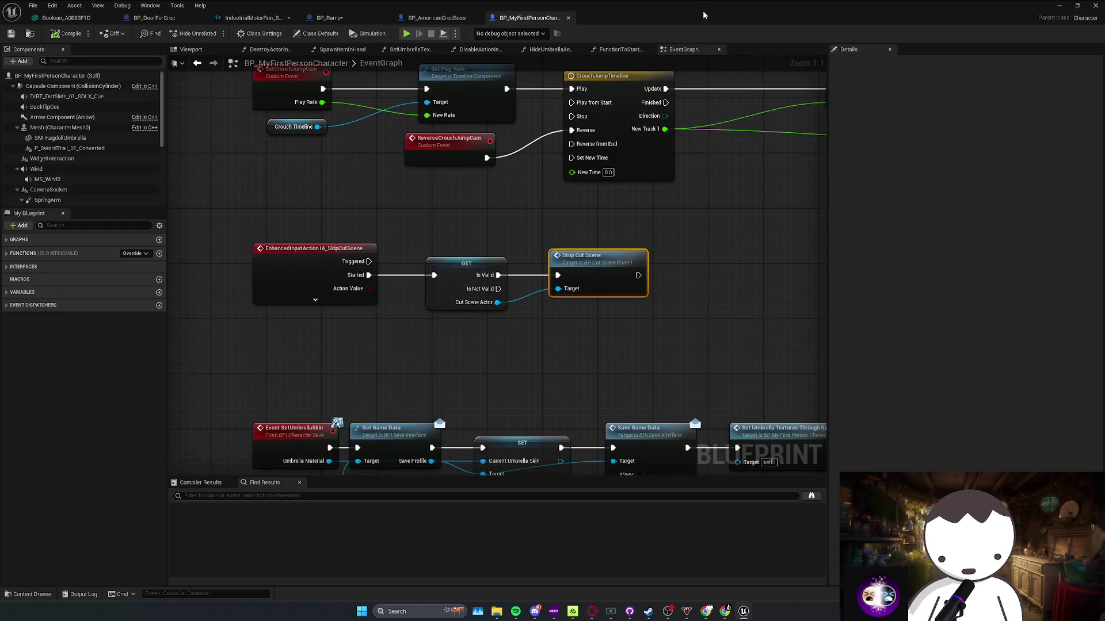
pyautogui.doubleClick(607, 276)
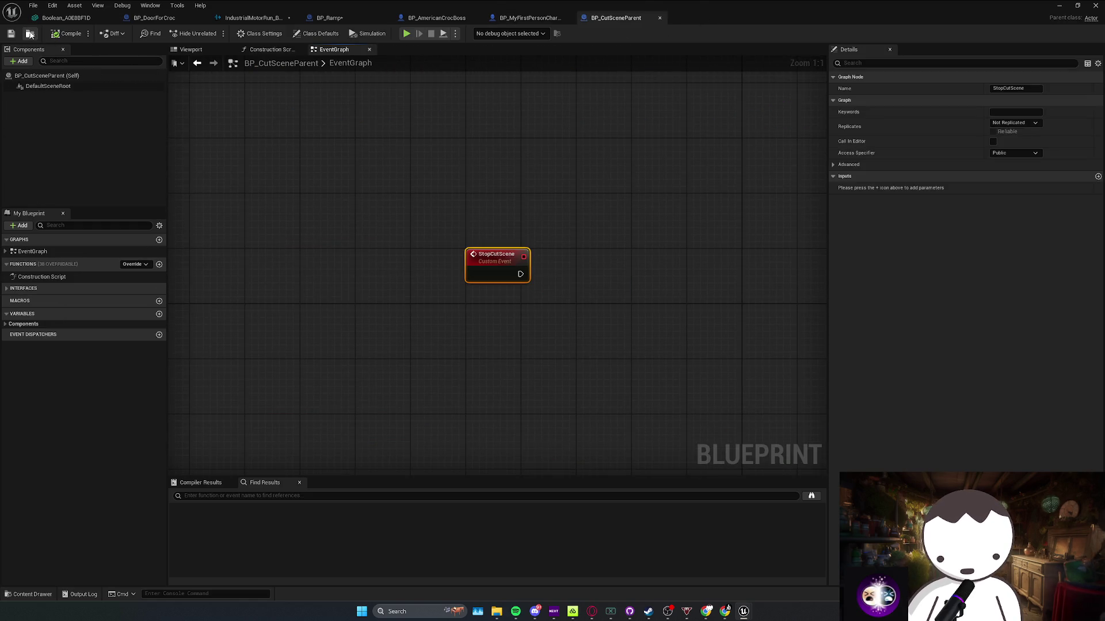
pyautogui.click(1095, 5)
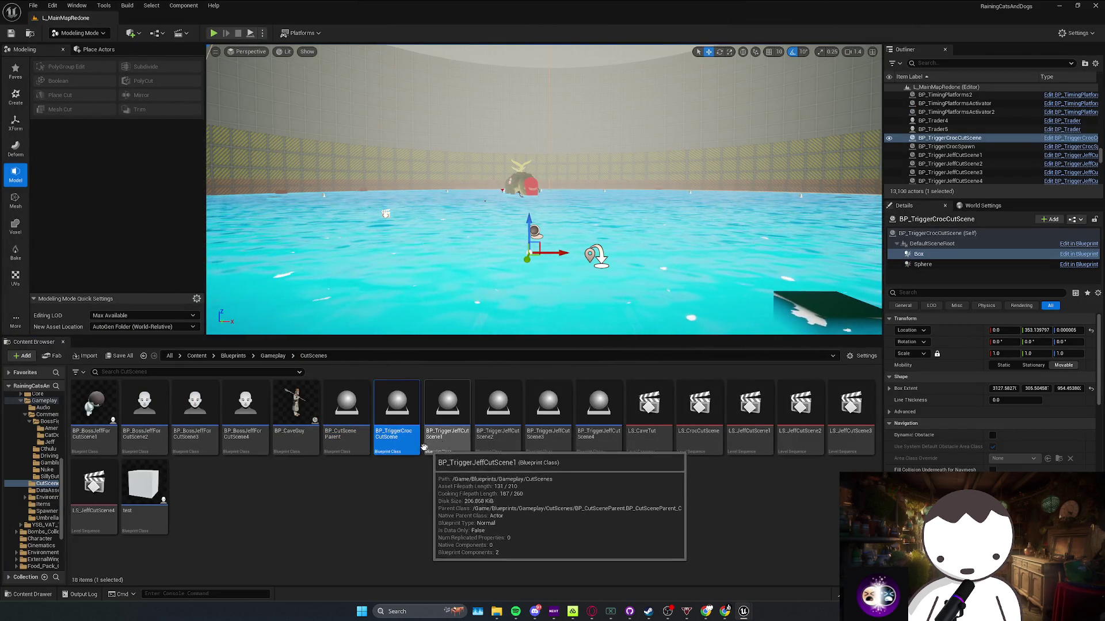
# Open BP_TriggerJeffCutScene1 and BP_TriggerJeffCutScene2, inspecting the second's StopCutScene event graph
pyautogui.doubleClick(450, 441)
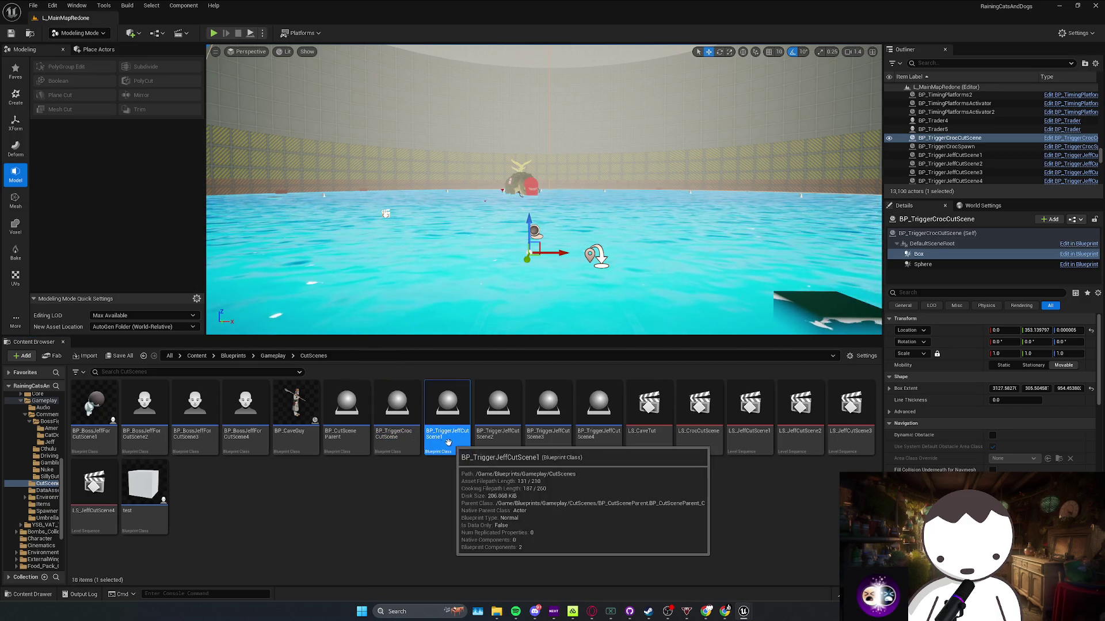
pyautogui.scroll(-2, 434, 233)
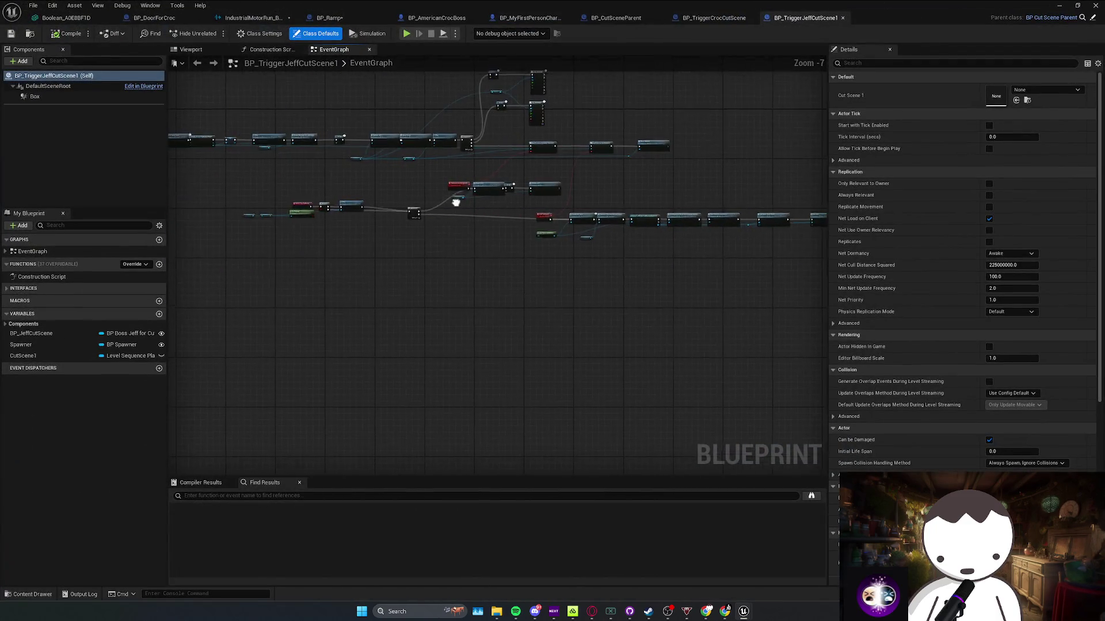
pyautogui.click(1059, 6)
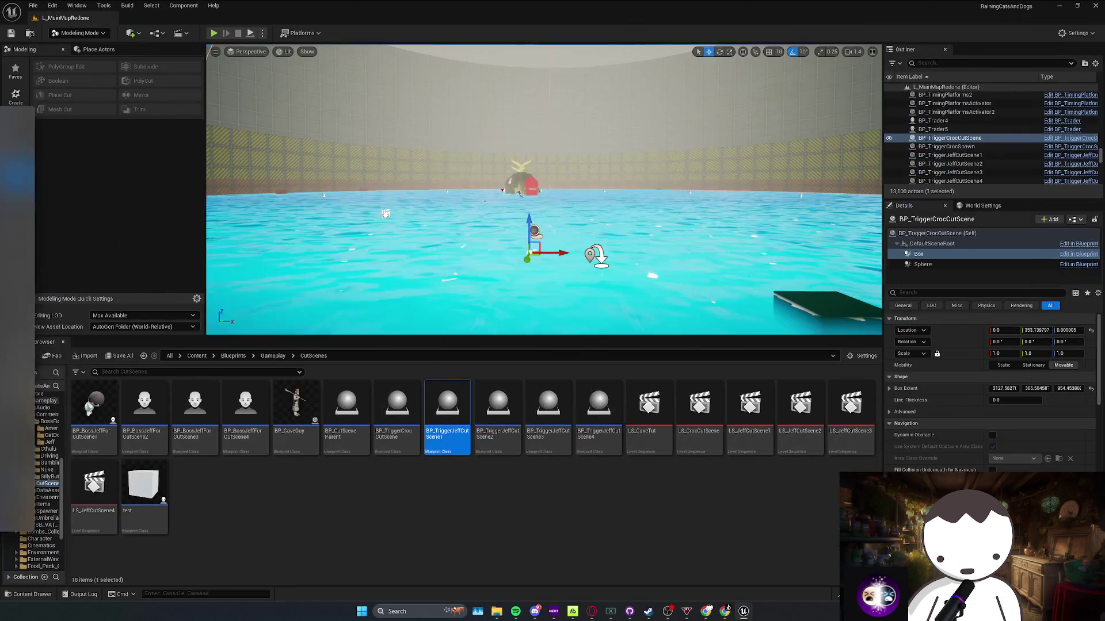
pyautogui.click(498, 406)
pyautogui.doubleClick(498, 406)
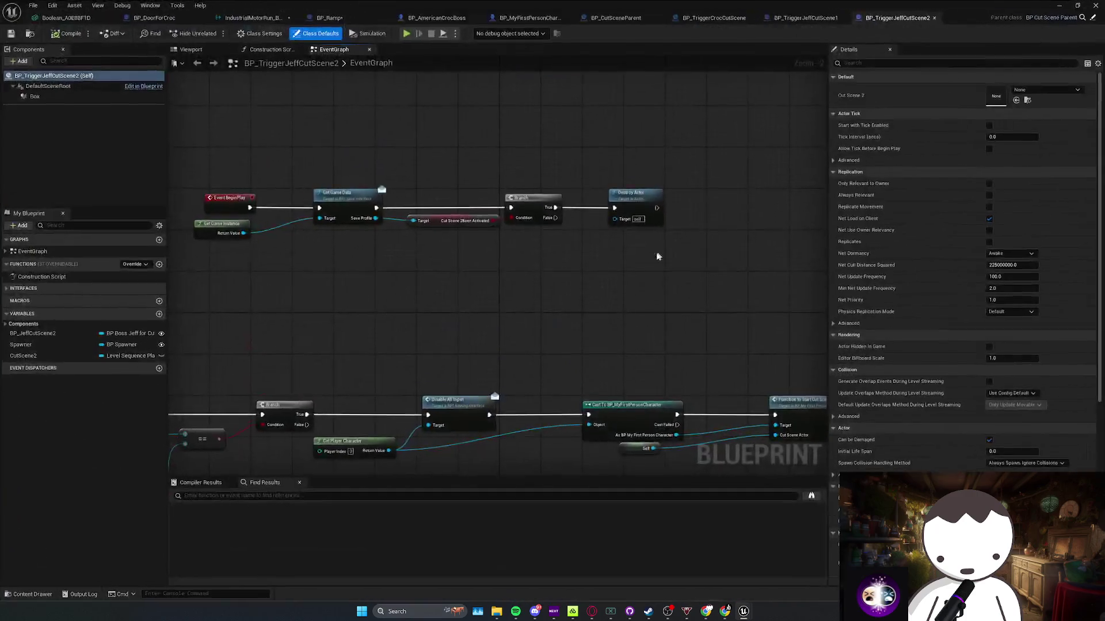
pyautogui.scroll(-5, 334, 253)
pyautogui.scroll(5, 490, 358)
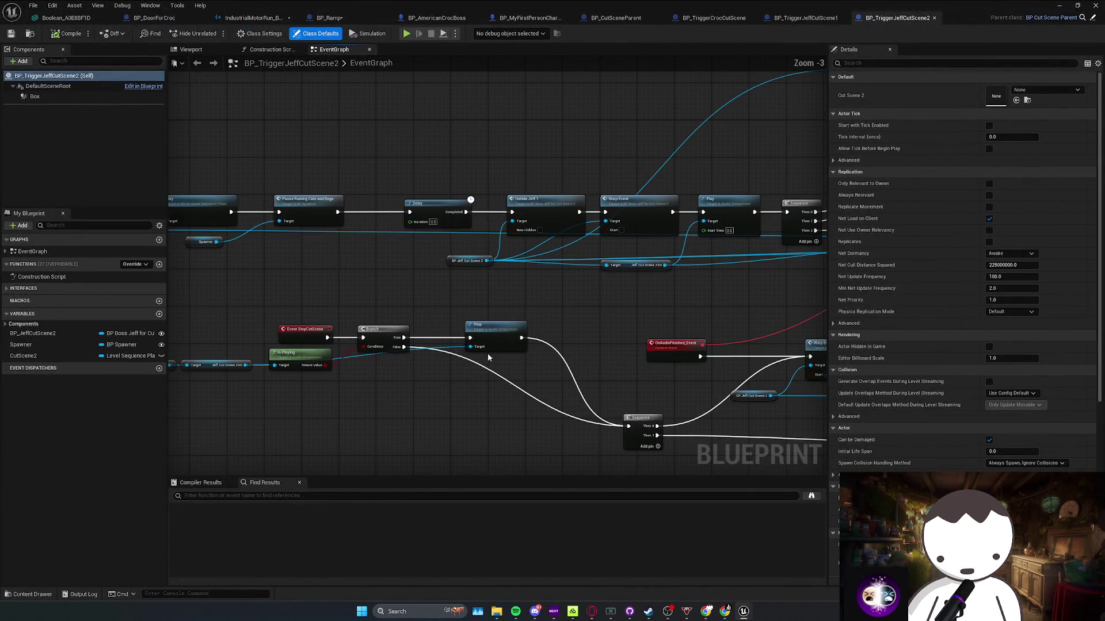
# Open BP_TriggerJeffCutScene3 and BP_TriggerJeffCutScene4 and pan through their event graphs
pyautogui.click(1059, 5)
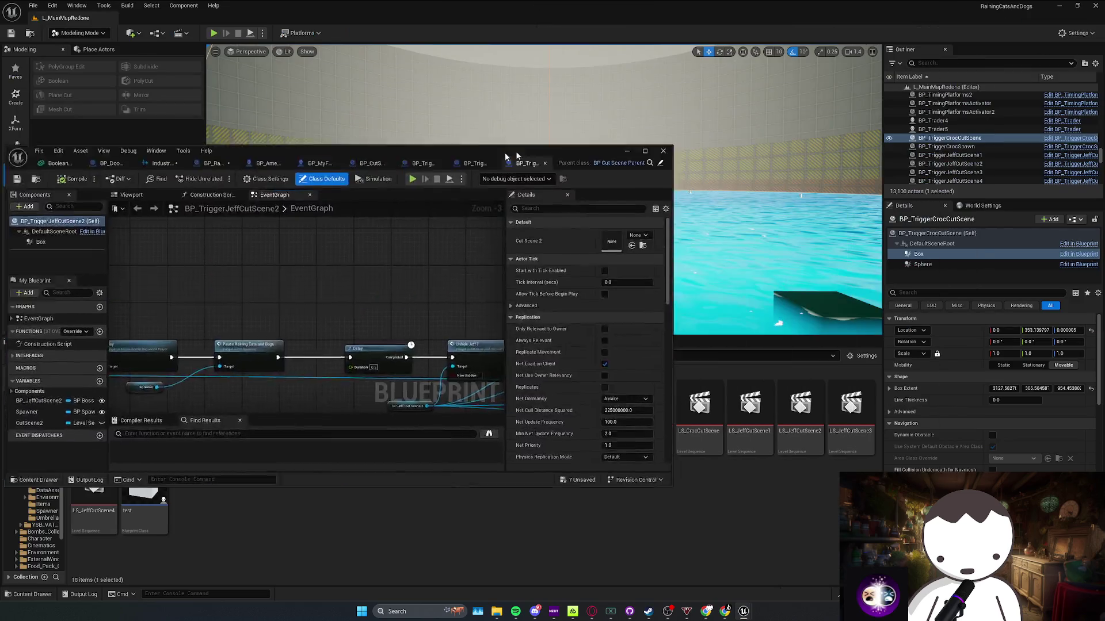
pyautogui.click(534, 449)
pyautogui.doubleClick(548, 411)
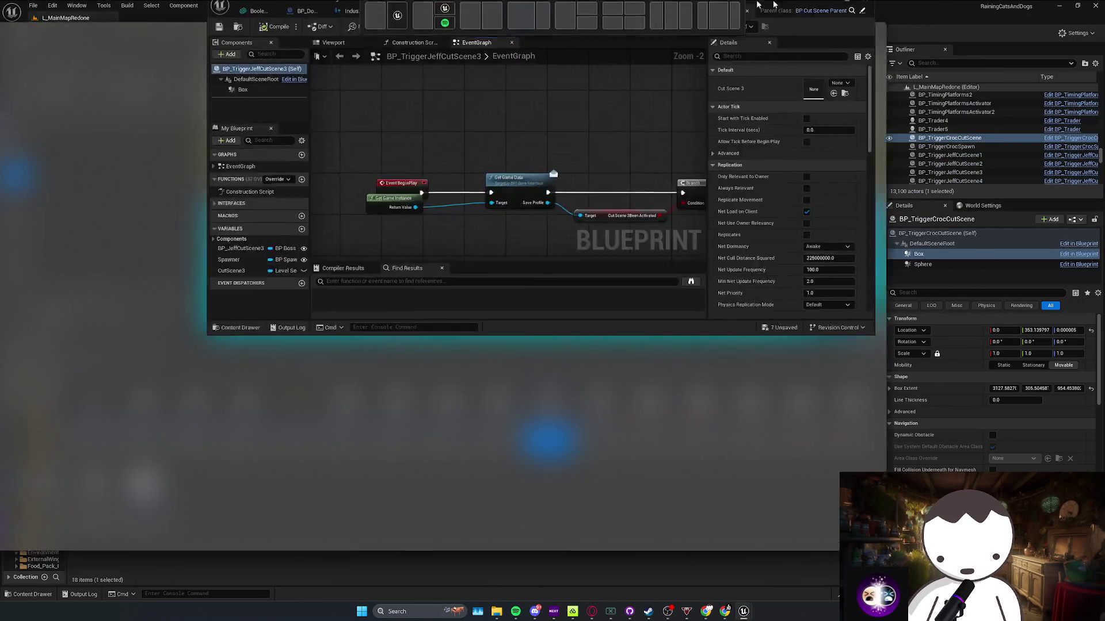
pyautogui.scroll(3, 566, 252)
pyautogui.click(1059, 5)
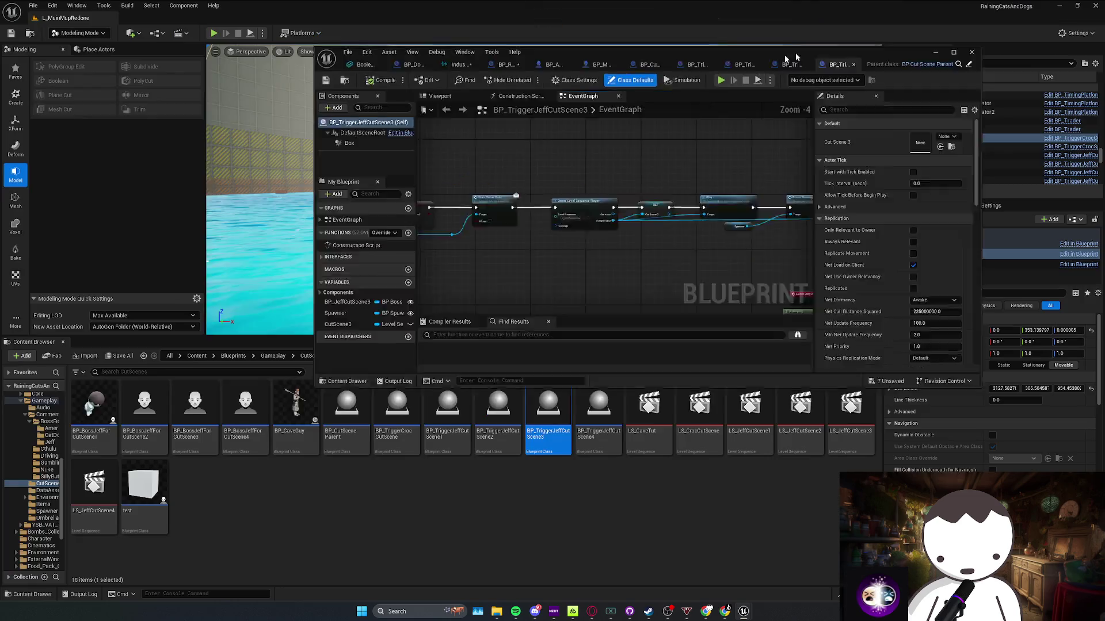
pyautogui.click(598, 406)
pyautogui.doubleClick(599, 406)
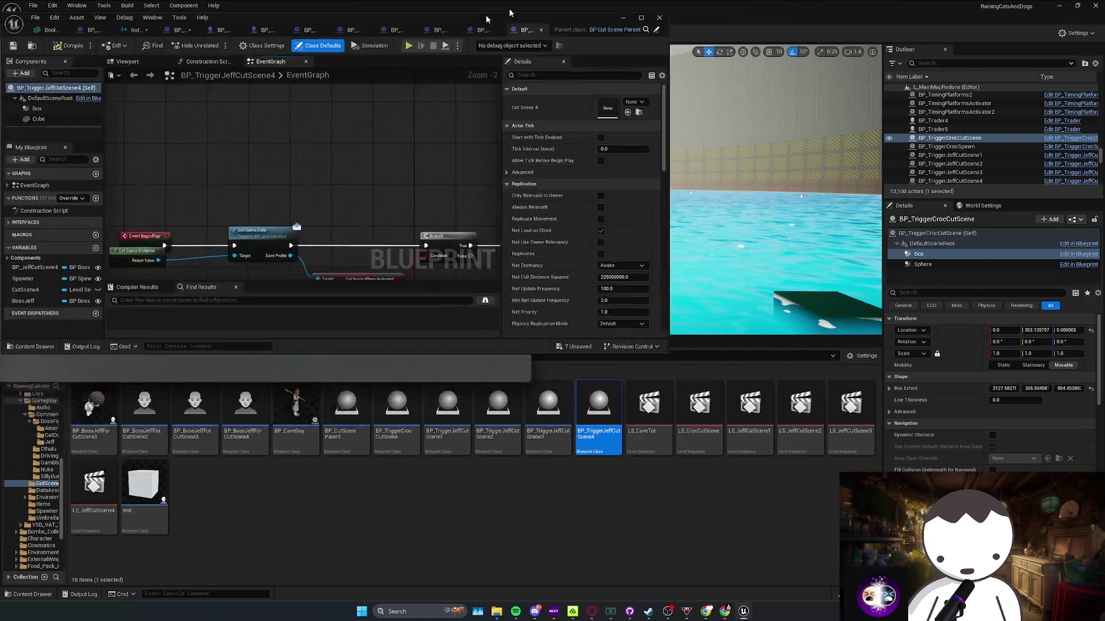
pyautogui.scroll(-3, 569, 207)
pyautogui.moveTo(575, 207)
pyautogui.mouseDown()
pyautogui.moveTo(230, 167)
pyautogui.moveTo(713, 159)
pyautogui.mouseUp()
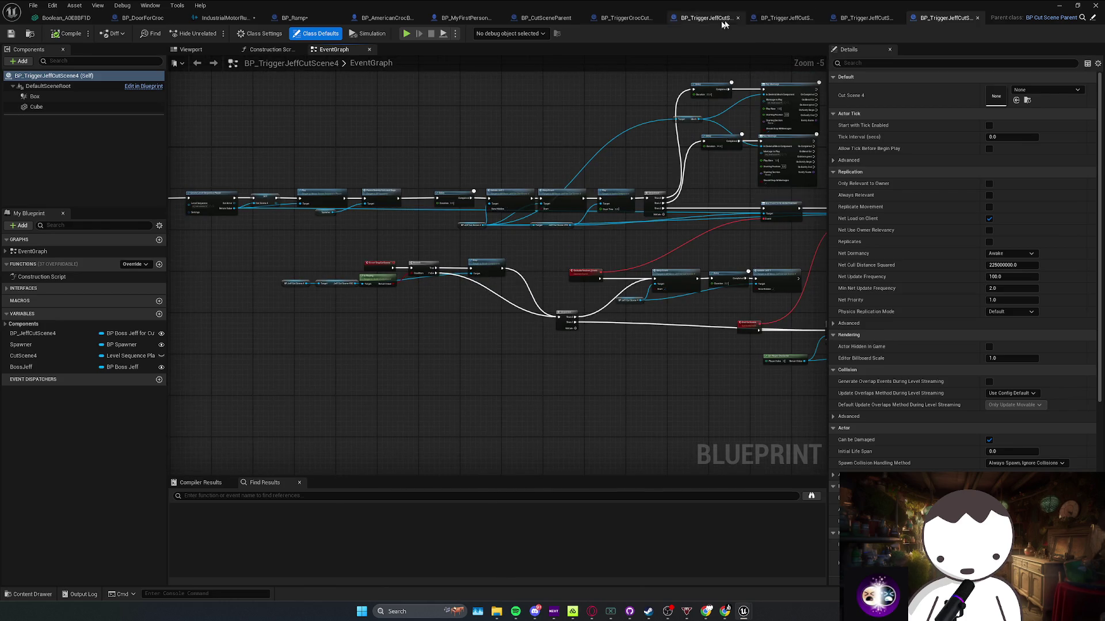
# Close all four Jeff cutscene trigger Blueprint tabs
pyautogui.click(817, 19)
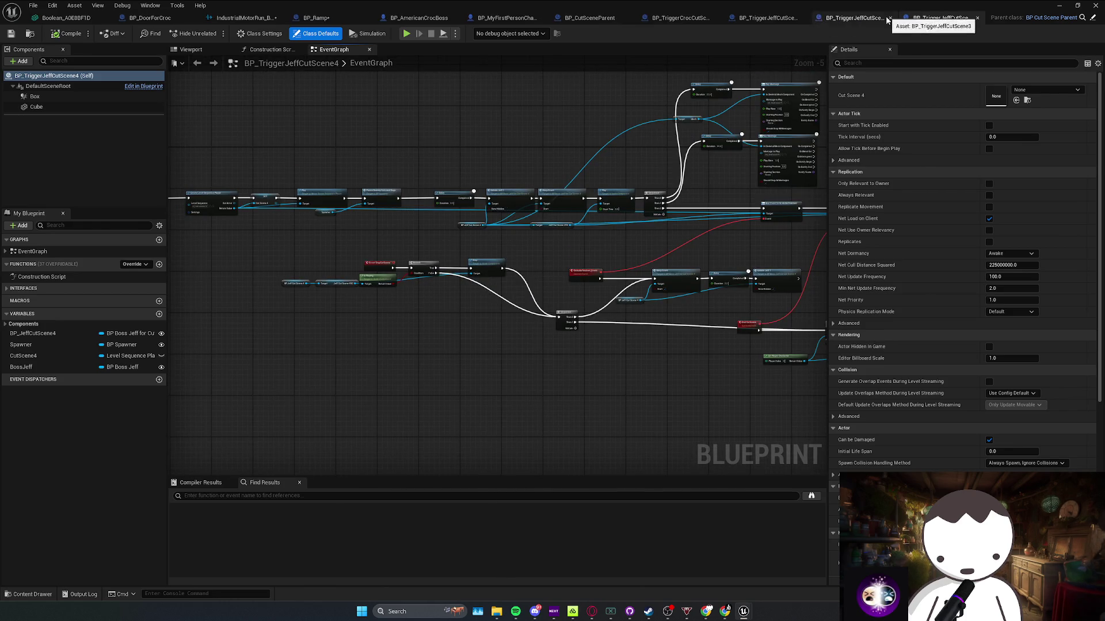
pyautogui.click(892, 19)
pyautogui.click(936, 18)
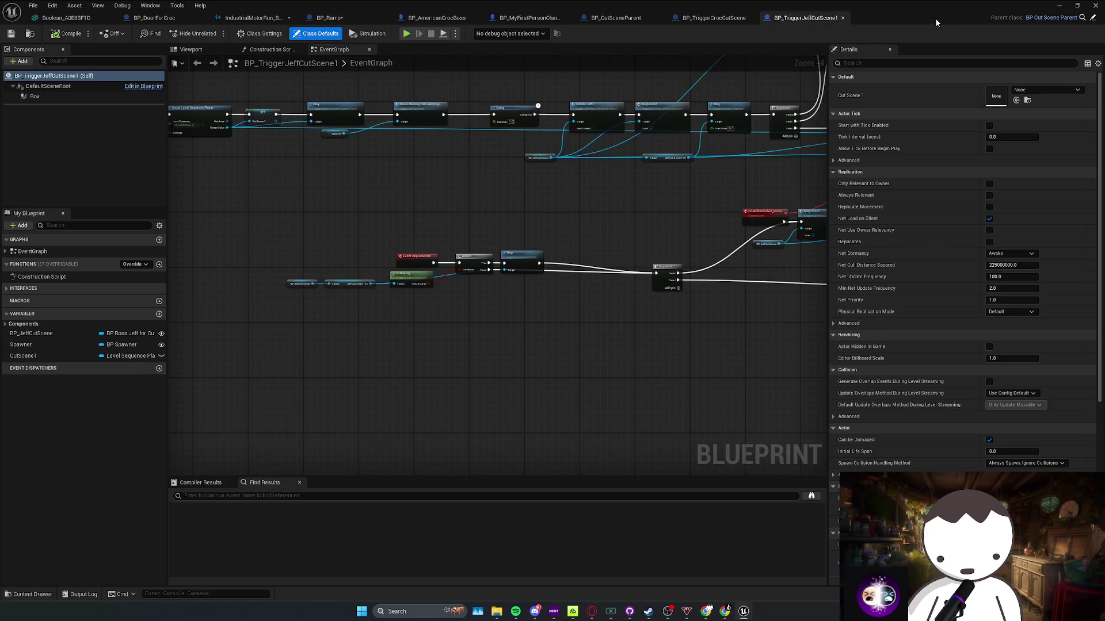
pyautogui.click(843, 21)
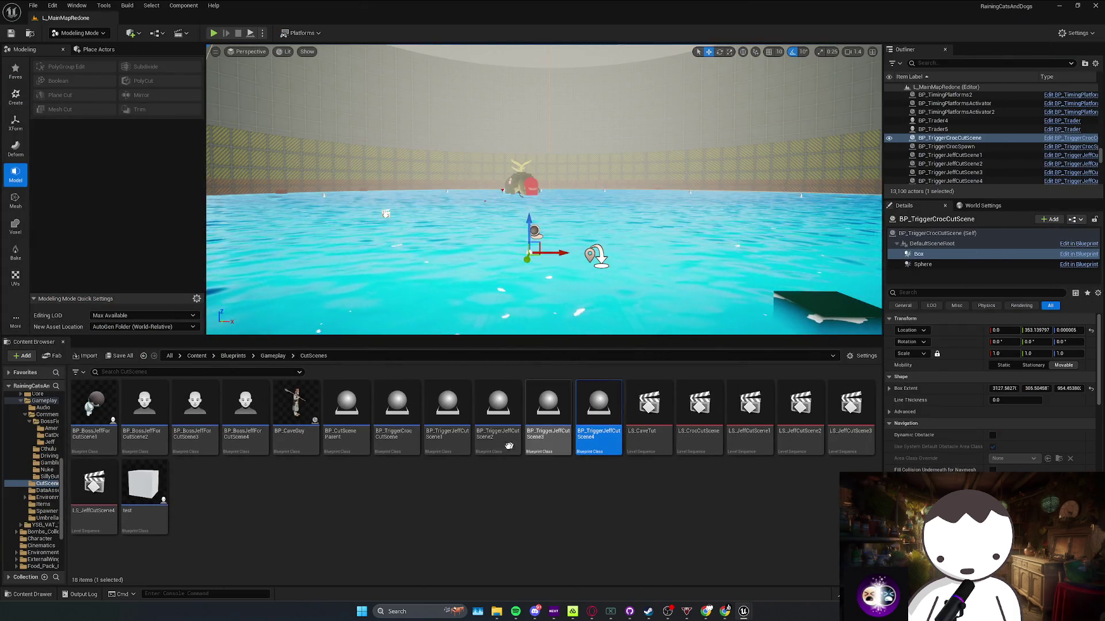
# Open BP_TriggerCrocCutScene and shift its lower node row down to make space
pyautogui.click(403, 449)
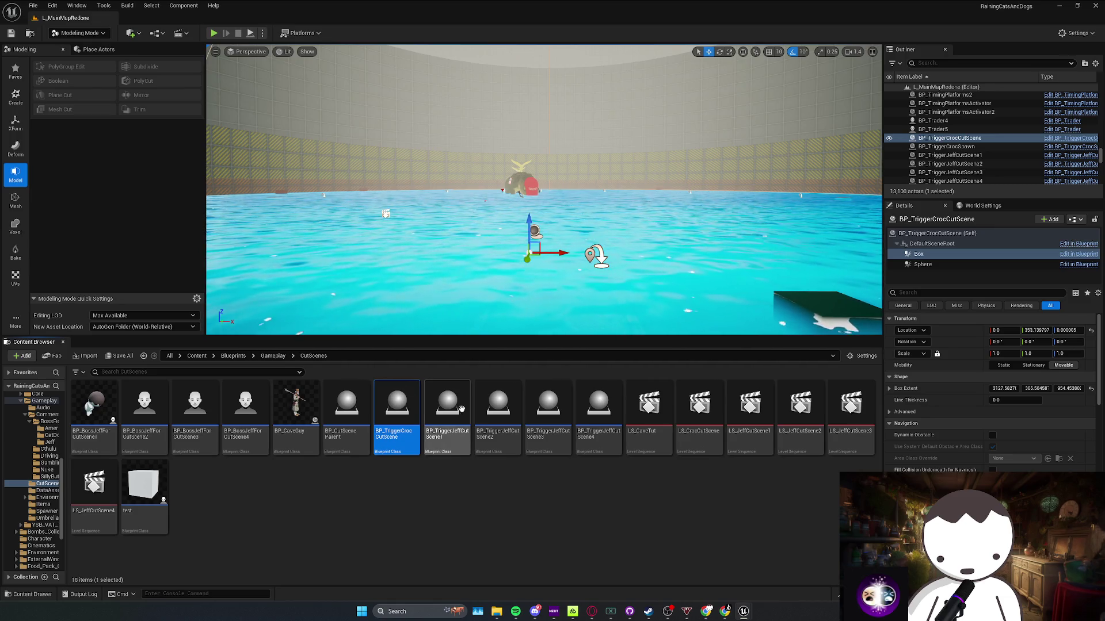
pyautogui.doubleClick(397, 411)
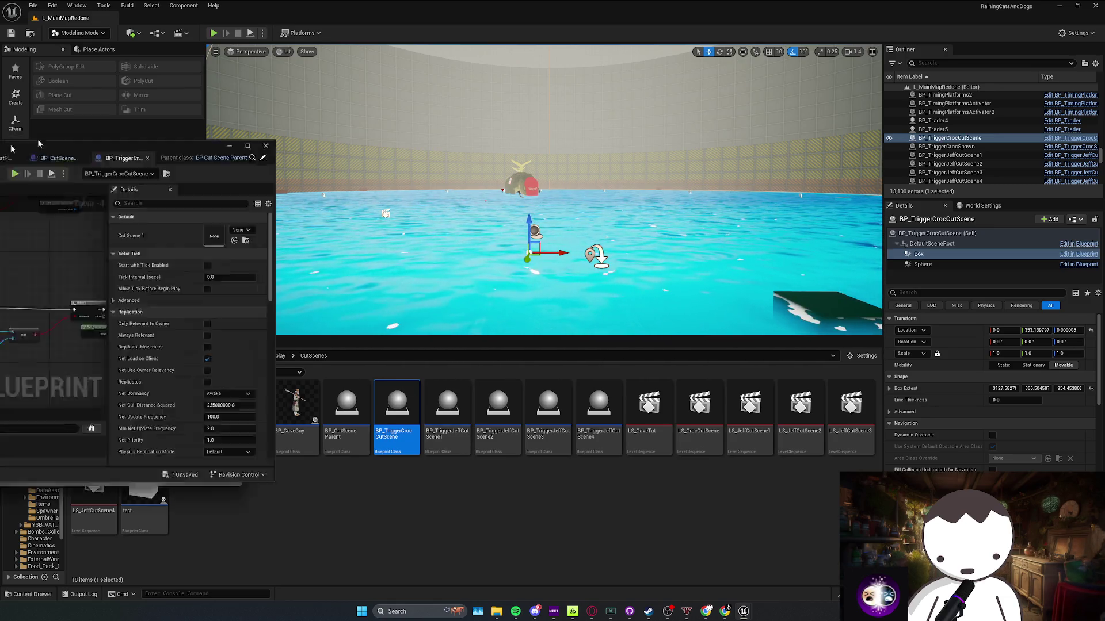
pyautogui.scroll(-3, 474, 232)
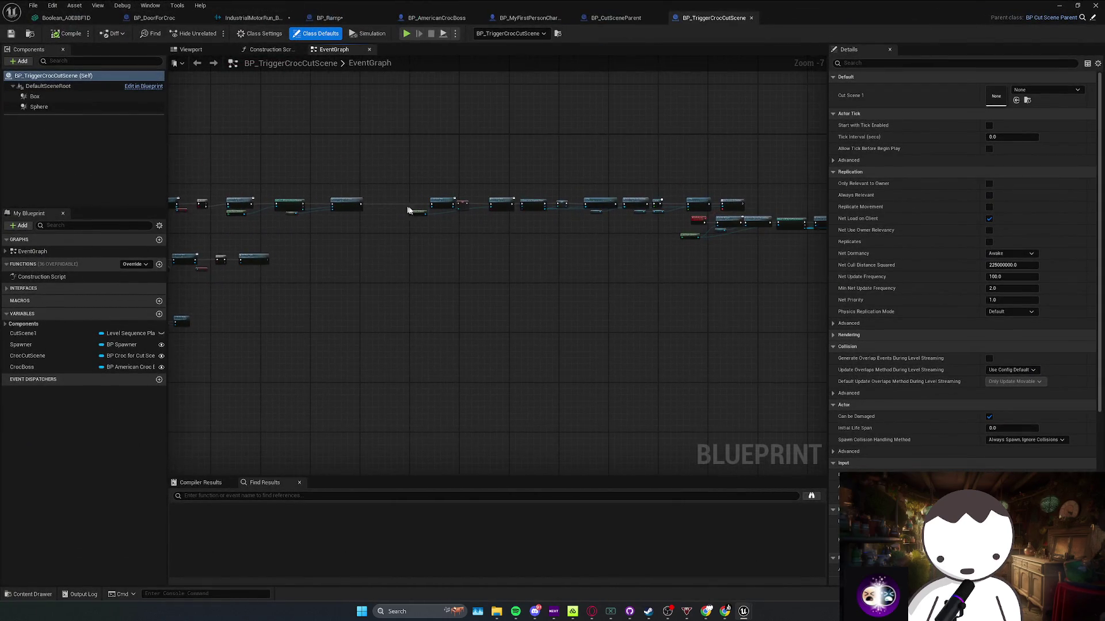
pyautogui.scroll(2, 316, 231)
pyautogui.moveTo(256, 315)
pyautogui.mouseDown()
pyautogui.moveTo(770, 260)
pyautogui.moveTo(832, 267)
pyautogui.moveTo(805, 264)
pyautogui.moveTo(817, 253)
pyautogui.mouseUp()
pyautogui.scroll(2, 253, 259)
pyautogui.moveTo(395, 222); pyautogui.dragTo(337, 345)
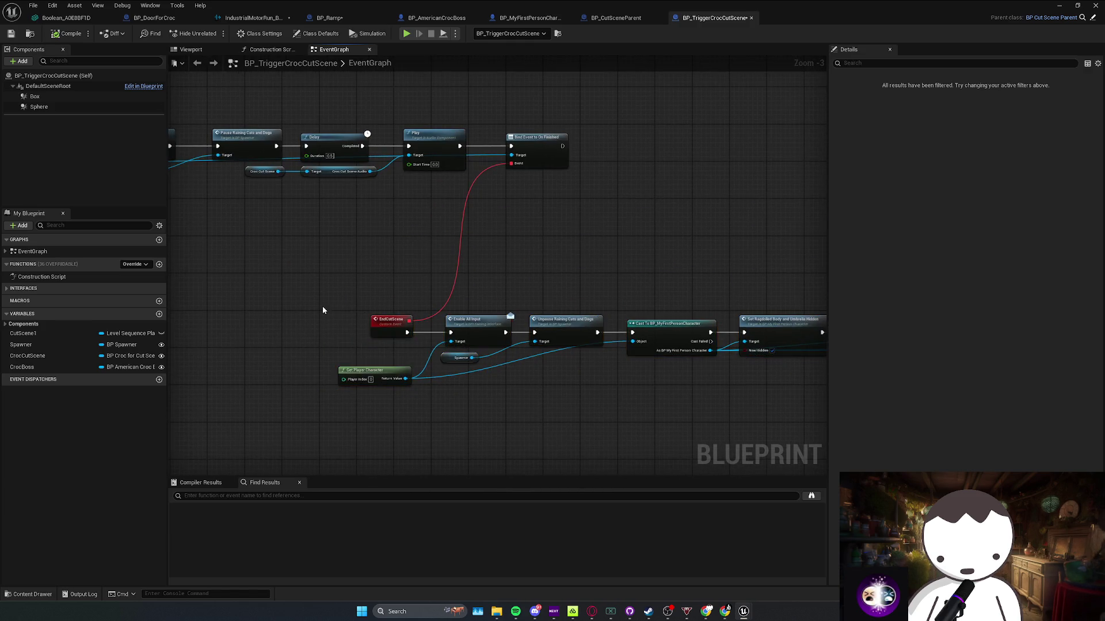
pyautogui.rightClick(298, 301)
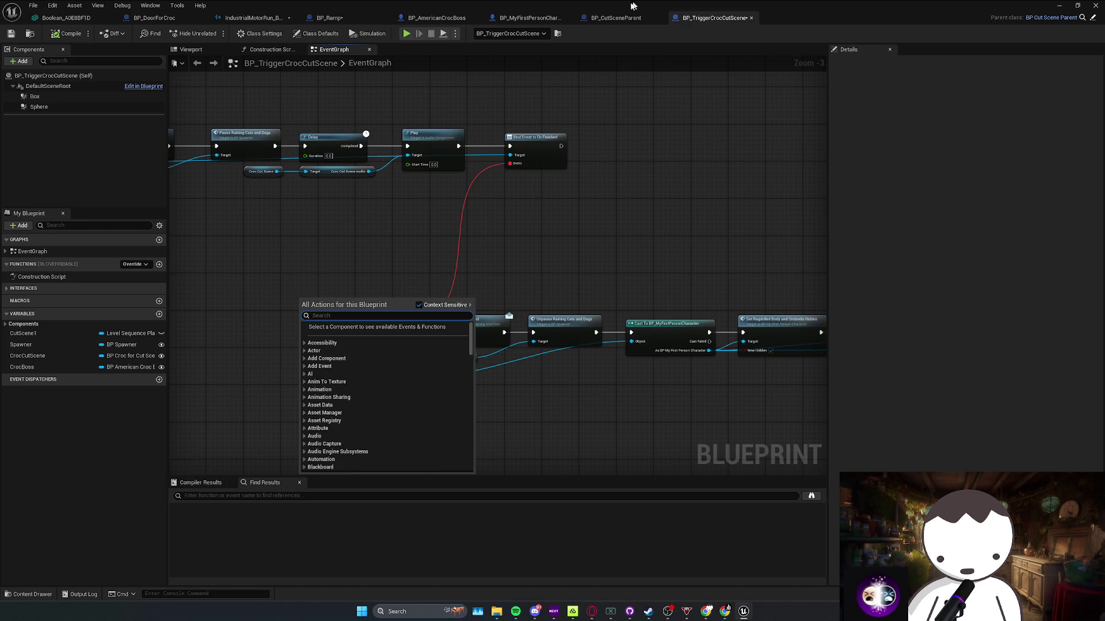
# Check BP_CutSceneParent's events and search 'stop cut' in the croc graph without adding anything
pyautogui.click(633, 17)
pyautogui.click(711, 18)
pyautogui.rightClick(369, 244)
pyautogui.write('stop cut sc')
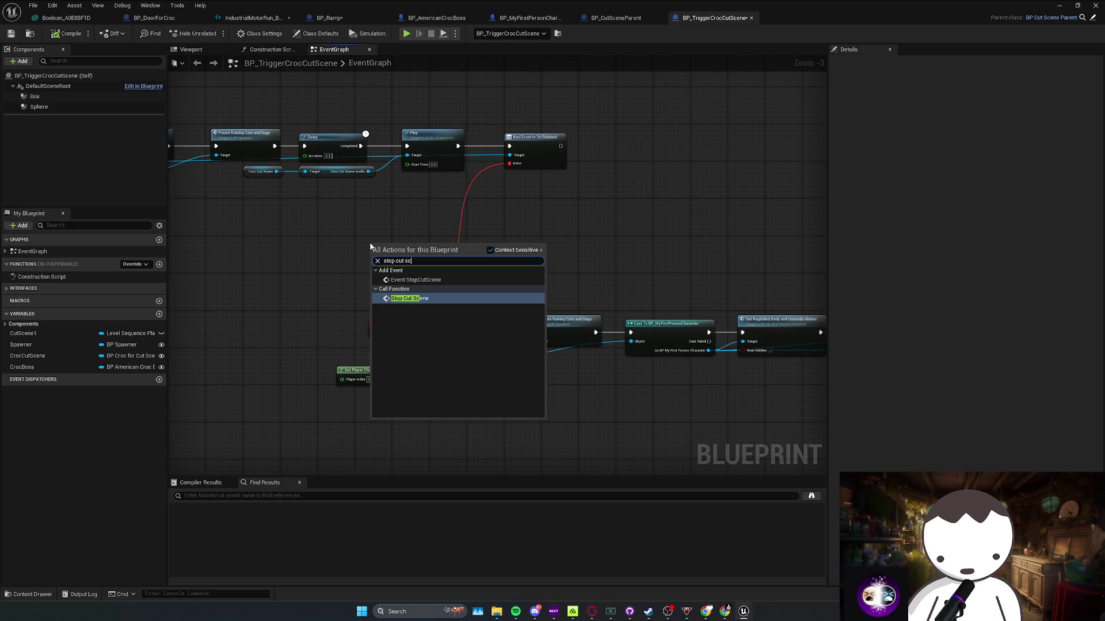
pyautogui.click(241, 314)
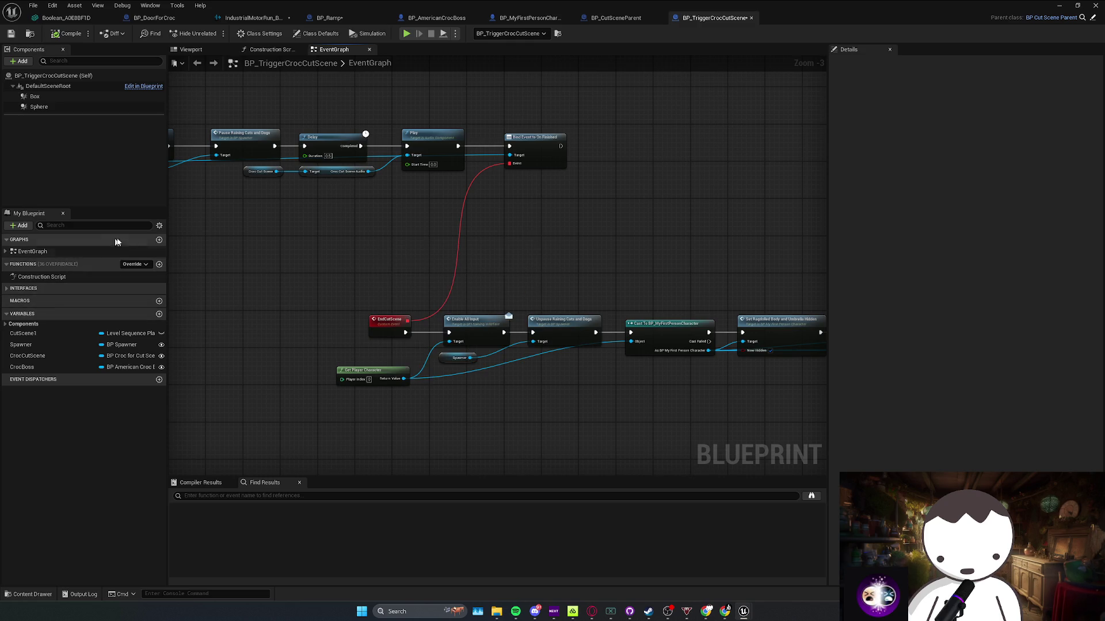
# Add a StopCutScene event override to BP_TriggerCrocCutScene via the Override list
pyautogui.click(73, 251)
pyautogui.doubleClick(23, 253)
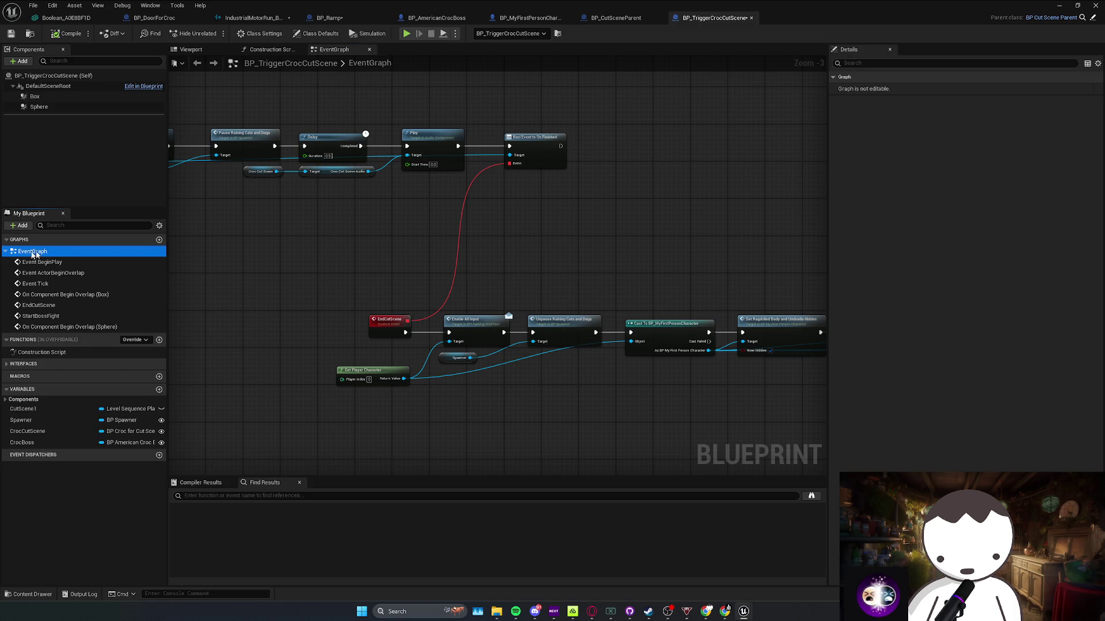
pyautogui.click(141, 341)
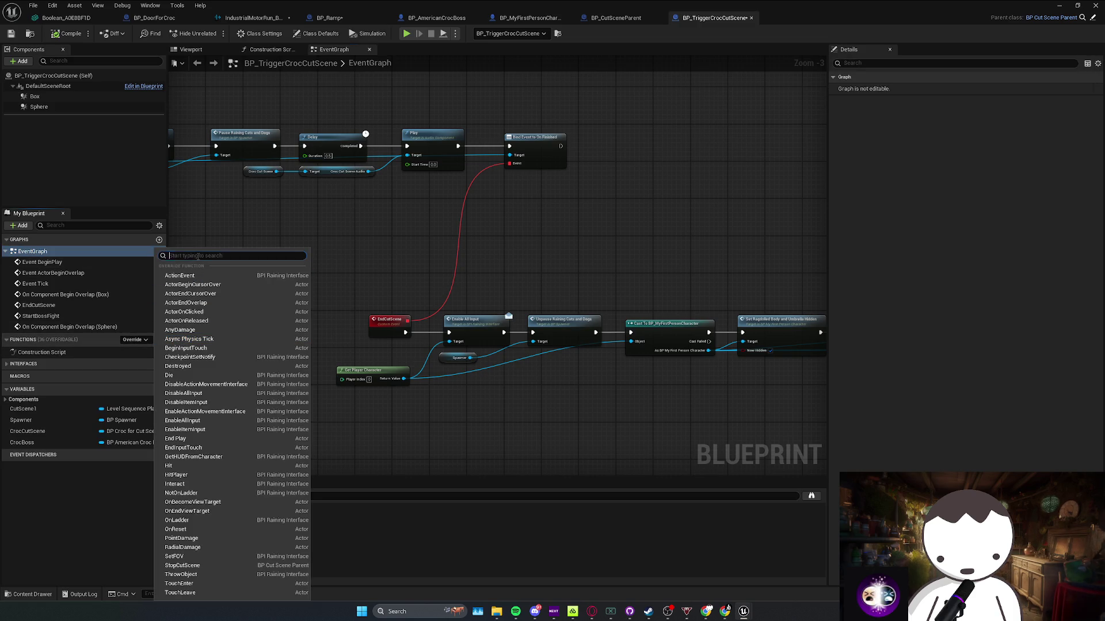
pyautogui.write('stop')
pyautogui.click(153, 365)
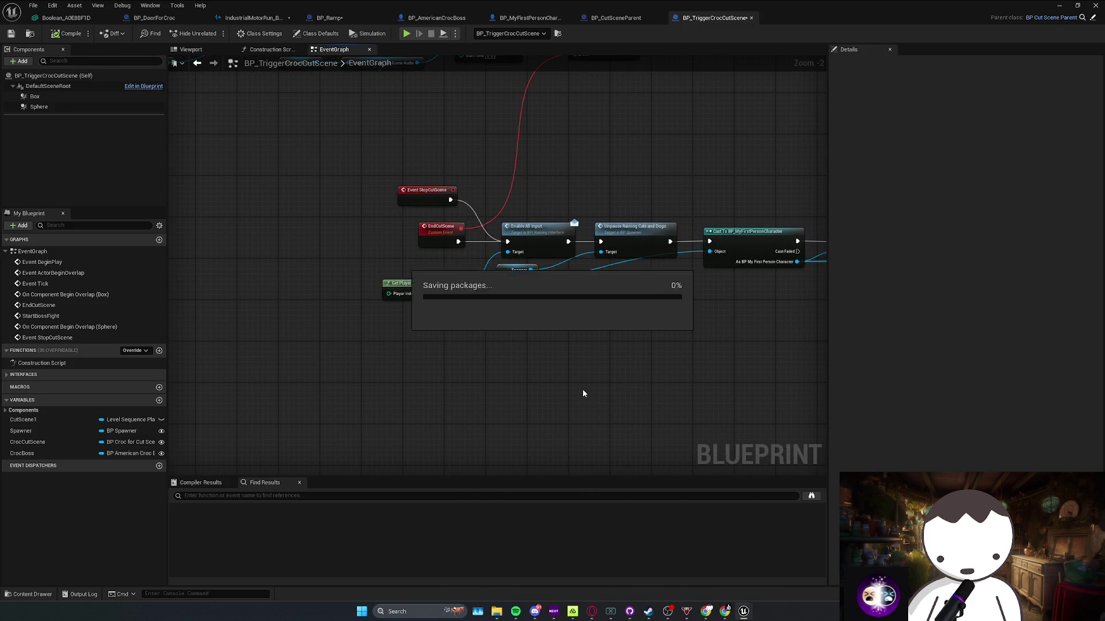
# Save BP_TriggerCrocCutScene and go back to the main level editor
pyautogui.click(516, 611)
pyautogui.click(898, 370)
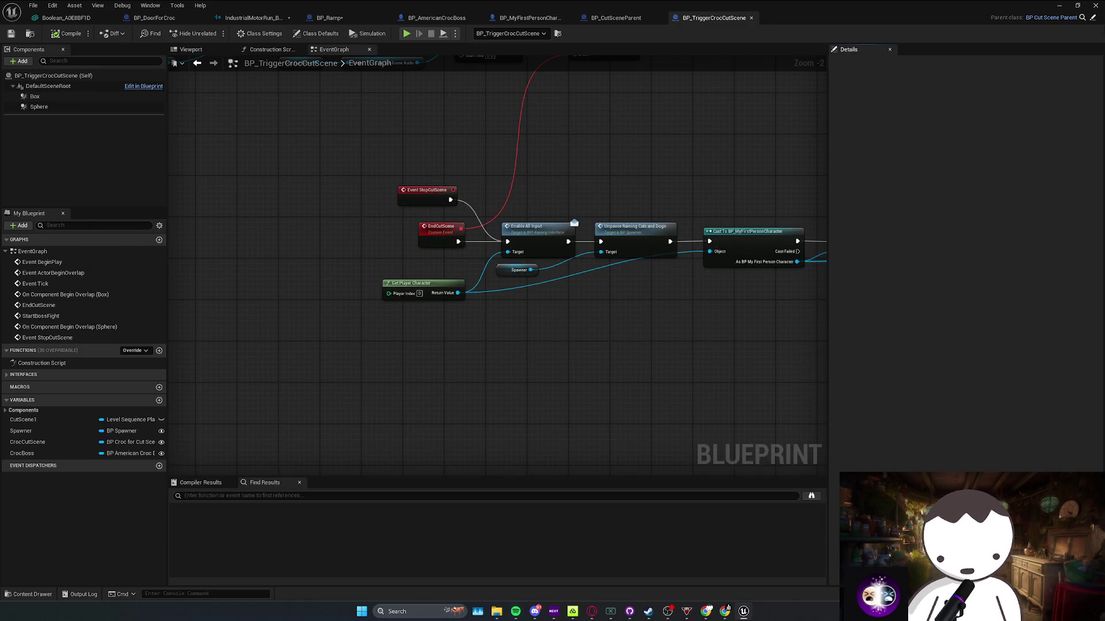
pyautogui.click(1077, 6)
pyautogui.click(1035, 44)
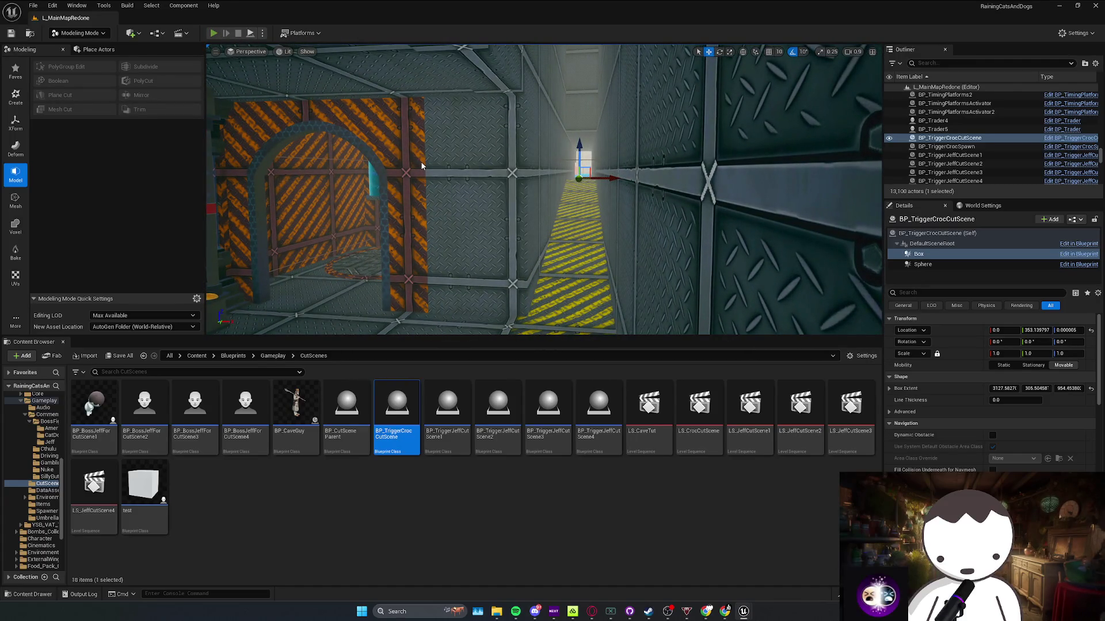
# Play-test by walking into the water arena through the croc cutscene and fight start, then stop
pyautogui.hotkey('alt', 'p')
pyautogui.press('w')
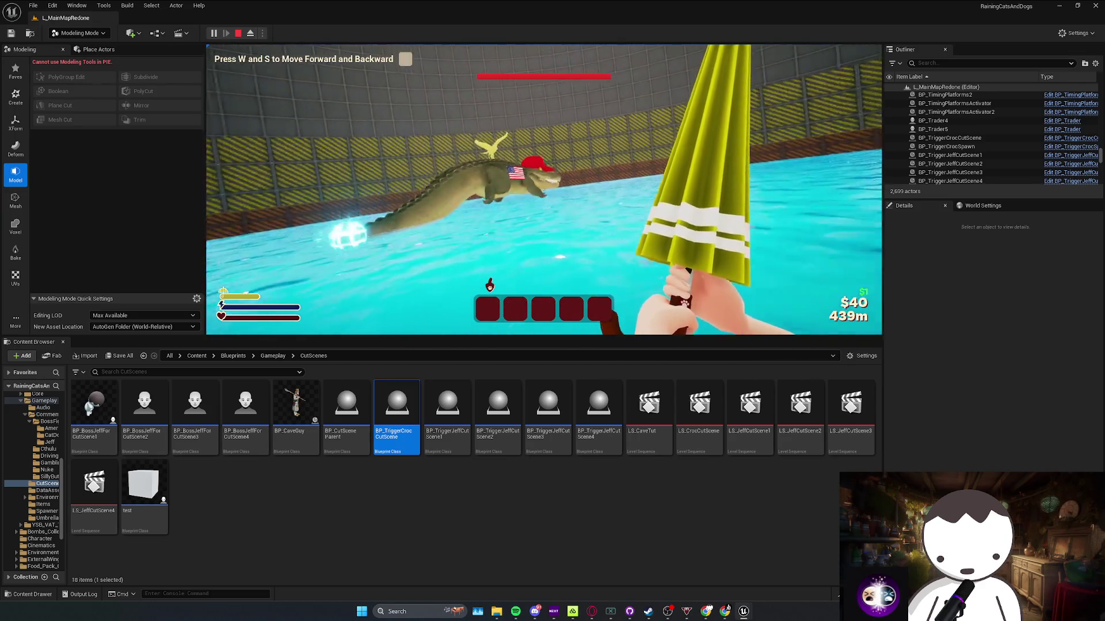
pyautogui.press('w')
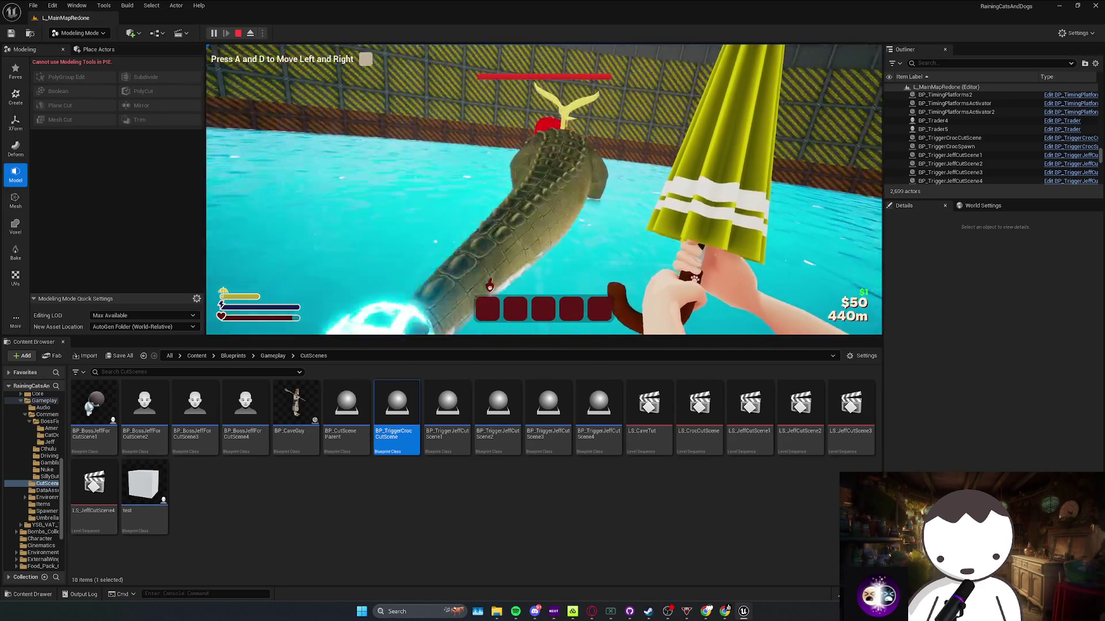
pyautogui.press('d')
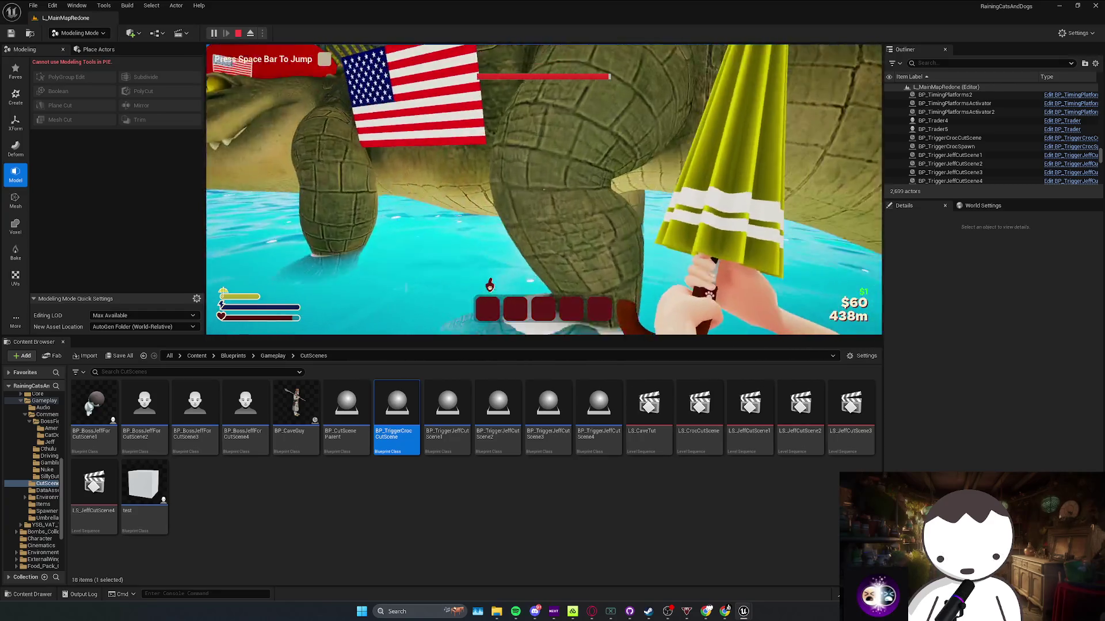
pyautogui.hotkey('shift', 'F1')
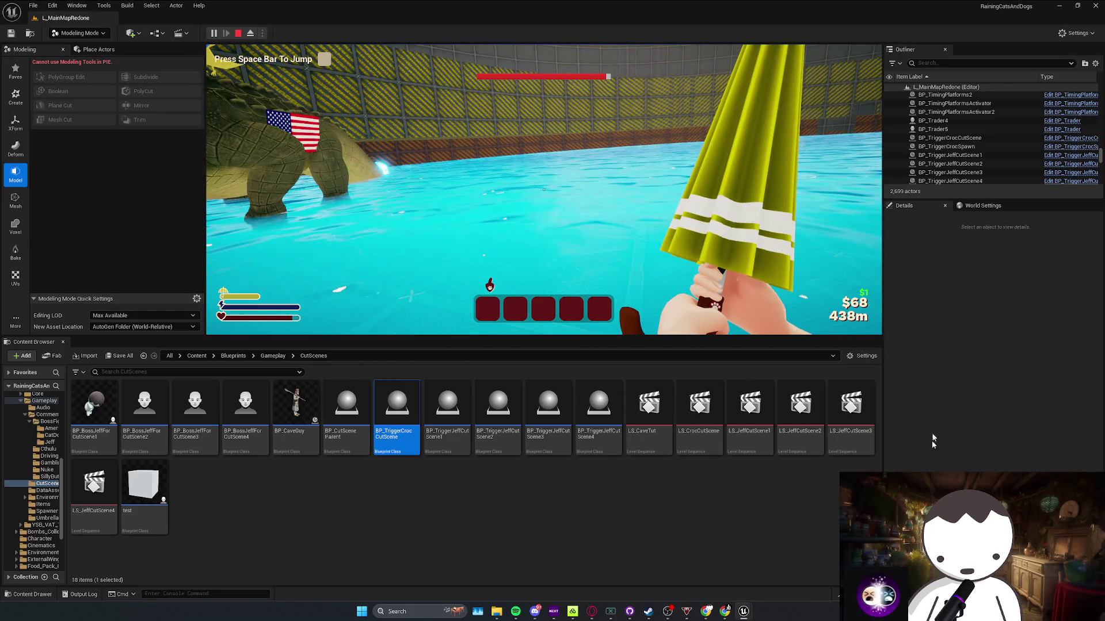
pyautogui.press('Escape')
pyautogui.moveTo(743, 611)
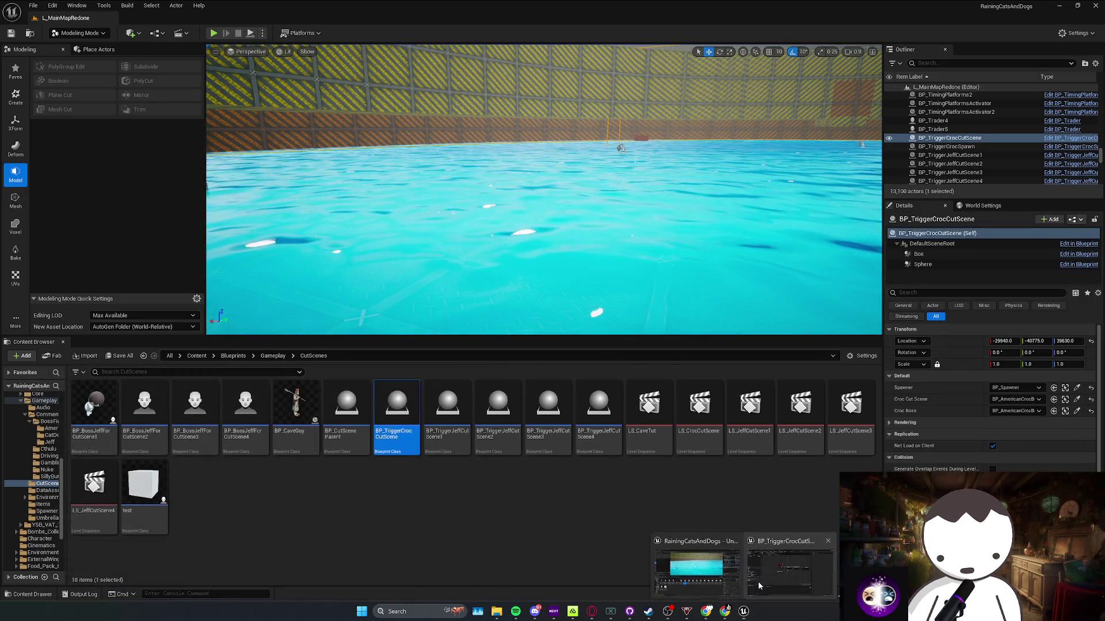
pyautogui.click(758, 586)
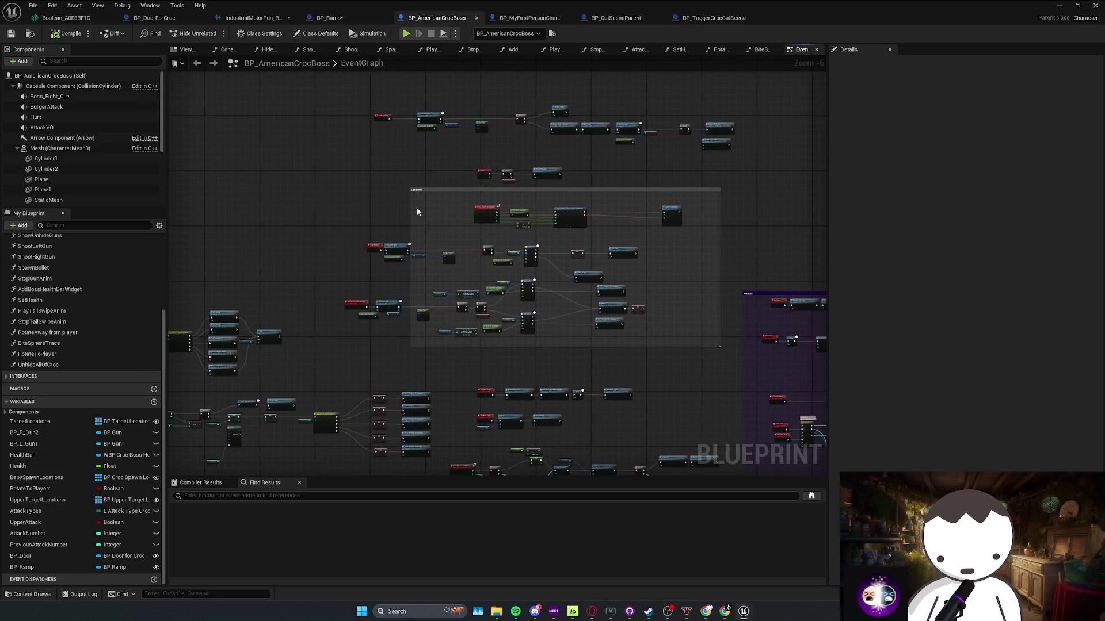
# Expand the interface lists and navigate BP_AmericanCrocBoss's graph to the HitCharacterEvent health logic
pyautogui.scroll(4, 395, 236)
pyautogui.scroll(-5, 411, 324)
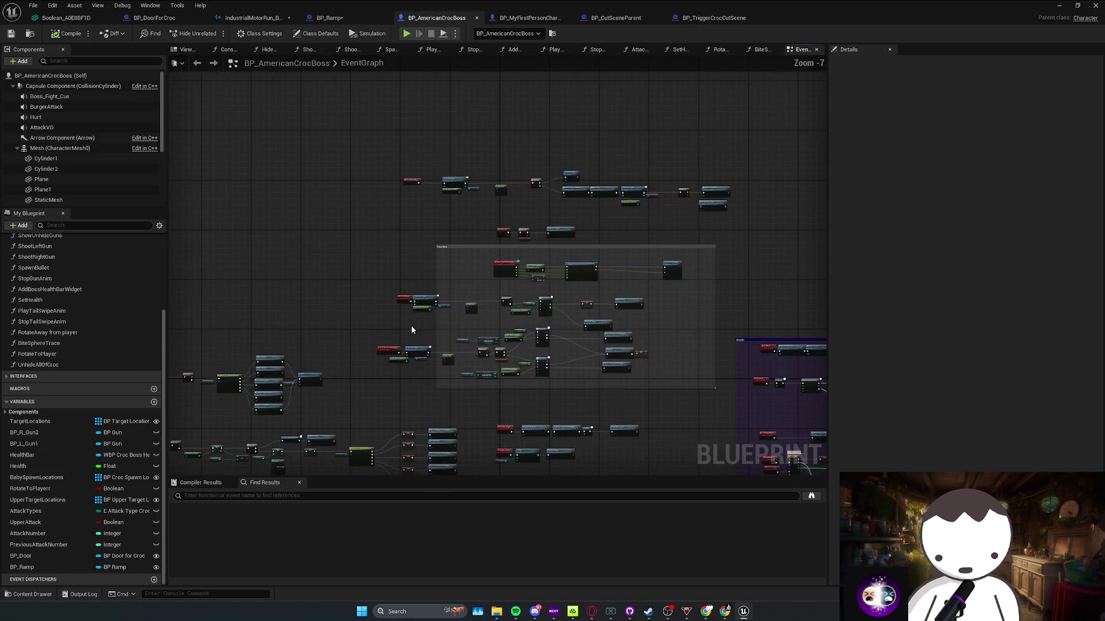
pyautogui.scroll(4, 427, 343)
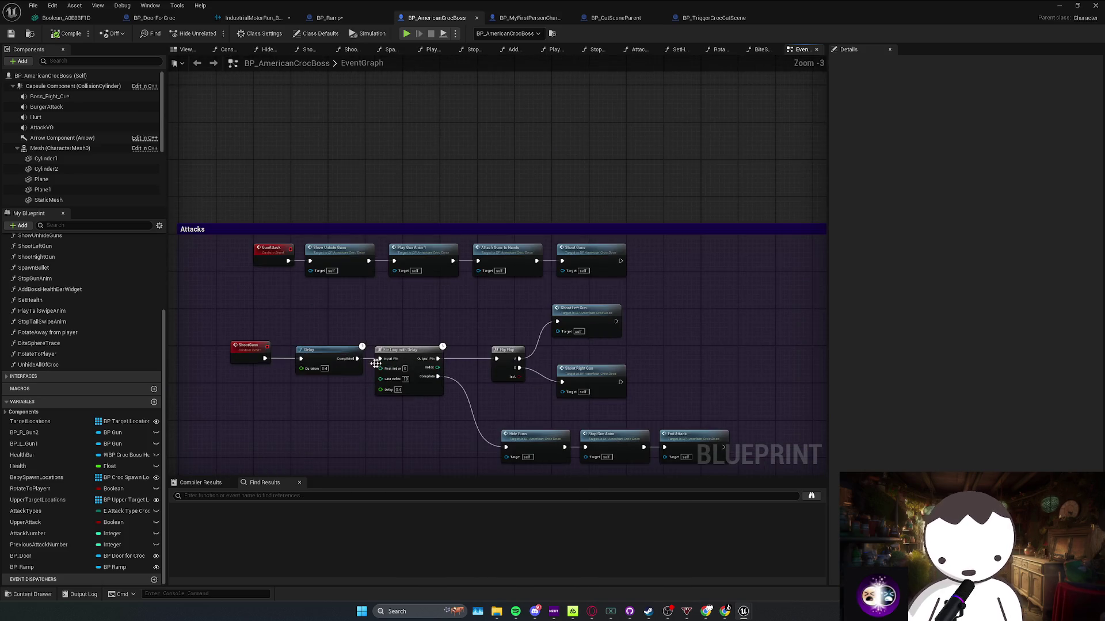
pyautogui.scroll(-3, 379, 363)
pyautogui.scroll(3, 10, 420)
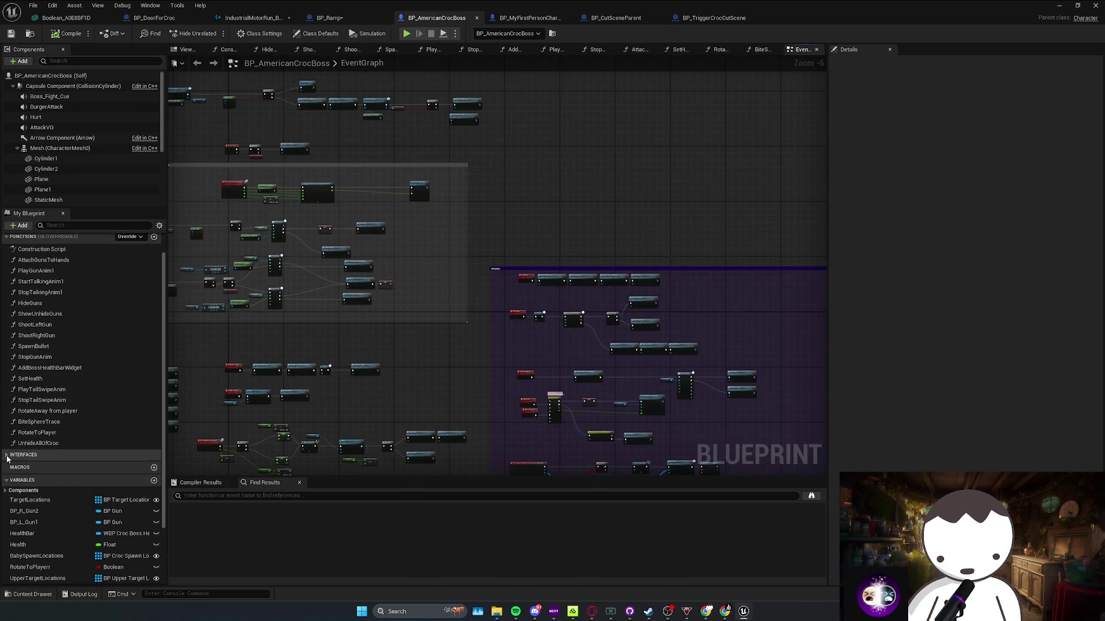
pyautogui.click(7, 455)
pyautogui.scroll(-2, 51, 468)
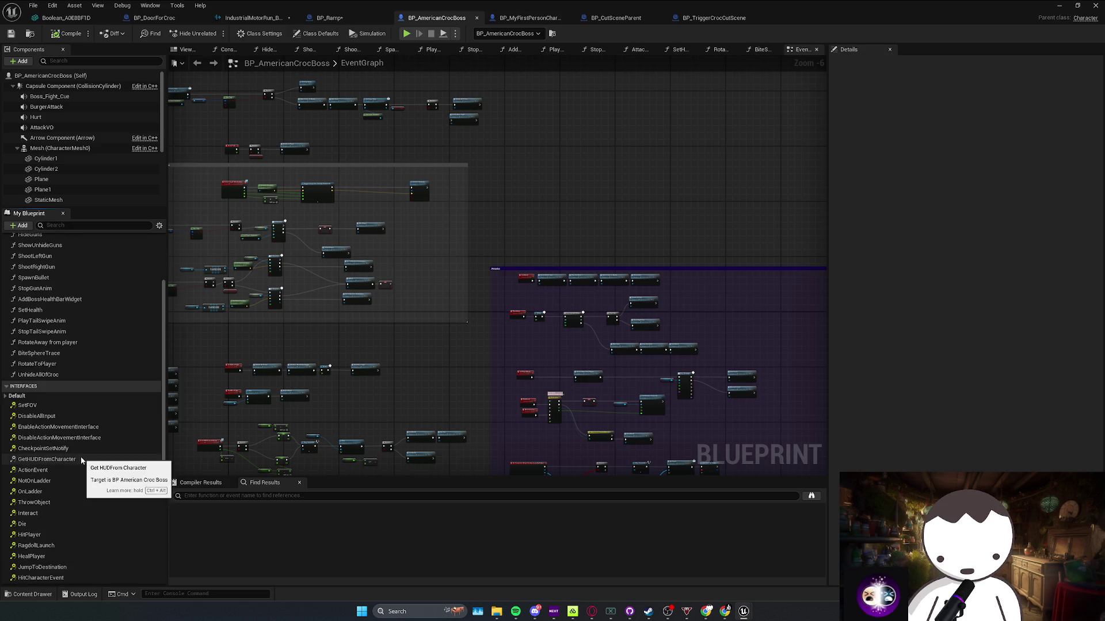
pyautogui.scroll(-3, 67, 469)
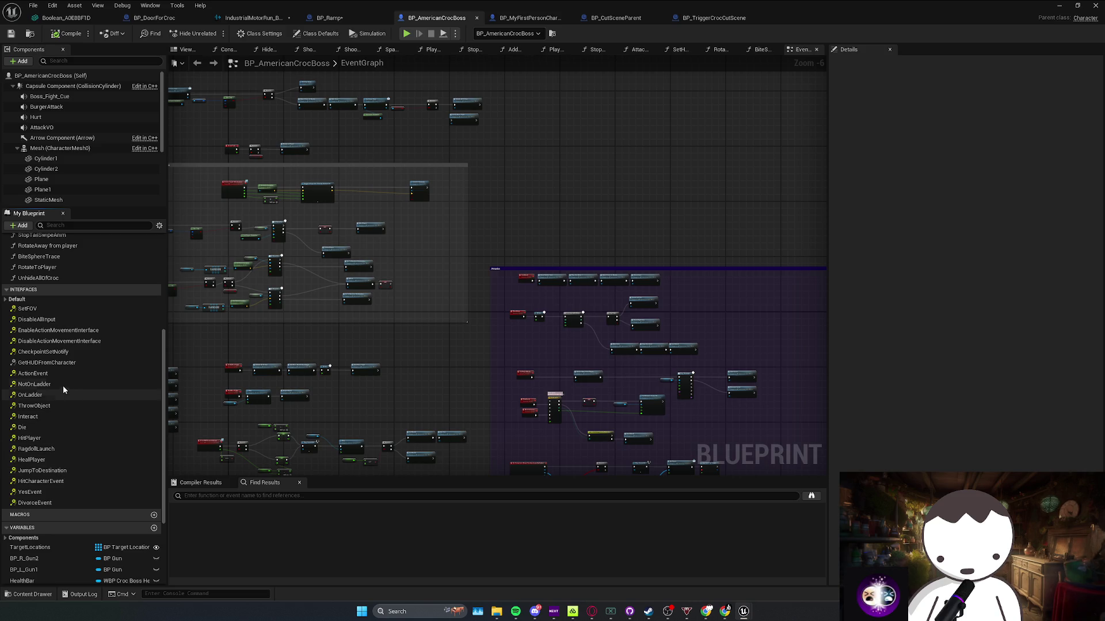
pyautogui.click(6, 299)
pyautogui.moveTo(218, 368)
pyautogui.mouseDown()
pyautogui.moveTo(660, 239)
pyautogui.moveTo(493, 322)
pyautogui.mouseUp()
pyautogui.scroll(4, 494, 312)
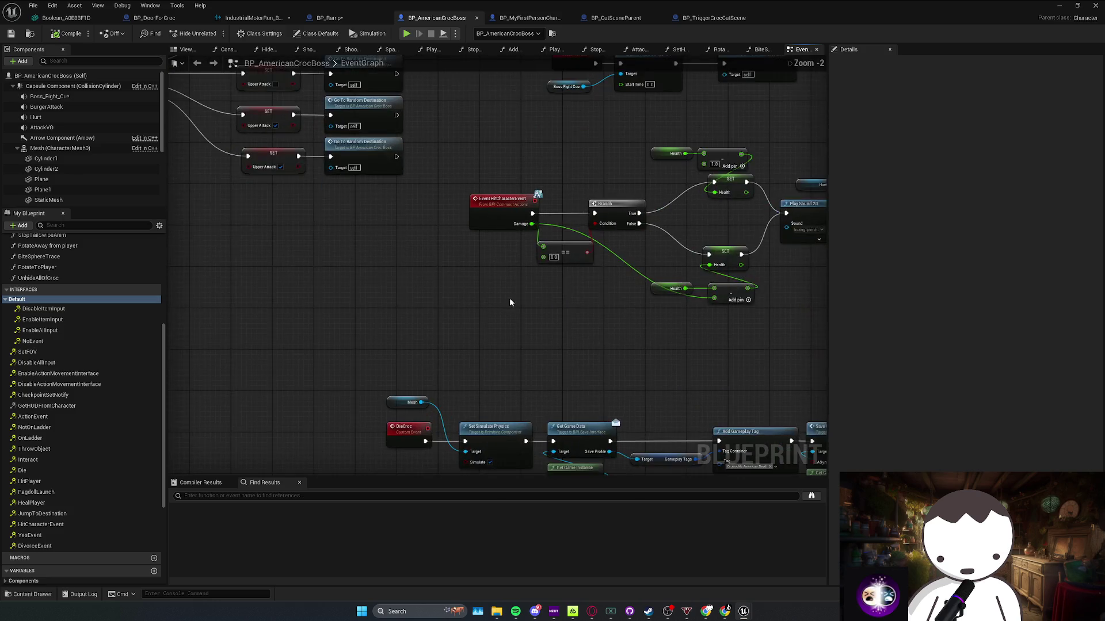
pyautogui.moveTo(558, 295); pyautogui.dragTo(497, 321)
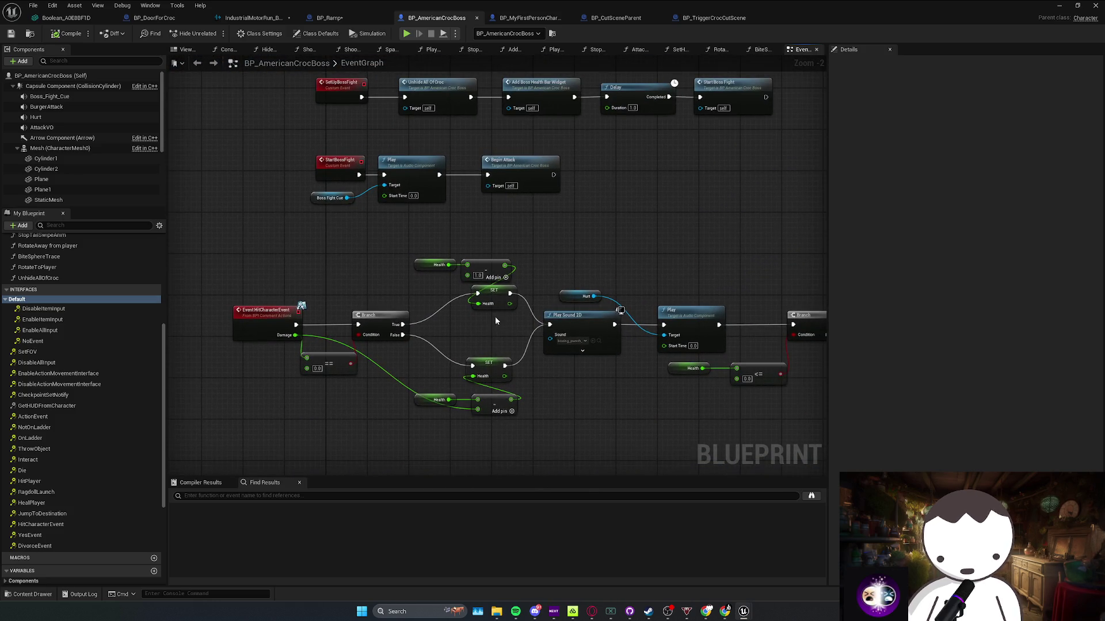
pyautogui.scroll(2, 435, 343)
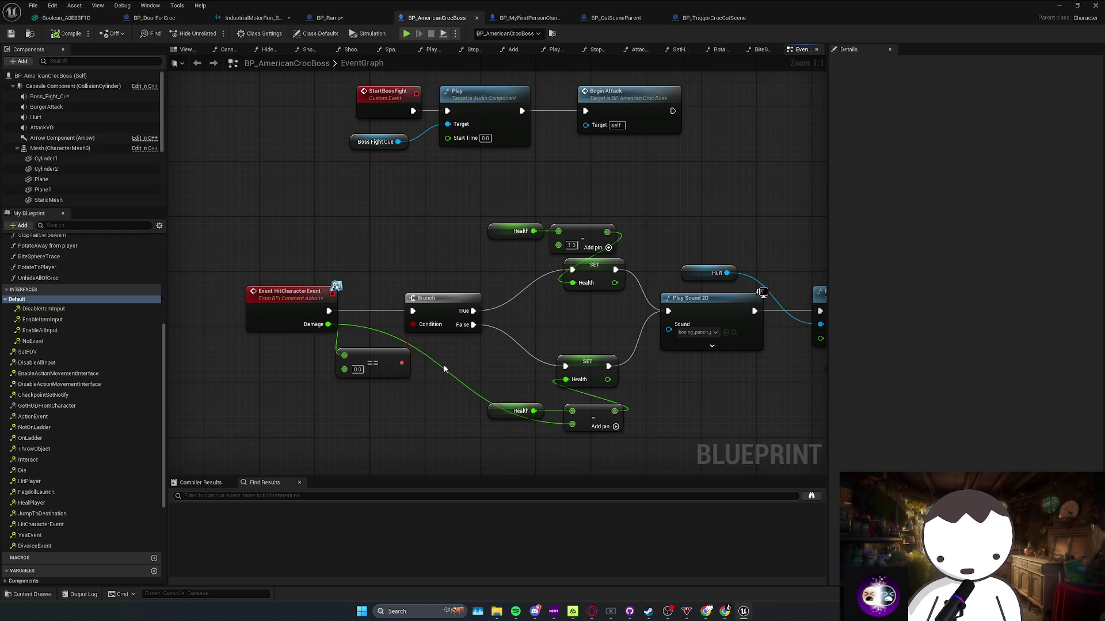
# Move the upper Health getter and subtract nodes left for a cleaner layout
pyautogui.moveTo(419, 375); pyautogui.dragTo(367, 364)
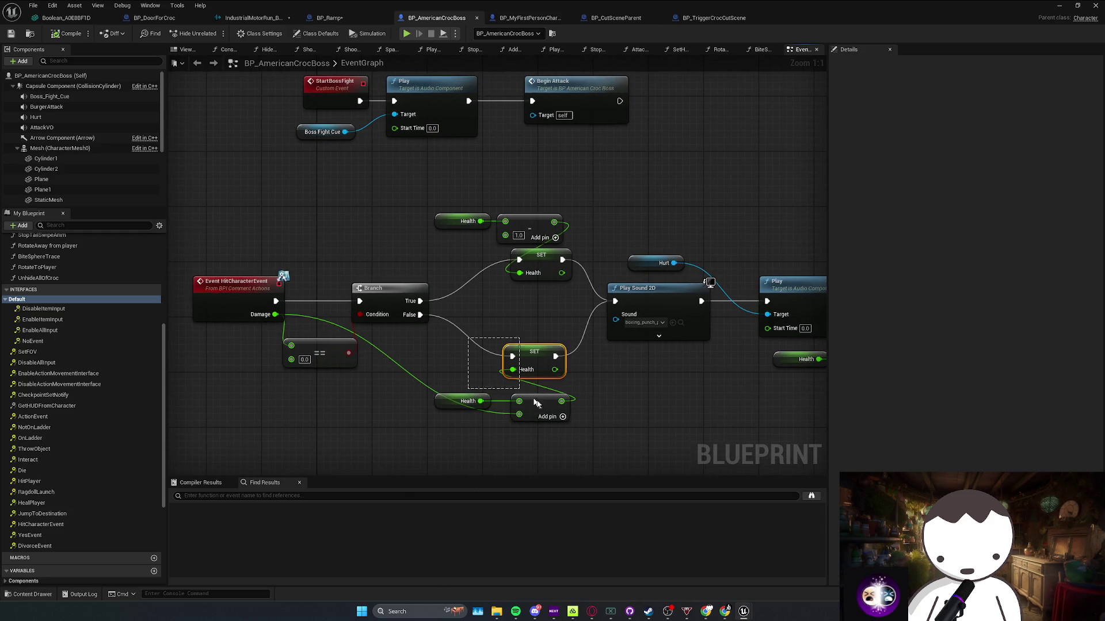
pyautogui.click(514, 396)
pyautogui.click(463, 401)
pyautogui.moveTo(457, 252)
pyautogui.mouseDown()
pyautogui.moveTo(506, 217)
pyautogui.moveTo(429, 257)
pyautogui.mouseUp()
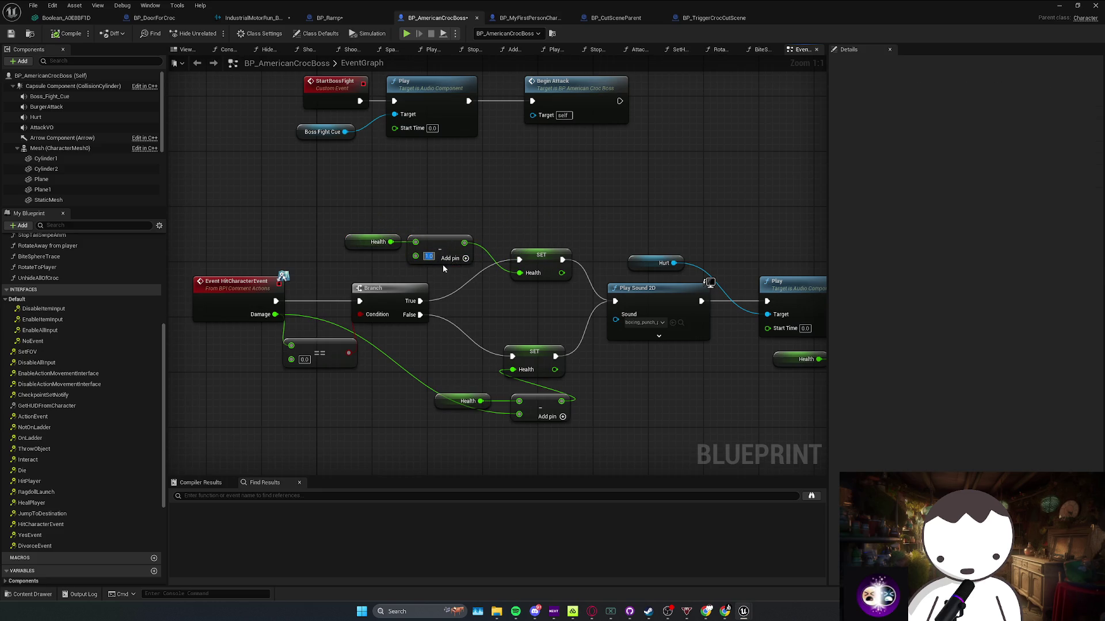
pyautogui.hotkey('alt', 'Tab')
# Frame the croc trigger, then play-test the arena fight against the croc and stop
pyautogui.press('f')
pyautogui.press('w')
pyautogui.scroll(-2, 544, 190)
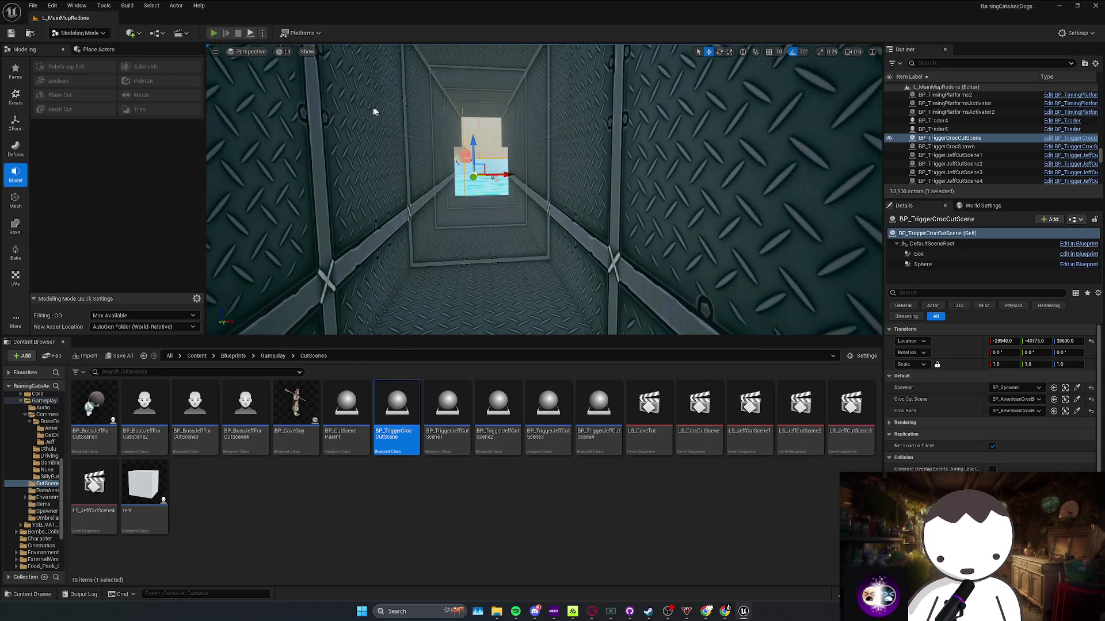
pyautogui.hotkey('alt', 'p')
pyautogui.press('w')
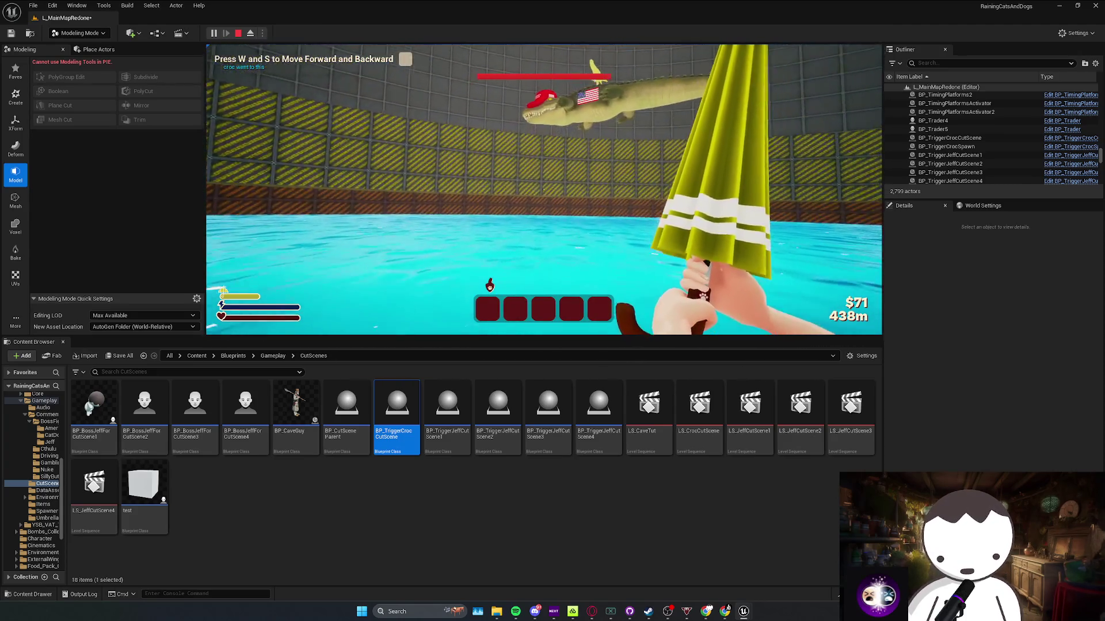
pyautogui.press('a')
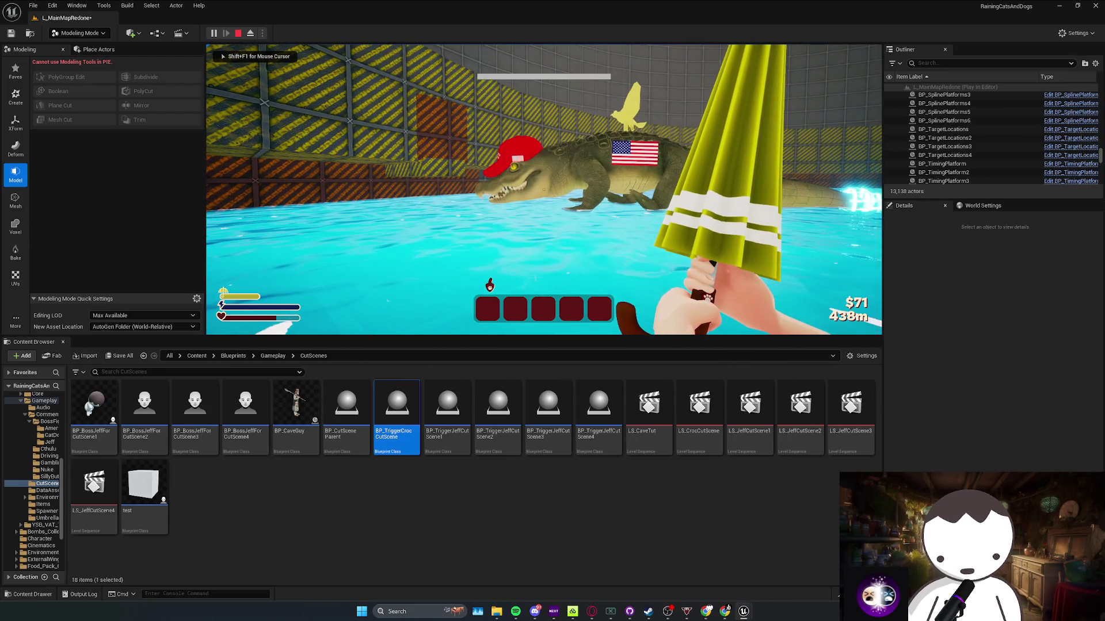
pyautogui.press('Escape')
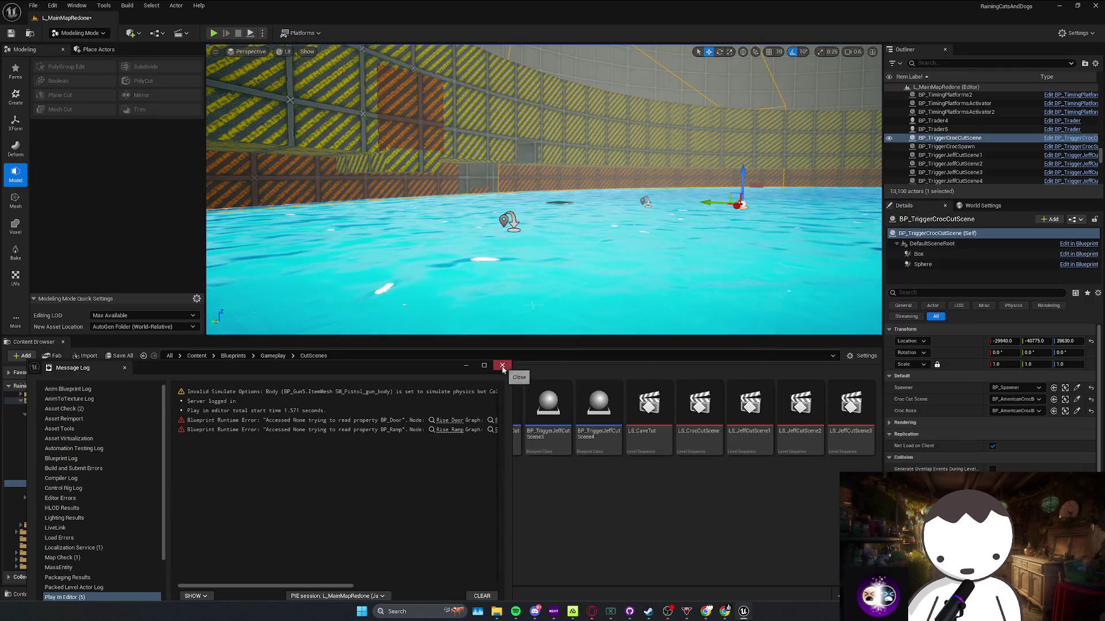
# Close the message log and select BP_AmericanCrocBoss to view its properties
pyautogui.click(502, 366)
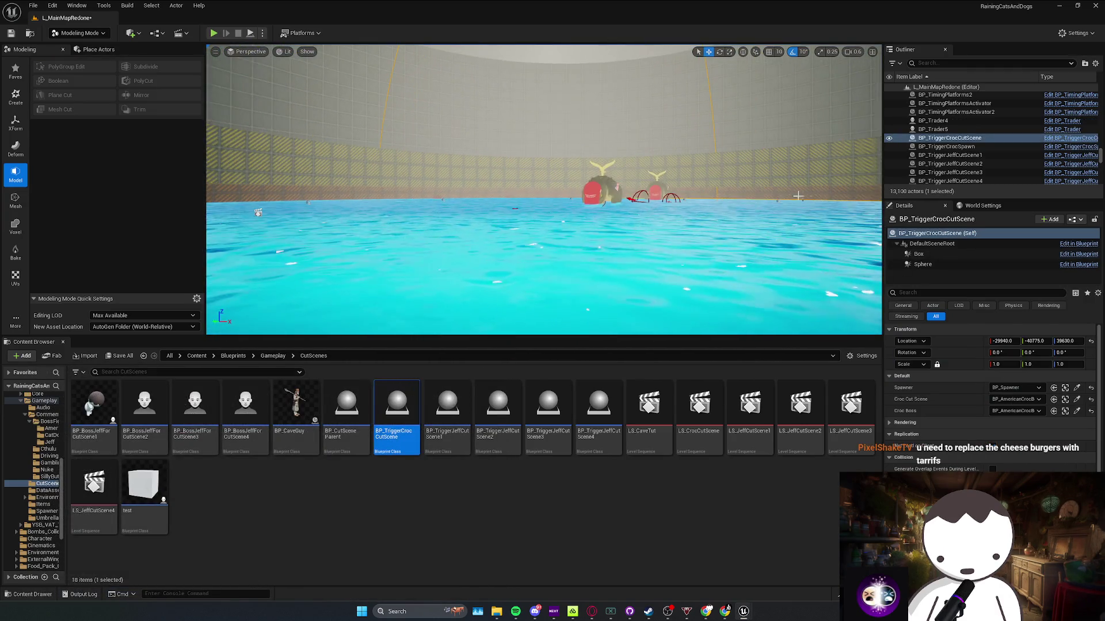
pyautogui.click(664, 192)
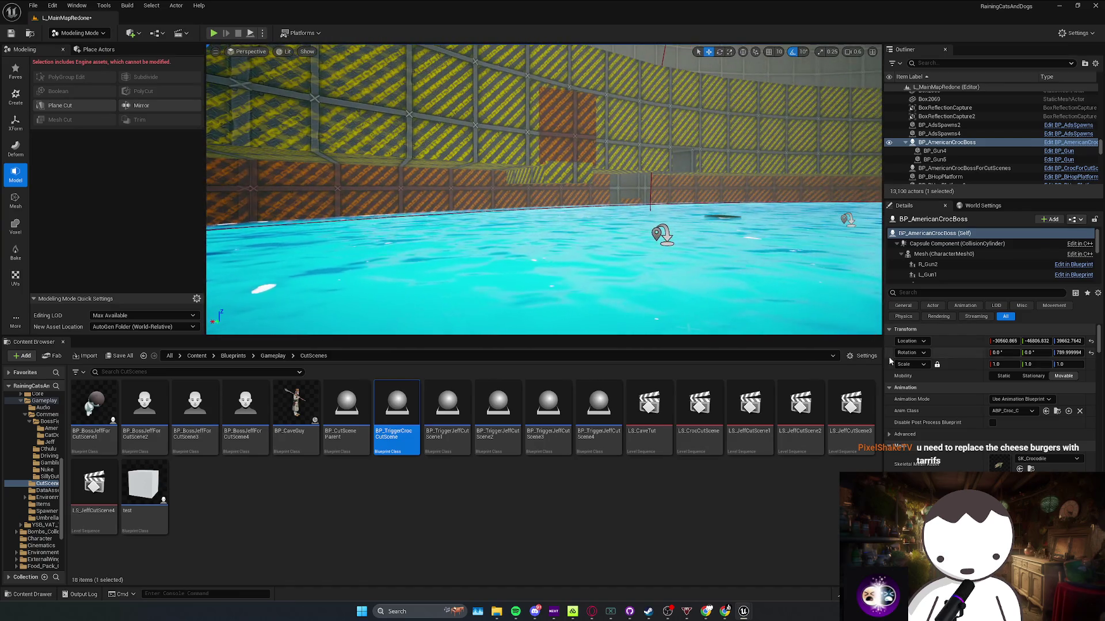
pyautogui.scroll(-2, 976, 431)
# Assign BP_Door2 as the boss's BP Door, then fly the camera below and above the pool
pyautogui.click(1077, 468)
pyautogui.click(578, 187)
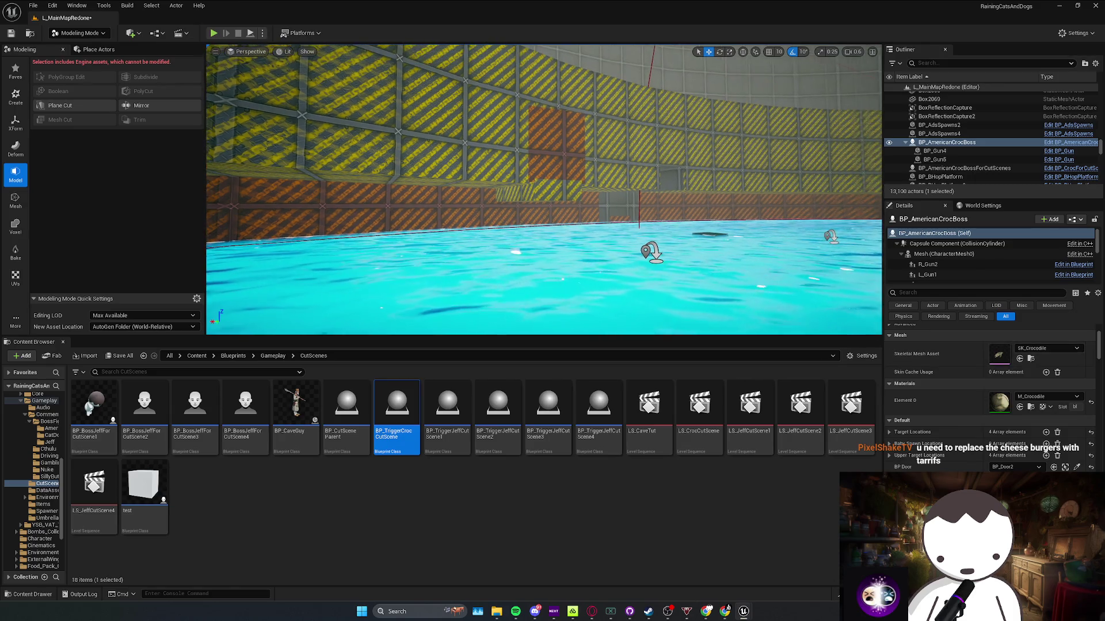
pyautogui.press('q')
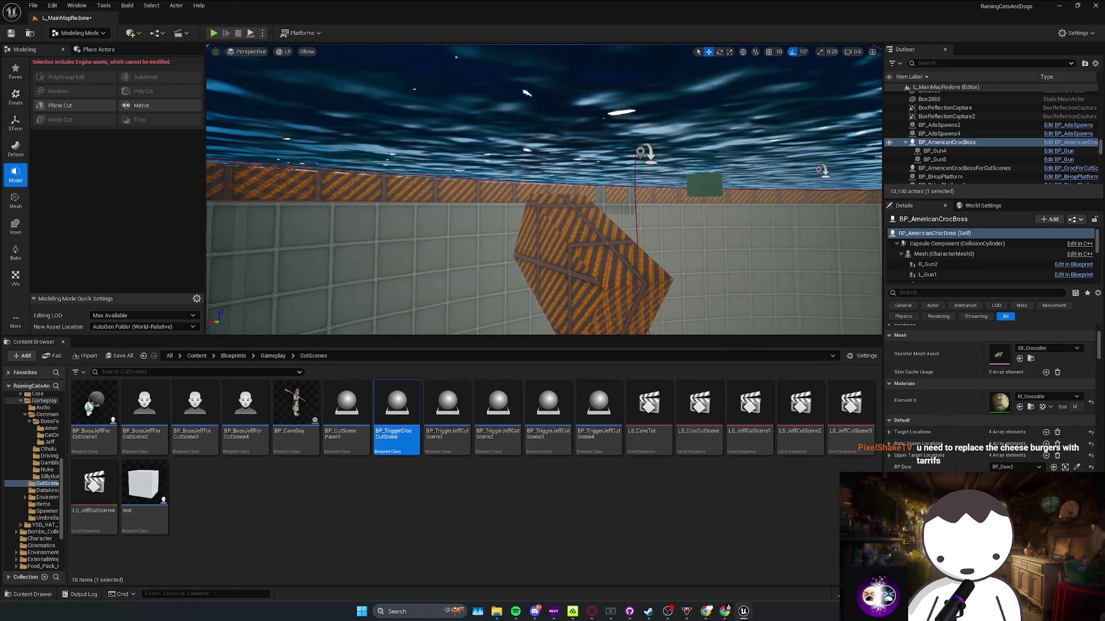
pyautogui.press('e')
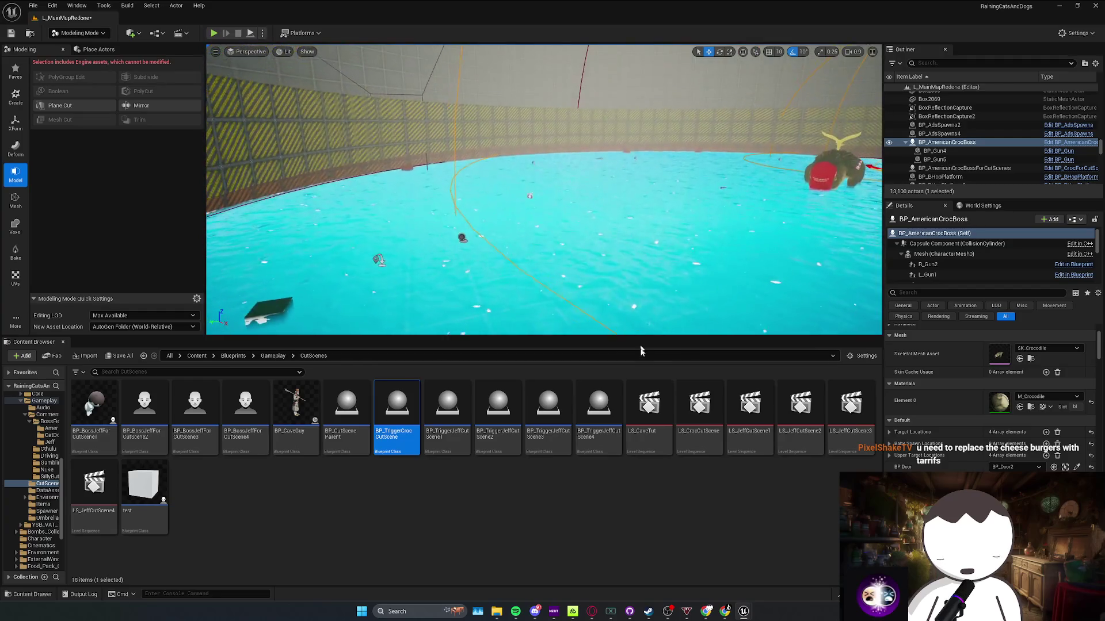
# Fly into the metal corridor and move the BP_AmericanCrocBoss editor window to the right
pyautogui.press('w')
pyautogui.press('w')
pyautogui.scroll(-1, 543, 190)
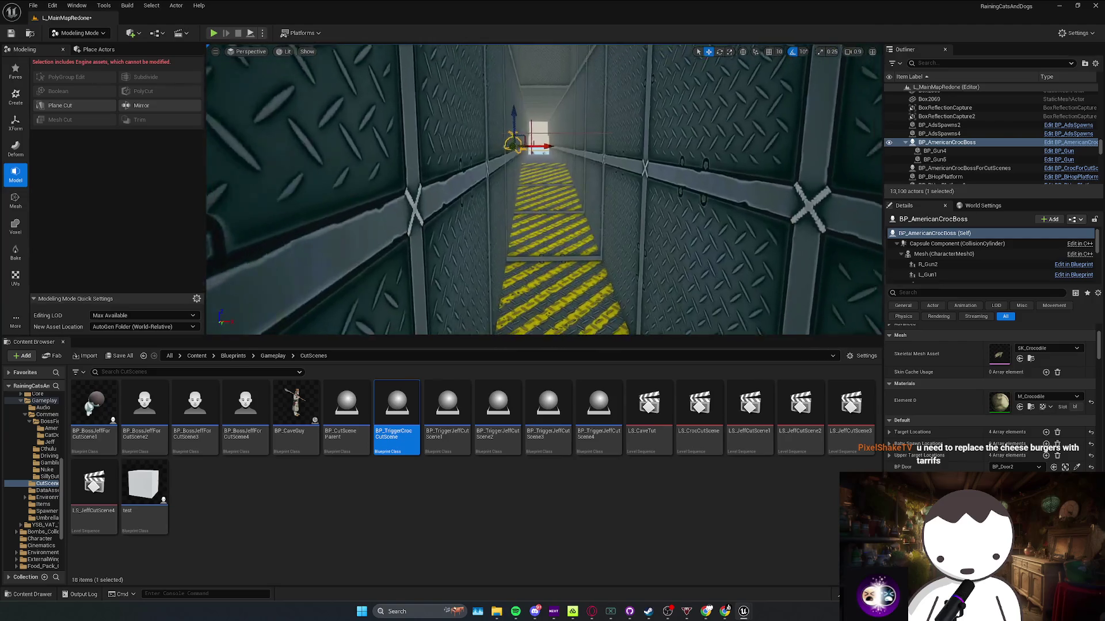
pyautogui.hotkey('ctrl', 'e')
pyautogui.moveTo(579, 135); pyautogui.dragTo(661, 132)
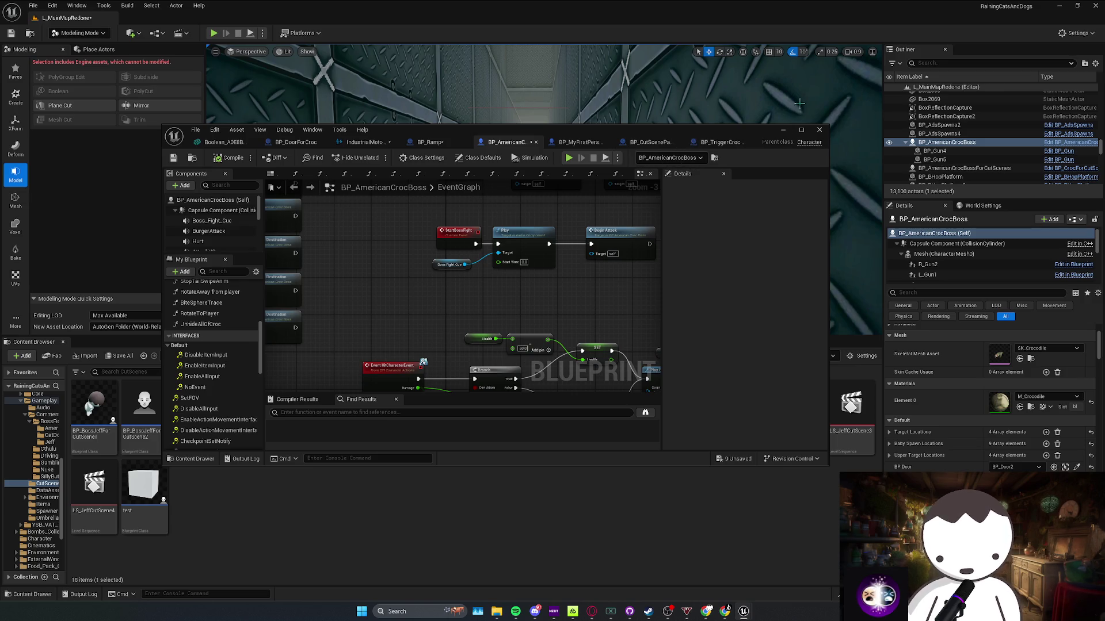
# Straighten the Health, + and SET nodes and move them up-left, then minimize the boss blueprint
pyautogui.moveTo(643, 243); pyautogui.dragTo(545, 229)
pyautogui.moveTo(365, 302)
pyautogui.mouseDown()
pyautogui.moveTo(461, 338)
pyautogui.moveTo(529, 345)
pyautogui.mouseUp()
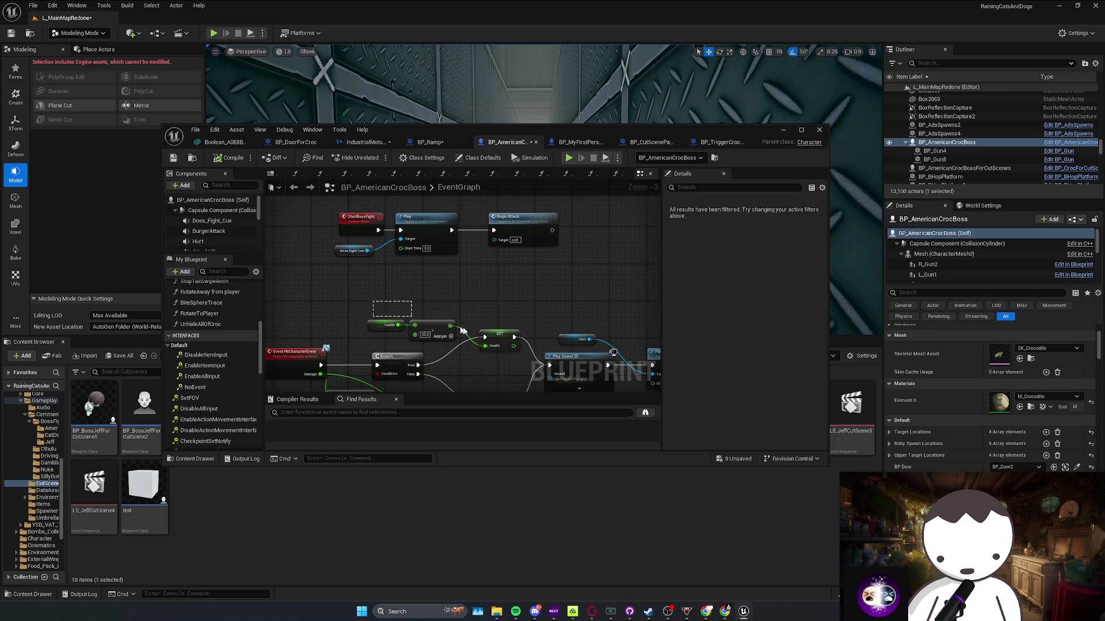
pyautogui.press('q')
pyautogui.click(462, 344)
pyautogui.moveTo(381, 350); pyautogui.dragTo(368, 326)
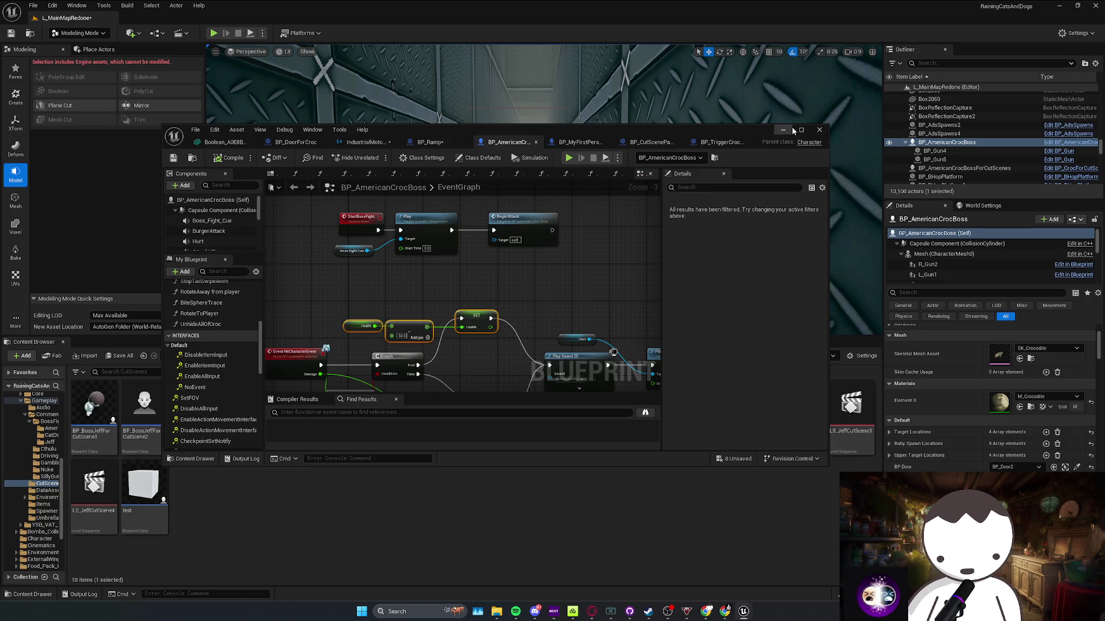
pyautogui.click(783, 129)
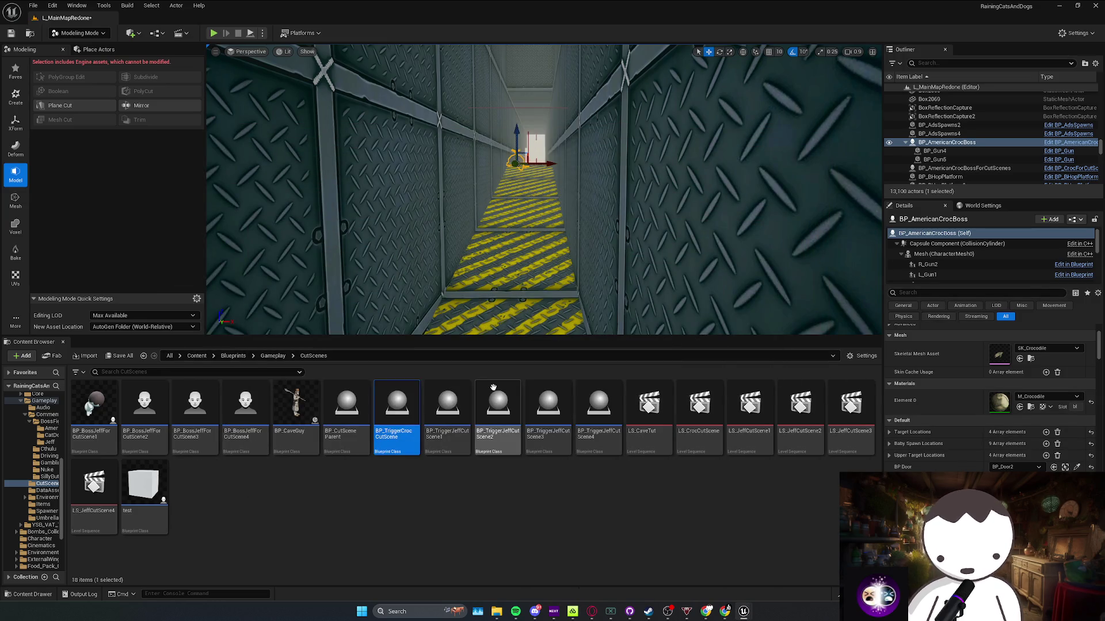
# Delete both saved game files in the SaveGames folder and start a Play-in-Editor session
pyautogui.moveTo(498, 616)
pyautogui.click(546, 561)
pyautogui.hotkey('ctrl', 'a')
pyautogui.press('Delete')
pyautogui.click(845, 136)
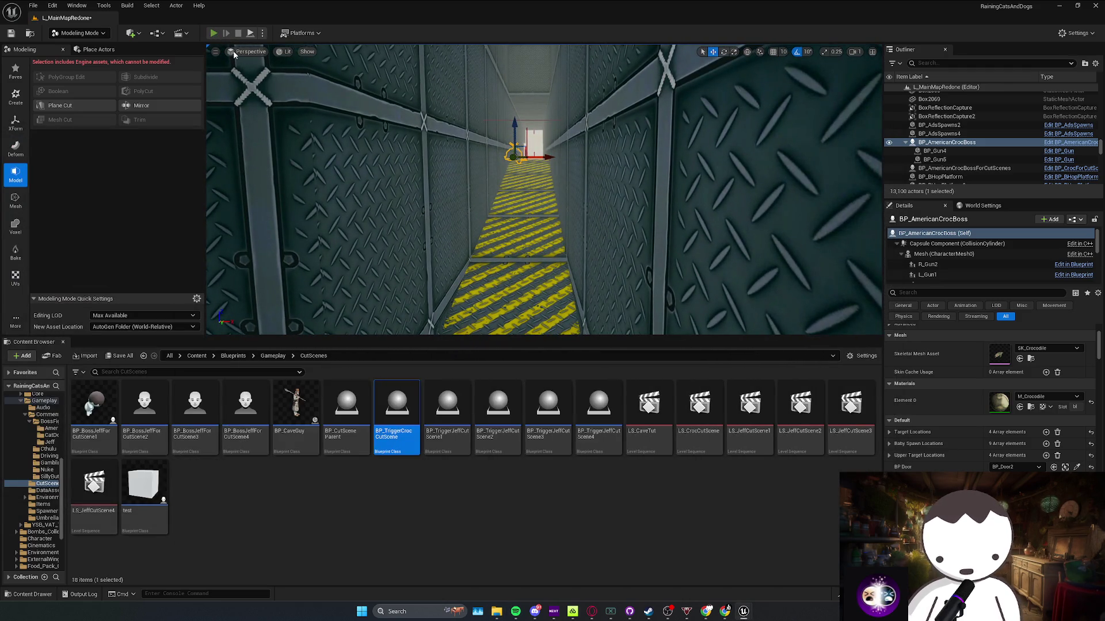
pyautogui.hotkey('alt', 'p')
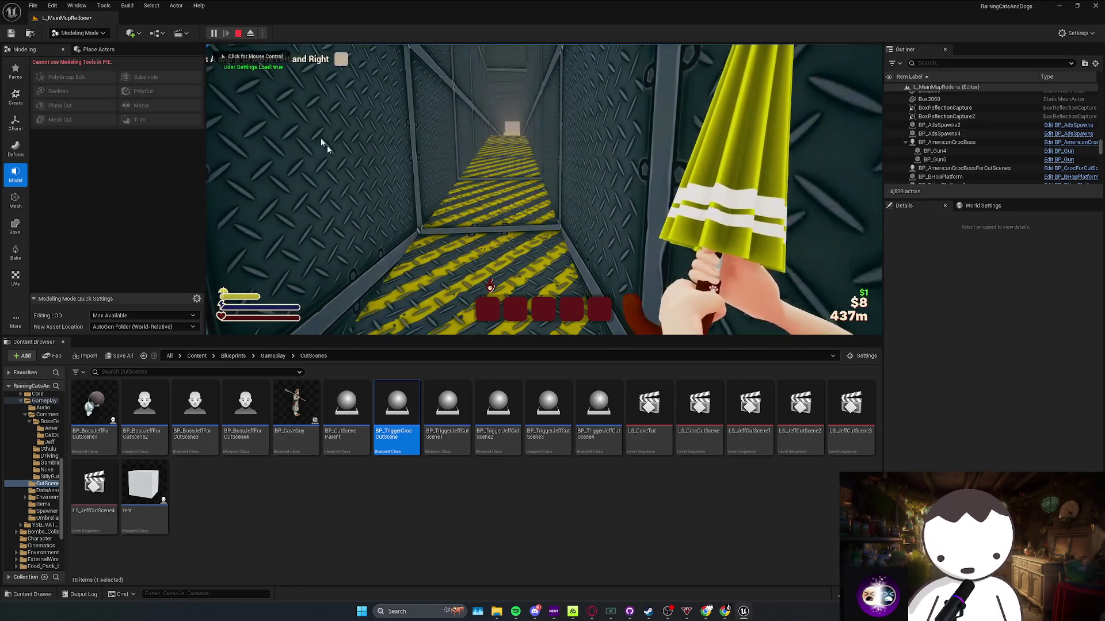
# Enlarge the game view, clear the movement and crouch prompts, walk to the checkpoint, and stop playing
pyautogui.moveTo(615, 337); pyautogui.dragTo(615, 380)
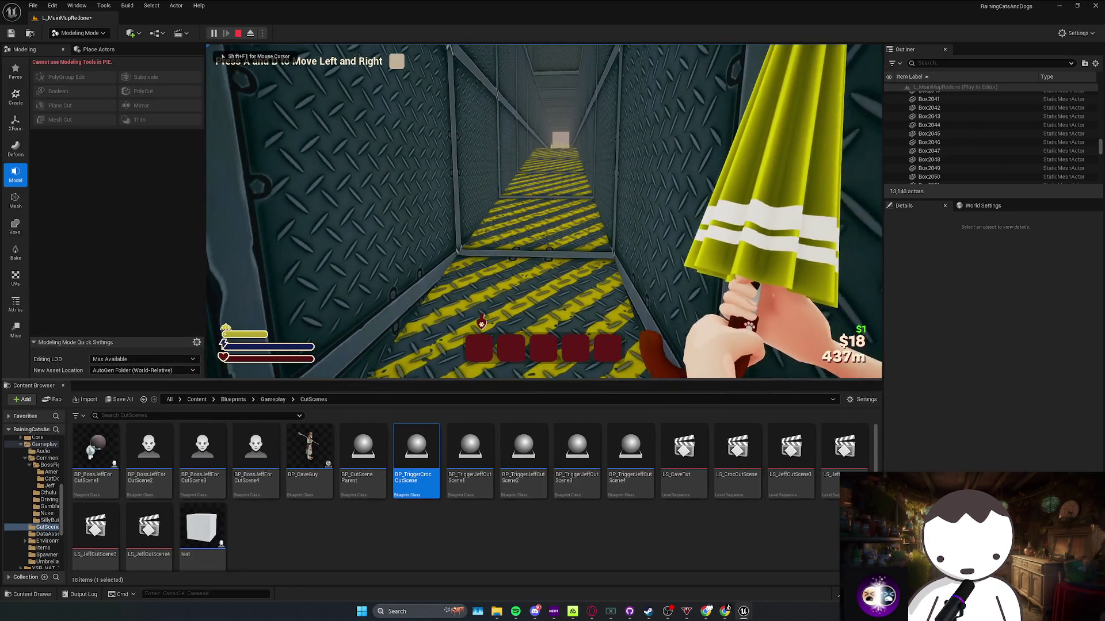
pyautogui.press('space')
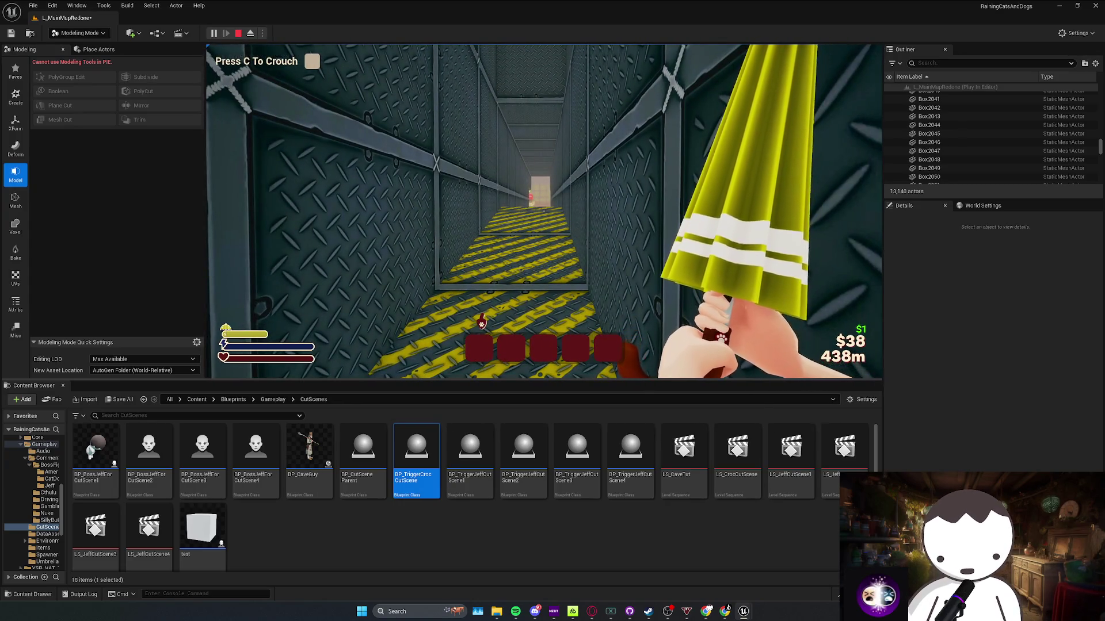
pyautogui.press('c')
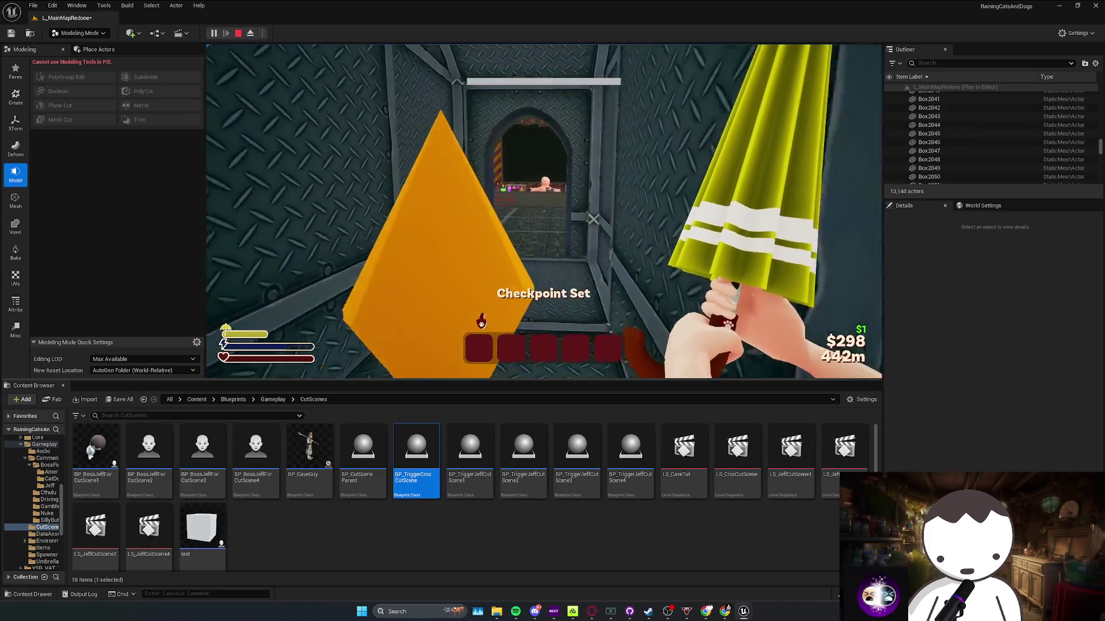
pyautogui.press('Escape')
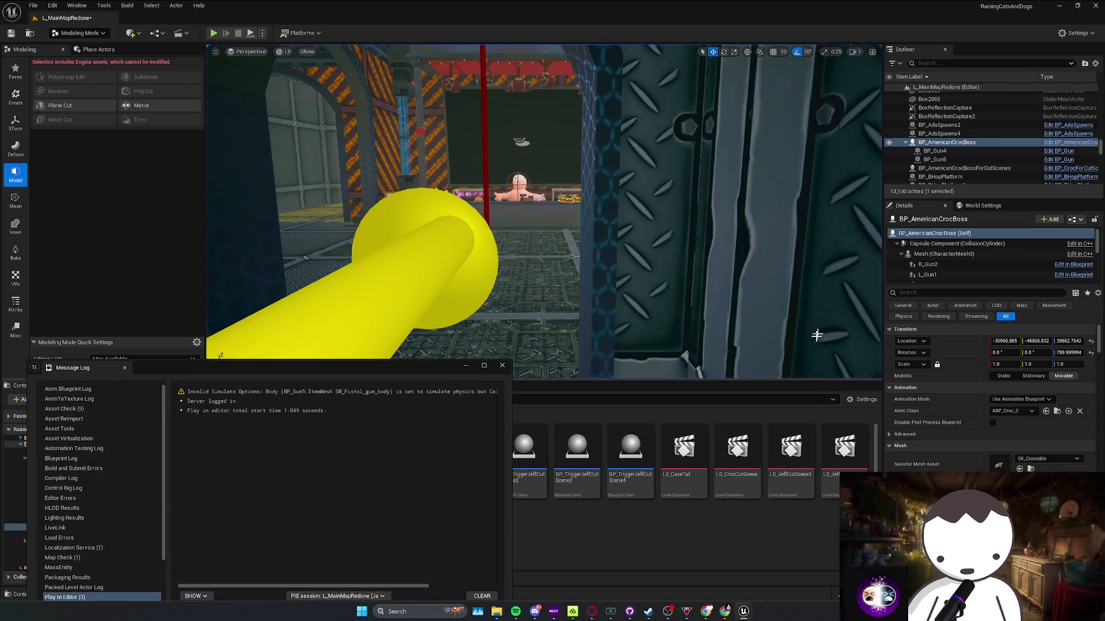
# Close the Message Log, focus on BP_AmericanCrocBoss in the viewport, and choose Edit BP_AmericanCrocBoss
pyautogui.click(502, 366)
pyautogui.press('f')
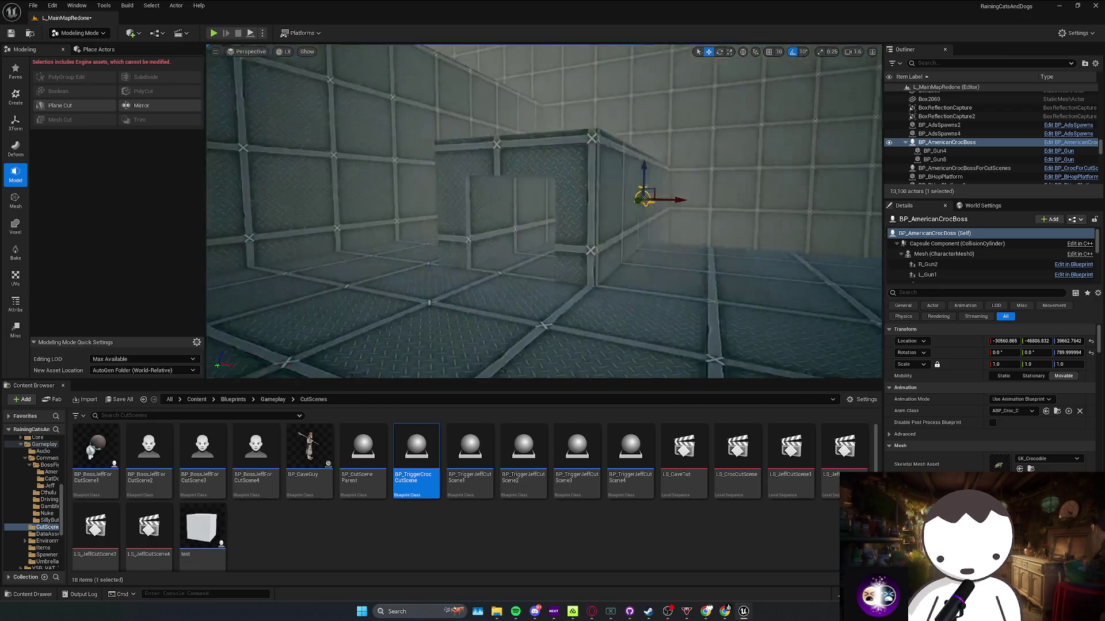
pyautogui.scroll(-5, 544, 213)
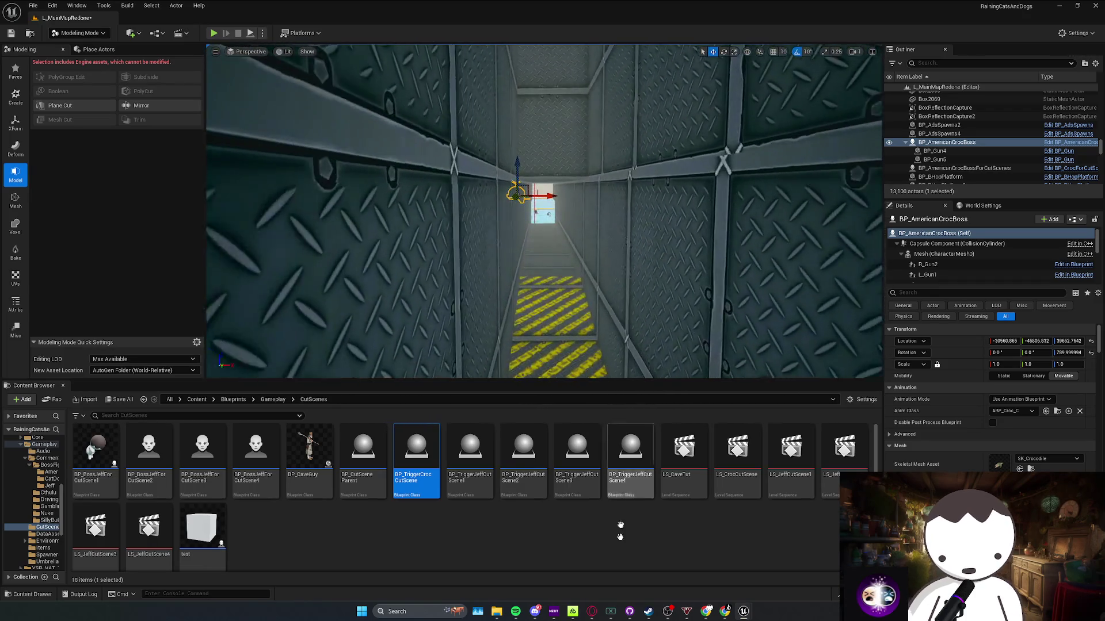
pyautogui.moveTo(541, 241)
pyautogui.mouseDown()
pyautogui.moveTo(540, 208)
pyautogui.moveTo(489, 207)
pyautogui.moveTo(489, 190)
pyautogui.moveTo(489, 230)
pyautogui.moveTo(461, 219)
pyautogui.moveTo(461, 207)
pyautogui.moveTo(687, 204)
pyautogui.mouseUp()
pyautogui.scroll(3, 489, 190)
pyautogui.rightClick(688, 204)
pyautogui.click(729, 224)
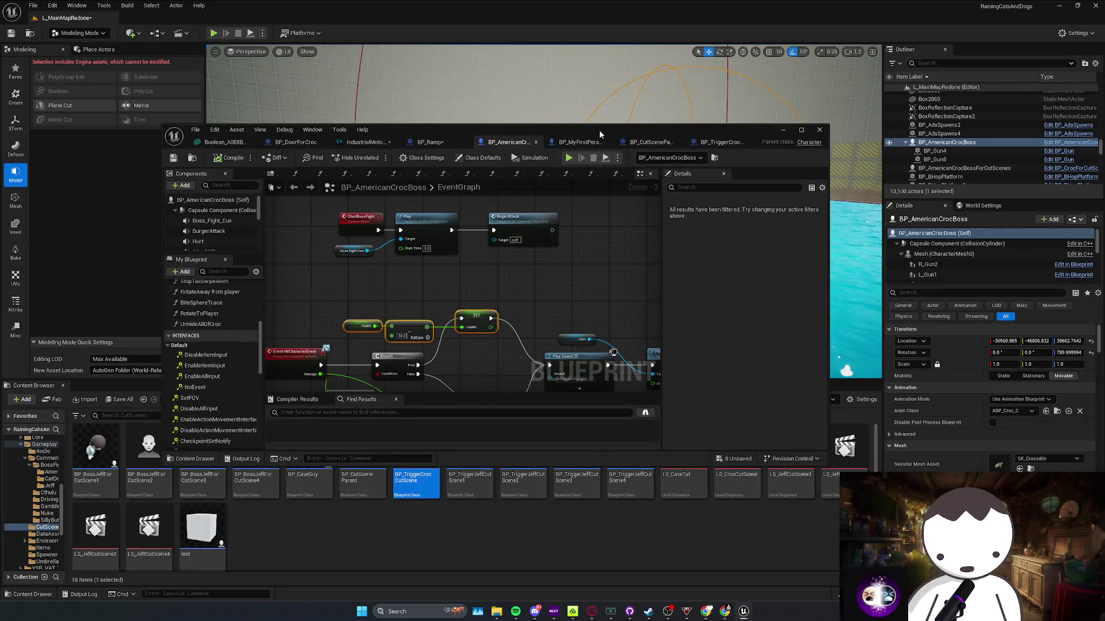
# Browse the boss event graph, selecting the variable group, Delay node and BP_Door node
pyautogui.scroll(-2, 434, 340)
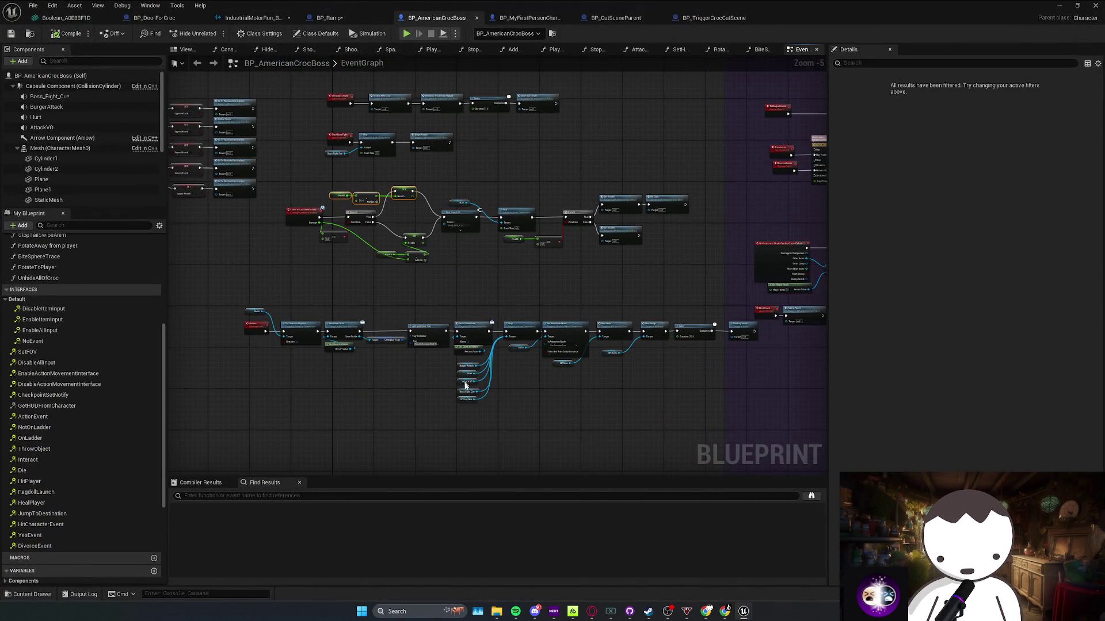
pyautogui.moveTo(499, 357); pyautogui.dragTo(500, 357)
pyautogui.scroll(1, 517, 368)
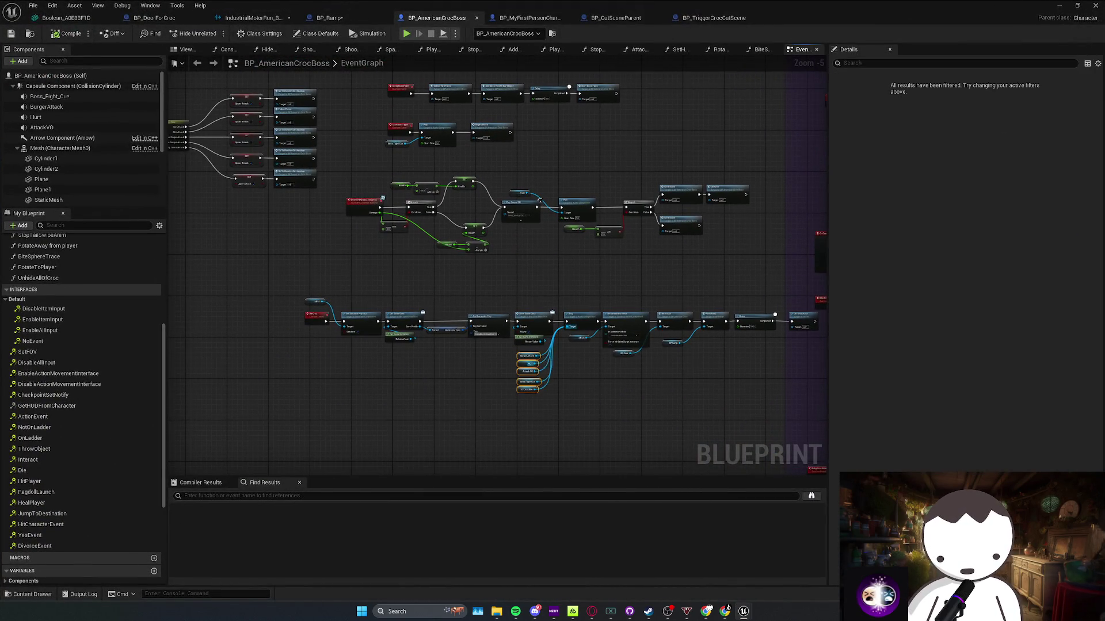
pyautogui.moveTo(432, 358)
pyautogui.mouseDown()
pyautogui.moveTo(485, 367)
pyautogui.moveTo(334, 354)
pyautogui.moveTo(575, 333)
pyautogui.mouseUp()
pyautogui.click(544, 304)
pyautogui.moveTo(455, 345); pyautogui.dragTo(509, 340)
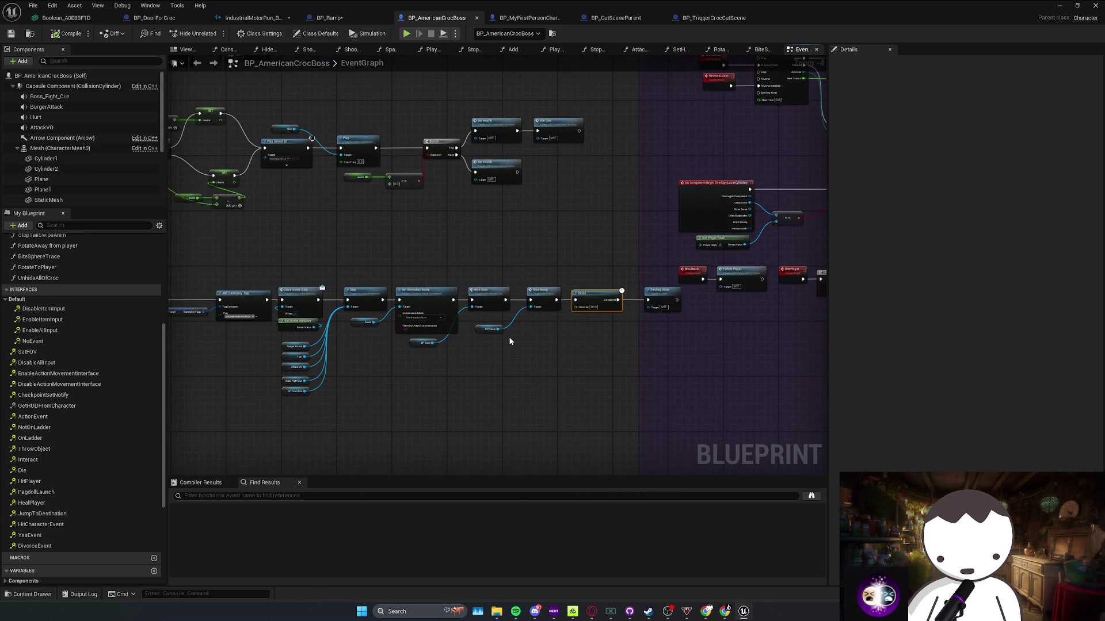
pyautogui.moveTo(445, 329); pyautogui.dragTo(445, 329)
pyautogui.scroll(-1, 420, 345)
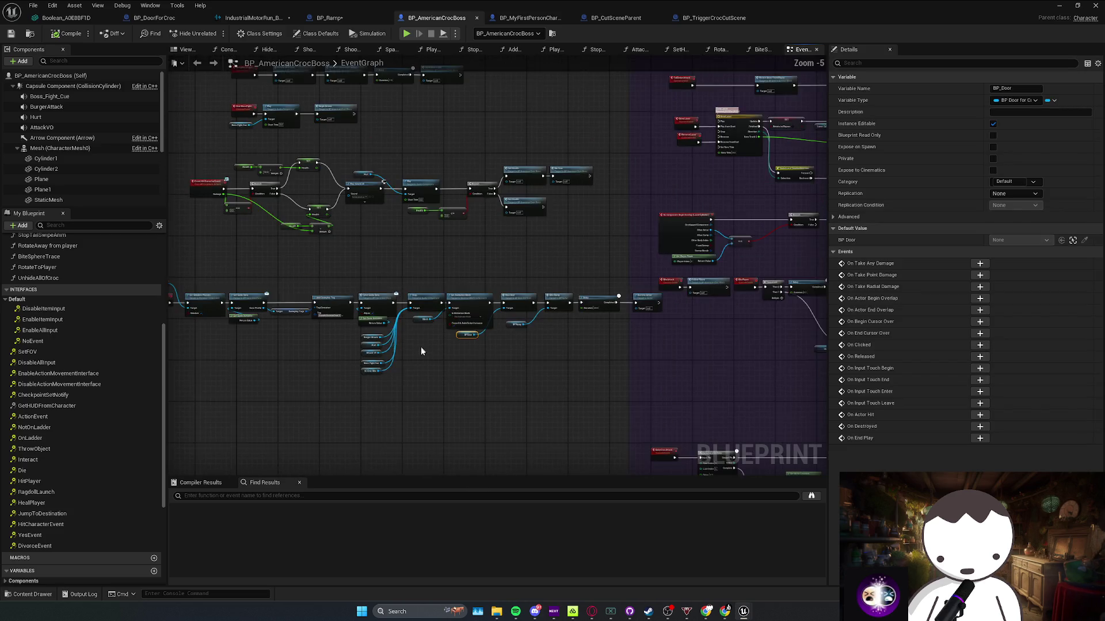
pyautogui.scroll(4, 426, 344)
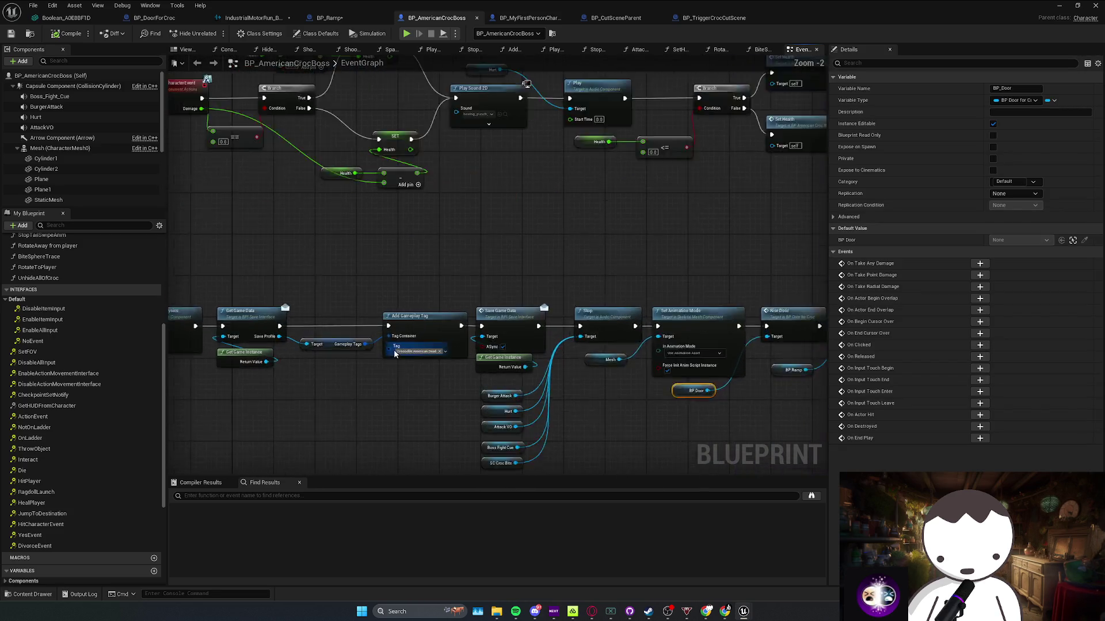
# Select the Add Gameplay Tag node and pan over to the Play, Branch and Set Health logic
pyautogui.moveTo(395, 357); pyautogui.dragTo(396, 357)
pyautogui.scroll(-1, 575, 345)
pyautogui.moveTo(556, 314); pyautogui.dragTo(432, 286)
pyautogui.moveTo(606, 264); pyautogui.dragTo(548, 278)
pyautogui.scroll(-2, 548, 278)
pyautogui.moveTo(533, 380)
pyautogui.mouseDown()
pyautogui.moveTo(579, 451)
pyautogui.moveTo(489, 460)
pyautogui.moveTo(444, 319)
pyautogui.moveTo(588, 260)
pyautogui.mouseUp()
pyautogui.scroll(2, 444, 320)
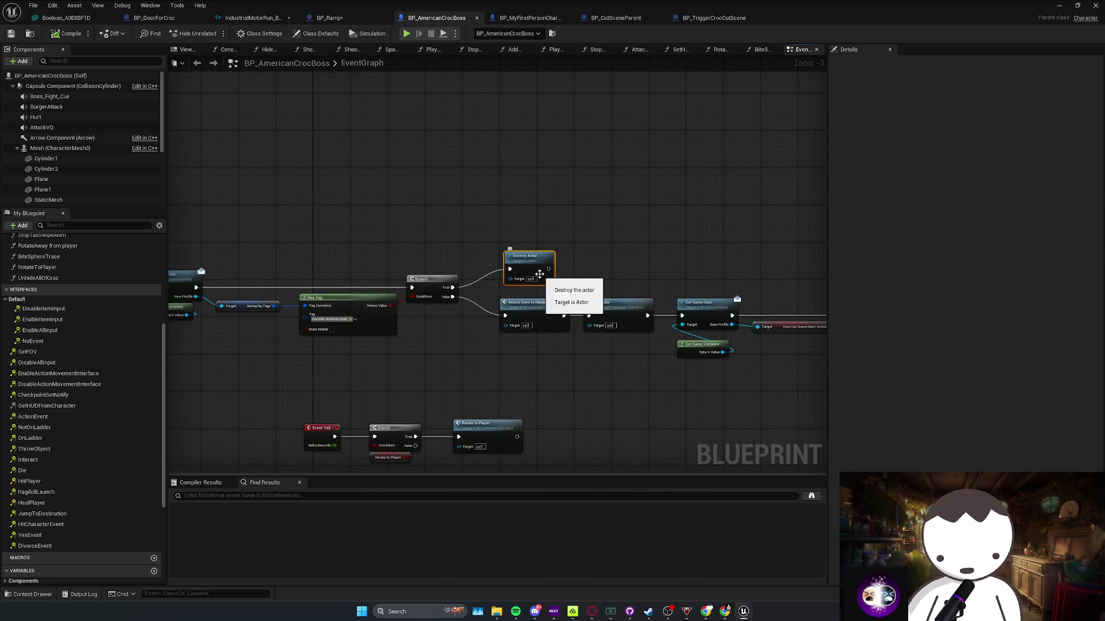
# Delete the Destroy Actor node and pull a new wire from the Branch True pin
pyautogui.press('Delete')
pyautogui.moveTo(453, 288); pyautogui.dragTo(515, 257)
pyautogui.scroll(-5, 493, 308)
pyautogui.scroll(5, 525, 298)
pyautogui.scroll(-5, 526, 298)
pyautogui.scroll(4, 468, 374)
pyautogui.scroll(-4, 480, 224)
pyautogui.scroll(6, 476, 320)
pyautogui.scroll(-3, 476, 319)
pyautogui.scroll(2, 493, 303)
# Add a Die Croc call on the Branch True pin, then compile and save the blueprint
pyautogui.moveTo(555, 271); pyautogui.dragTo(556, 268)
pyautogui.scroll(-2, 639, 356)
pyautogui.press('Escape')
pyautogui.click(584, 282)
pyautogui.hotkey('ctrl', 's')
pyautogui.click(1063, 4)
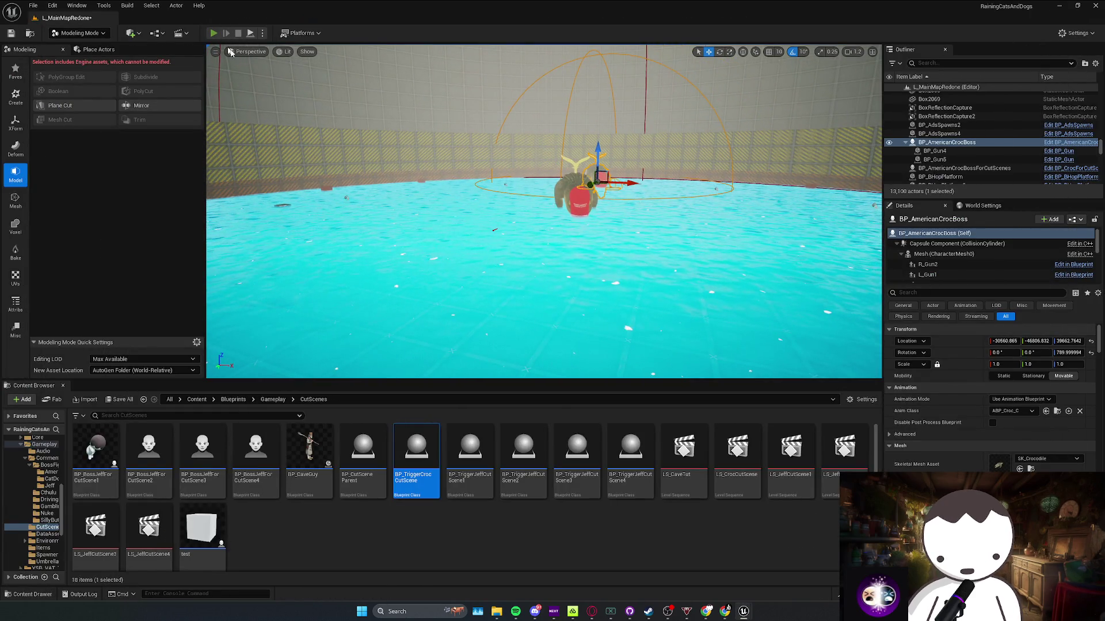
# Play-test by walking across the pool, through the tunnel and checkpoint into the arena, then stop
pyautogui.hotkey('alt', 'p')
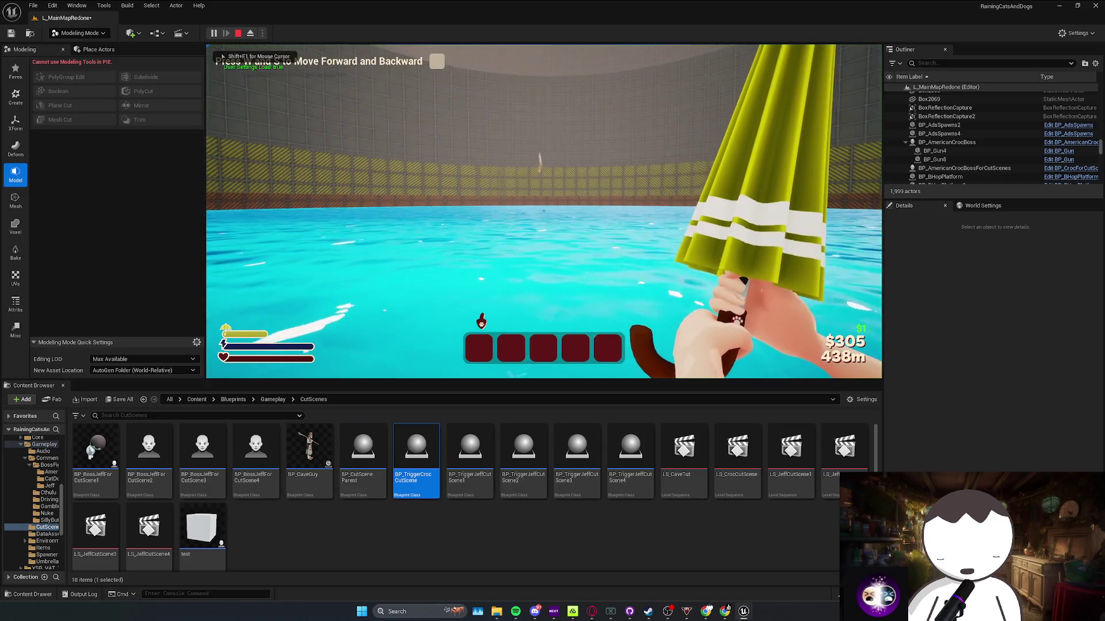
pyautogui.press('w')
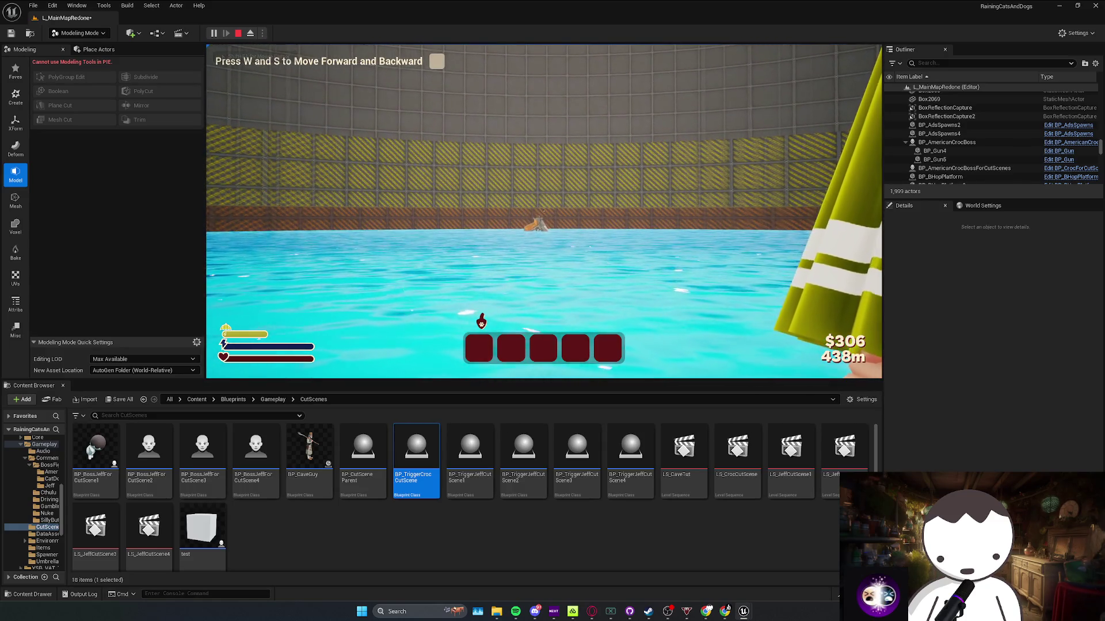
pyautogui.press('w')
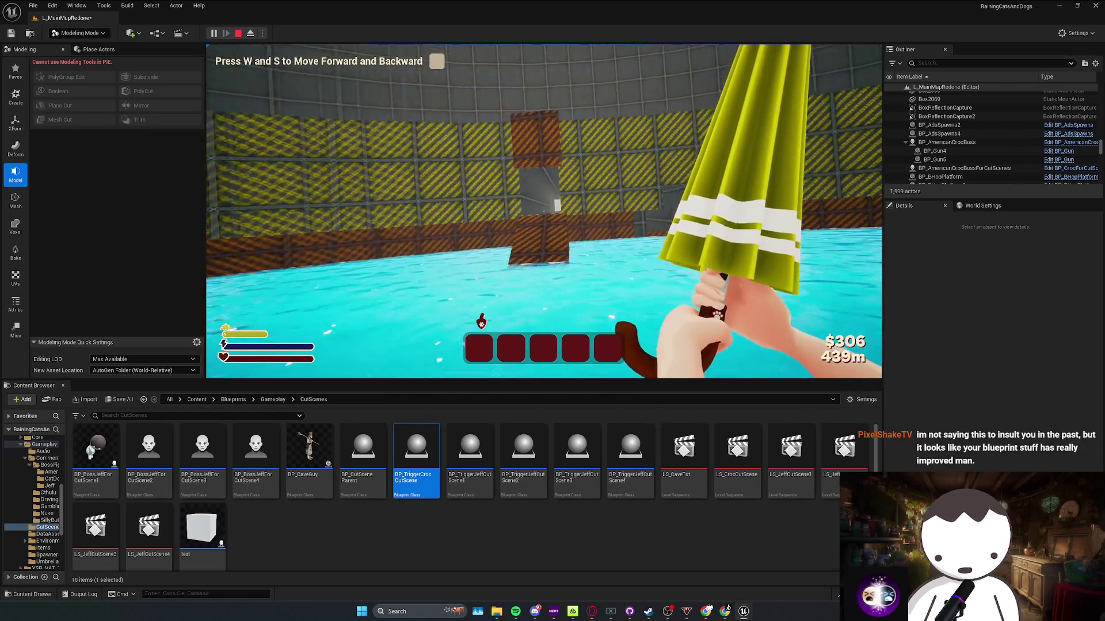
pyautogui.press('w')
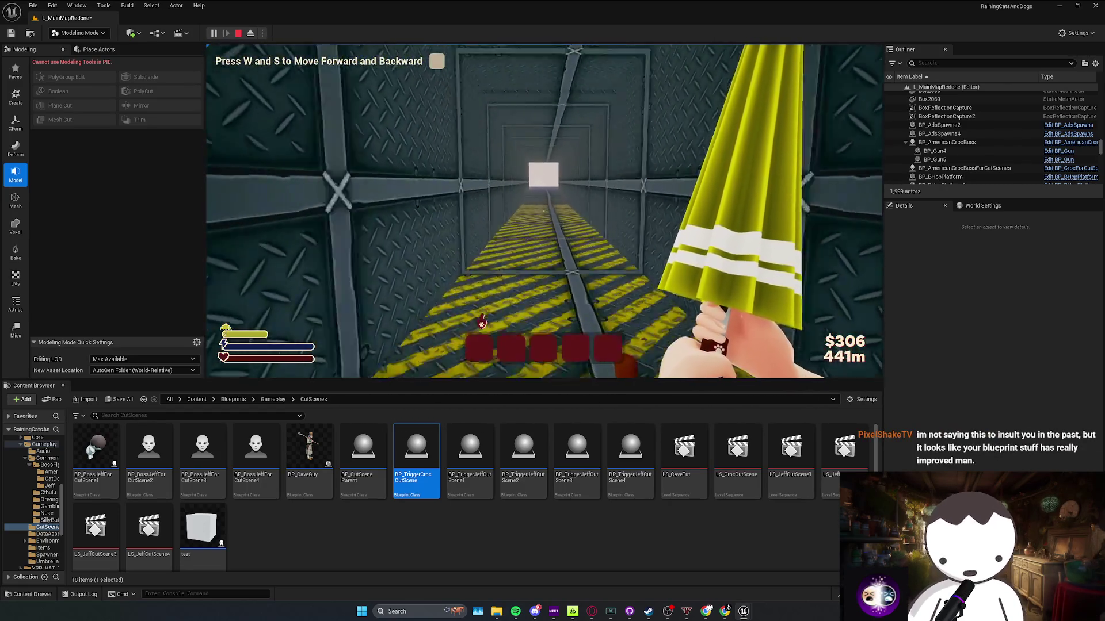
pyautogui.press('w')
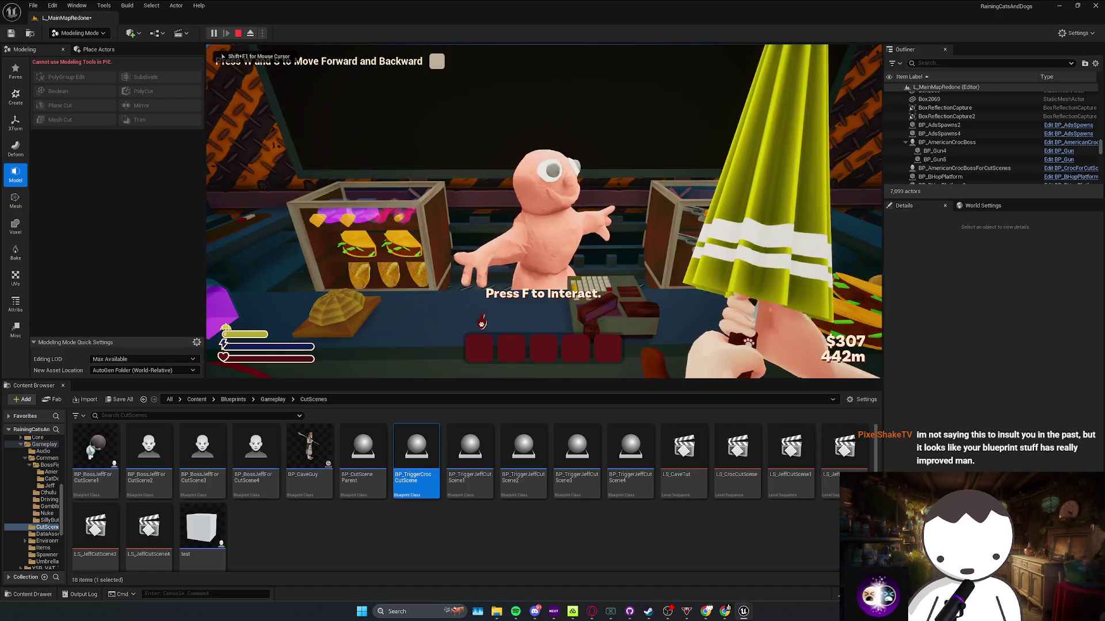
pyautogui.press('w')
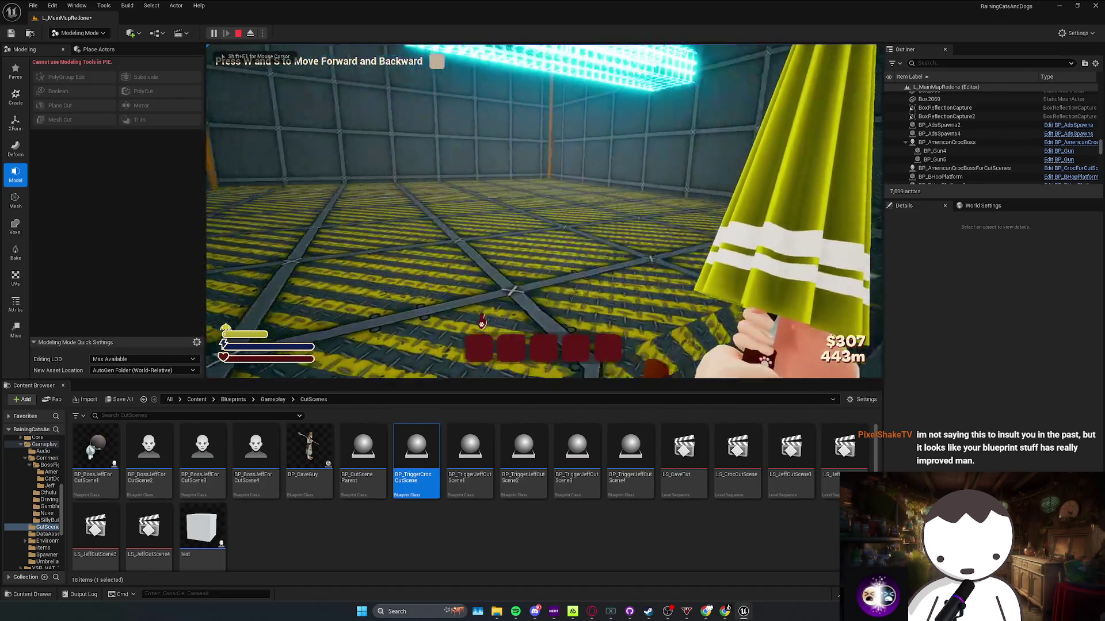
pyautogui.press('w')
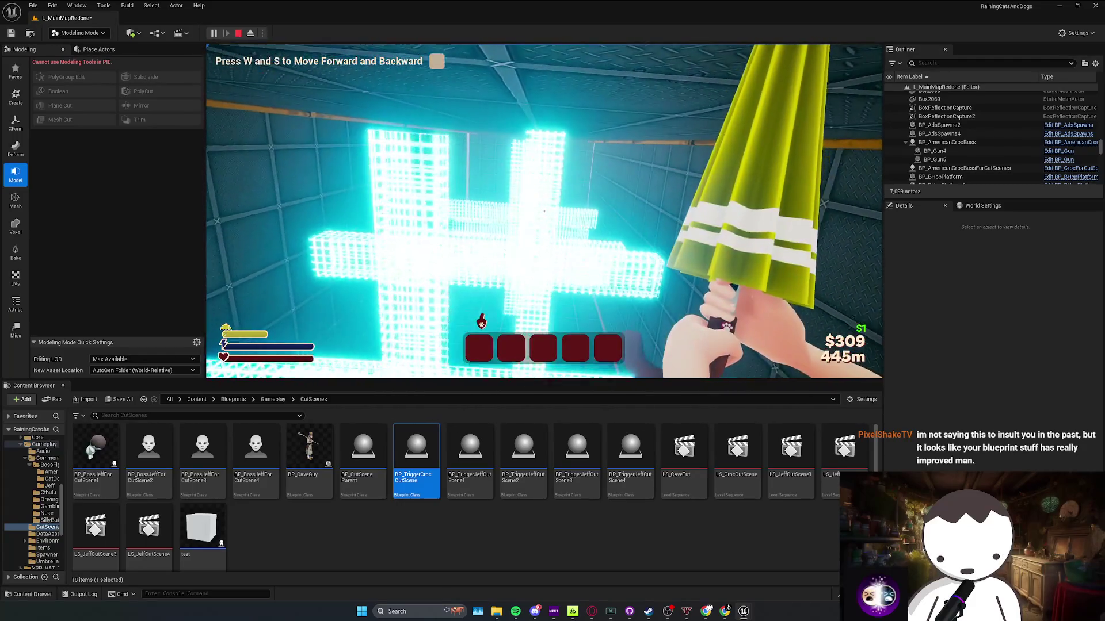
pyautogui.press('w')
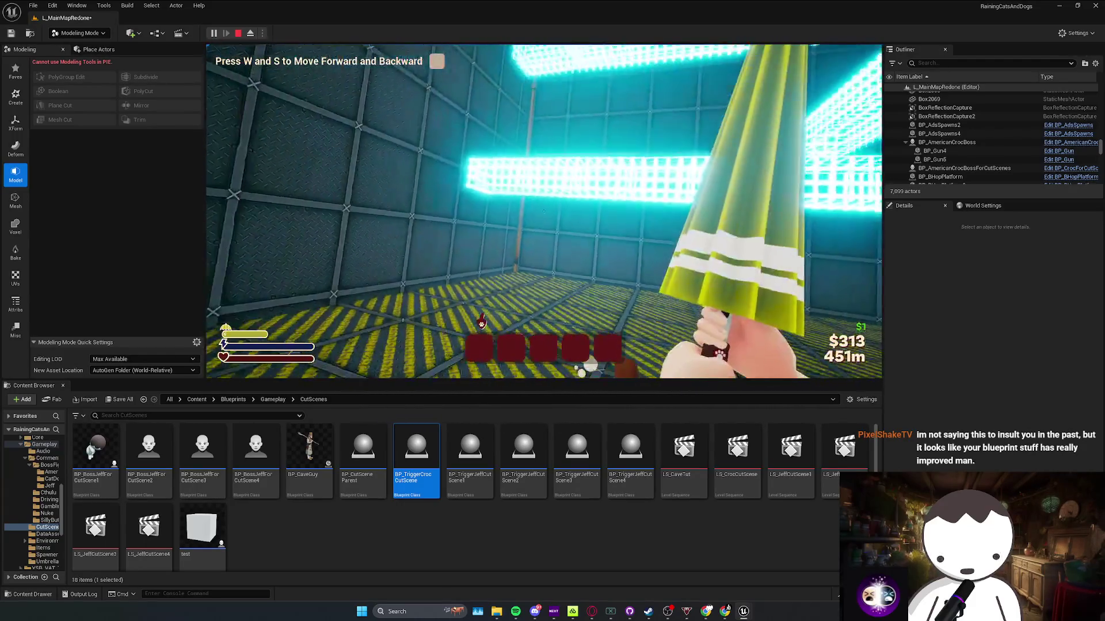
pyautogui.press('Escape')
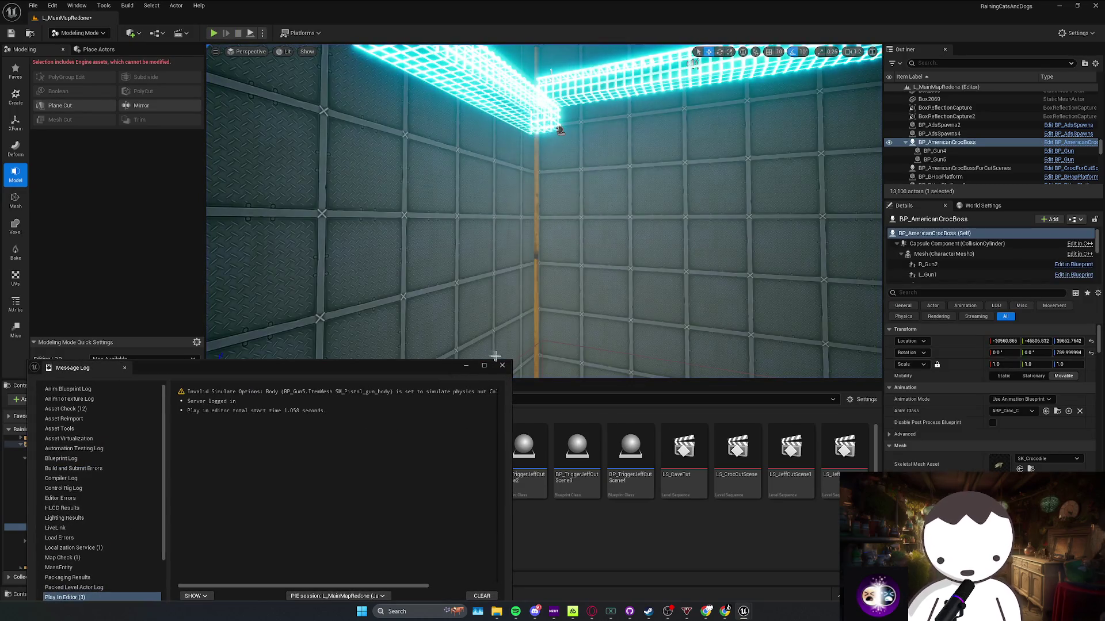
# Close the Message Log, frame the crocodile boss in the viewport, and save everything with Ctrl+S
pyautogui.click(502, 365)
pyautogui.press('f')
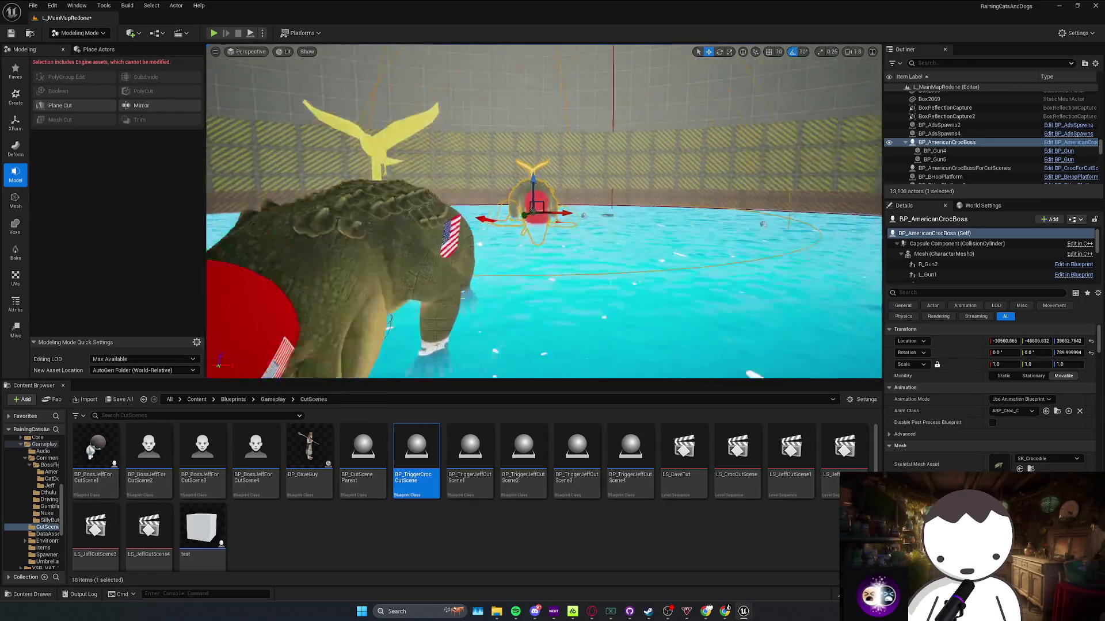
pyautogui.scroll(-1, 544, 211)
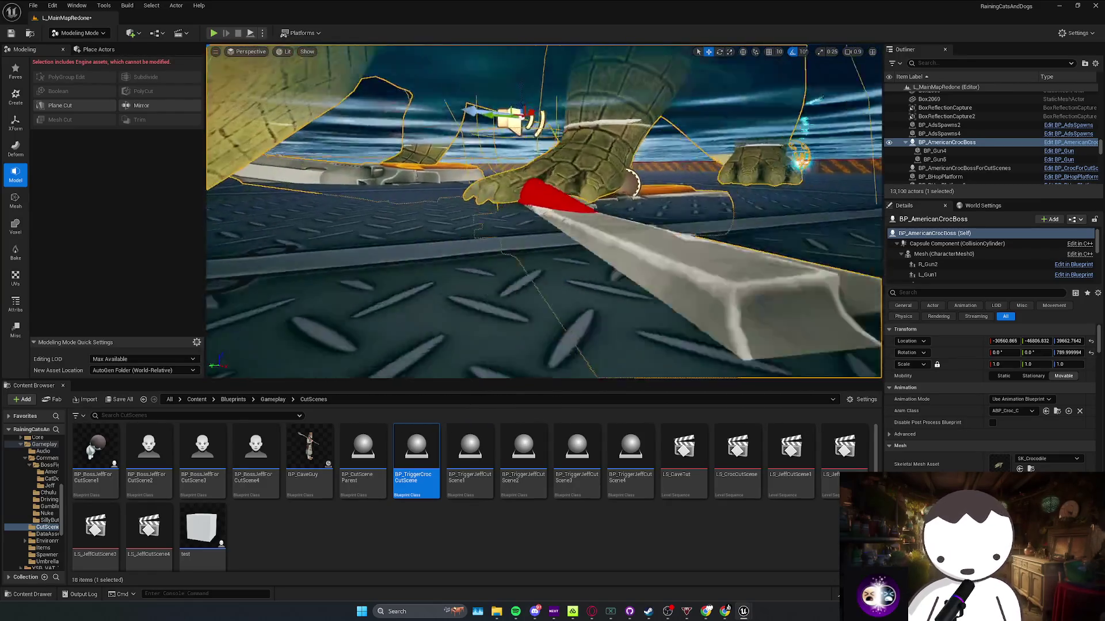
pyautogui.scroll(-1, 544, 212)
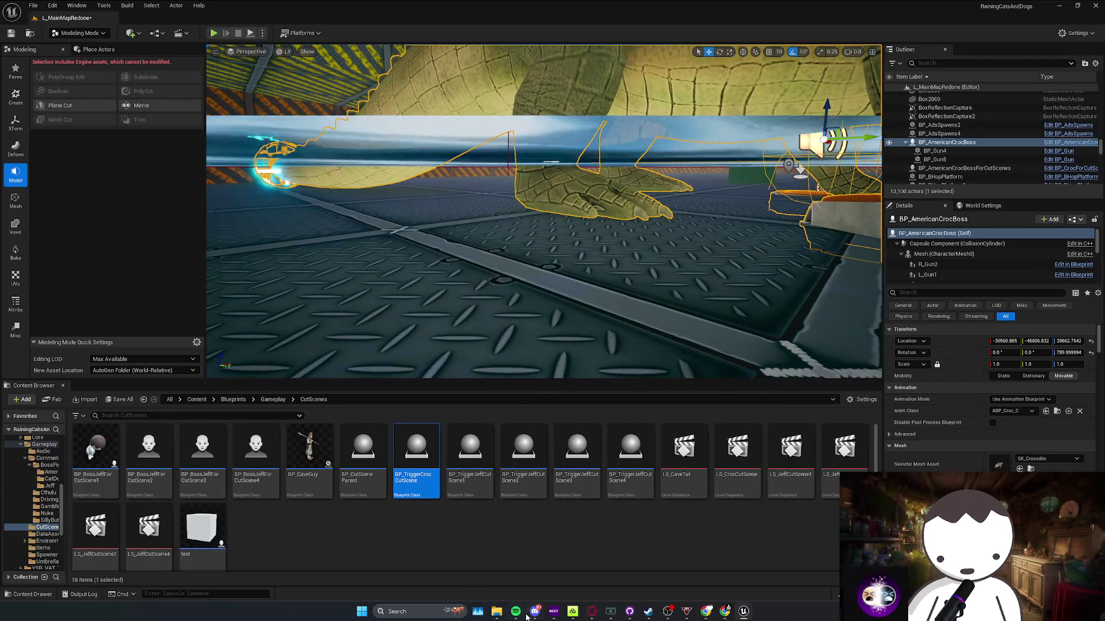
pyautogui.click(515, 611)
pyautogui.click(526, 566)
pyautogui.hotkey('ctrl', 's')
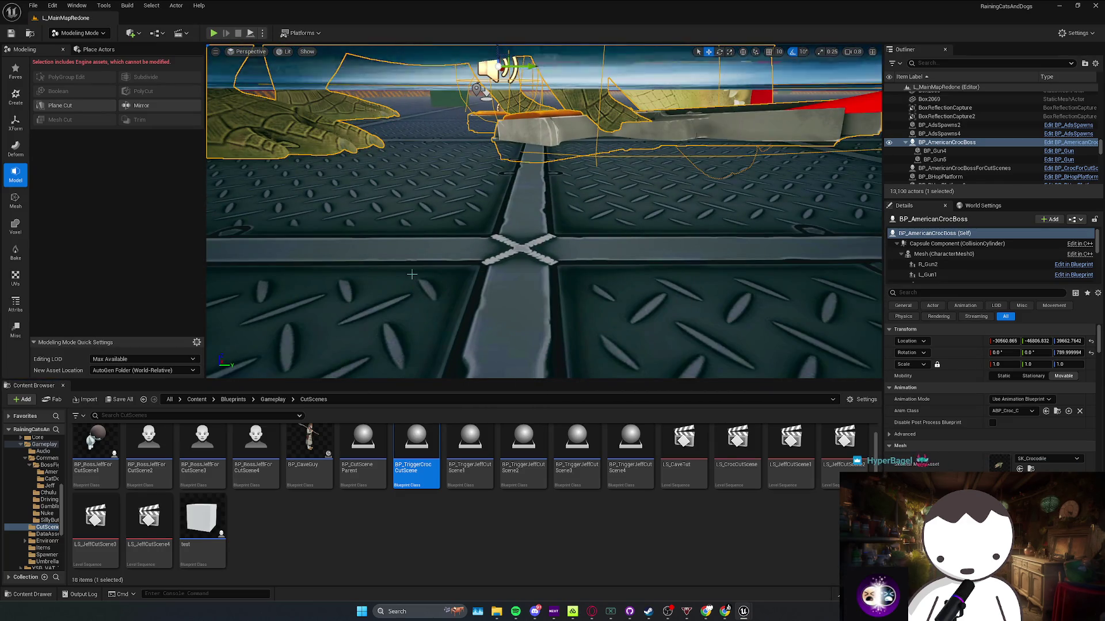
# Open BP_AmericanCrocBoss and move the EndAttack, SET, Delay and Begin Attack chain up and left
pyautogui.click(667, 547)
pyautogui.scroll(-2, 483, 283)
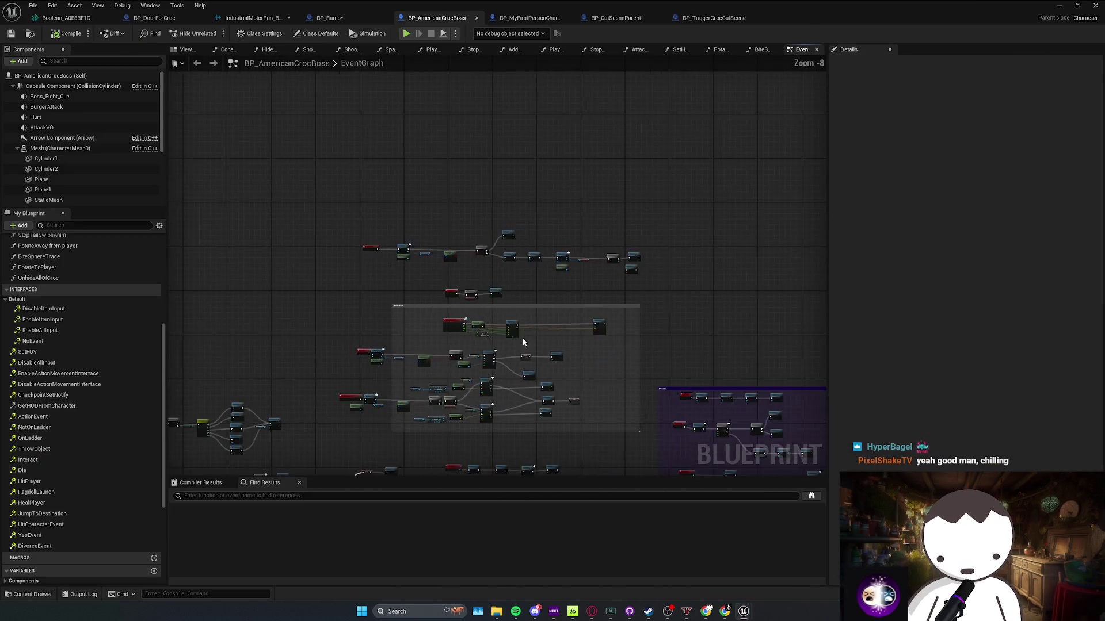
pyautogui.moveTo(501, 305); pyautogui.dragTo(520, 286)
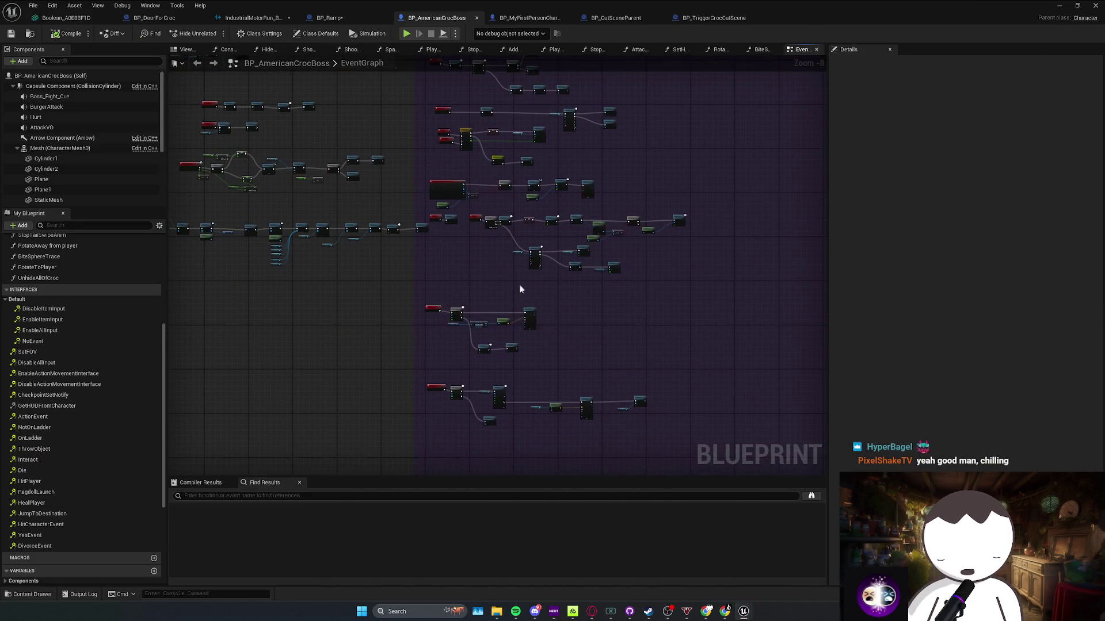
pyautogui.scroll(-1, 503, 343)
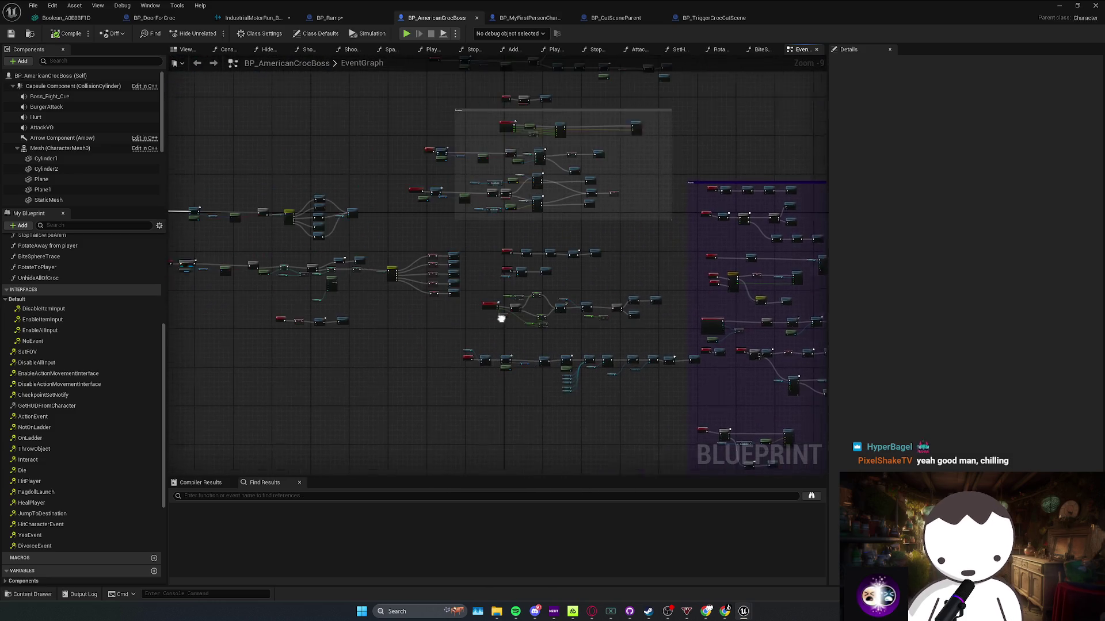
pyautogui.moveTo(365, 334)
pyautogui.mouseDown()
pyautogui.moveTo(537, 316)
pyautogui.moveTo(574, 325)
pyautogui.mouseUp()
pyautogui.scroll(6, 427, 337)
pyautogui.moveTo(406, 319); pyautogui.dragTo(232, 289)
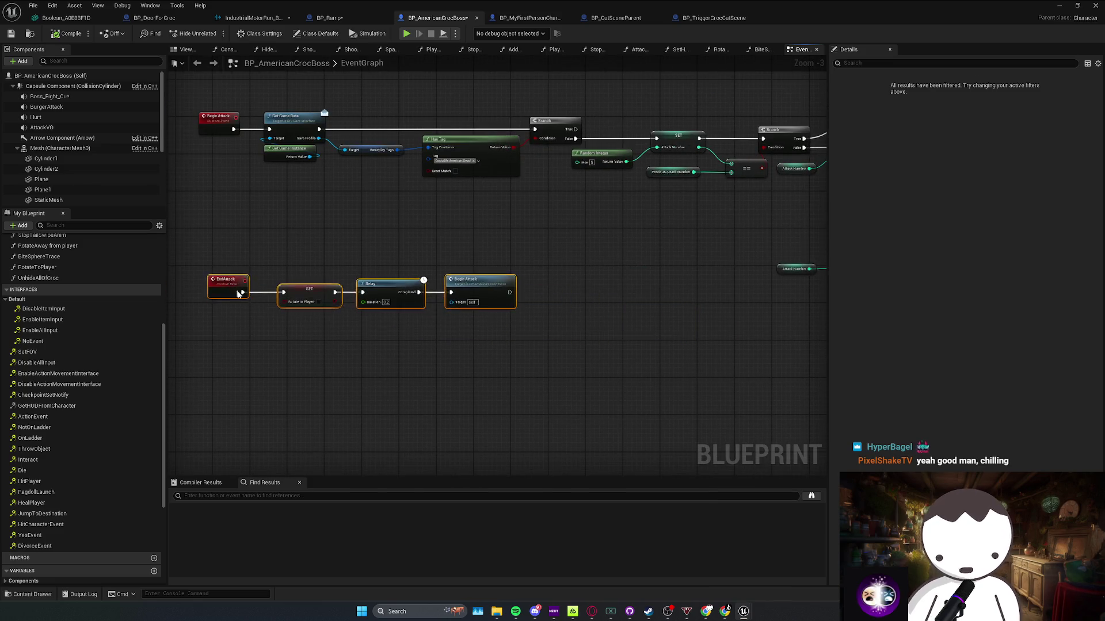
pyautogui.scroll(-3, 575, 382)
pyautogui.scroll(3, 510, 347)
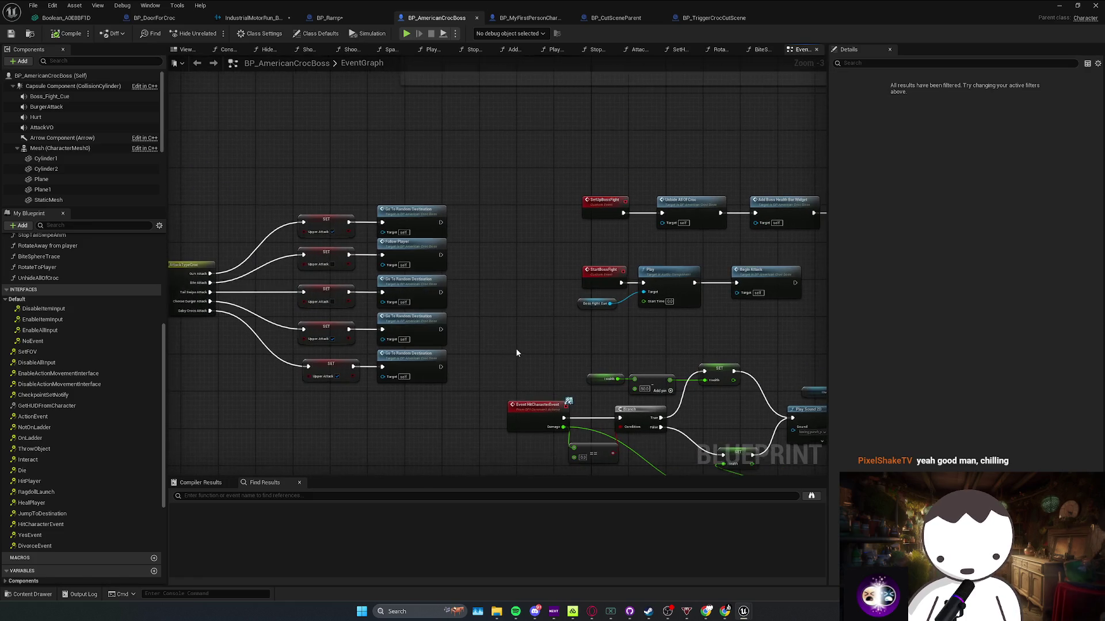
pyautogui.scroll(-1, 425, 357)
pyautogui.moveTo(594, 302)
pyautogui.mouseDown()
pyautogui.moveTo(585, 341)
pyautogui.moveTo(492, 351)
pyautogui.mouseUp()
# Inspect the purple comment region, briefly check BP_Ramp's play mode options, and return to the boss graph
pyautogui.scroll(-1, 559, 408)
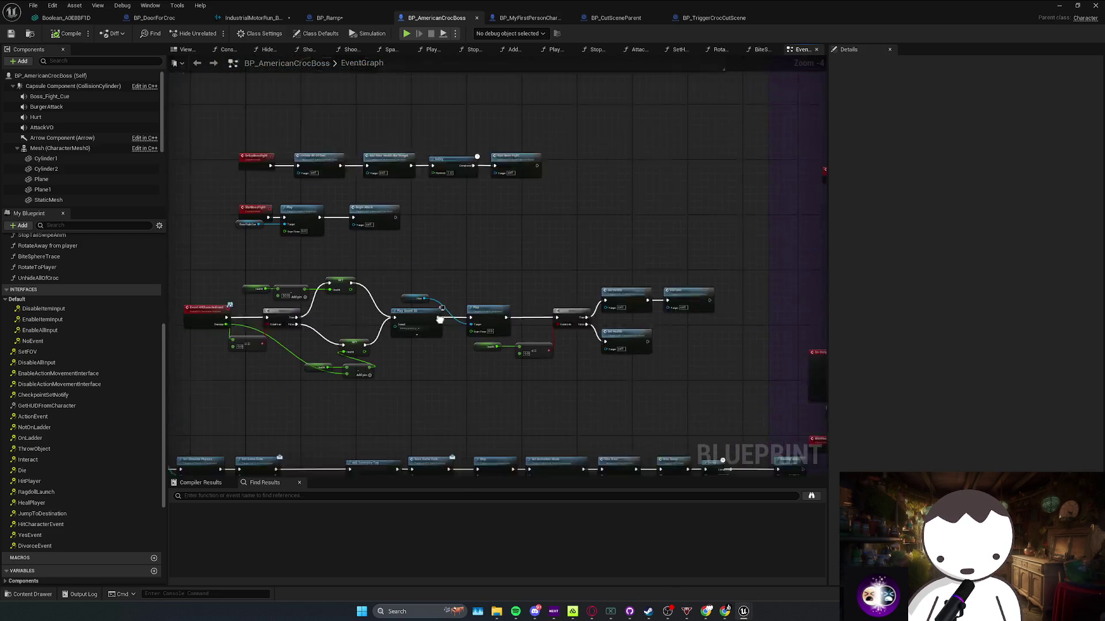
pyautogui.moveTo(558, 408); pyautogui.dragTo(412, 349)
pyautogui.moveTo(329, 334); pyautogui.dragTo(379, 340)
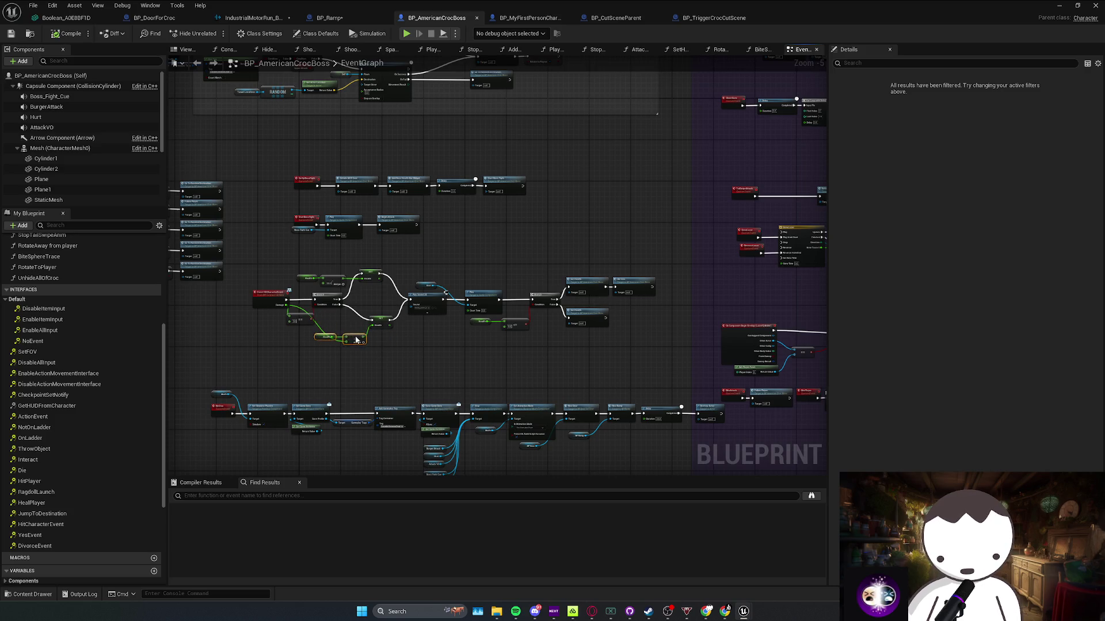
pyautogui.click(499, 383)
pyautogui.scroll(-1, 396, 144)
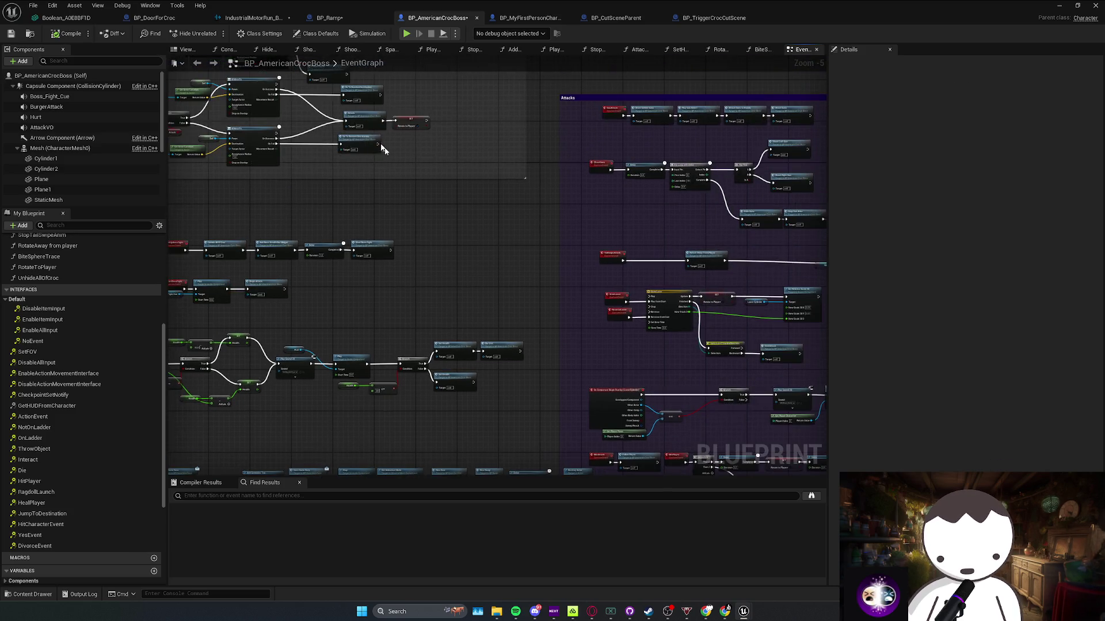
pyautogui.click(319, 19)
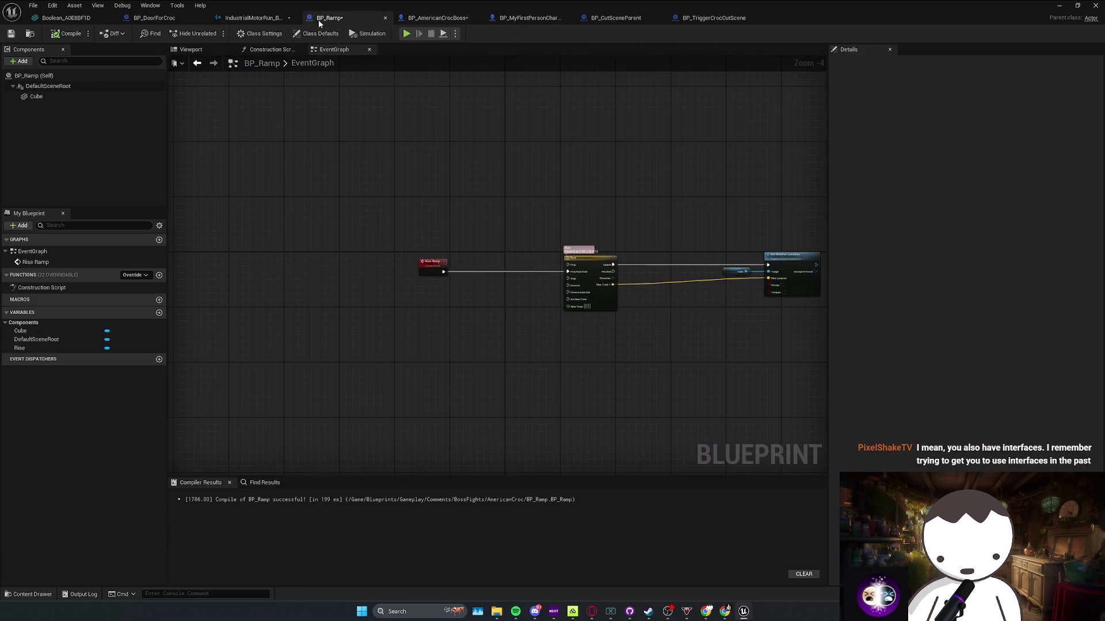
pyautogui.click(456, 33)
pyautogui.click(572, 249)
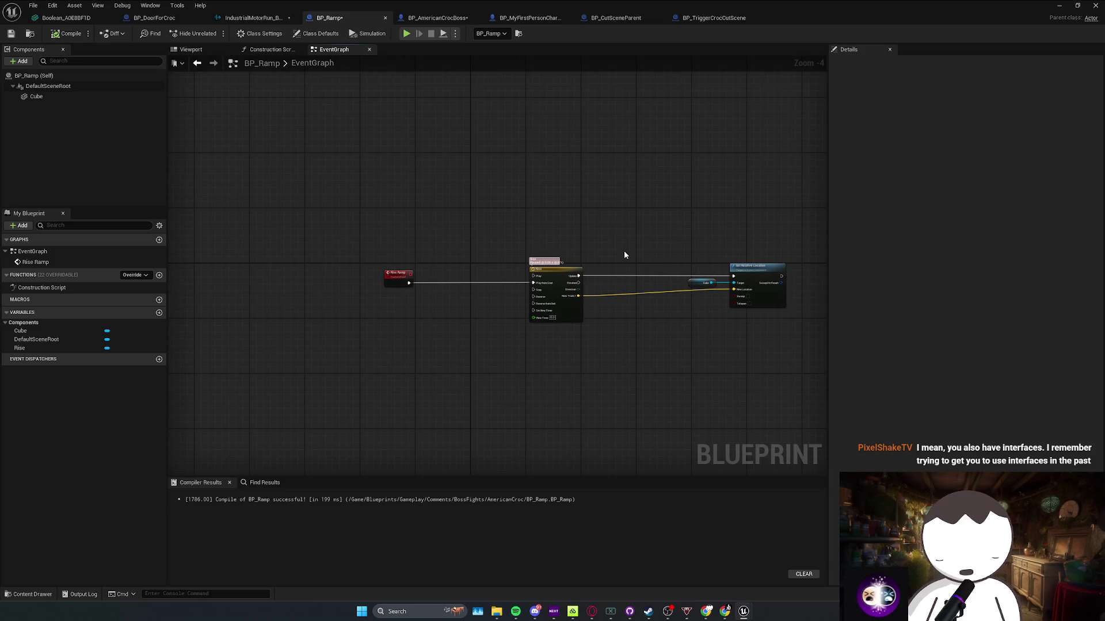
pyautogui.click(424, 18)
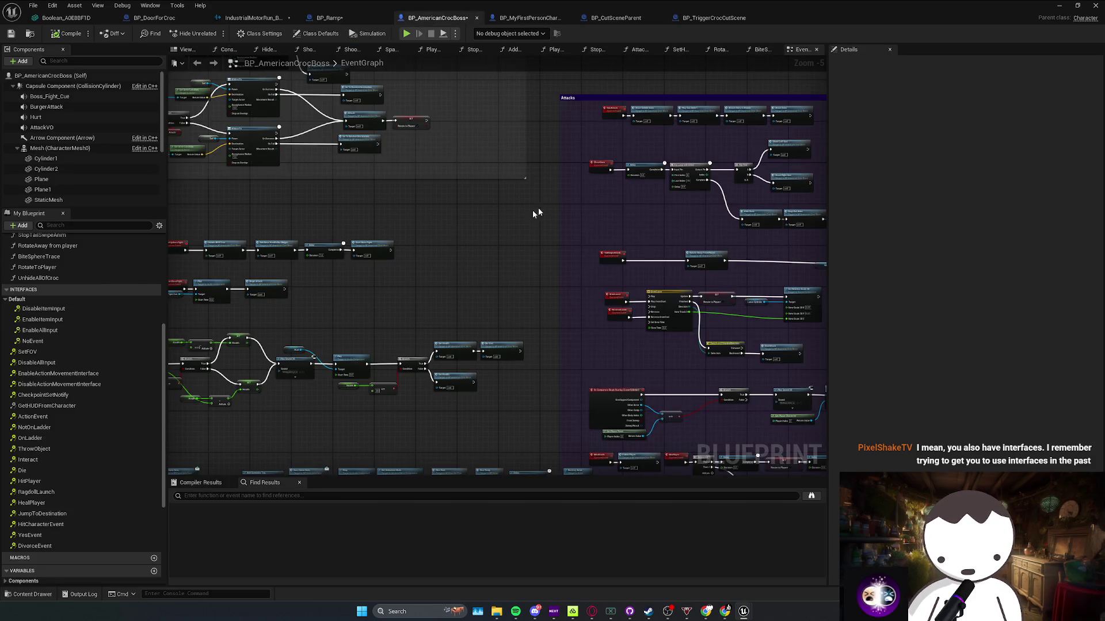
# Tidy the Attacks group, shifting the End Attack nodes and moving Grow Laser and Reverse Laser down
pyautogui.moveTo(544, 210); pyautogui.dragTo(302, 299)
pyautogui.click(11, 299)
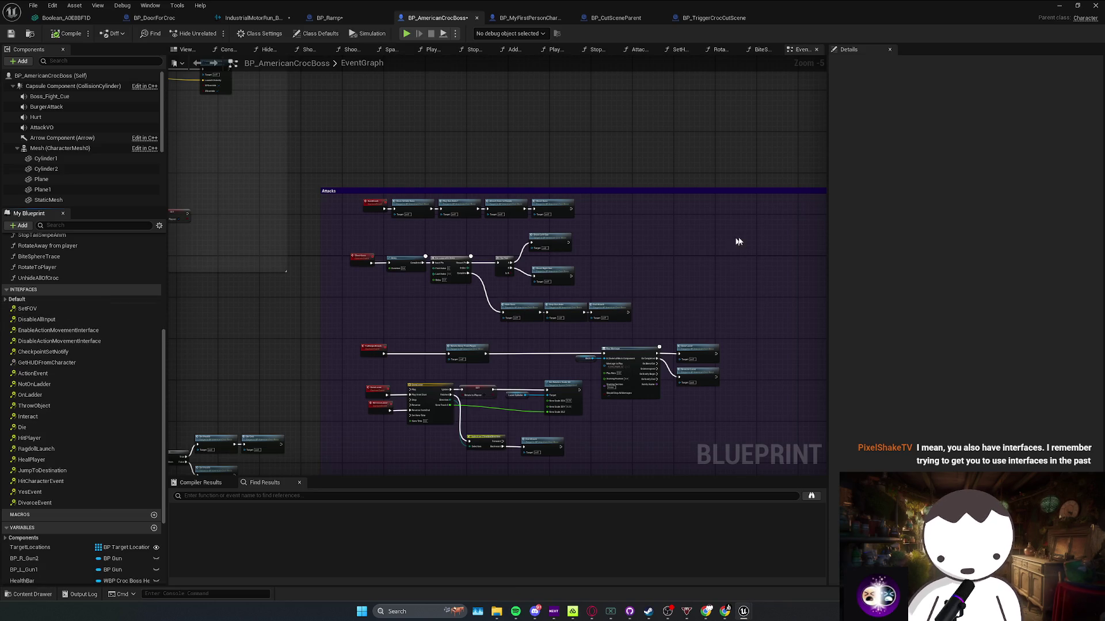
pyautogui.moveTo(626, 303); pyautogui.dragTo(626, 302)
pyautogui.moveTo(561, 303); pyautogui.dragTo(558, 298)
pyautogui.click(613, 295)
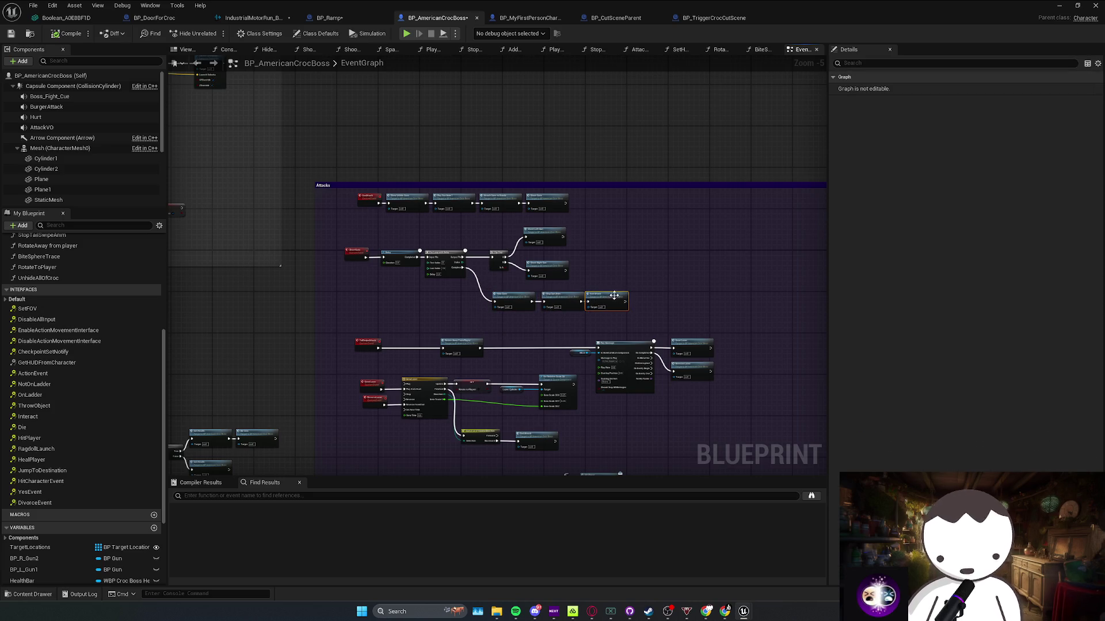
pyautogui.scroll(2, 719, 362)
pyautogui.moveTo(708, 426); pyautogui.dragTo(764, 374)
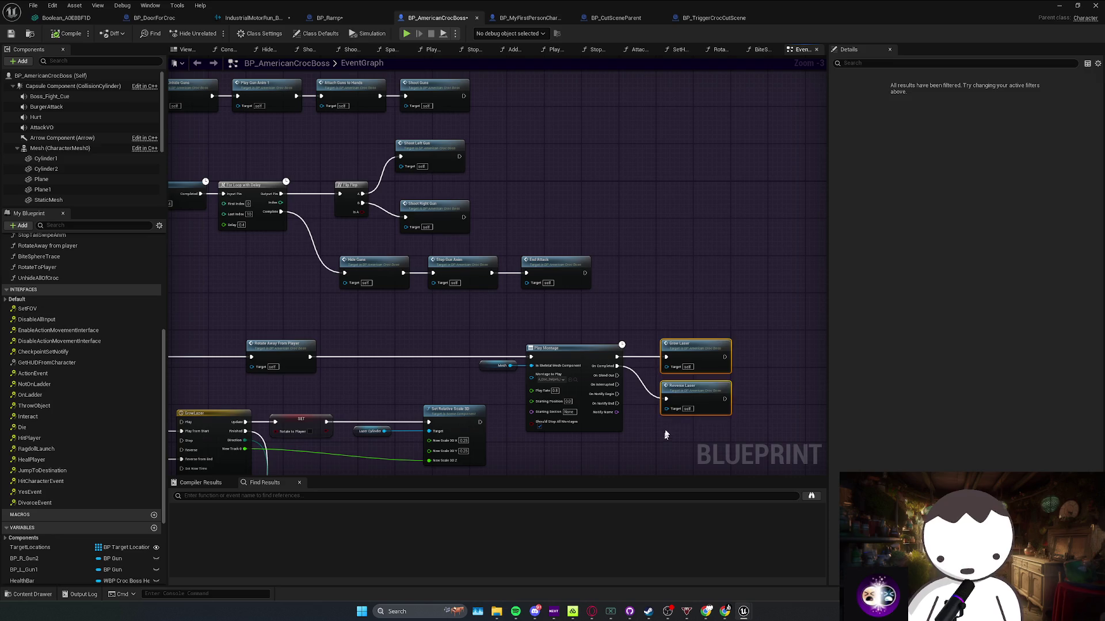
pyautogui.scroll(-1, 578, 303)
pyautogui.moveTo(573, 339)
pyautogui.mouseDown()
pyautogui.moveTo(544, 338)
pyautogui.moveTo(521, 372)
pyautogui.mouseUp()
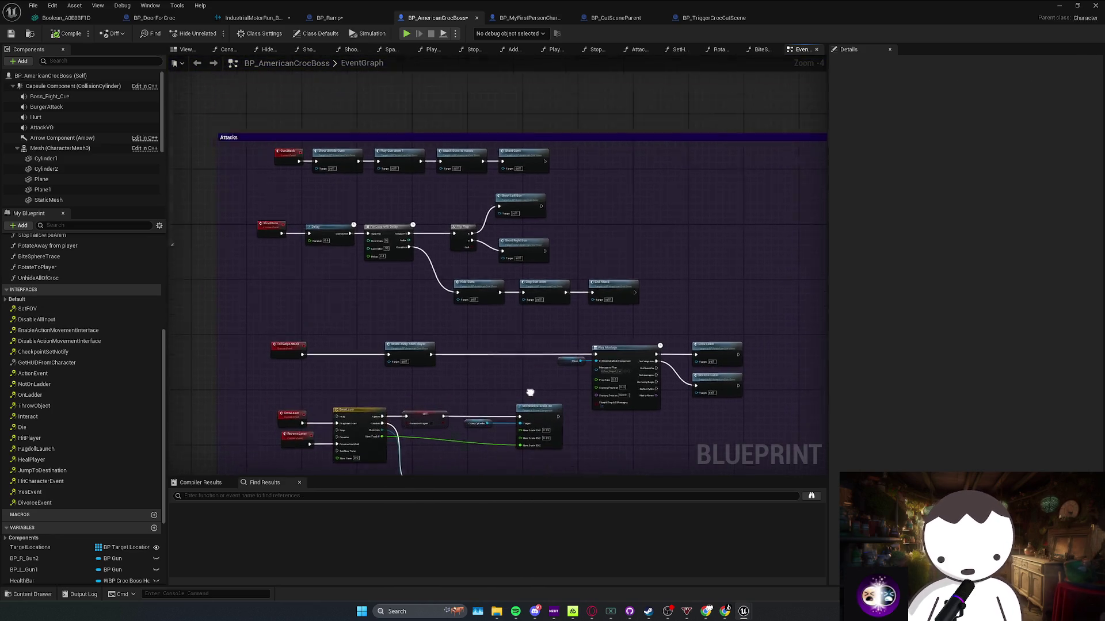
pyautogui.scroll(-8, 520, 372)
# Shift a row of nodes left and down, centre the purple comment block, then bring up BP_TriggerCrocCutScene
pyautogui.moveTo(234, 118); pyautogui.dragTo(796, 429)
pyautogui.scroll(1, 546, 316)
pyautogui.click(540, 334)
pyautogui.scroll(6, 29, 345)
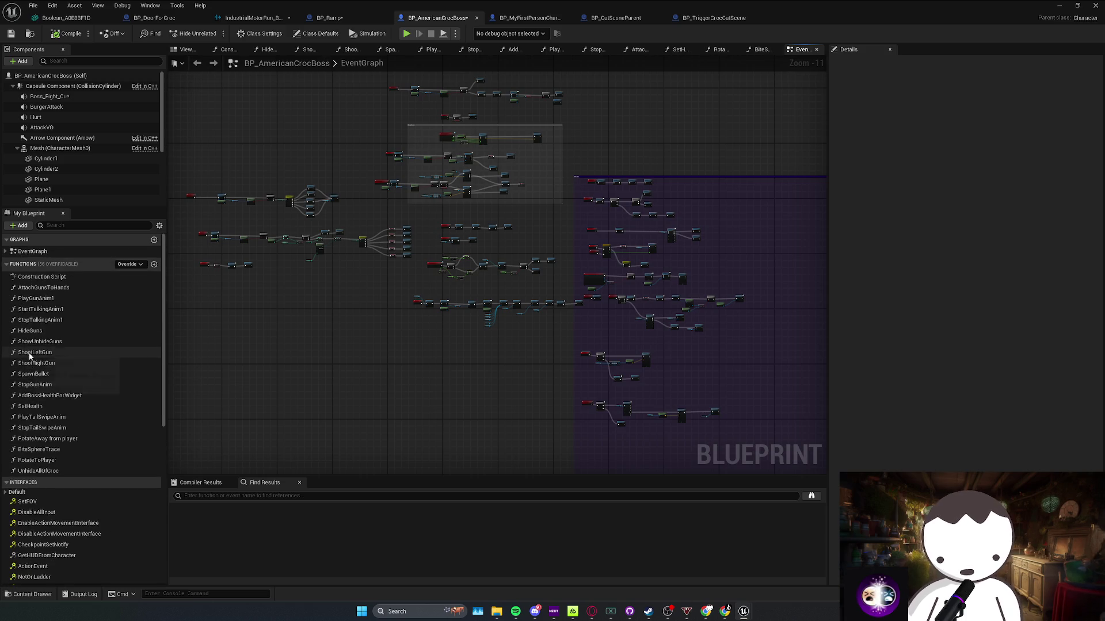
pyautogui.hscroll(5, 292, 382)
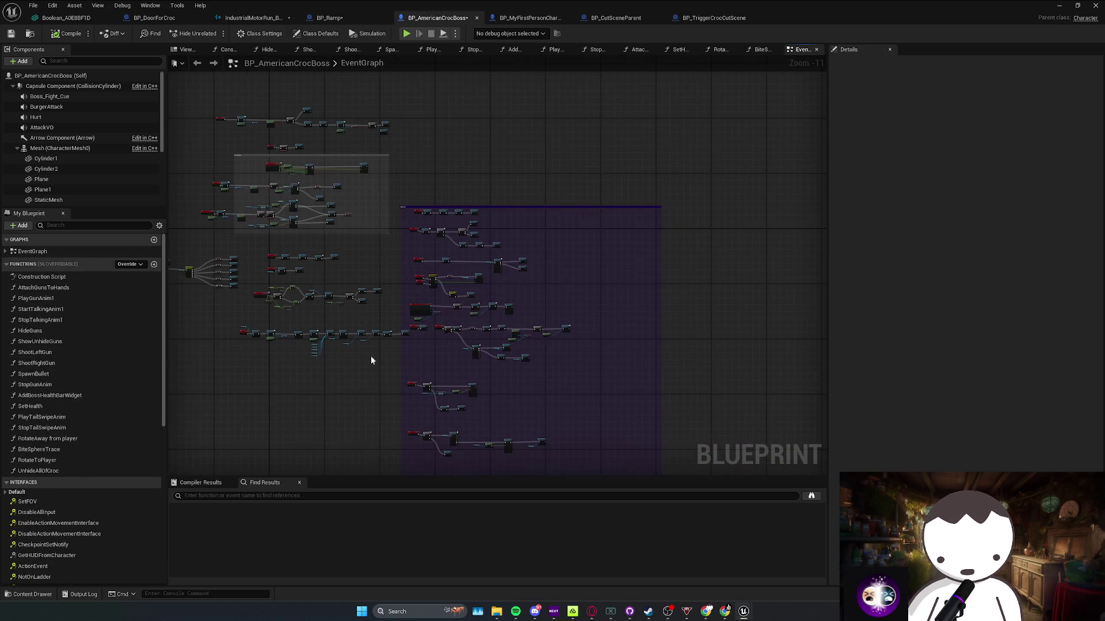
pyautogui.scroll(2, 447, 389)
pyautogui.scroll(-1, 481, 392)
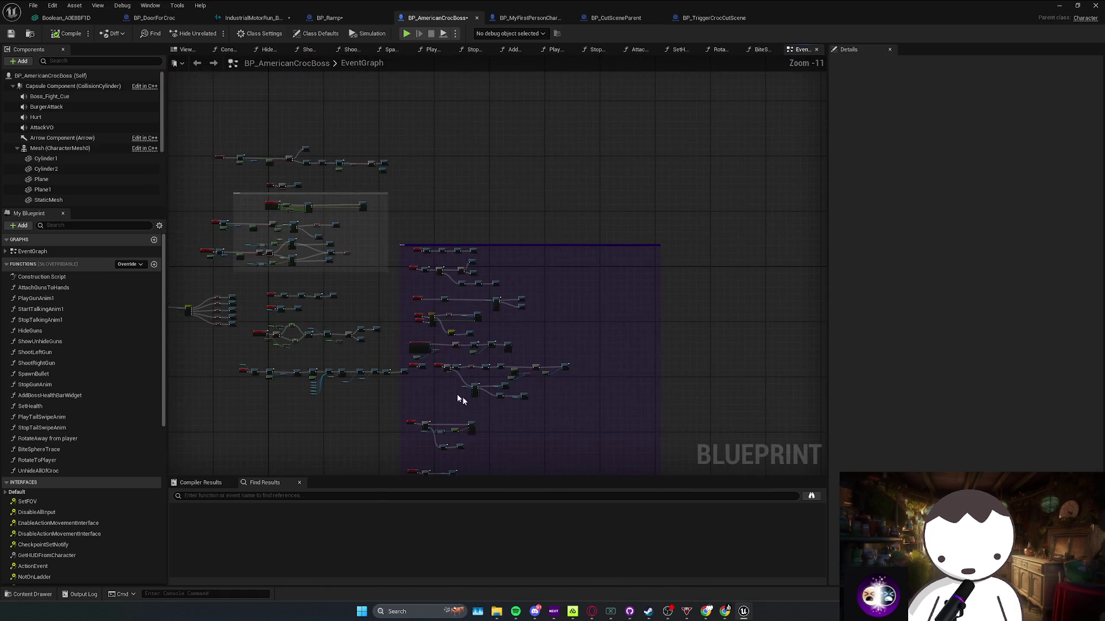
pyautogui.scroll(2, 325, 343)
pyautogui.scroll(2, 326, 374)
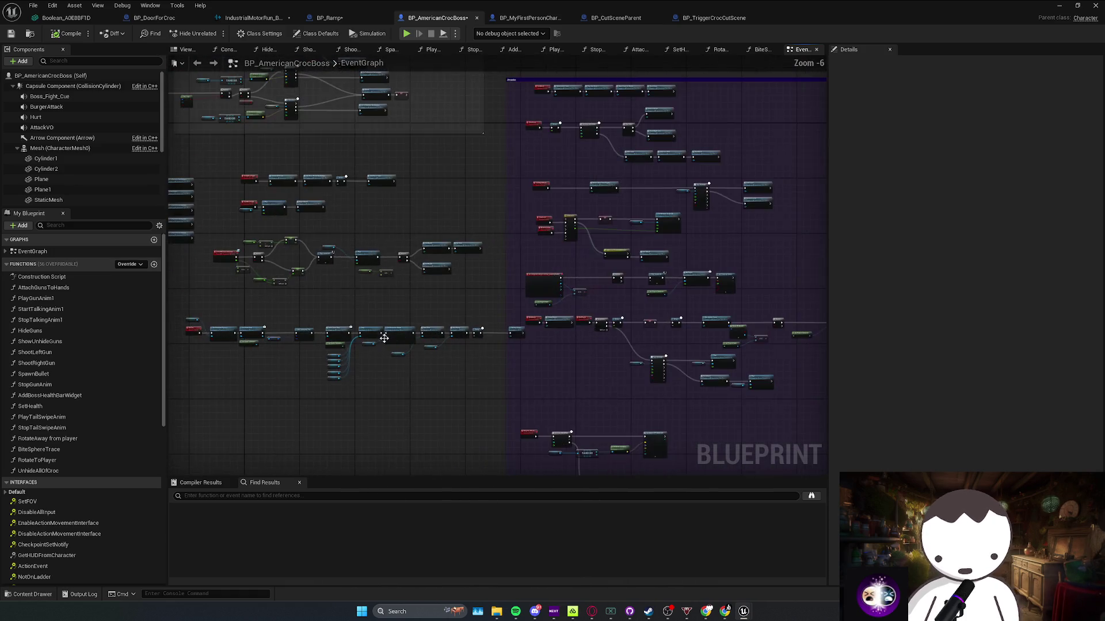
pyautogui.moveTo(334, 375); pyautogui.dragTo(552, 307)
pyautogui.moveTo(618, 320); pyautogui.dragTo(567, 334)
pyautogui.moveTo(423, 398)
pyautogui.mouseDown()
pyautogui.moveTo(429, 321)
pyautogui.moveTo(454, 316)
pyautogui.moveTo(513, 261)
pyautogui.moveTo(570, 35)
pyautogui.mouseUp()
pyautogui.click(703, 17)
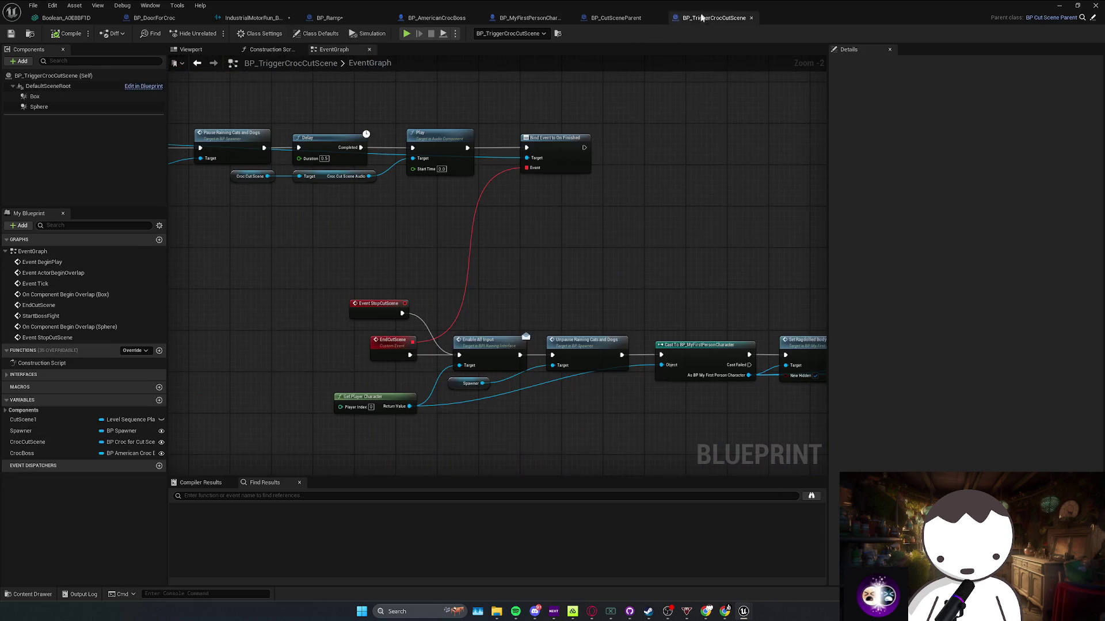
# Pan through the cutscene trigger graph, restore BP_AmericanCrocBoss as a floating window, and bring the level editor forward
pyautogui.moveTo(623, 179); pyautogui.dragTo(488, 205)
pyautogui.scroll(-5, 488, 205)
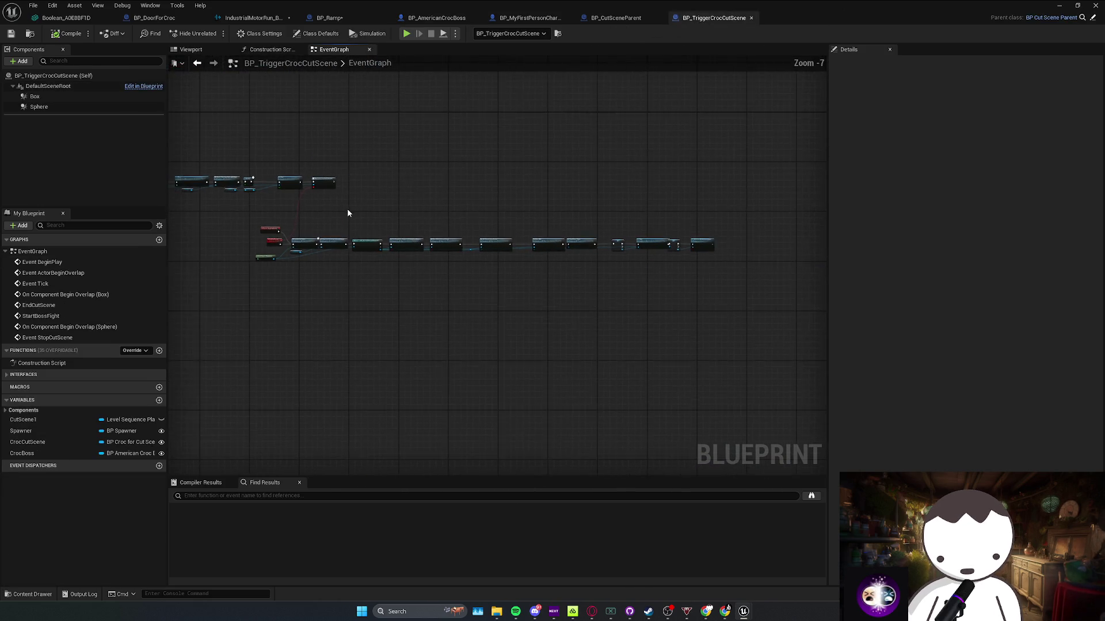
pyautogui.scroll(3, 437, 233)
pyautogui.scroll(1, 437, 238)
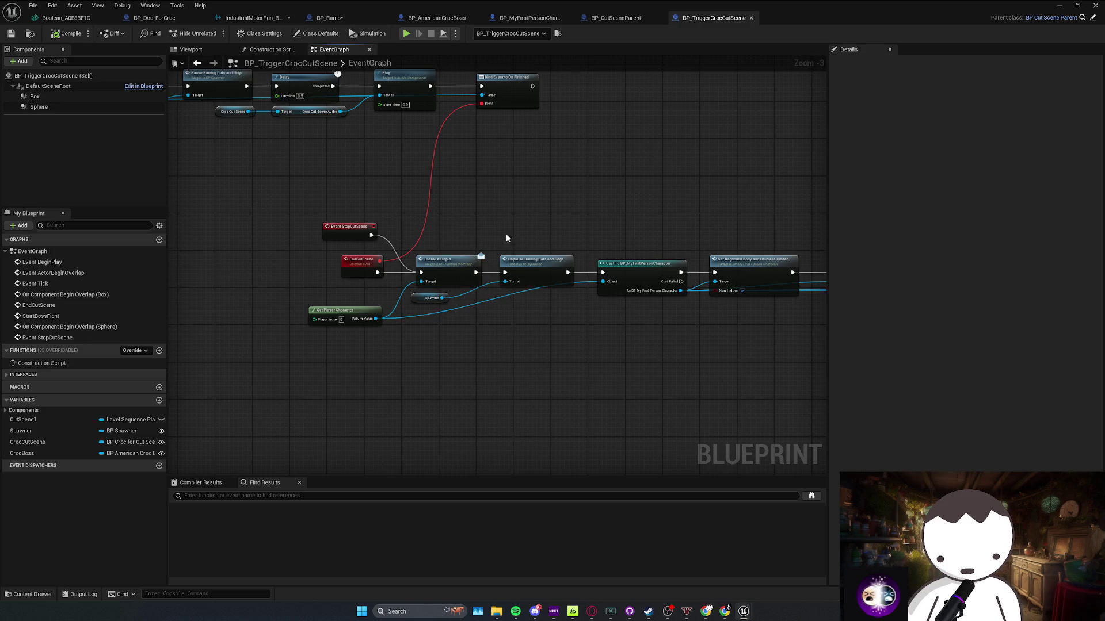
pyautogui.click(437, 18)
pyautogui.doubleClick(1040, 5)
pyautogui.click(394, 192)
# Delete both saved game files from the SaveGames folder
pyautogui.press('f')
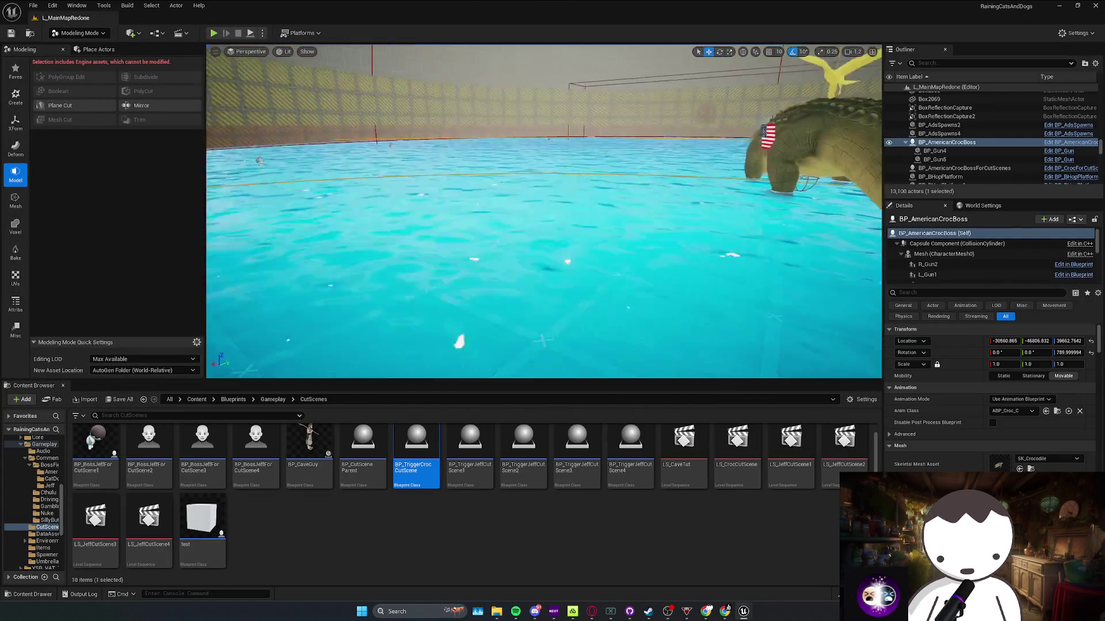
pyautogui.press('w')
pyautogui.scroll(-3, 544, 211)
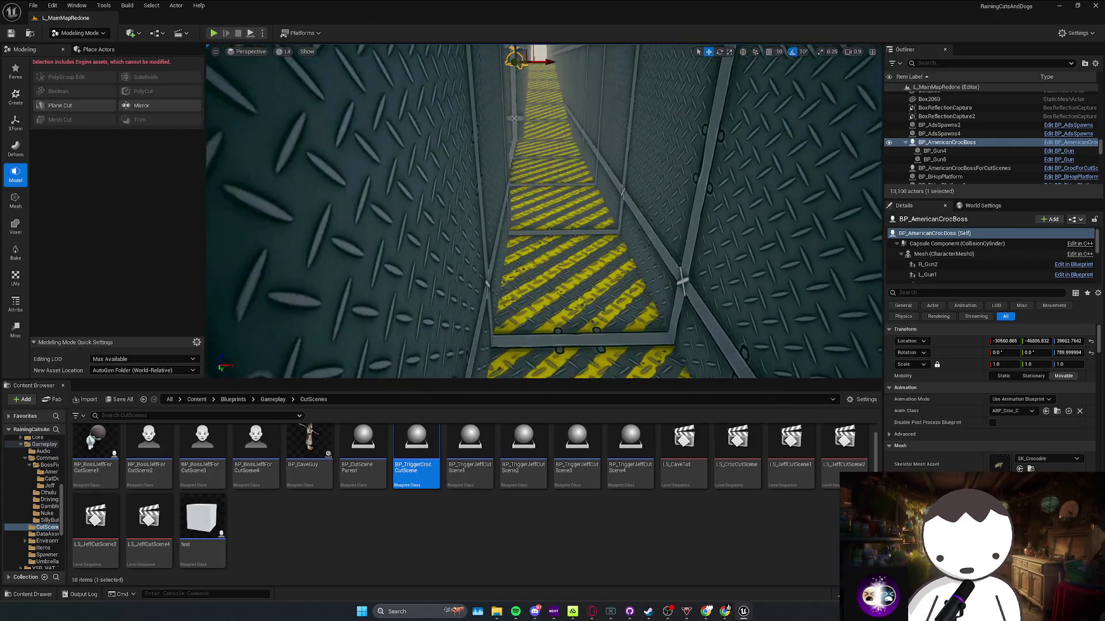
pyautogui.moveTo(496, 610)
pyautogui.click(609, 570)
pyautogui.moveTo(380, 291); pyautogui.dragTo(483, 205)
pyautogui.press('Delete')
pyautogui.click(845, 136)
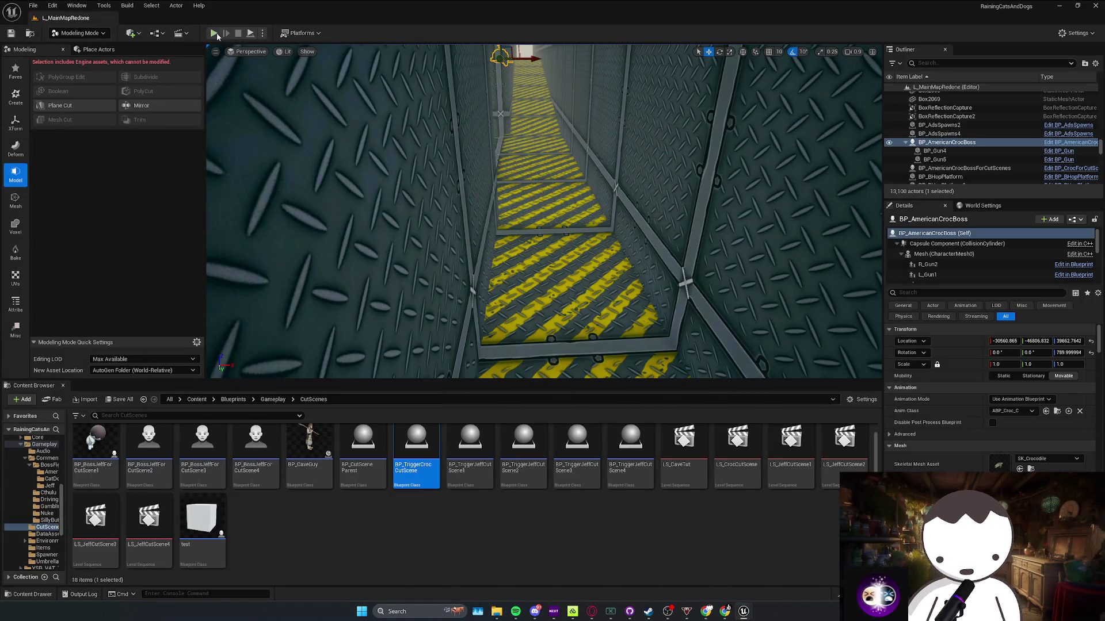
# Play-test the level through the checkpoint diamond to the croc cutscene, skip it, then stop
pyautogui.hotkey('alt', 'p')
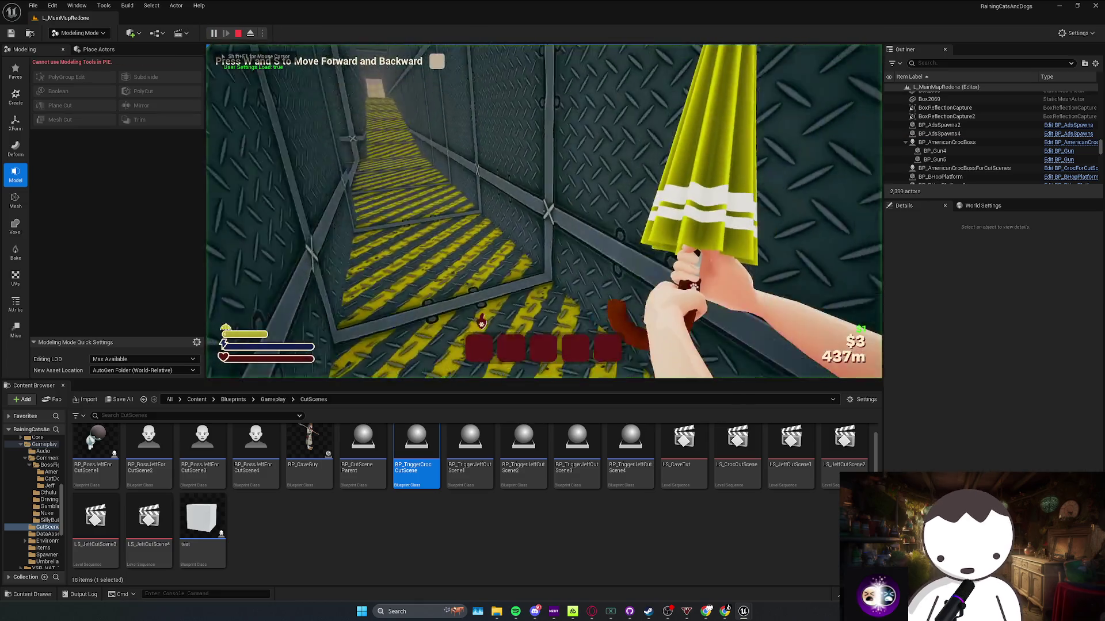
pyautogui.press('w')
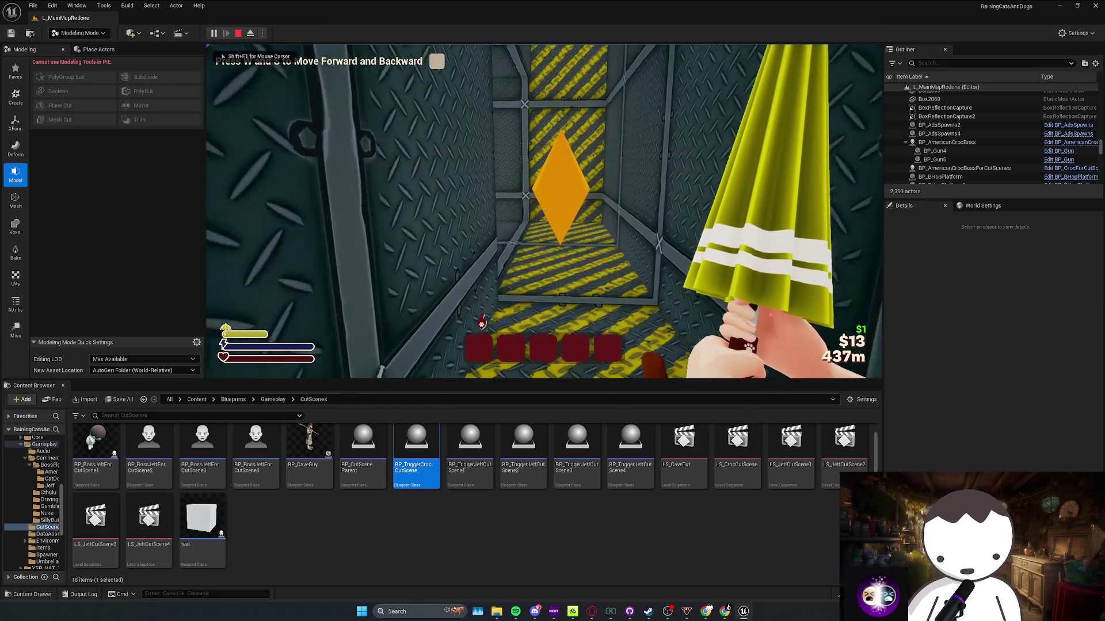
pyautogui.hotkey('shift', 'F1')
pyautogui.click(823, 358)
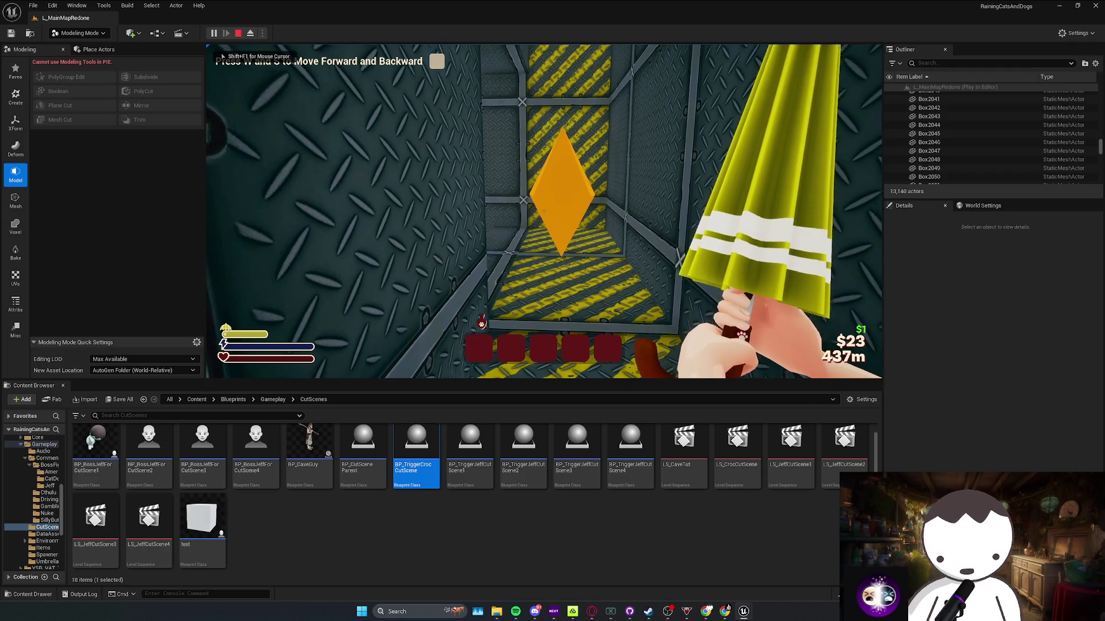
pyautogui.press('w')
pyautogui.press('w')
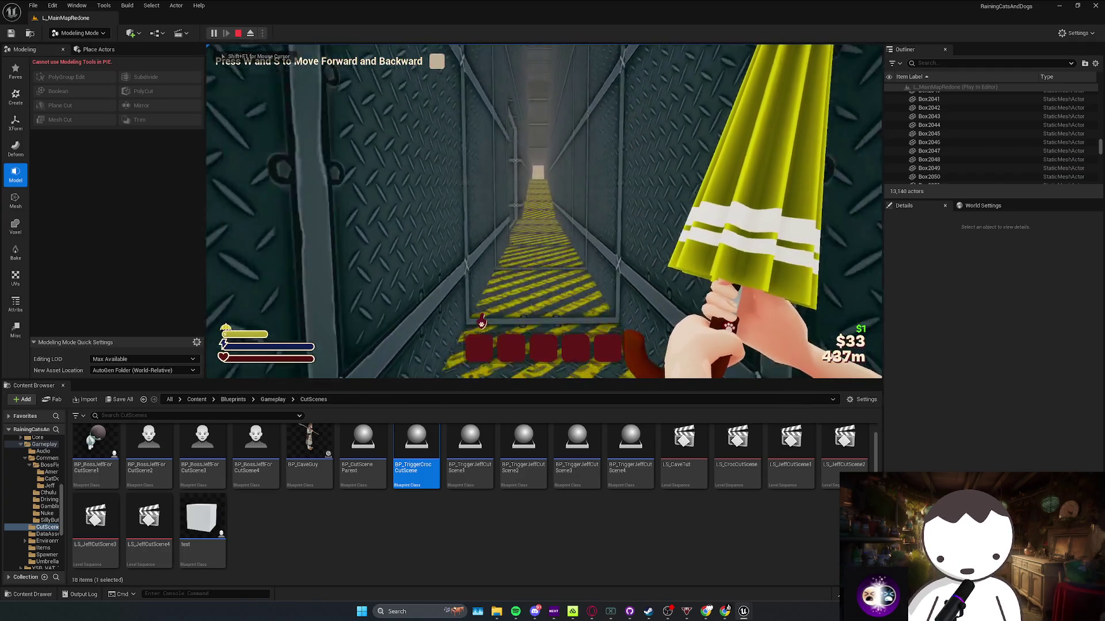
pyautogui.press('w')
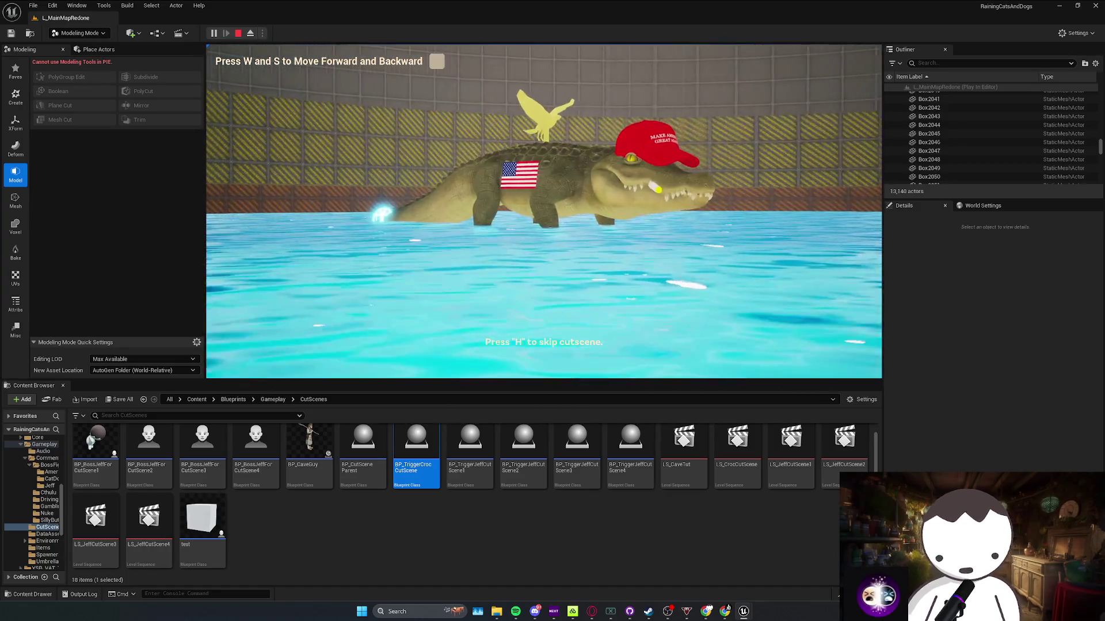
pyautogui.press('h')
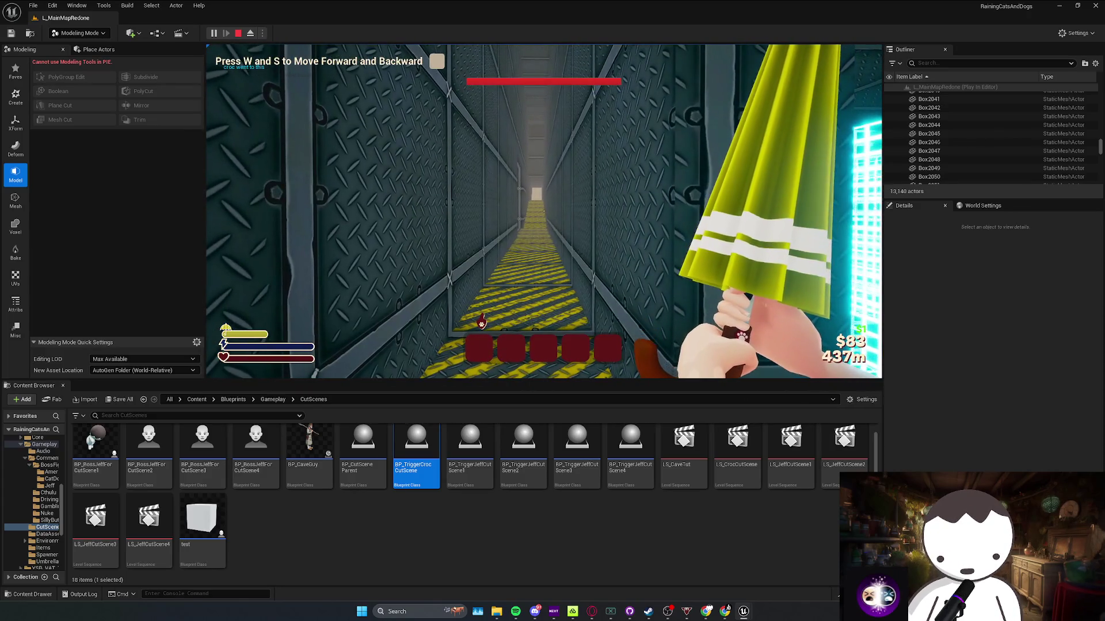
pyautogui.press('Escape')
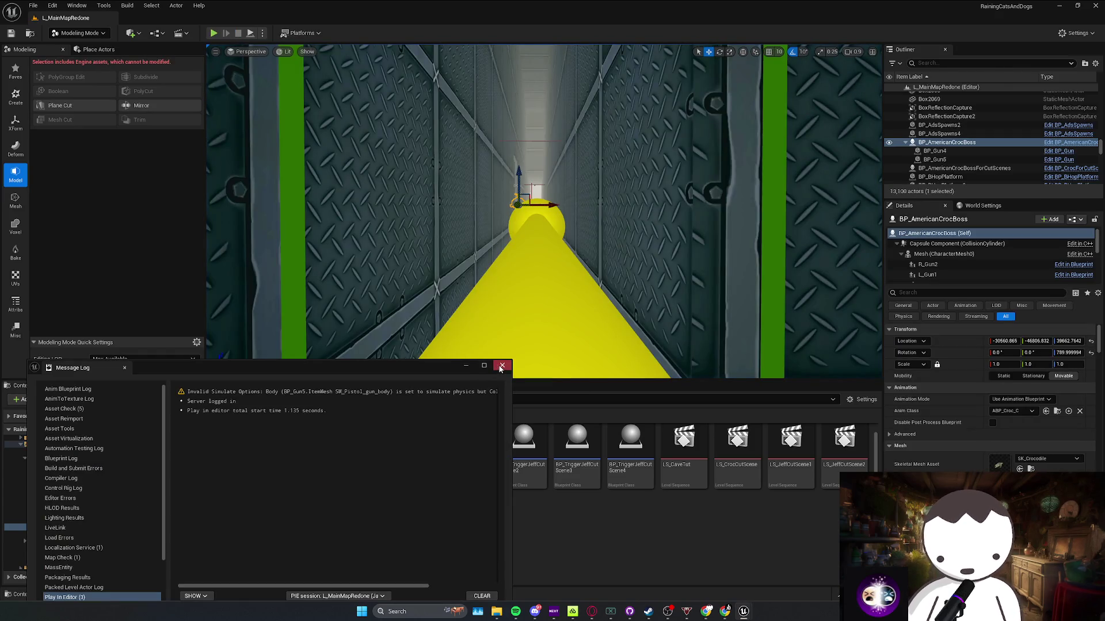
# Select BP_TriggerCrocCutScene over the arena, save the map, and open its Blueprint event graph
pyautogui.click(501, 366)
pyautogui.press('w')
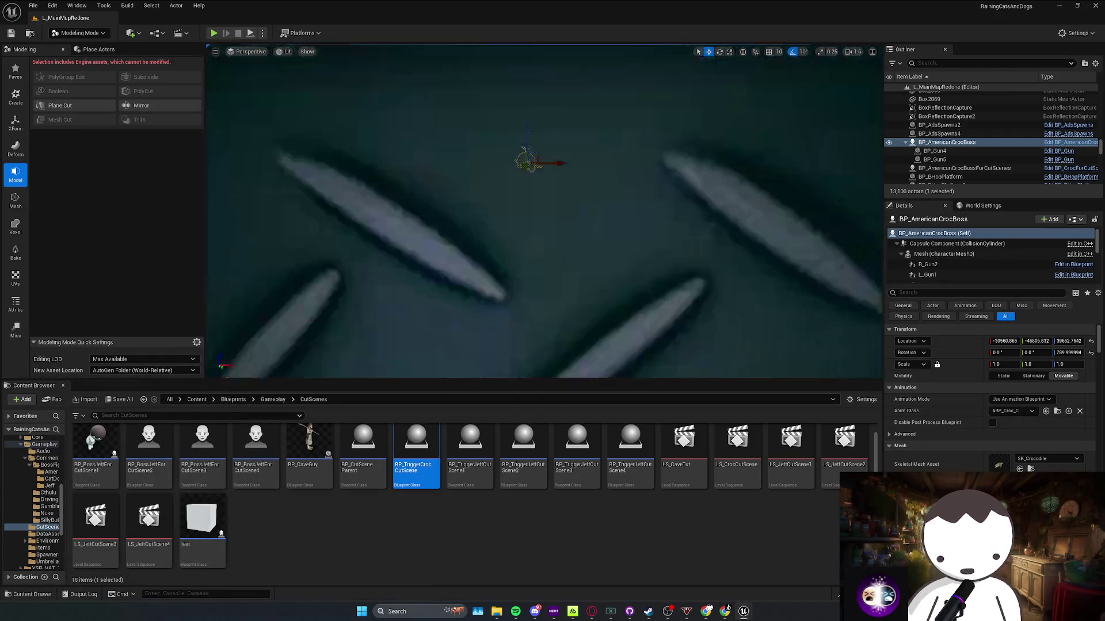
pyautogui.press('w')
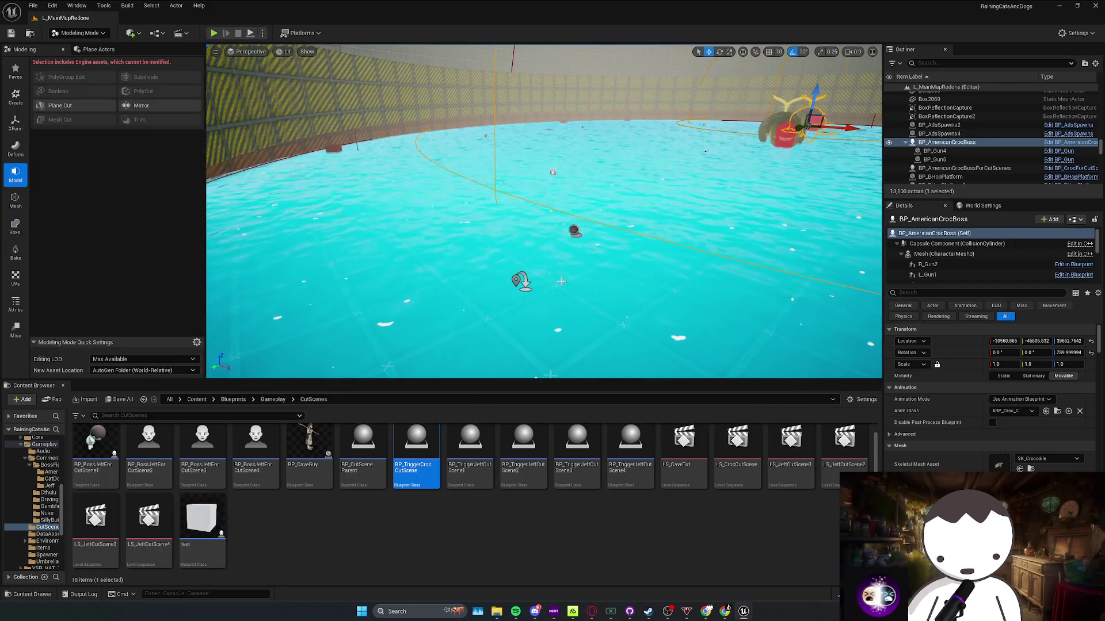
pyautogui.click(574, 231)
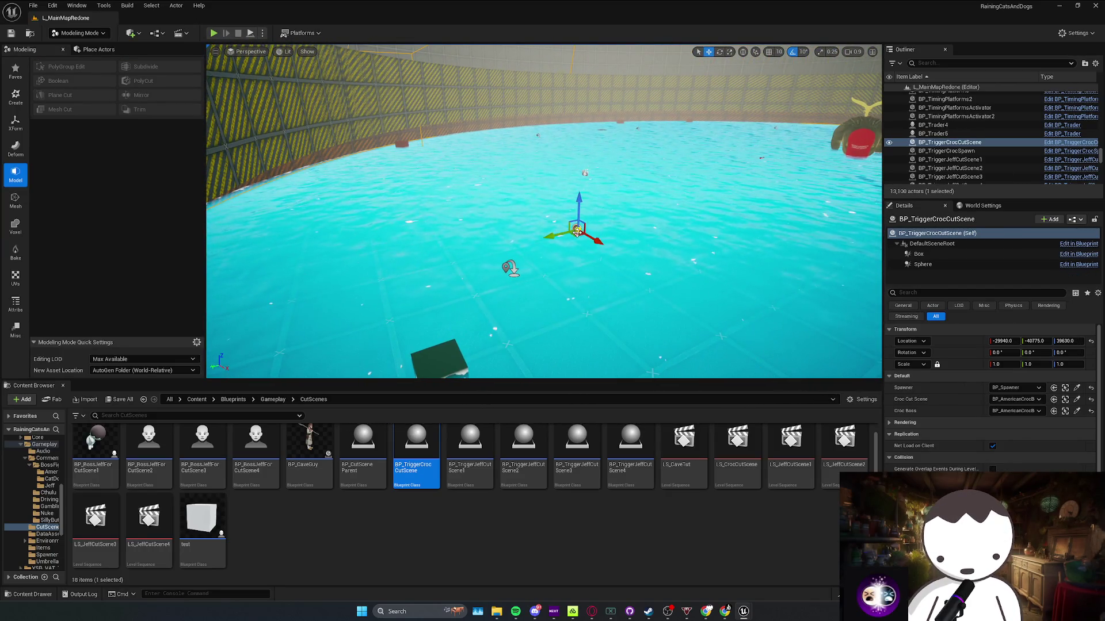
pyautogui.hotkey('ctrl', 's')
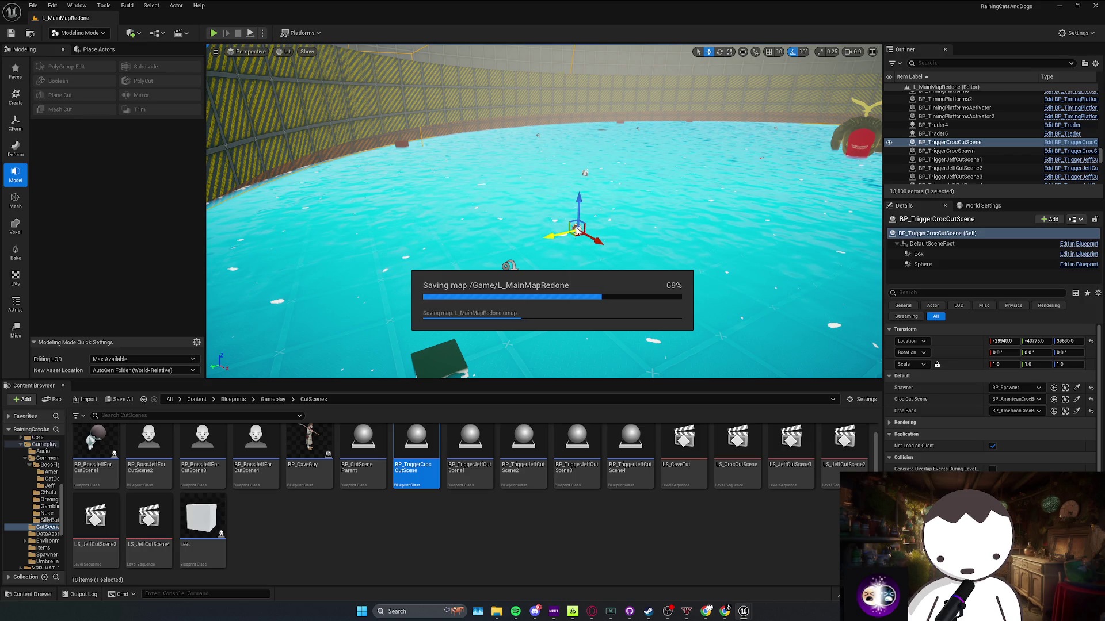
pyautogui.rightClick(577, 230)
pyautogui.press('Escape')
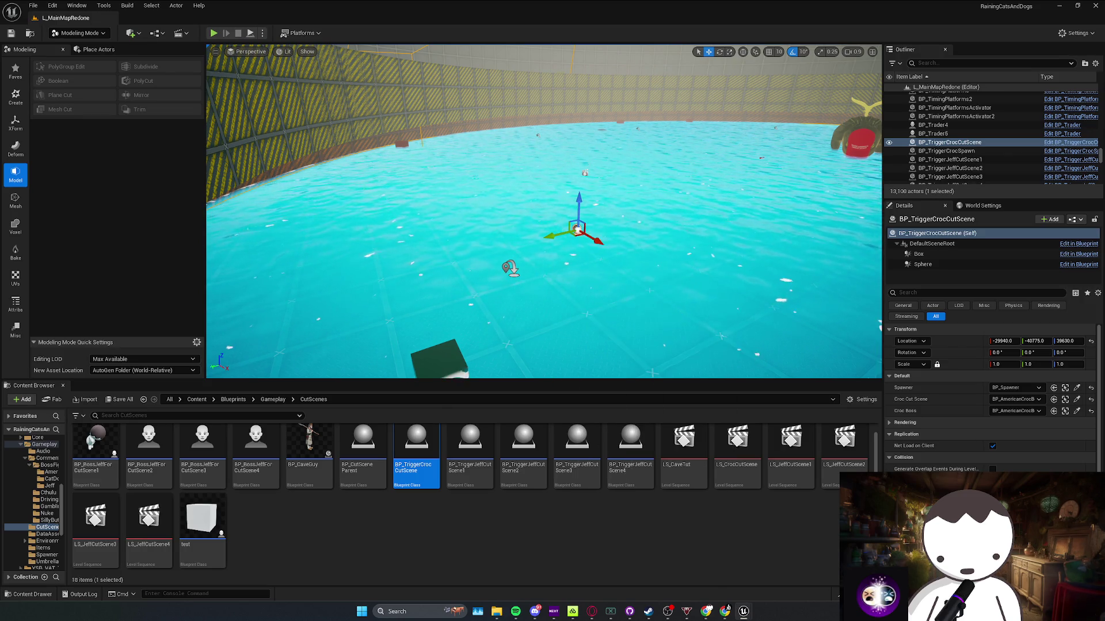
pyautogui.hotkey('ctrl', 'e')
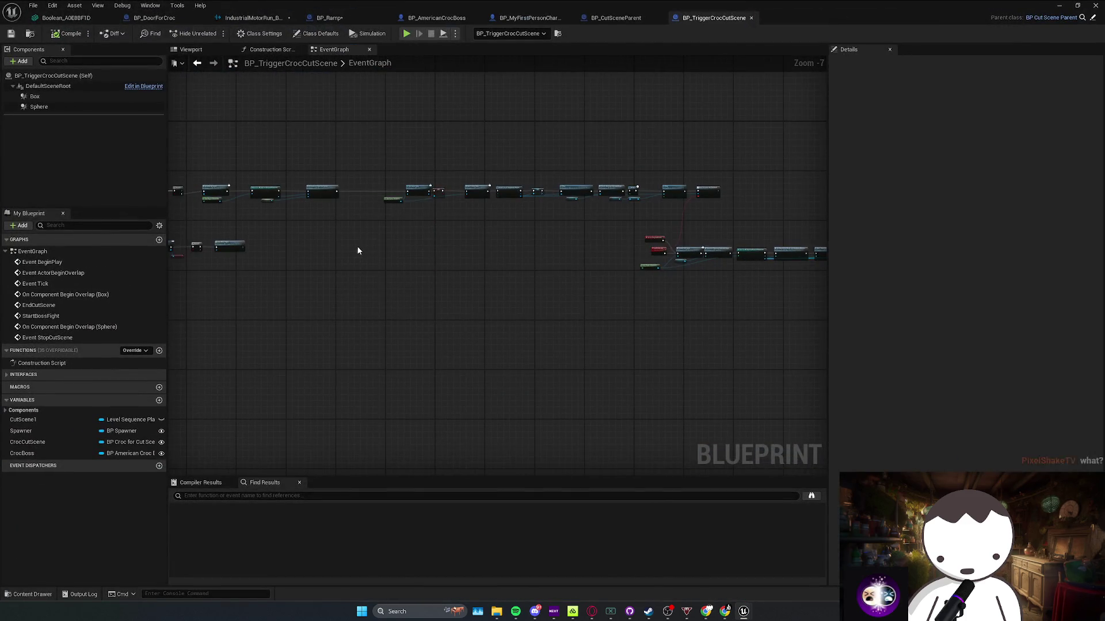
# Rearrange Get Player Pawn, Branch, Get Game Instance and Get Game Data in the overlap chain, then save
pyautogui.scroll(-3, 614, 248)
pyautogui.scroll(5, 502, 264)
pyautogui.moveTo(400, 232); pyautogui.dragTo(302, 239)
pyautogui.moveTo(426, 180); pyautogui.dragTo(379, 176)
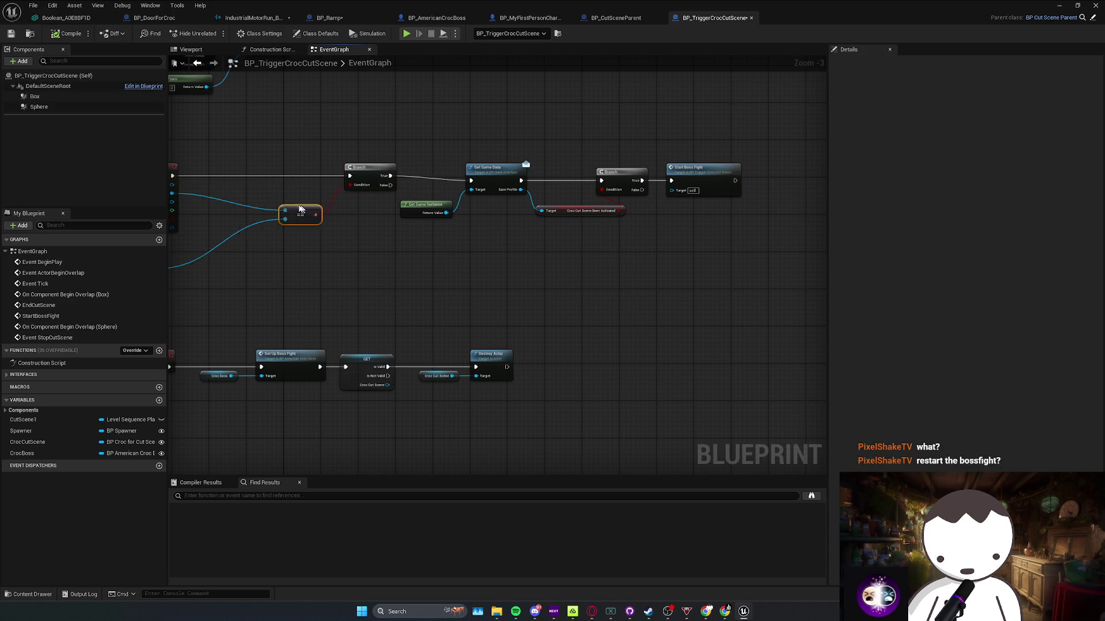
pyautogui.moveTo(423, 204); pyautogui.dragTo(405, 210)
pyautogui.moveTo(489, 168); pyautogui.dragTo(475, 163)
pyautogui.moveTo(621, 171); pyautogui.dragTo(610, 171)
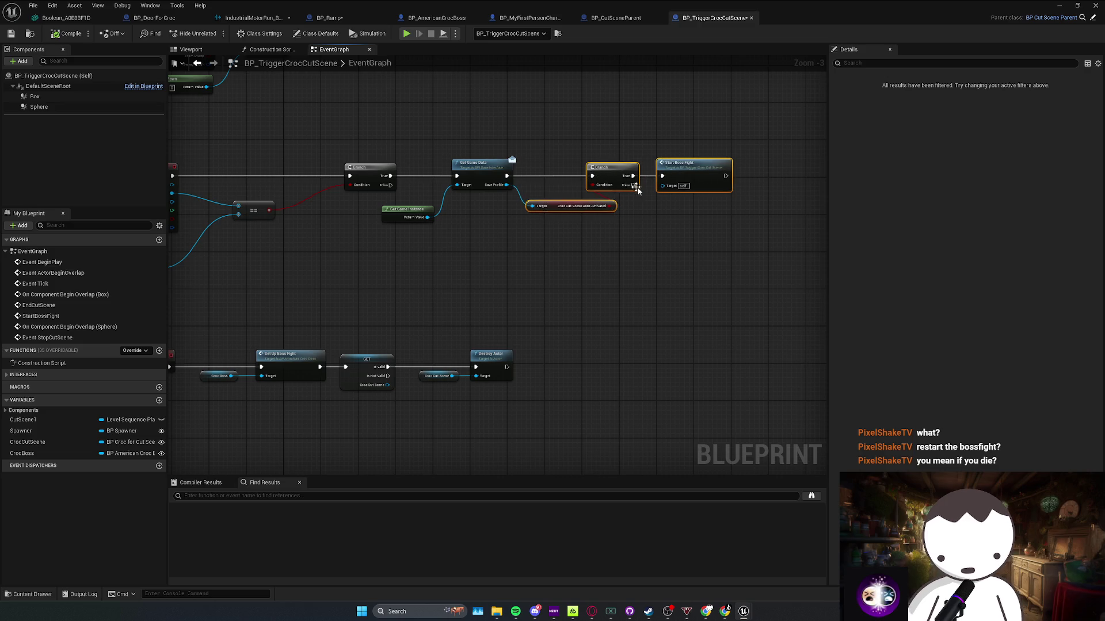
pyautogui.doubleClick(691, 170)
pyautogui.hotkey('ctrl', 's')
# Shift the StartBossFight through Destroy Actor node row left and down below the overlap chain
pyautogui.moveTo(559, 286); pyautogui.dragTo(546, 282)
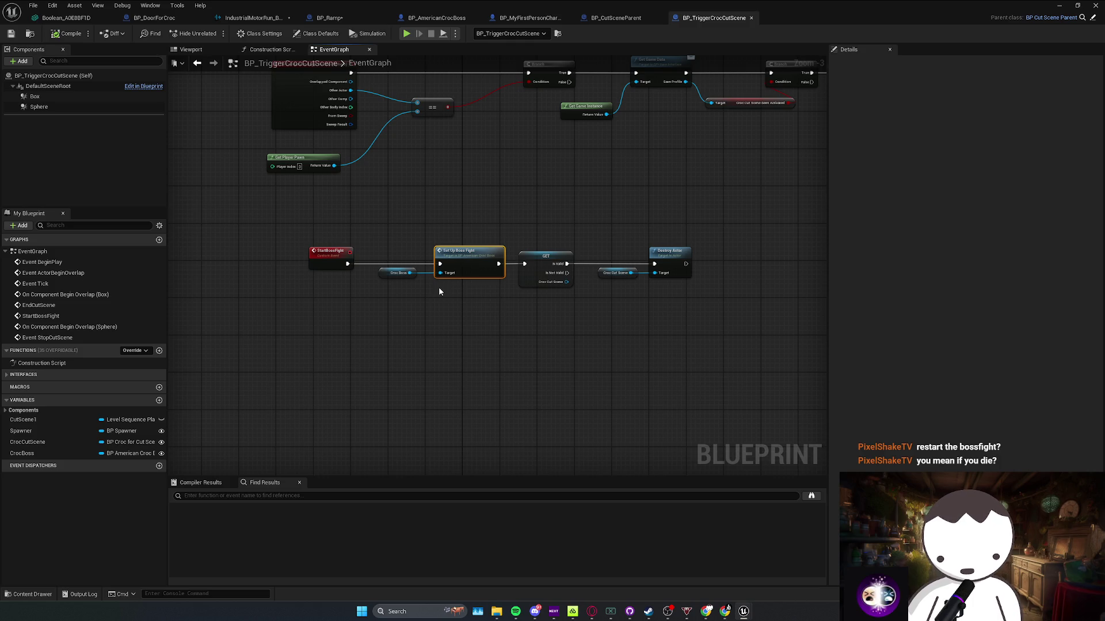
pyautogui.moveTo(496, 251)
pyautogui.mouseDown()
pyautogui.moveTo(457, 270)
pyautogui.moveTo(494, 252)
pyautogui.mouseUp()
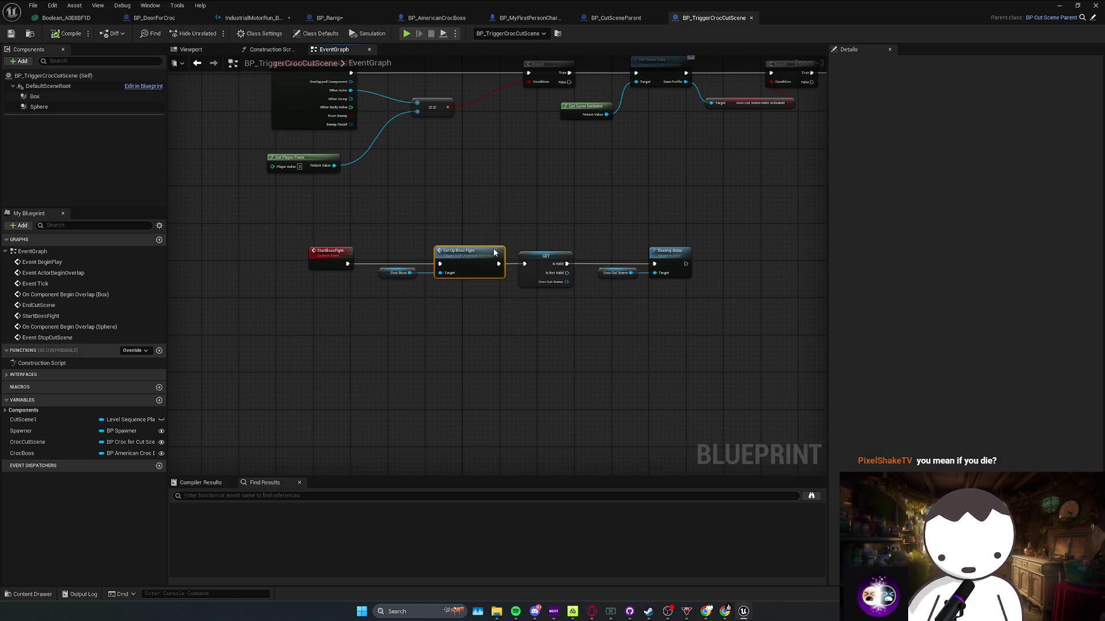
pyautogui.click(429, 290)
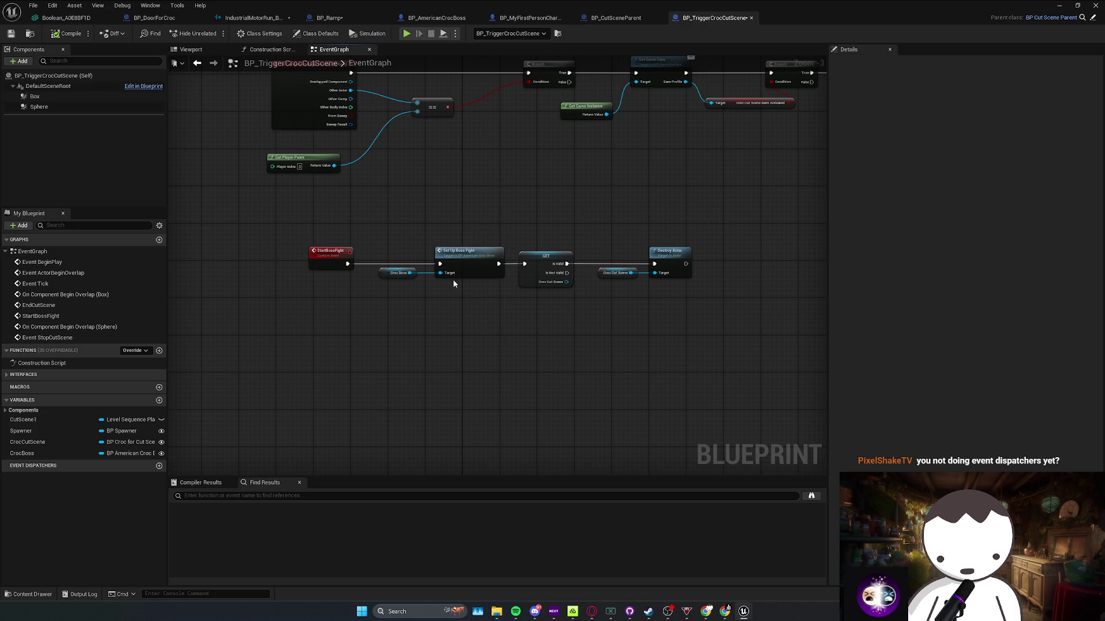
pyautogui.moveTo(451, 283); pyautogui.dragTo(629, 251)
pyautogui.click(408, 335)
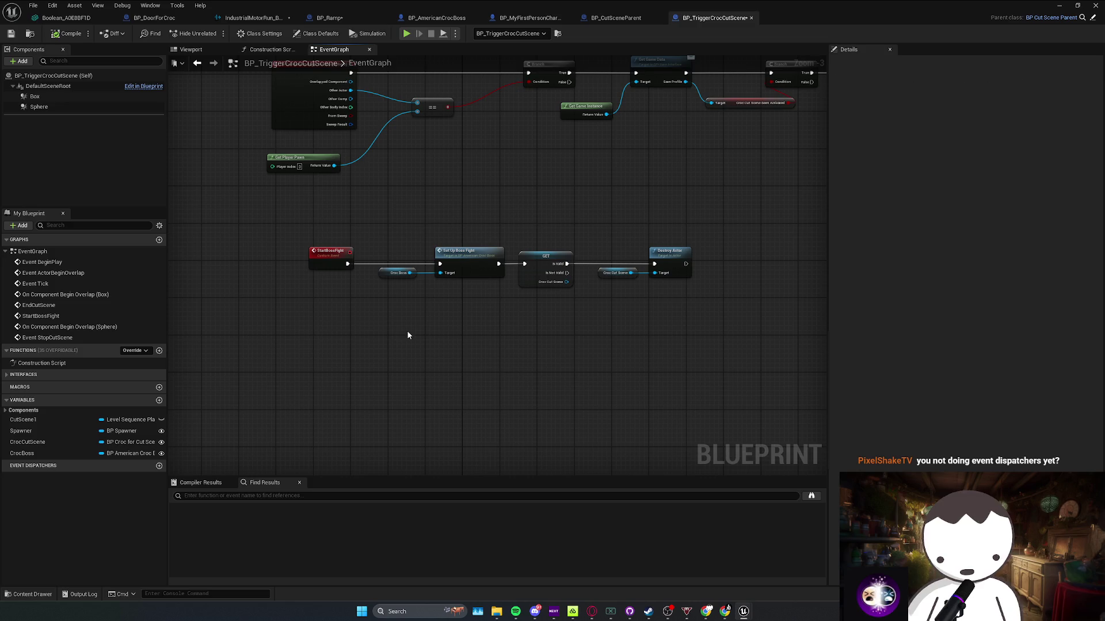
pyautogui.moveTo(744, 211); pyautogui.dragTo(259, 348)
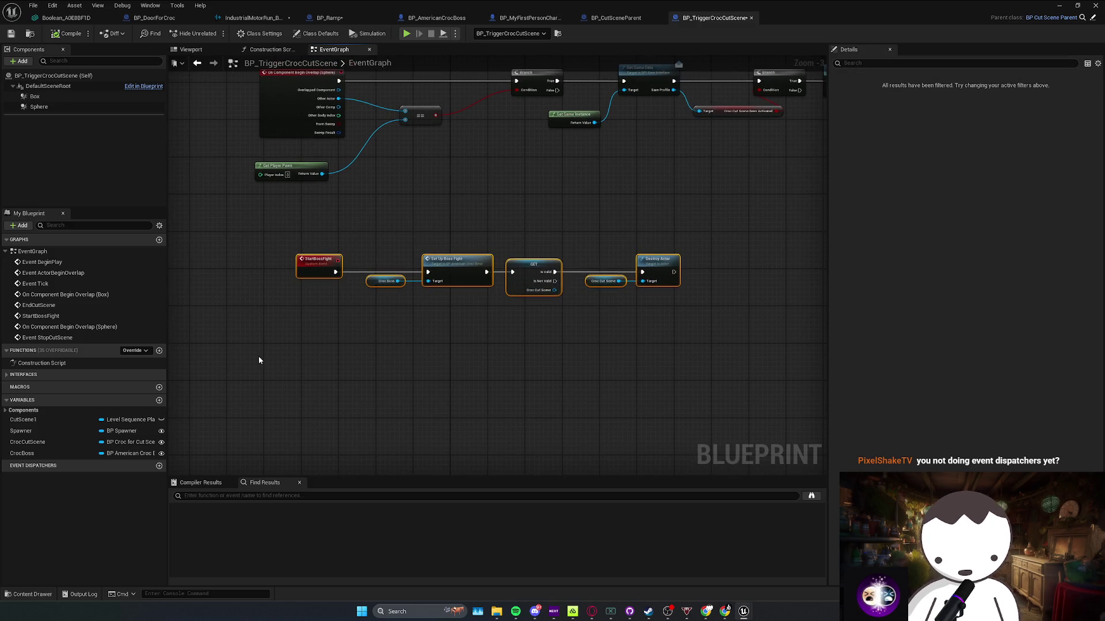
pyautogui.moveTo(735, 230)
pyautogui.mouseDown()
pyautogui.moveTo(291, 353)
pyautogui.moveTo(292, 338)
pyautogui.mouseUp()
pyautogui.click(338, 338)
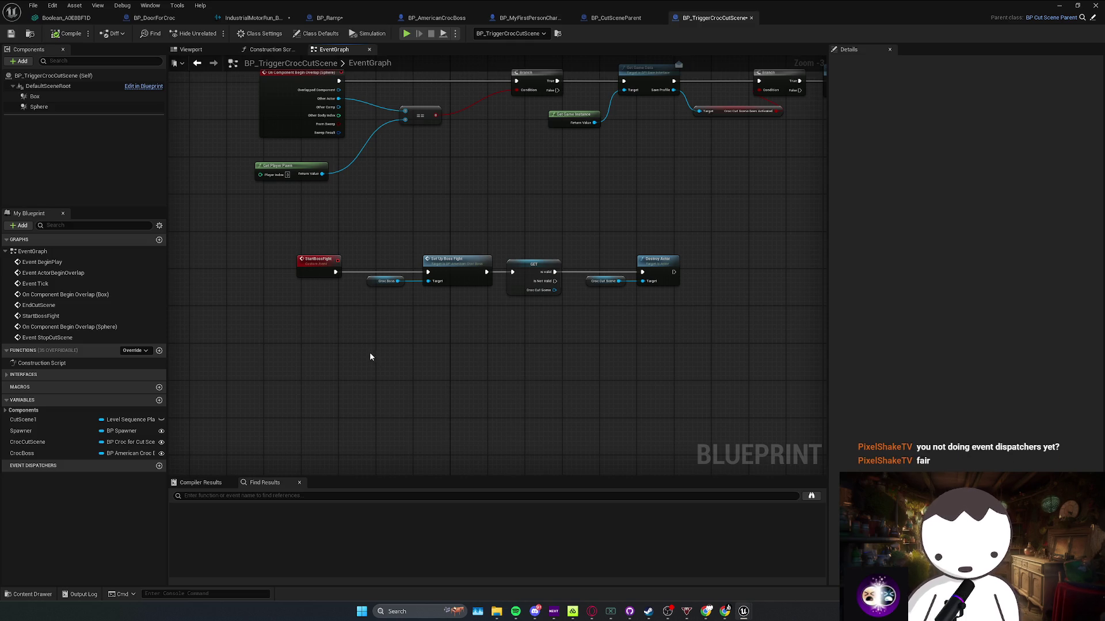
pyautogui.moveTo(735, 219); pyautogui.dragTo(289, 340)
pyautogui.moveTo(727, 237); pyautogui.dragTo(280, 346)
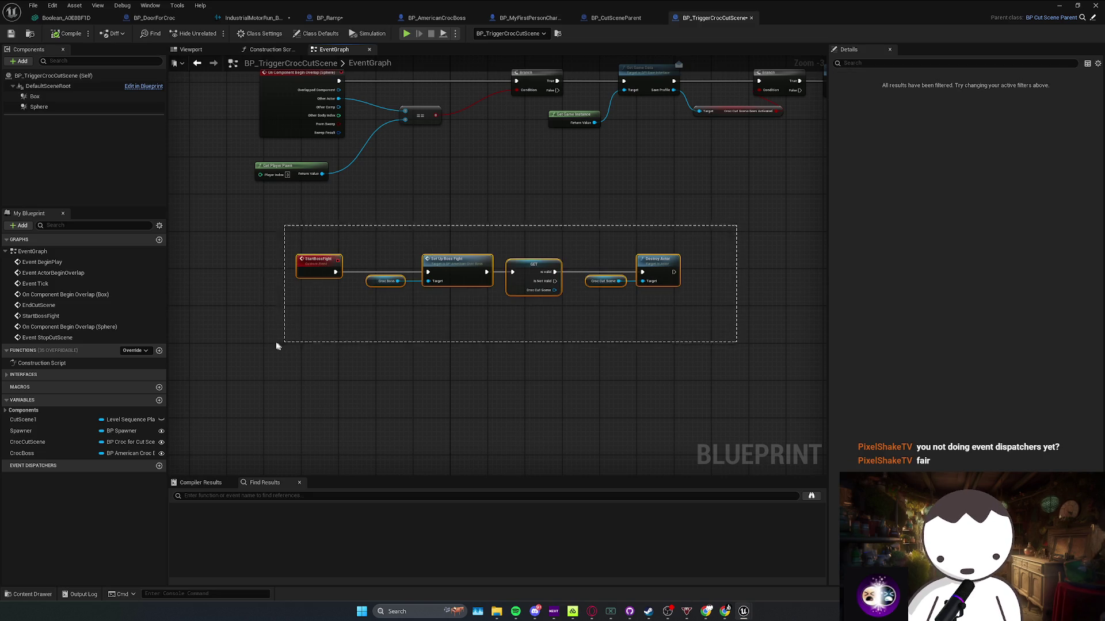
pyautogui.moveTo(311, 267); pyautogui.dragTo(273, 267)
pyautogui.moveTo(500, 267); pyautogui.dragTo(488, 399)
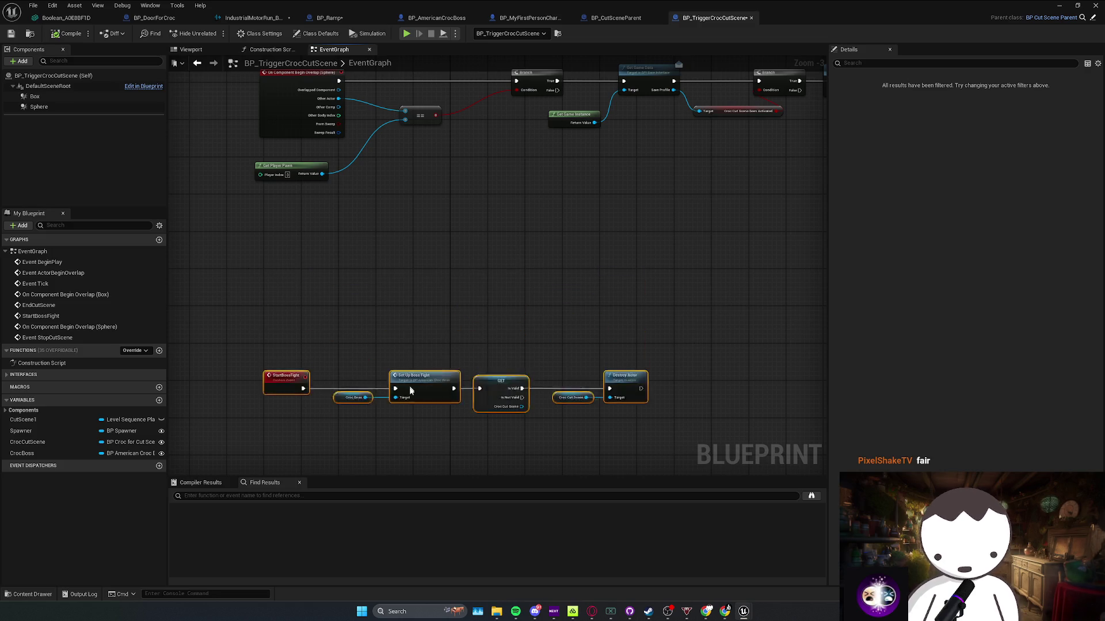
pyautogui.moveTo(508, 333); pyautogui.dragTo(537, 396)
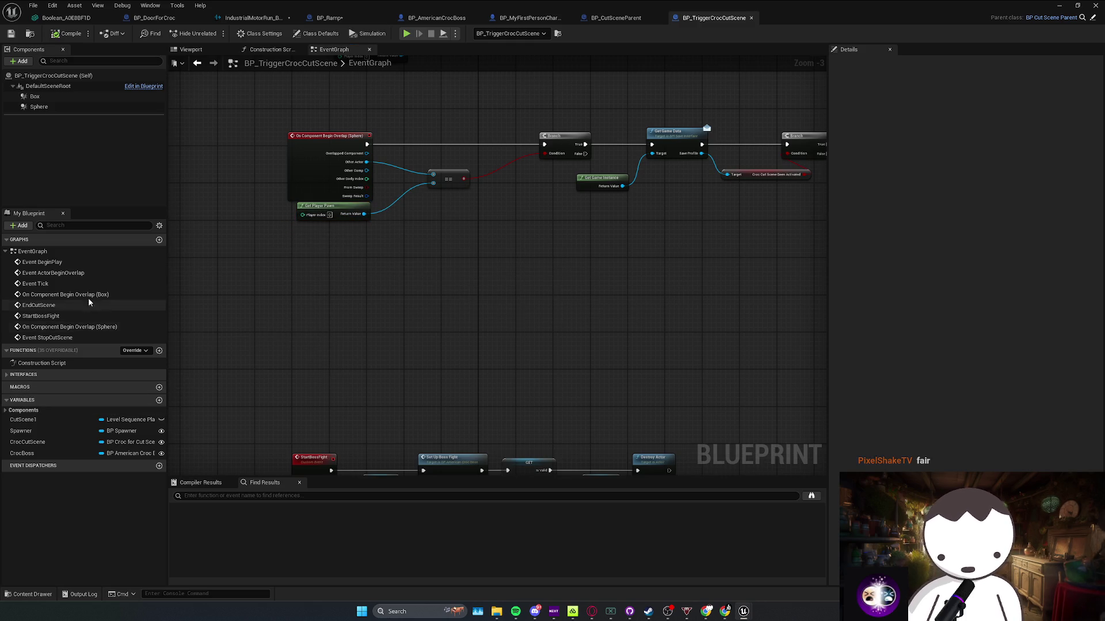
pyautogui.scroll(-15, 977, 357)
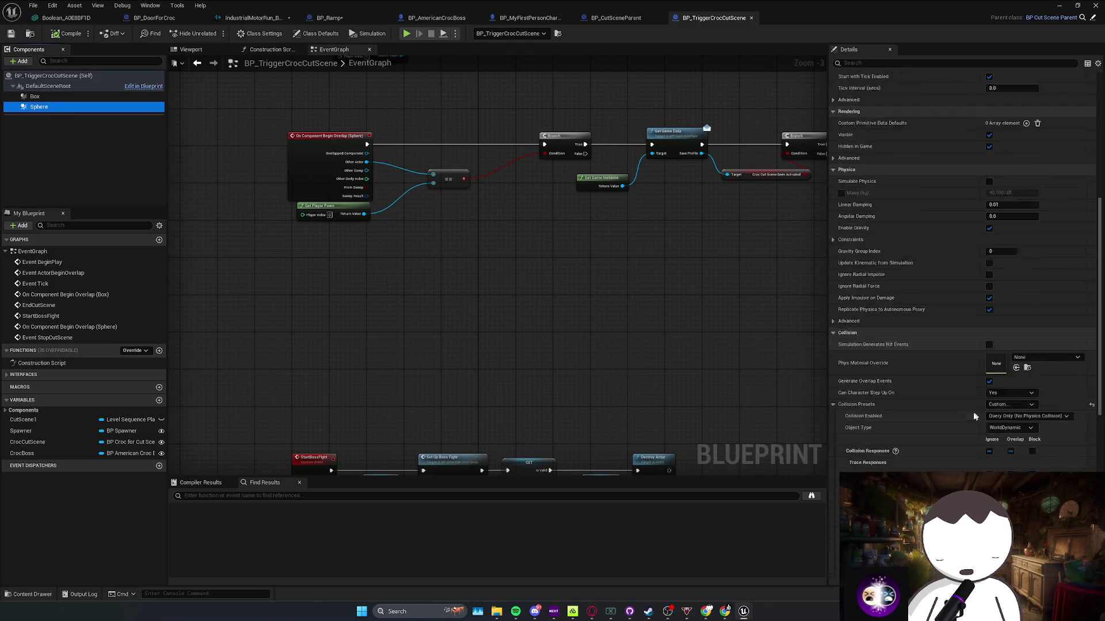
# Add an End Overlap (Sphere) event and paste copies of the player check and Branch beside it
pyautogui.click(977, 361)
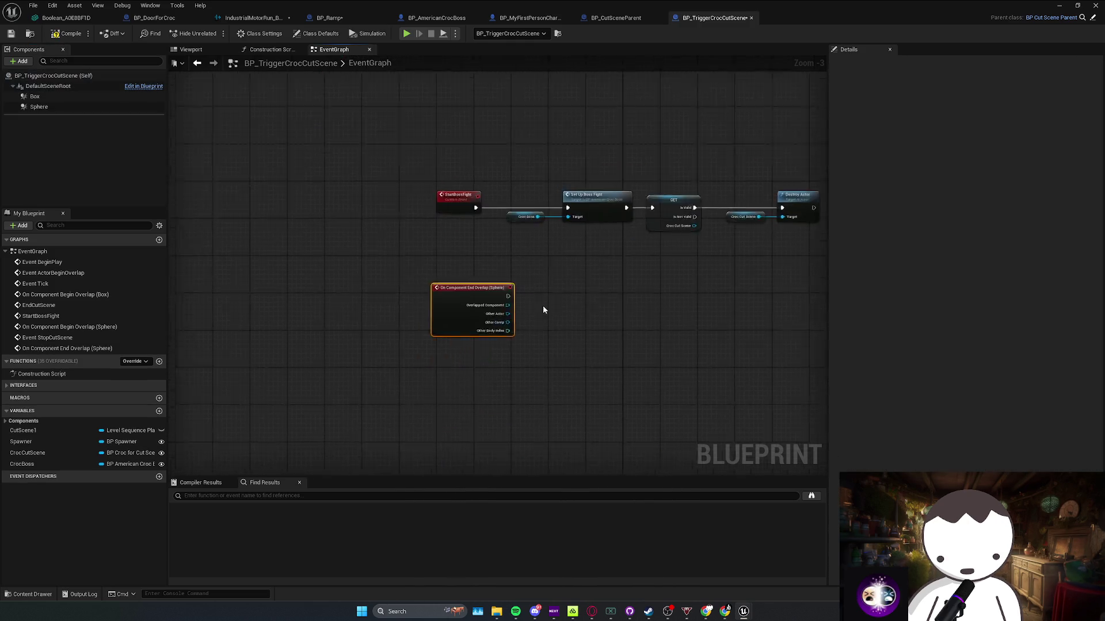
pyautogui.moveTo(463, 382); pyautogui.dragTo(456, 238)
pyautogui.scroll(3, 482, 303)
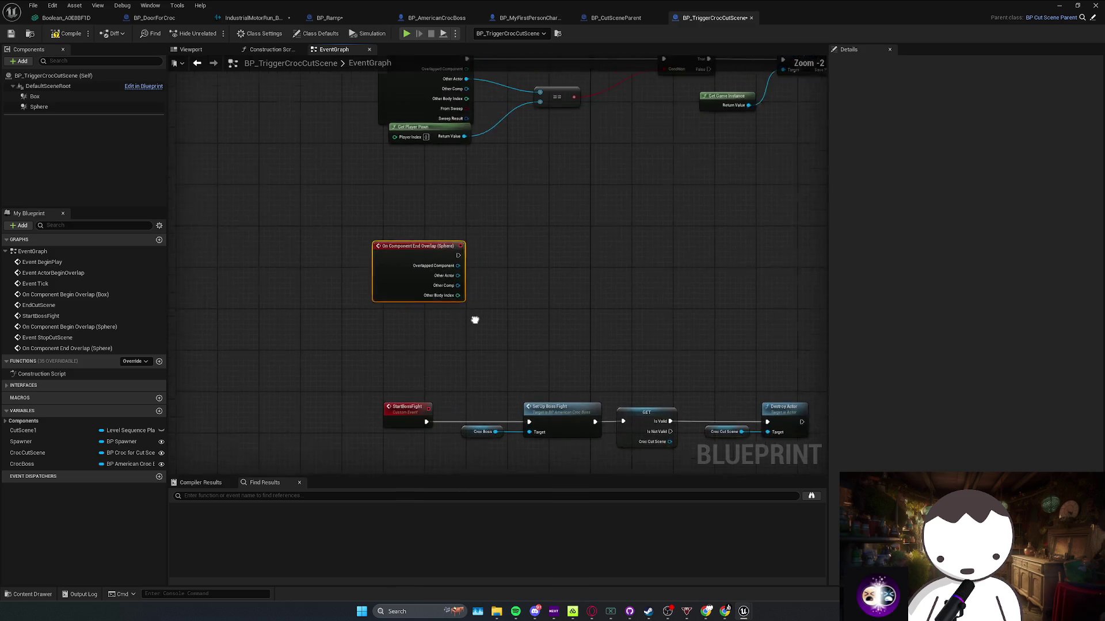
pyautogui.moveTo(381, 247); pyautogui.dragTo(363, 205)
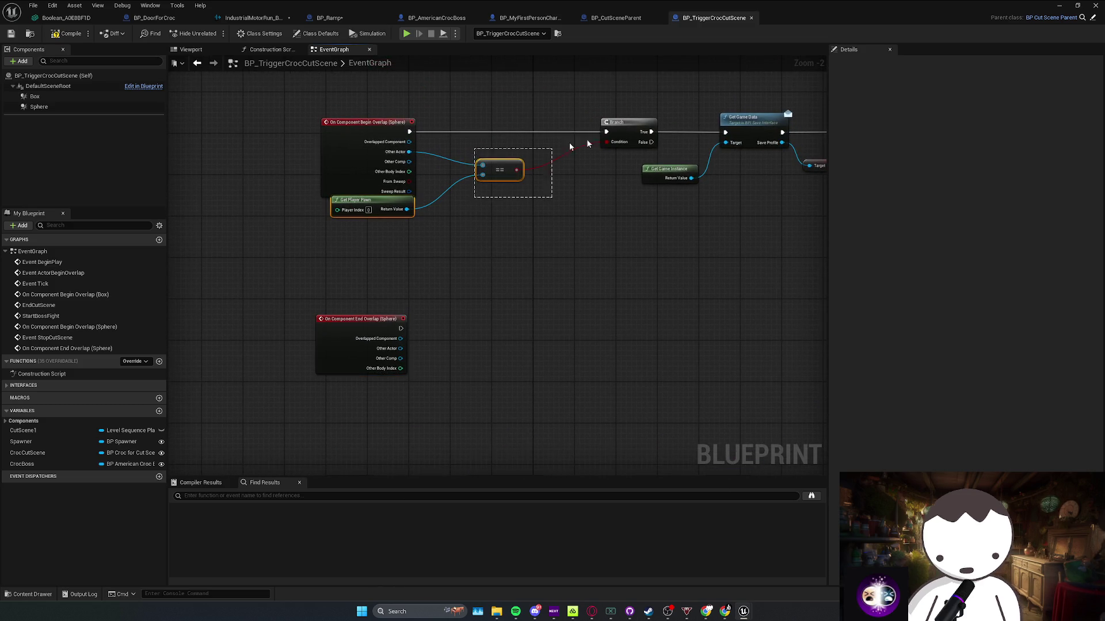
pyautogui.hotkey('ctrl', 'v')
# Wire End Overlap's Other Actor into the copied == and its exec into the copied Branch, then tidy them
pyautogui.moveTo(513, 348)
pyautogui.mouseDown()
pyautogui.moveTo(401, 348)
pyautogui.moveTo(489, 365)
pyautogui.mouseUp()
pyautogui.moveTo(584, 326)
pyautogui.mouseDown()
pyautogui.moveTo(401, 328)
pyautogui.moveTo(560, 326)
pyautogui.moveTo(528, 328)
pyautogui.mouseUp()
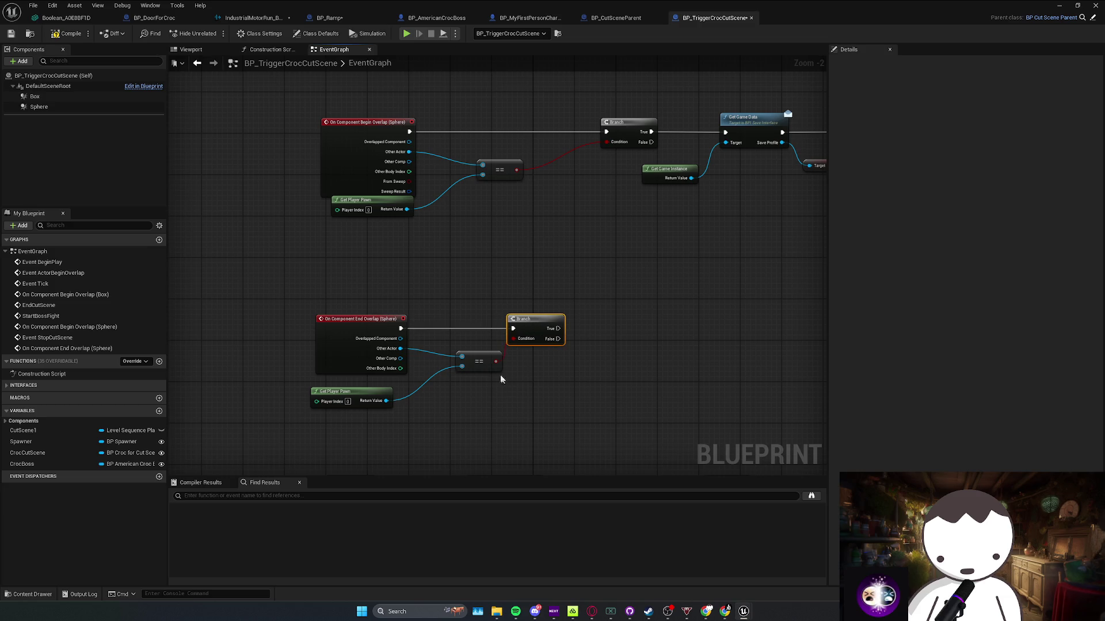
pyautogui.moveTo(345, 396); pyautogui.dragTo(366, 387)
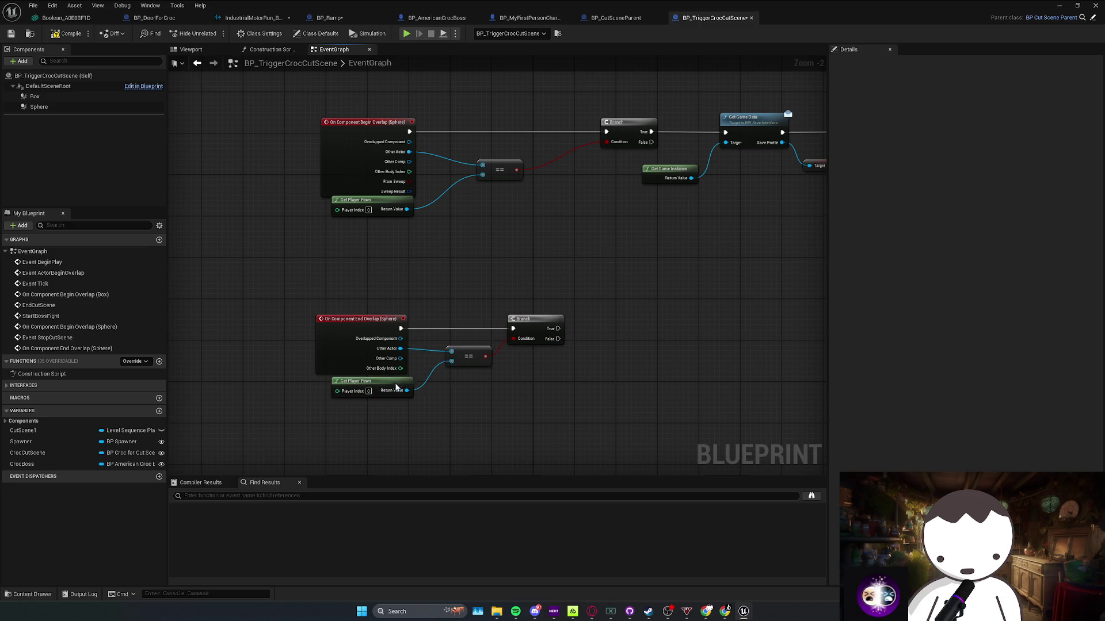
pyautogui.click(481, 393)
pyautogui.moveTo(467, 356); pyautogui.dragTo(451, 366)
pyautogui.moveTo(385, 392); pyautogui.dragTo(473, 378)
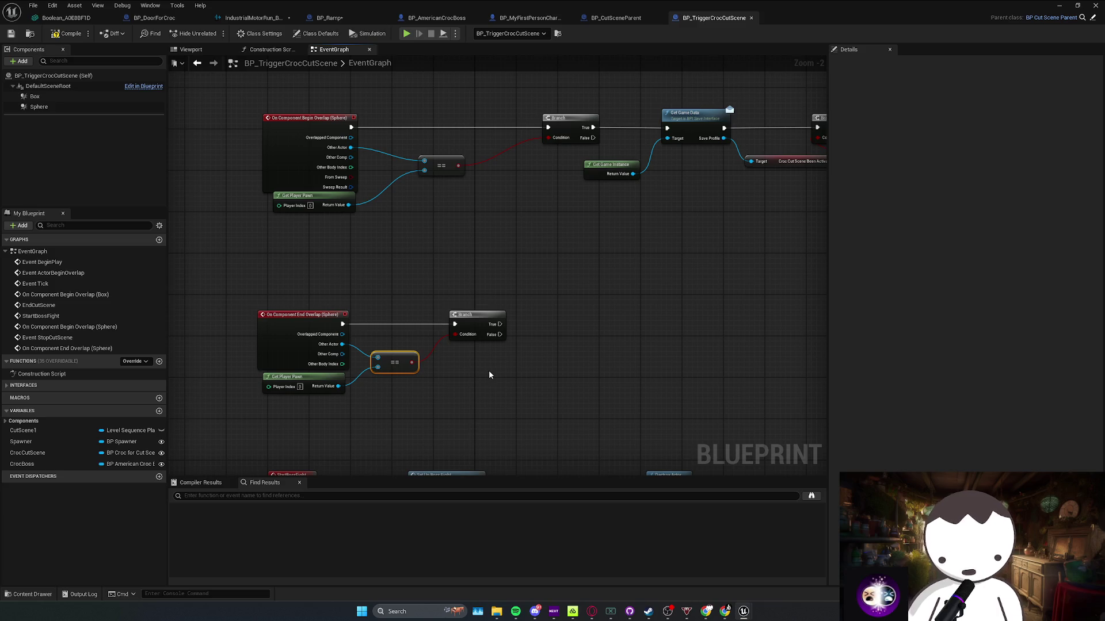
pyautogui.moveTo(545, 330); pyautogui.dragTo(477, 343)
pyautogui.moveTo(400, 308); pyautogui.dragTo(526, 363)
# Duplicate Get Game Instance, Get Game Data, Branch and Start Boss Fight onto the lower Branch's True output
pyautogui.scroll(-1, 547, 314)
pyautogui.moveTo(547, 314); pyautogui.dragTo(387, 369)
pyautogui.moveTo(436, 265); pyautogui.dragTo(537, 200)
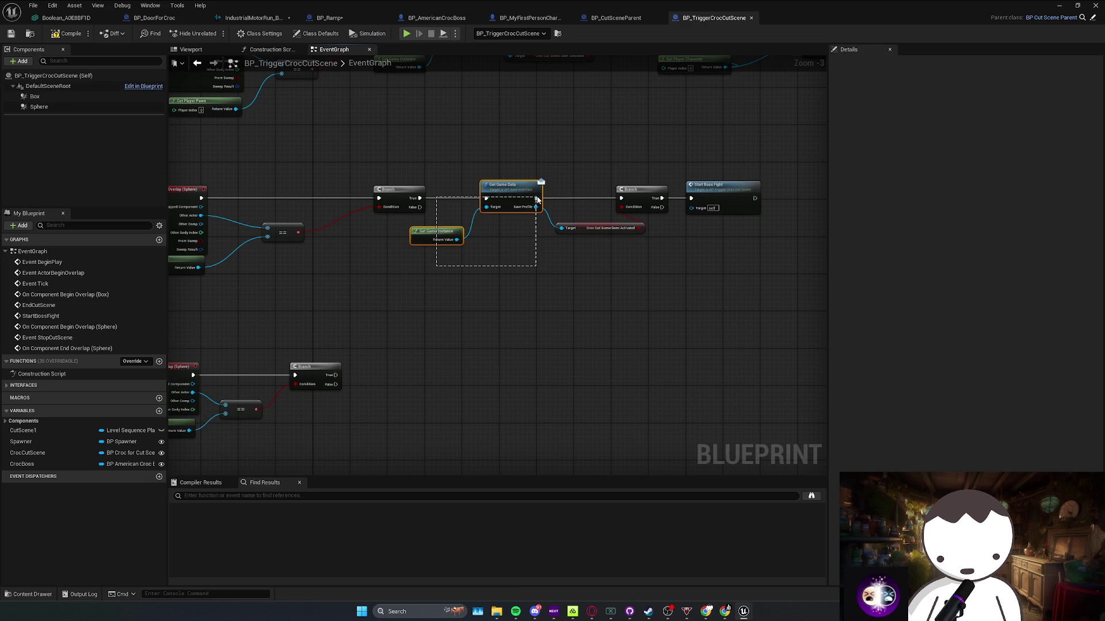
pyautogui.moveTo(647, 200); pyautogui.dragTo(647, 201)
pyautogui.moveTo(475, 318); pyautogui.dragTo(588, 263)
pyautogui.moveTo(478, 304)
pyautogui.mouseDown()
pyautogui.moveTo(443, 326)
pyautogui.moveTo(422, 317)
pyautogui.mouseUp()
pyautogui.moveTo(503, 240); pyautogui.dragTo(469, 245)
pyautogui.moveTo(469, 245); pyautogui.dragTo(657, 168)
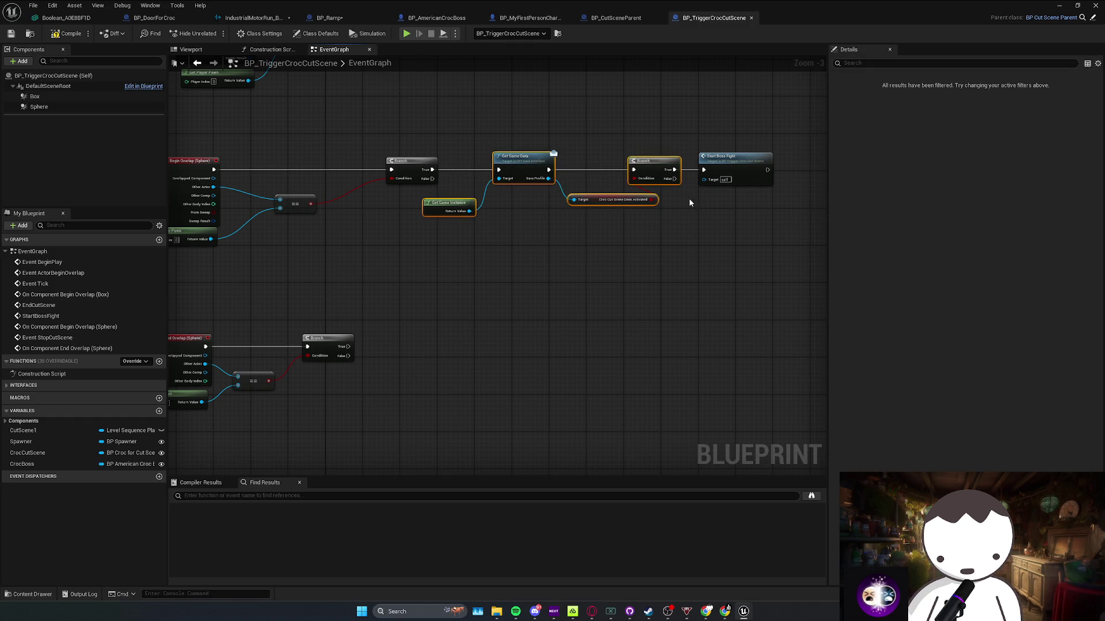
pyautogui.moveTo(689, 203); pyautogui.dragTo(699, 183)
pyautogui.keyDown('ctrl'); pyautogui.click(716, 173); pyautogui.keyUp('ctrl')
pyautogui.hotkey('ctrl', 'c')
pyautogui.hotkey('ctrl', 'v')
pyautogui.moveTo(566, 241)
pyautogui.mouseDown()
pyautogui.moveTo(431, 334)
pyautogui.moveTo(423, 320)
pyautogui.mouseUp()
pyautogui.moveTo(639, 297)
pyautogui.mouseDown()
pyautogui.moveTo(543, 270)
pyautogui.moveTo(717, 292)
pyautogui.mouseUp()
pyautogui.click(572, 291)
# From Save Profile, add a Get Gameplay Tags node feeding a Has Tag check
pyautogui.moveTo(377, 302)
pyautogui.mouseDown()
pyautogui.moveTo(486, 343)
pyautogui.moveTo(559, 347)
pyautogui.mouseUp()
pyautogui.write('get game')
pyautogui.click(532, 442)
pyautogui.write('g')
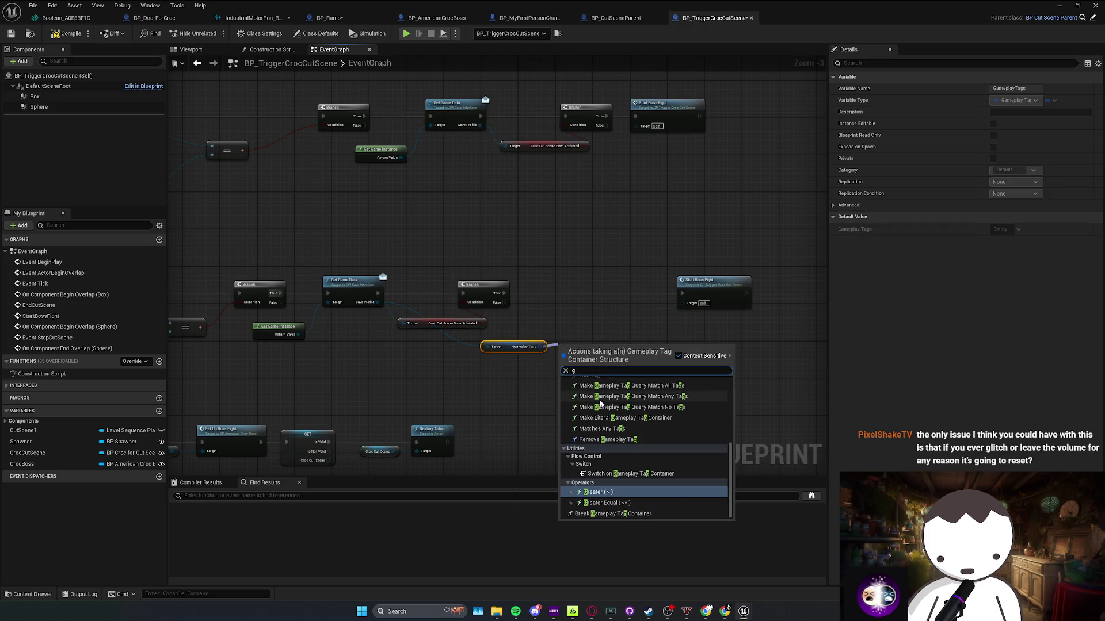
pyautogui.write(' has tag')
pyautogui.click(593, 401)
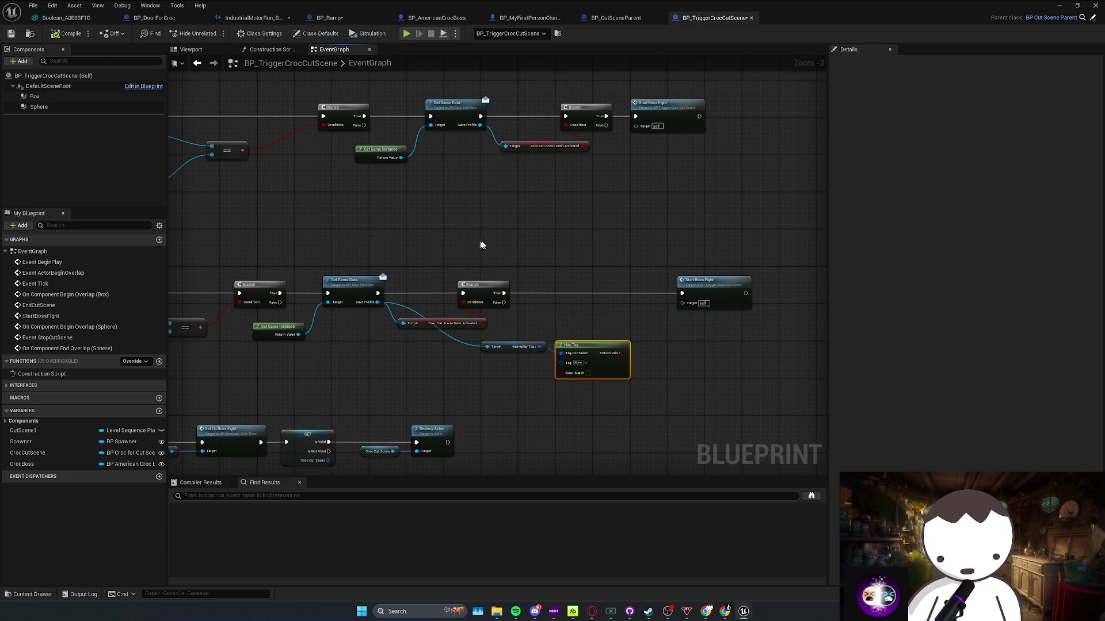
# Tuck the copied Get Game Instance under the lower Branch and rearrange the End Overlap nodes
pyautogui.scroll(-2, 338, 311)
pyautogui.scroll(3, 338, 311)
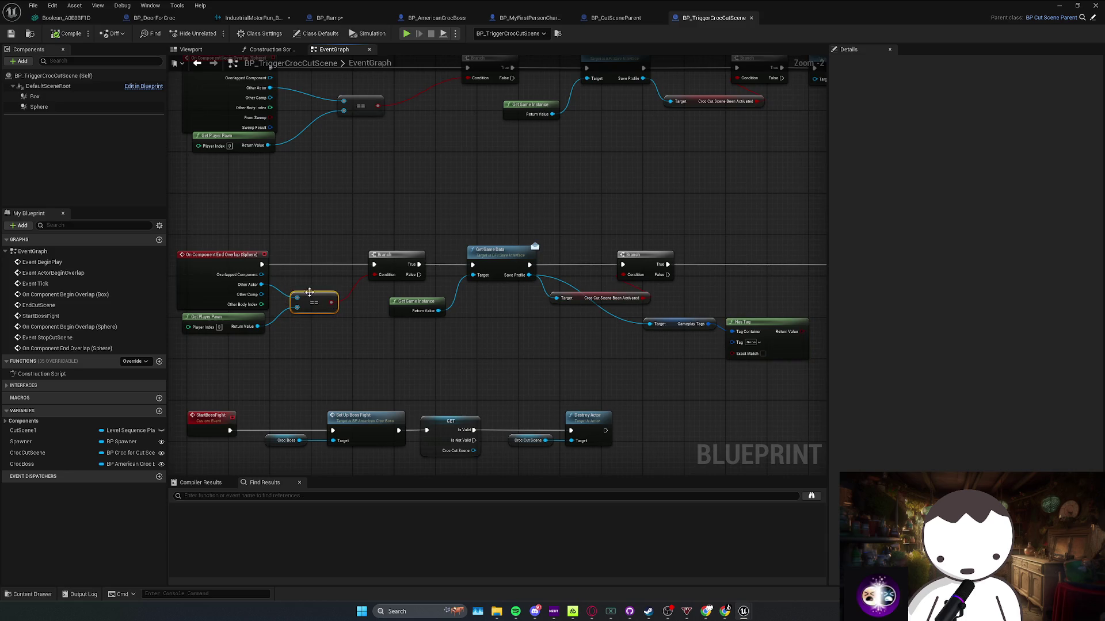
pyautogui.moveTo(324, 269); pyautogui.dragTo(337, 272)
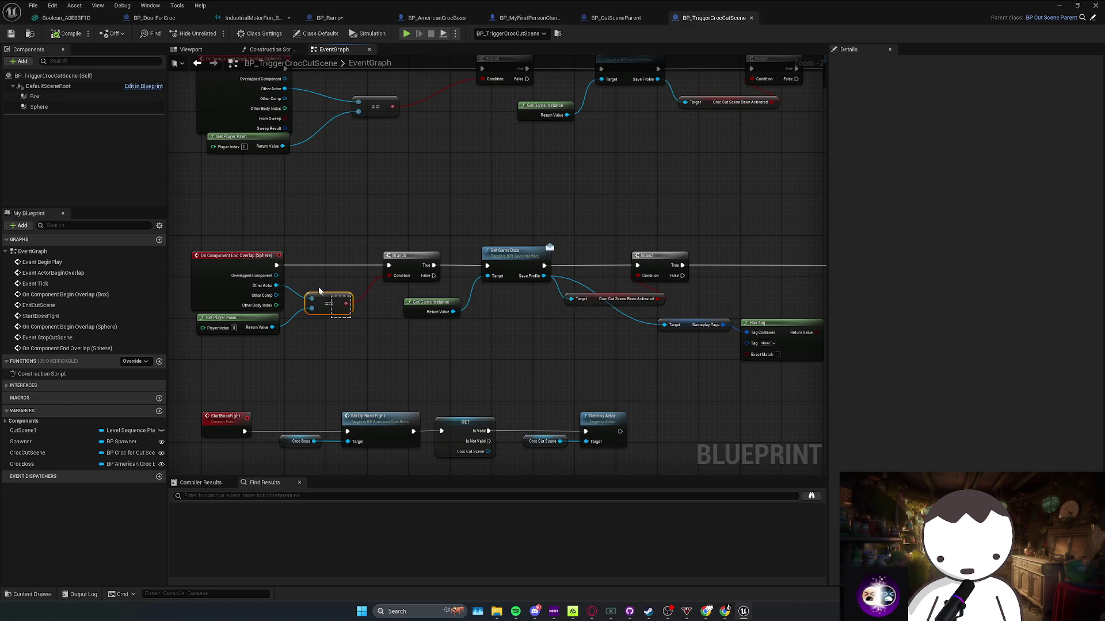
pyautogui.moveTo(360, 322); pyautogui.dragTo(329, 315)
pyautogui.moveTo(397, 295); pyautogui.dragTo(371, 279)
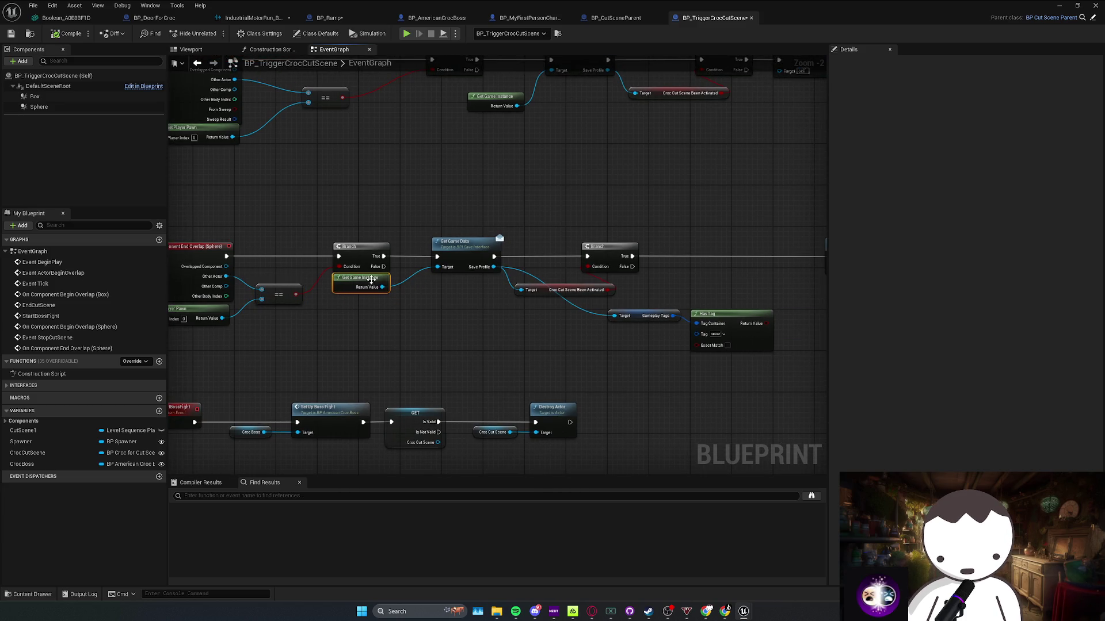
pyautogui.moveTo(412, 322); pyautogui.dragTo(496, 323)
pyautogui.moveTo(218, 336); pyautogui.dragTo(341, 245)
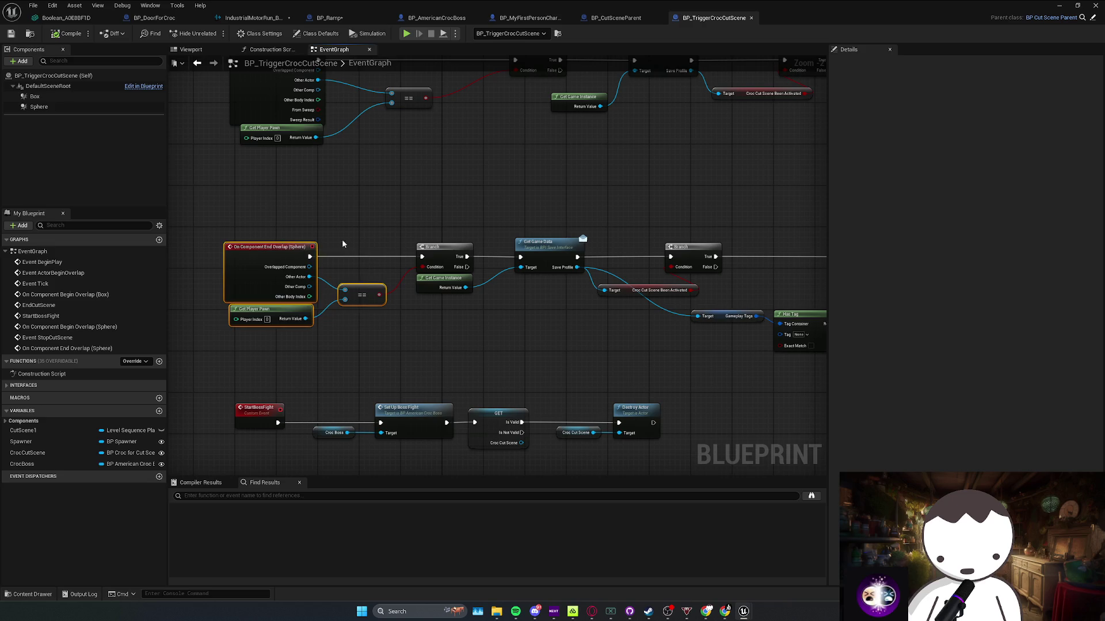
pyautogui.moveTo(560, 248); pyautogui.dragTo(502, 286)
# Return to the level, move the Blueprint window below the viewport, and frame the croc cutscene trigger
pyautogui.hotkey('alt', 'Tab')
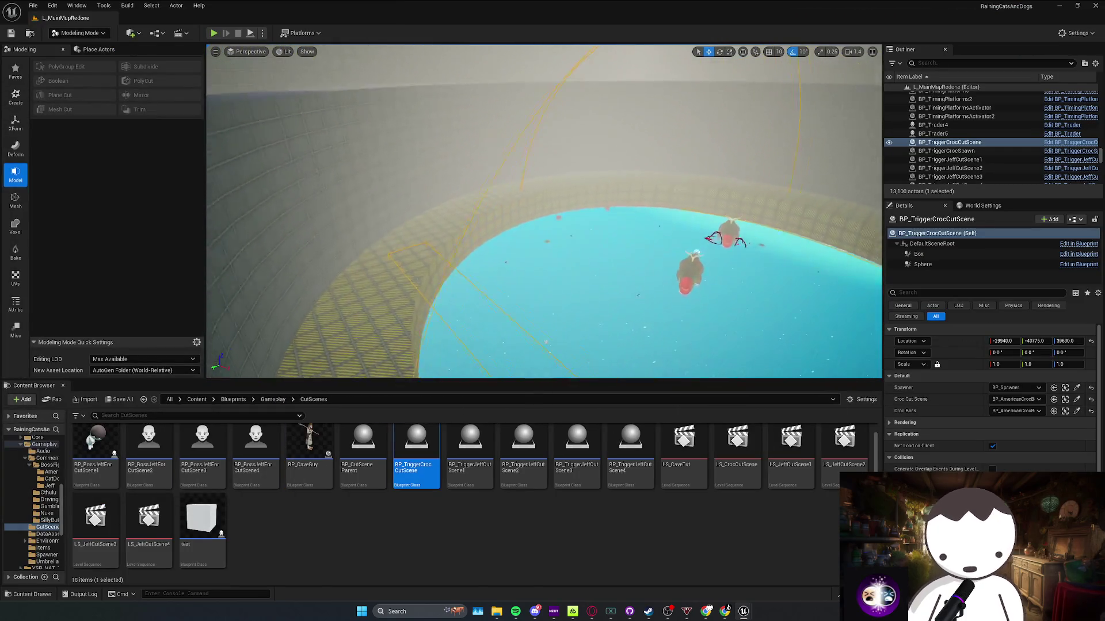
pyautogui.scroll(1, 543, 212)
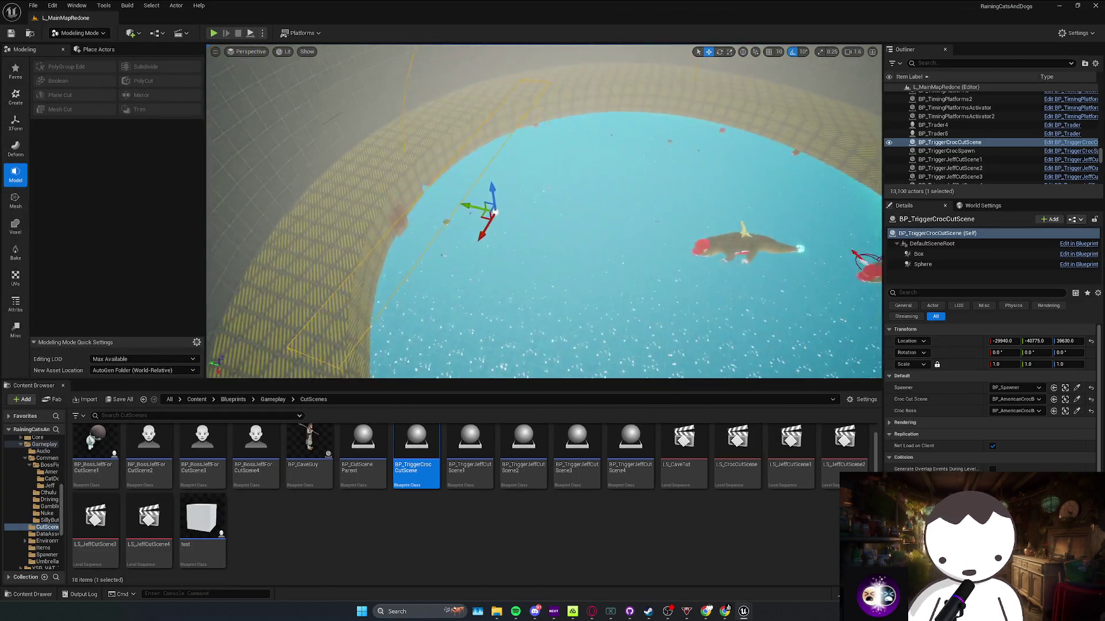
pyautogui.scroll(-2, 543, 212)
pyautogui.scroll(1, 544, 211)
pyautogui.moveTo(548, 237); pyautogui.dragTo(516, 213)
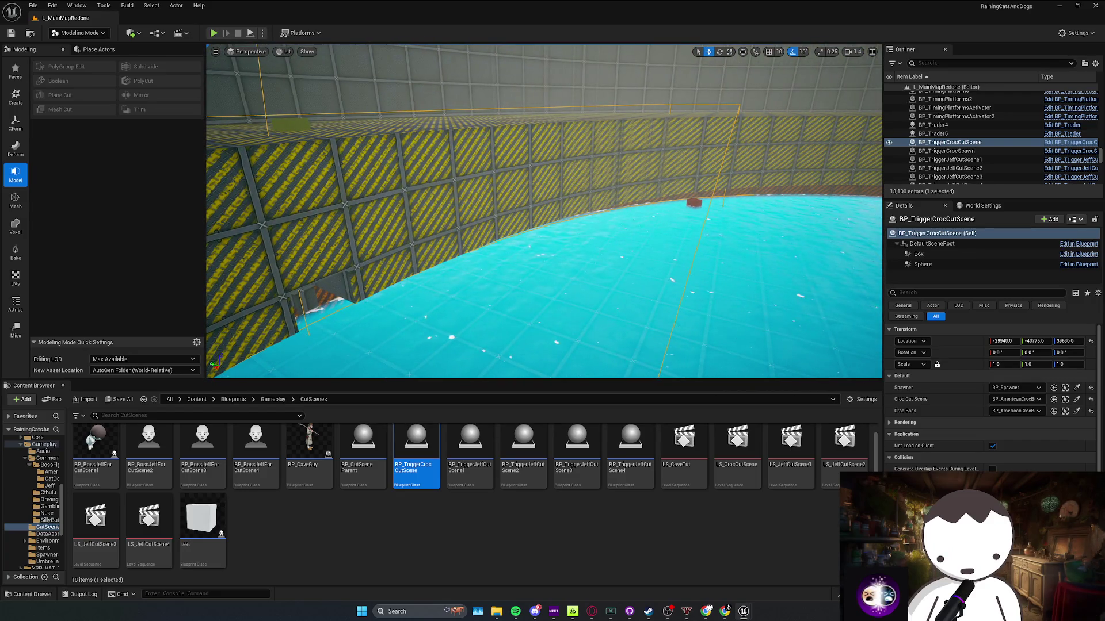
pyautogui.moveTo(468, 151)
pyautogui.mouseDown()
pyautogui.moveTo(798, 126)
pyautogui.moveTo(708, 288)
pyautogui.moveTo(656, 355)
pyautogui.mouseUp()
pyautogui.press('f')
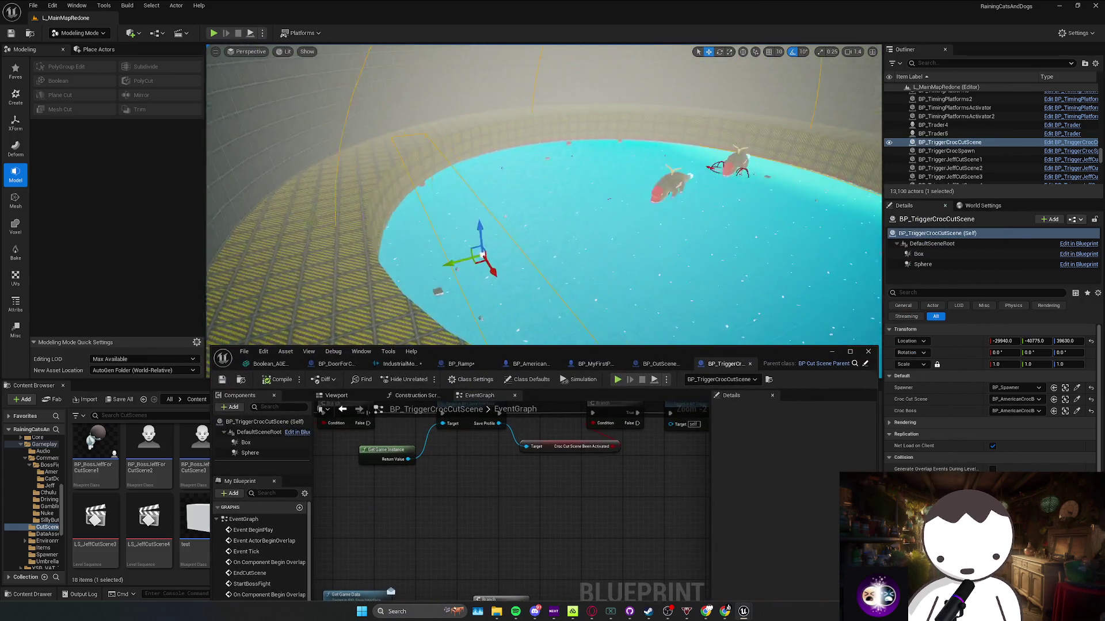
# Fly around the pool to inspect the crocodile from close and wide views, then start playing in editor
pyautogui.scroll(1, 543, 196)
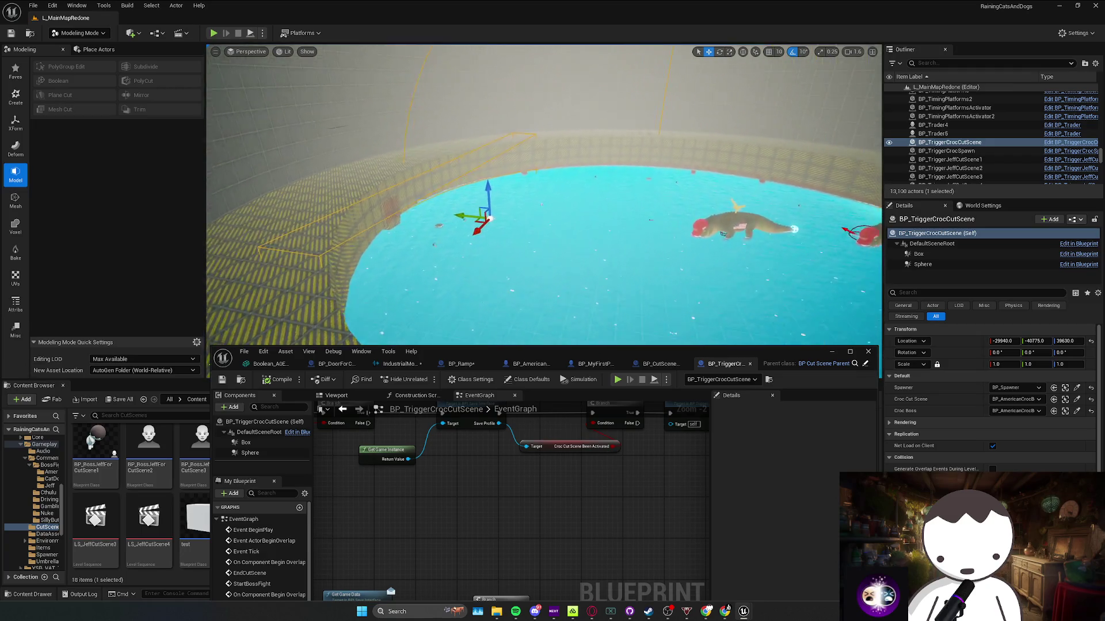
pyautogui.press('w')
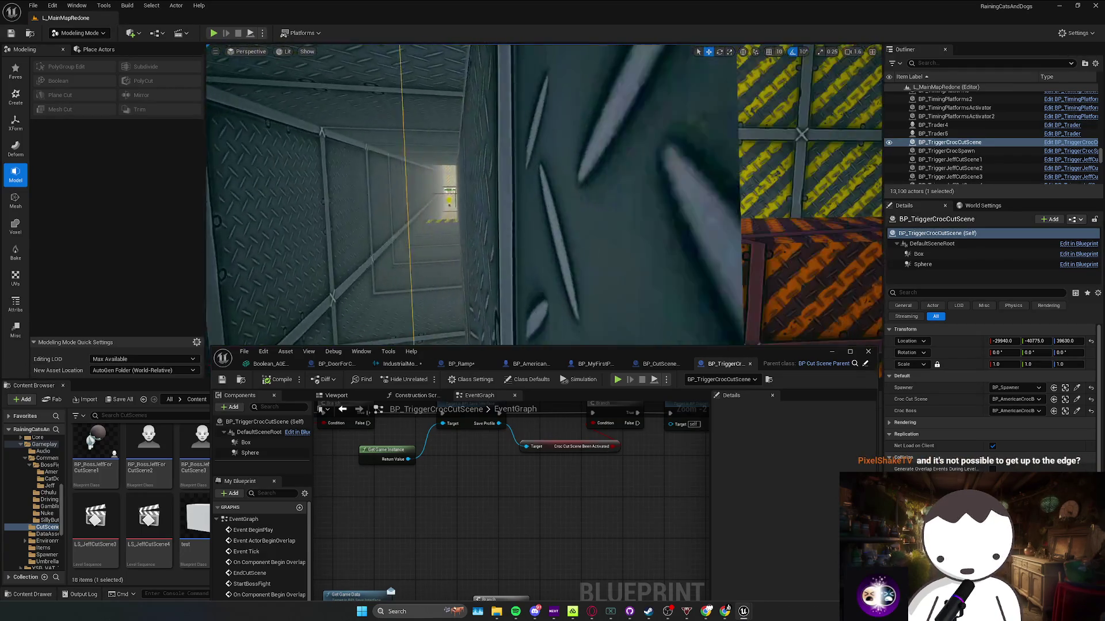
pyautogui.press('s')
pyautogui.scroll(-1, 544, 196)
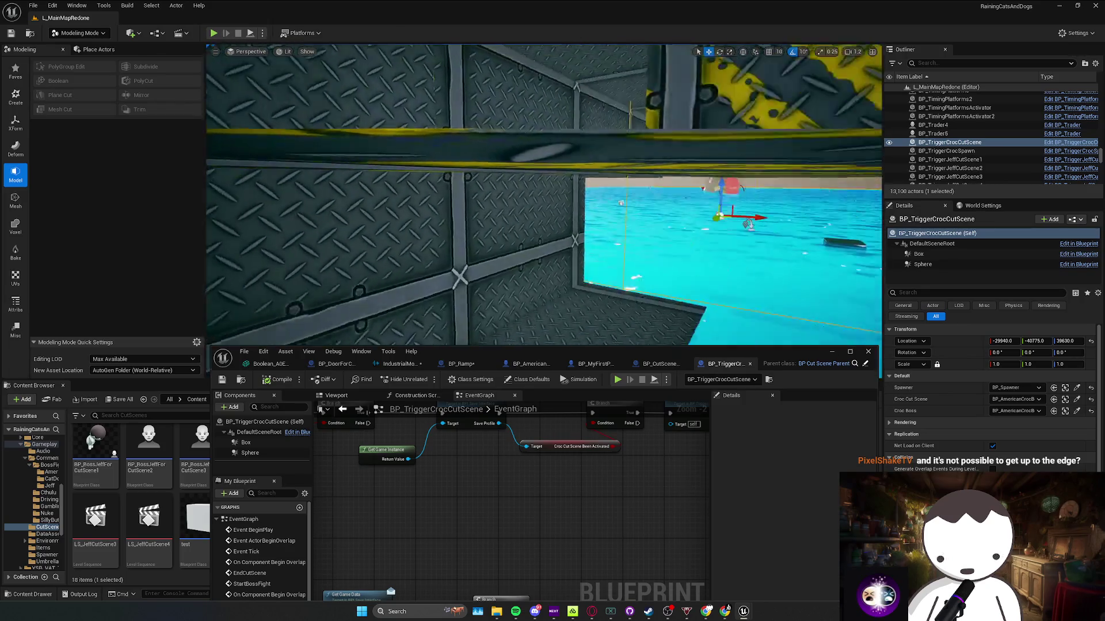
pyautogui.press('Escape')
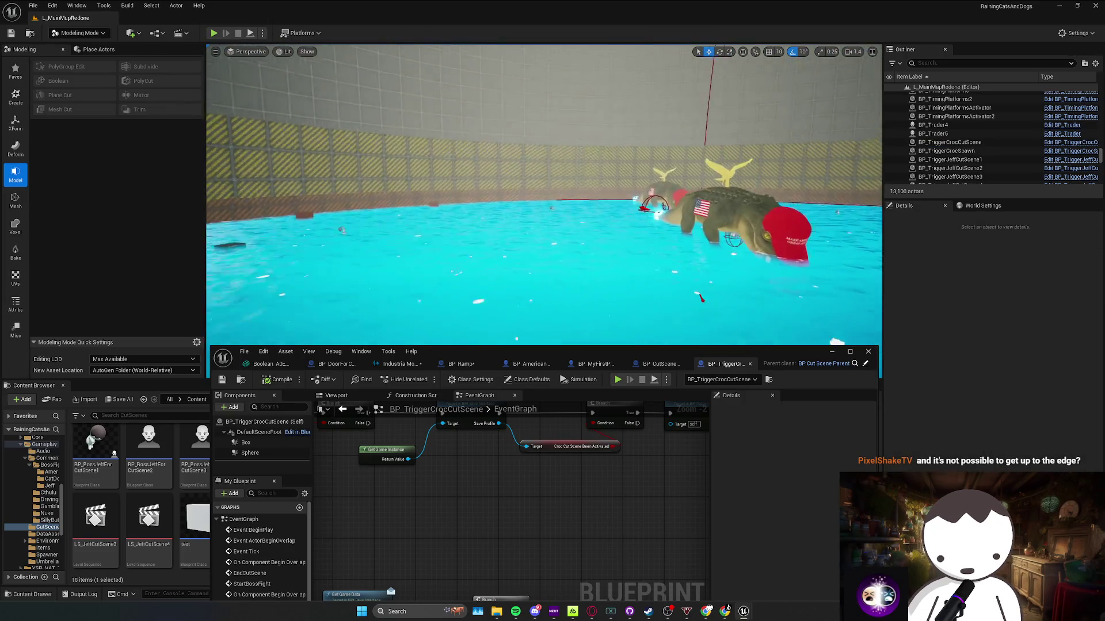
pyautogui.press('w')
pyautogui.scroll(-1, 543, 196)
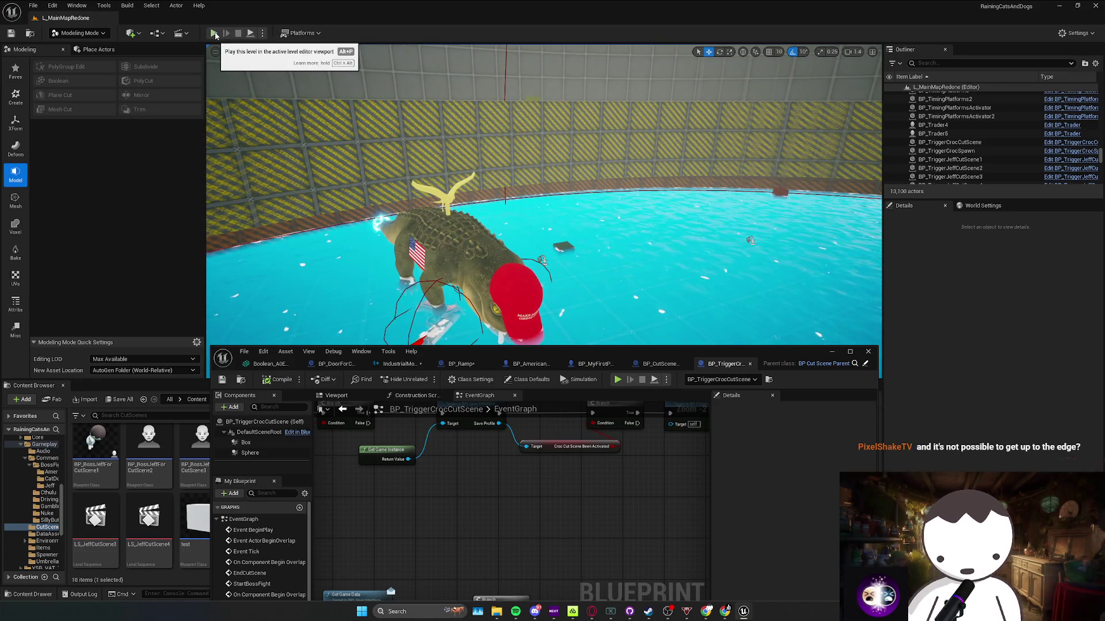
pyautogui.press('s')
pyautogui.scroll(1, 543, 196)
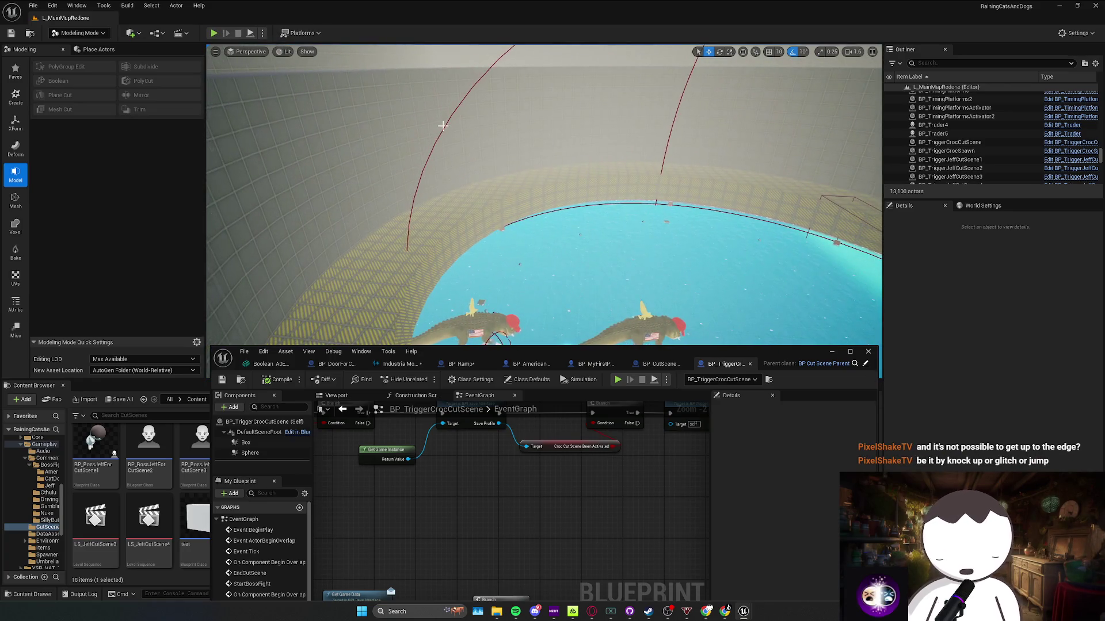
pyautogui.press('w')
pyautogui.scroll(-1, 544, 195)
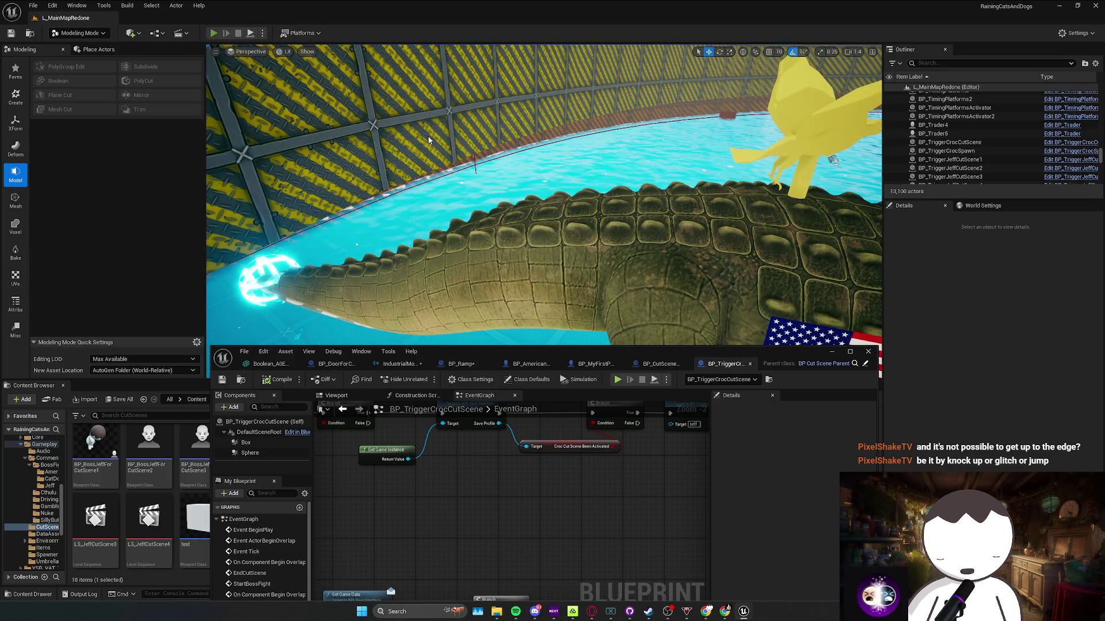
pyautogui.hotkey('alt', 'p')
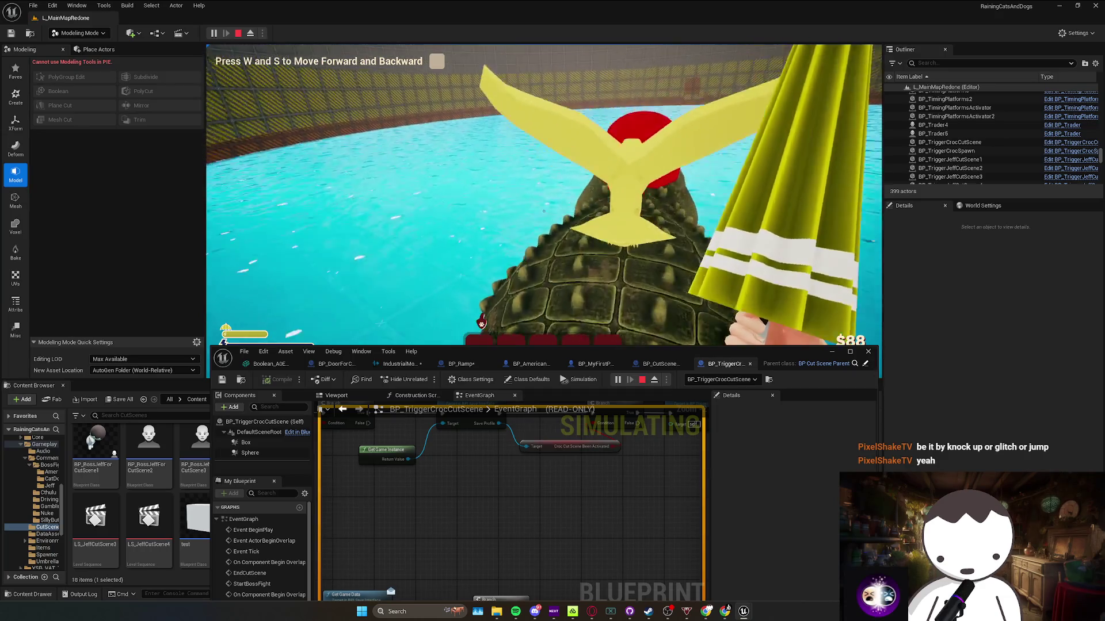
# Move, jump and crouch around the crocodile in the arena, then stop the session with Esc
pyautogui.press('w')
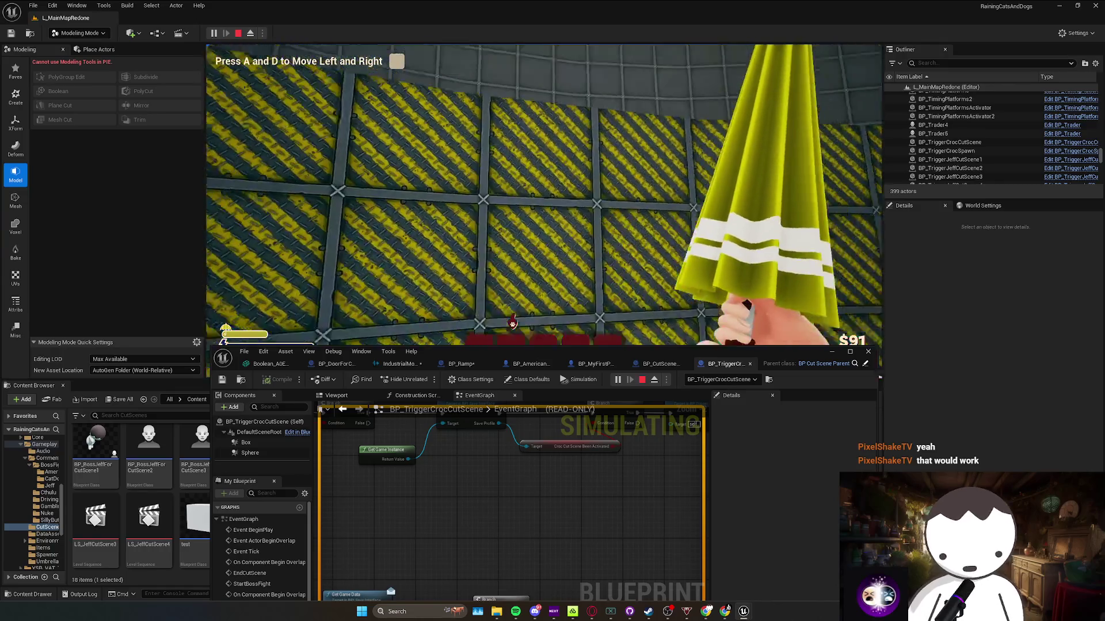
pyautogui.press('d')
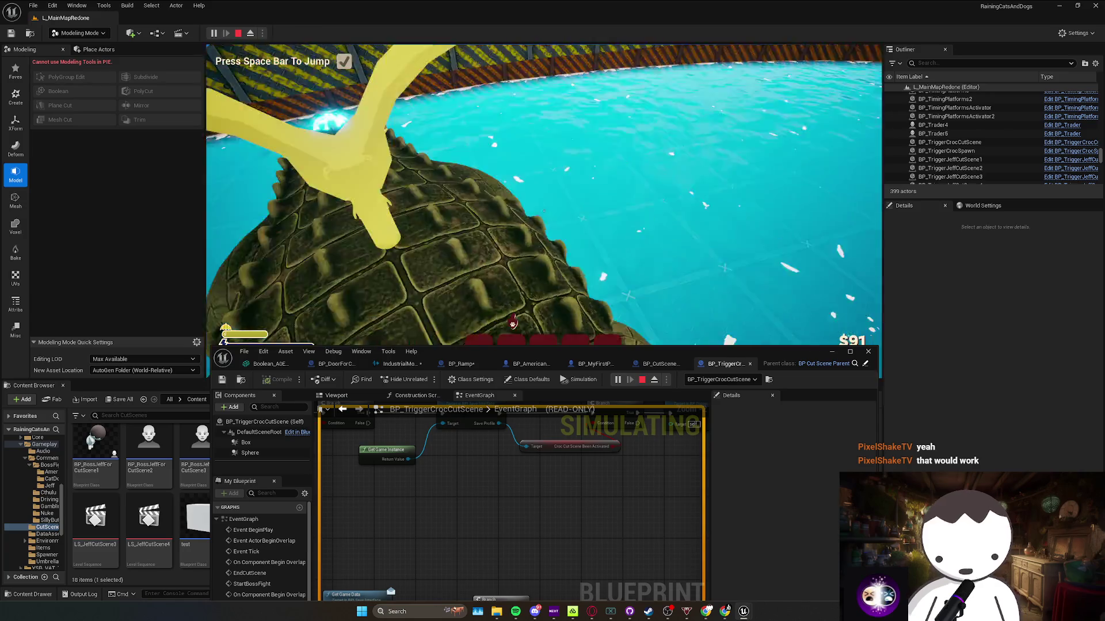
pyautogui.press('space')
pyautogui.press('c')
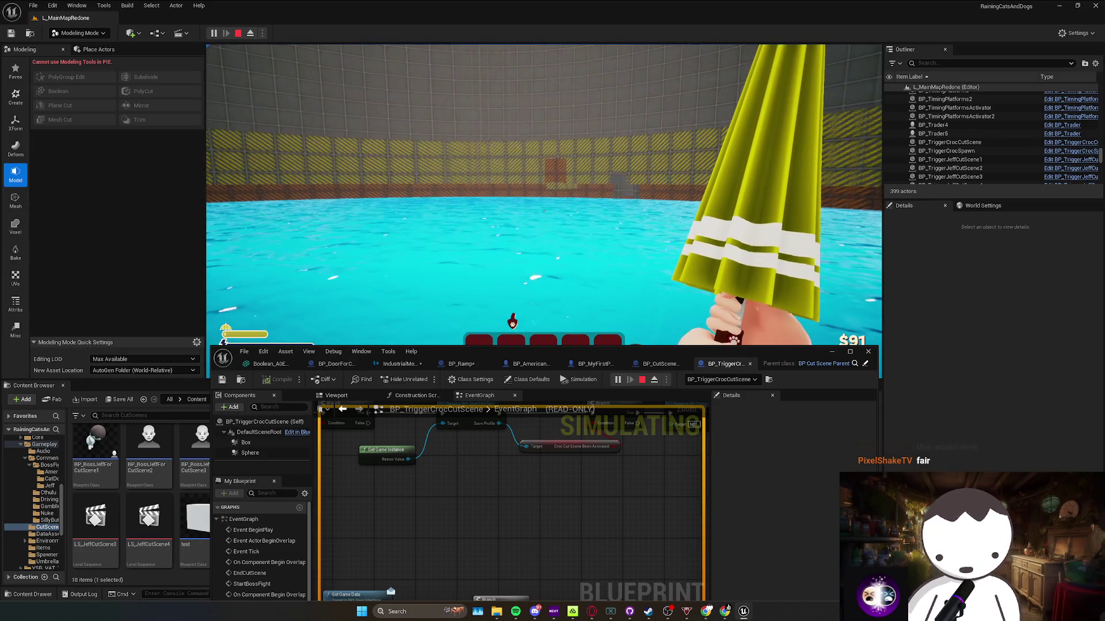
pyautogui.press('Escape')
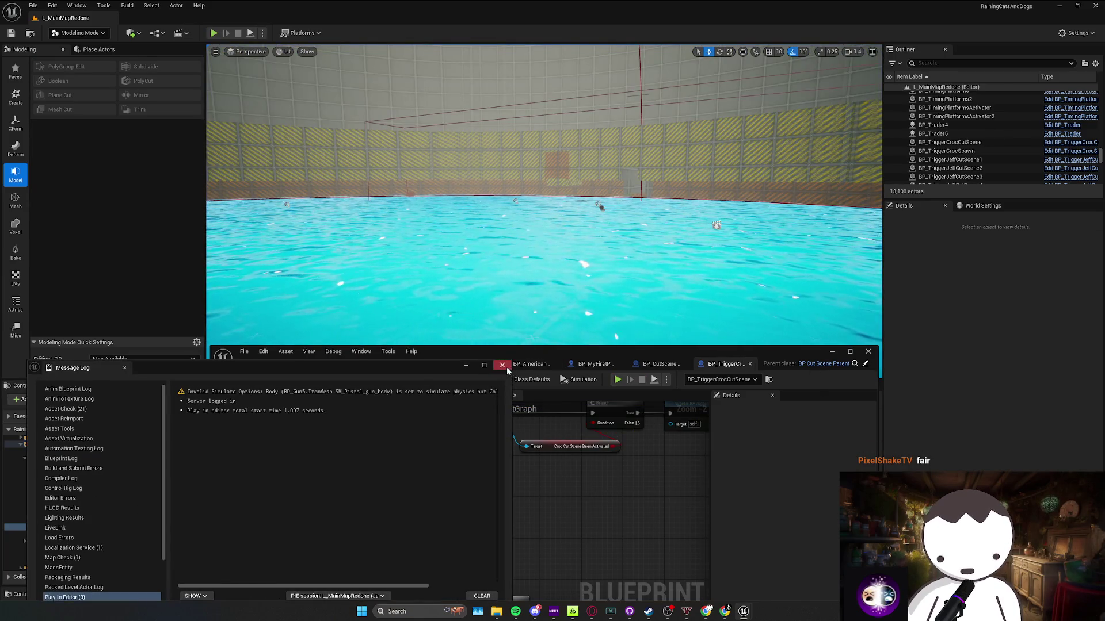
# Maximize the Blueprint editor, shift Has Tag and Get Gameplay Tags left beside the Branch, then minimize it
pyautogui.moveTo(515, 352); pyautogui.dragTo(531, 159)
pyautogui.scroll(-2, 622, 367)
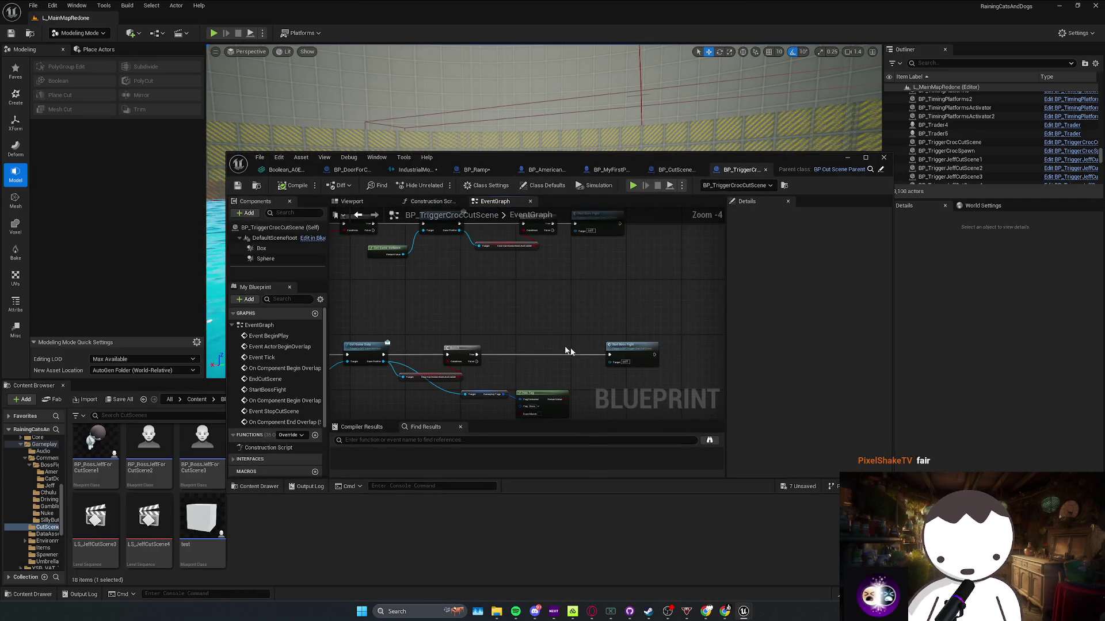
pyautogui.moveTo(572, 354); pyautogui.dragTo(563, 309)
pyautogui.moveTo(531, 349); pyautogui.dragTo(476, 342)
pyautogui.scroll(1, 365, 306)
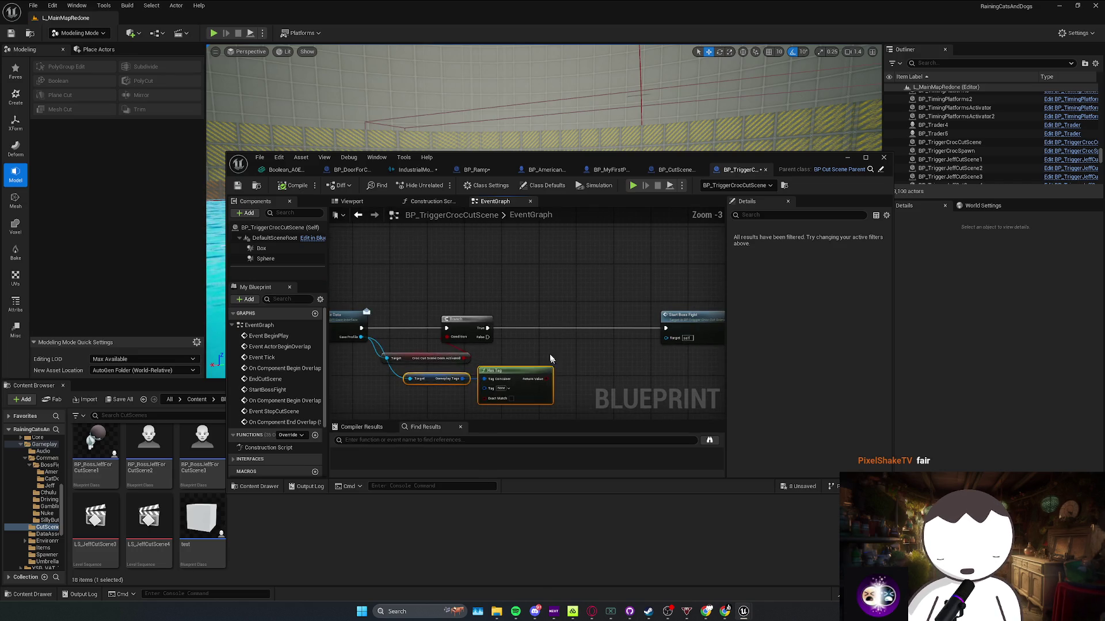
pyautogui.press('super+Up')
pyautogui.scroll(2, 435, 224)
pyautogui.moveTo(415, 250)
pyautogui.mouseDown()
pyautogui.moveTo(483, 250)
pyautogui.moveTo(441, 250)
pyautogui.moveTo(357, 284)
pyautogui.mouseUp()
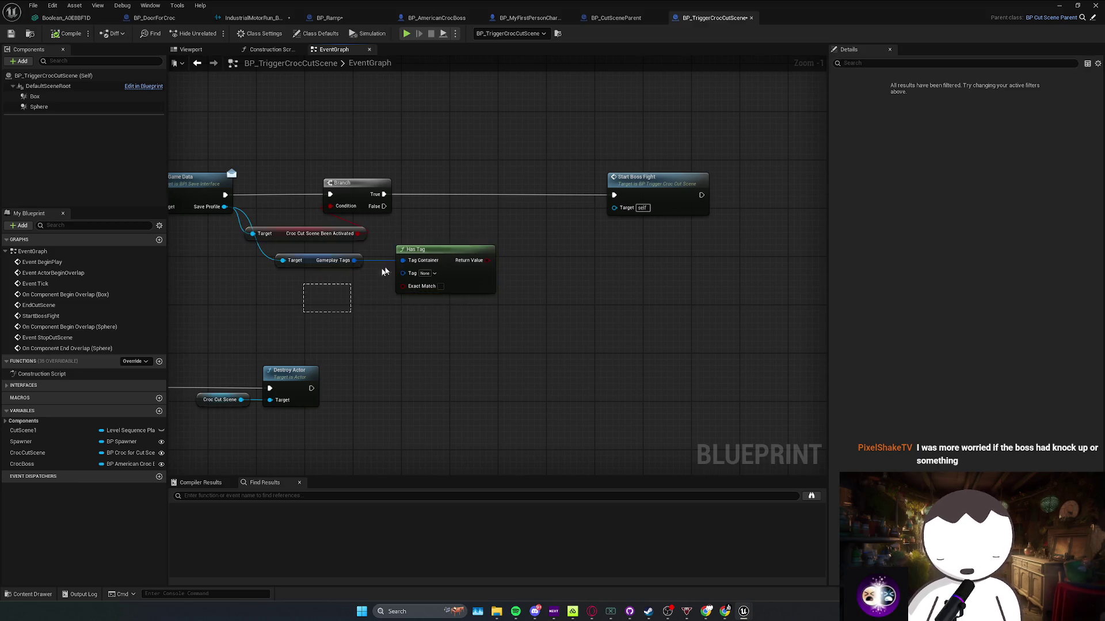
pyautogui.moveTo(453, 253); pyautogui.dragTo(441, 254)
pyautogui.click(501, 234)
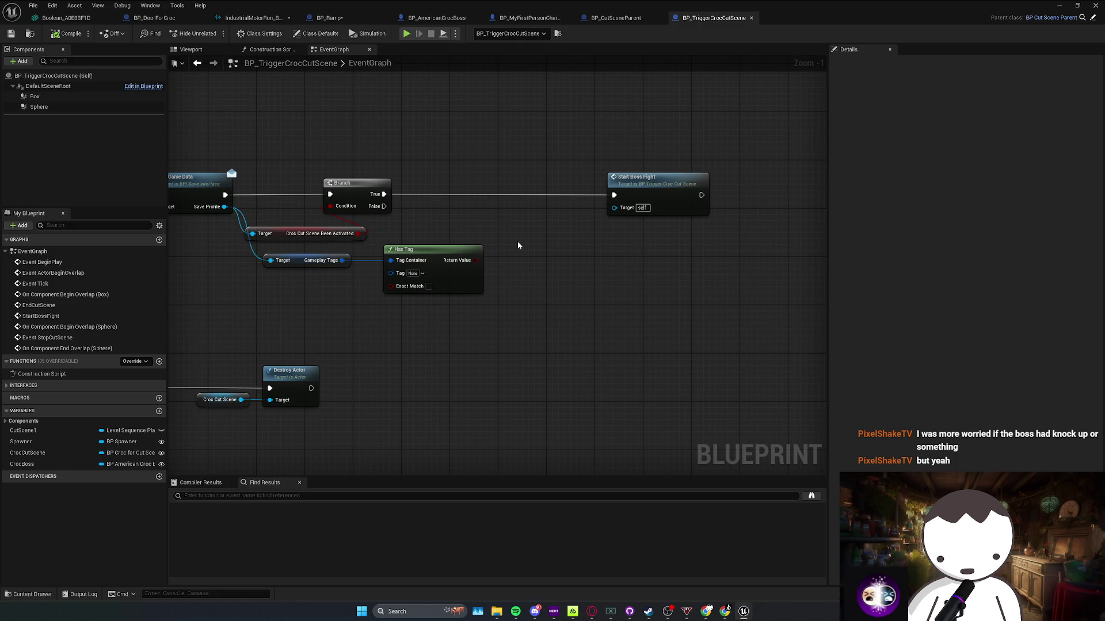
pyautogui.click(1059, 5)
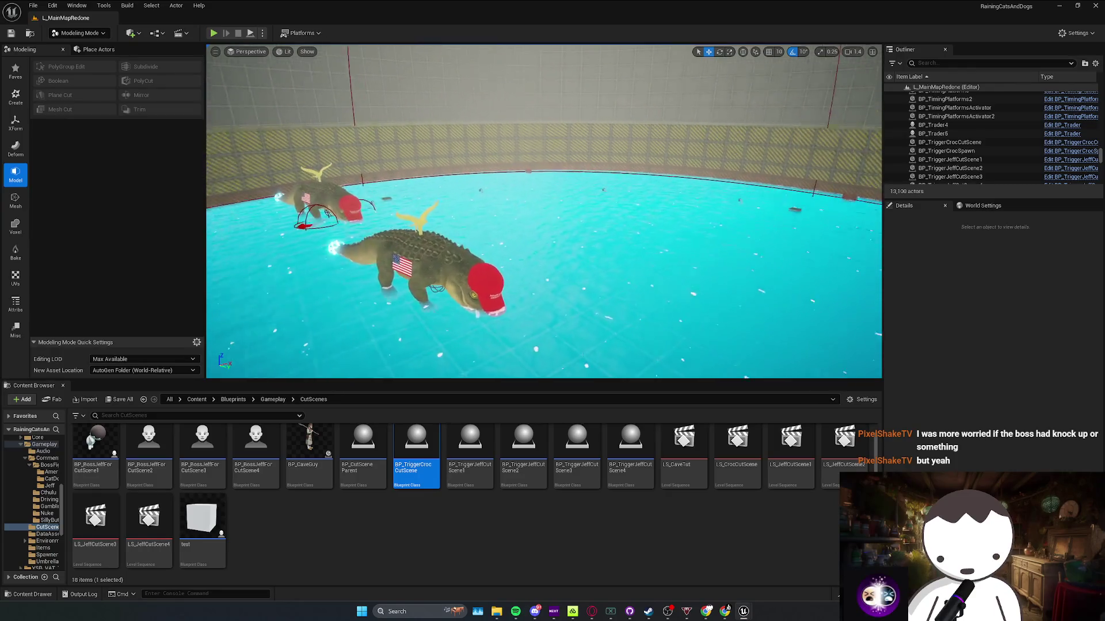
# Save all modified assets and lower the camera to water level near the crocodiles
pyautogui.hotkey('ctrl', 's')
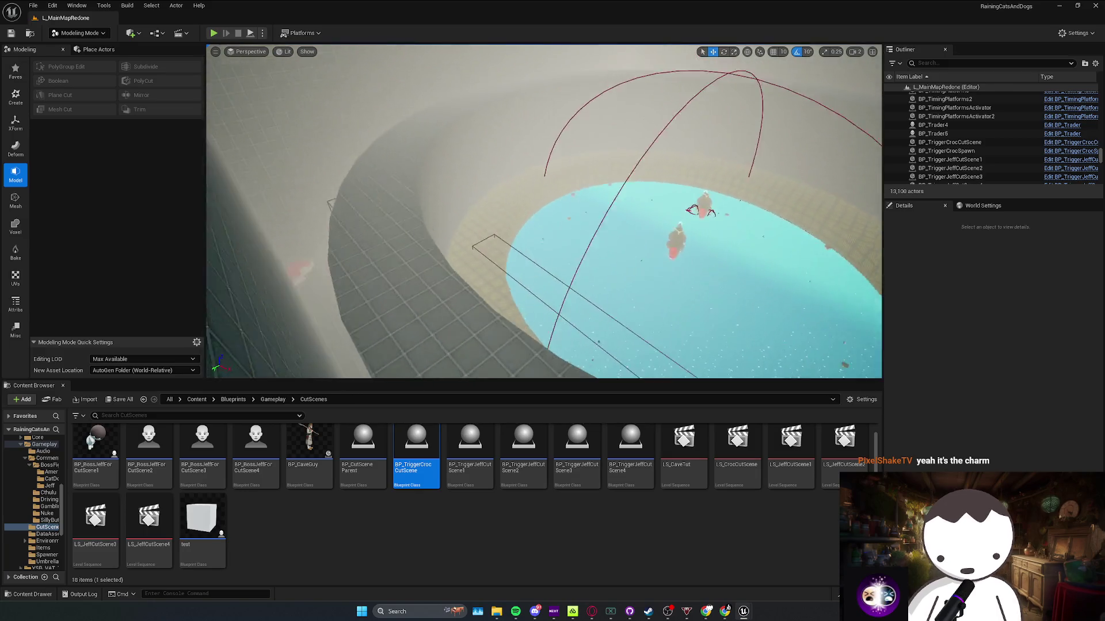
pyautogui.press('w')
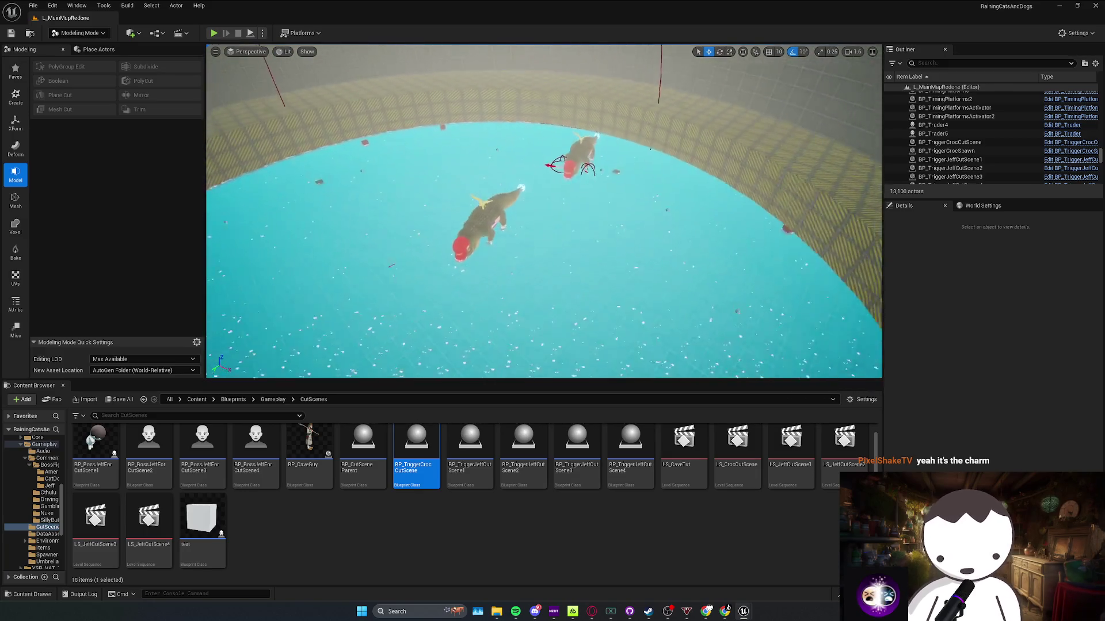
pyautogui.press('w')
pyautogui.scroll(-1, 543, 211)
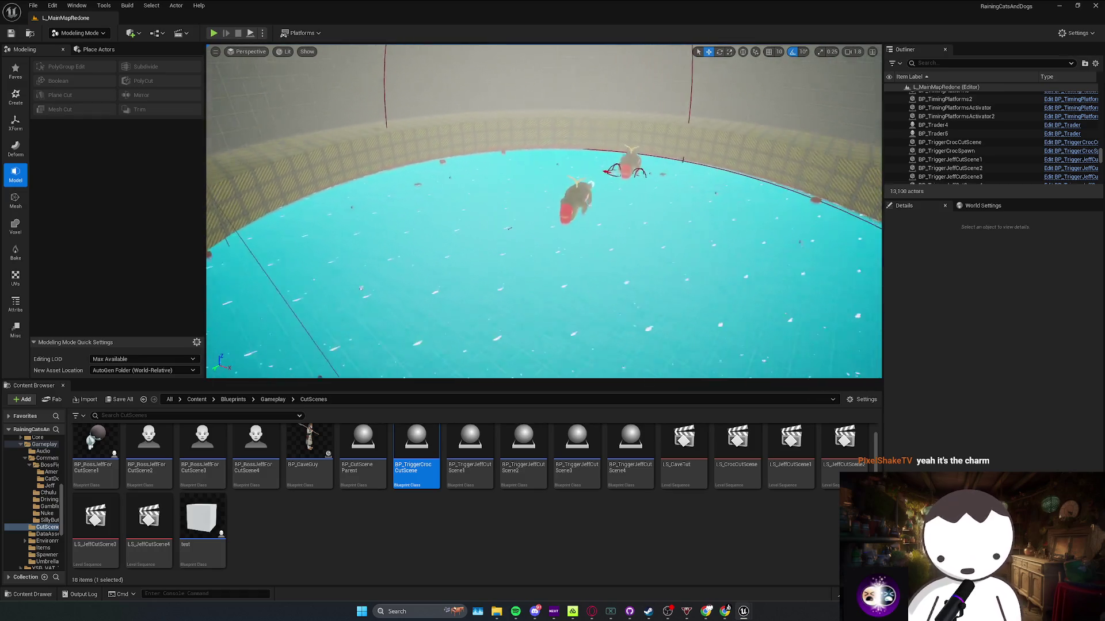
pyautogui.press('w')
# Sweep the camera across the pool to a wide view, then bring back the BP_TriggerCrocCutScene graph
pyautogui.scroll(-1, 544, 211)
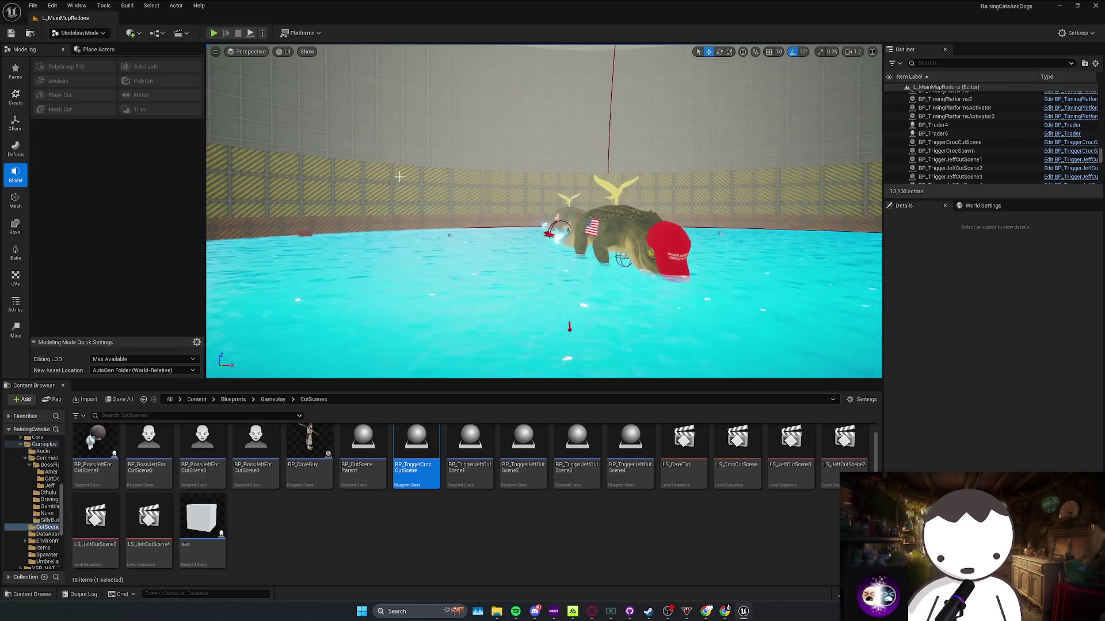
pyautogui.scroll(1, 544, 212)
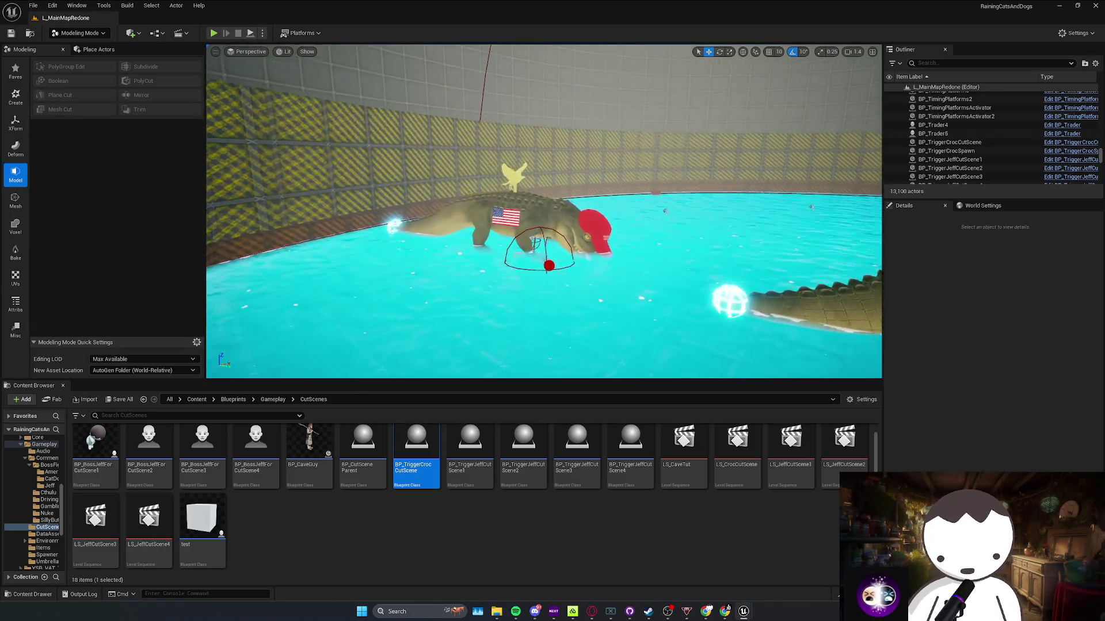
pyautogui.press('w')
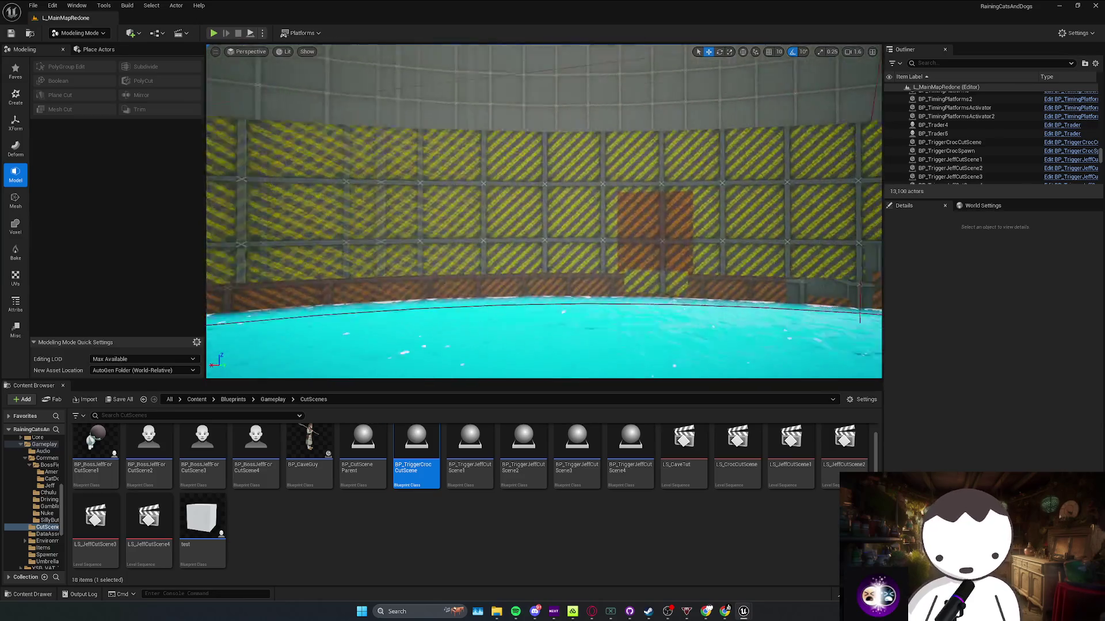
pyautogui.scroll(-1, 543, 211)
pyautogui.press('s')
pyautogui.scroll(2, 544, 211)
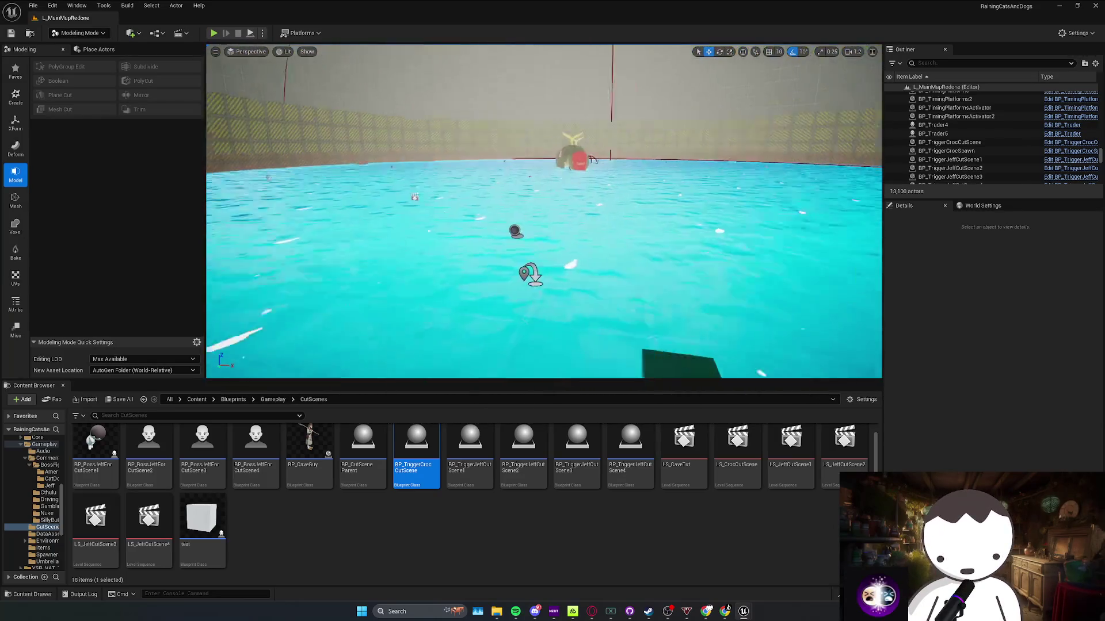
pyautogui.click(744, 612)
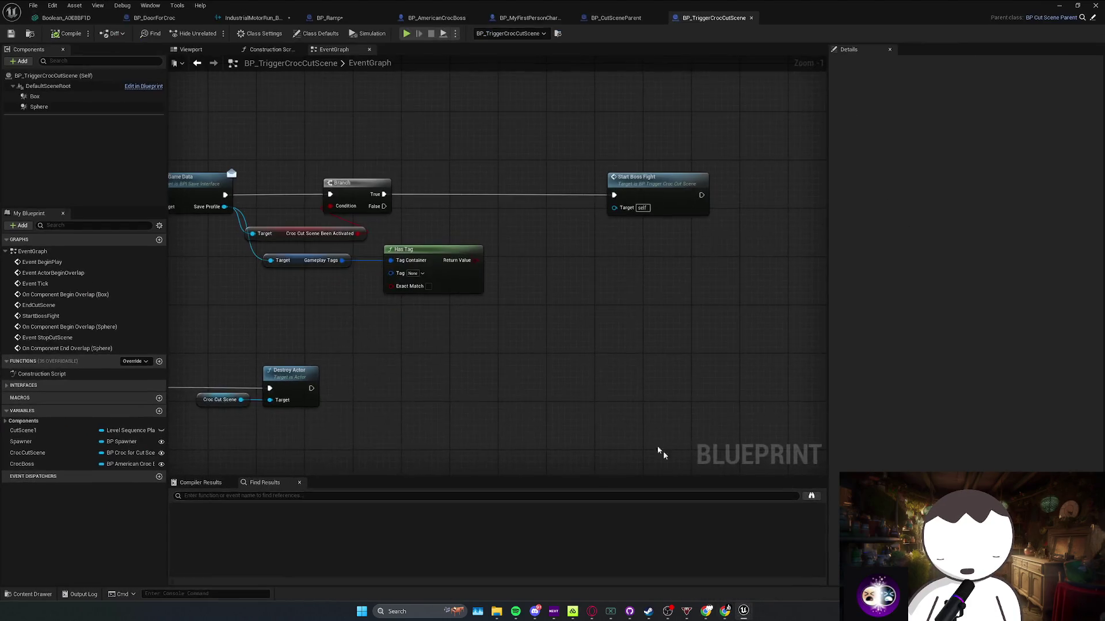
# Set the Has Tag node's tag to Crocodile.American.Dead
pyautogui.click(470, 314)
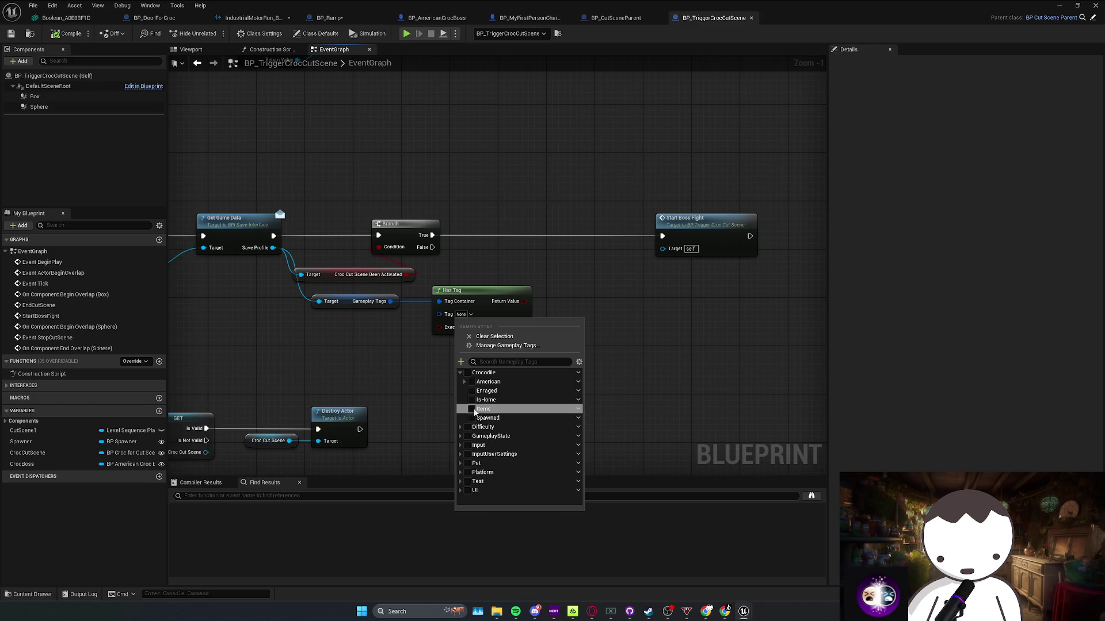
pyautogui.click(464, 381)
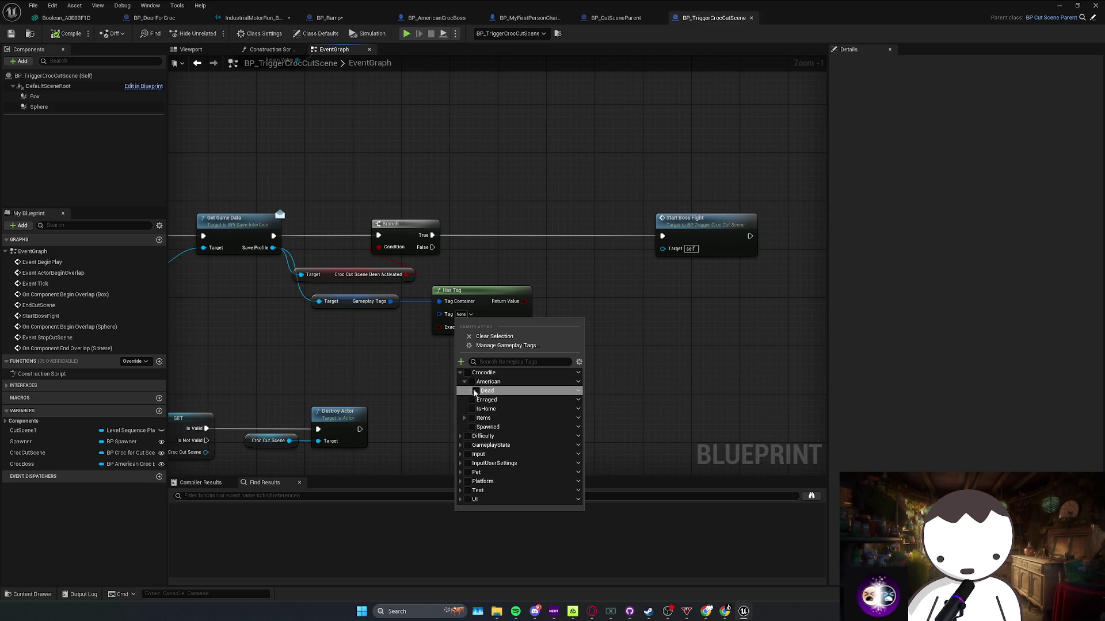
pyautogui.click(476, 391)
pyautogui.click(588, 332)
# Insert a Branch before Start Boss Fight, with Has Tag's Return Value wired to its Condition
pyautogui.click(468, 240)
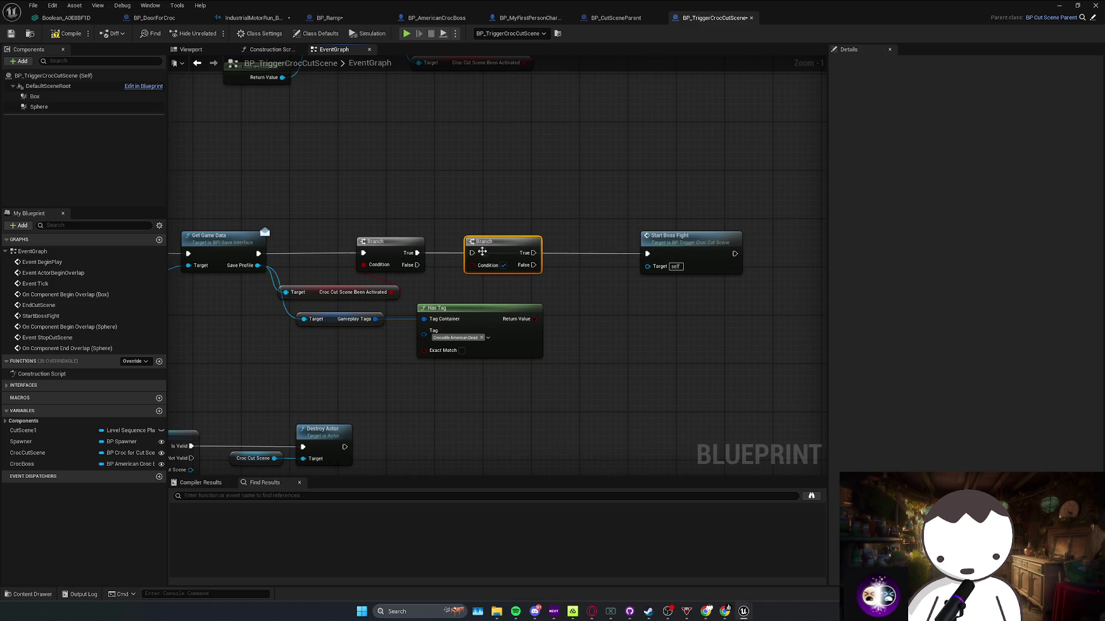
pyautogui.moveTo(469, 271); pyautogui.dragTo(465, 260)
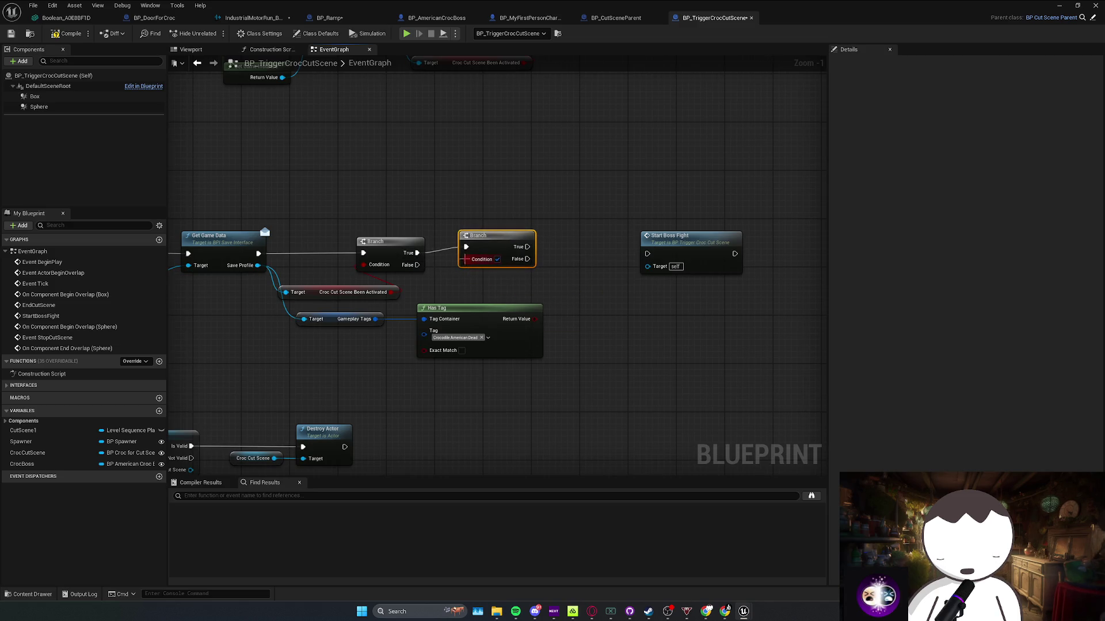
pyautogui.moveTo(532, 323); pyautogui.dragTo(532, 320)
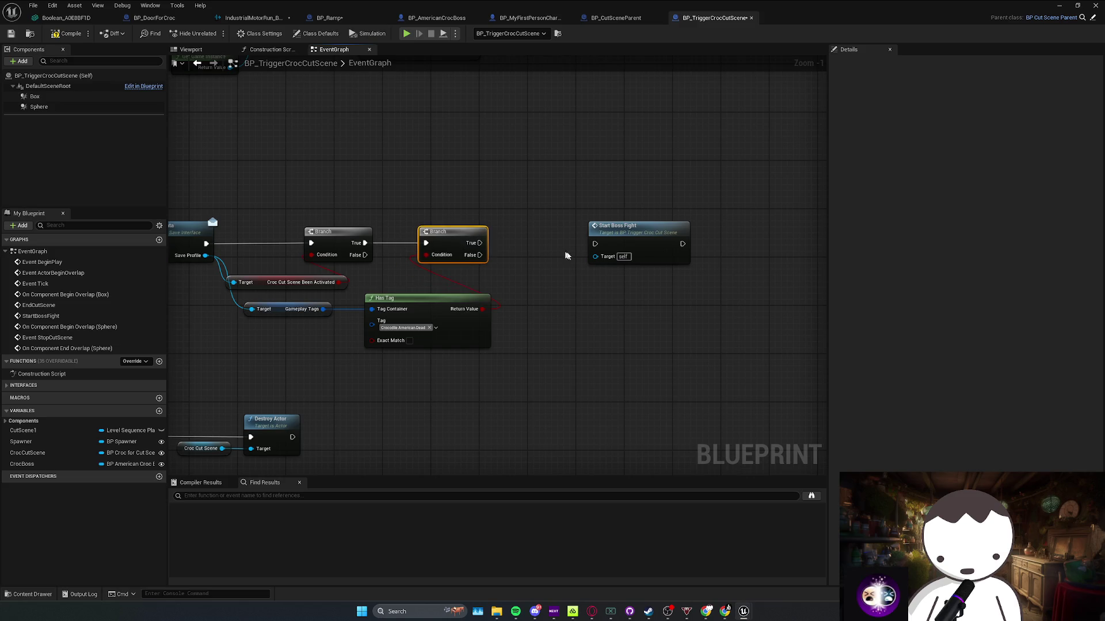
# Jump from the Start Boss Fight node to the StartBossFight custom event
pyautogui.scroll(-1, 553, 294)
pyautogui.moveTo(646, 309); pyautogui.dragTo(748, 248)
pyautogui.doubleClick(668, 270)
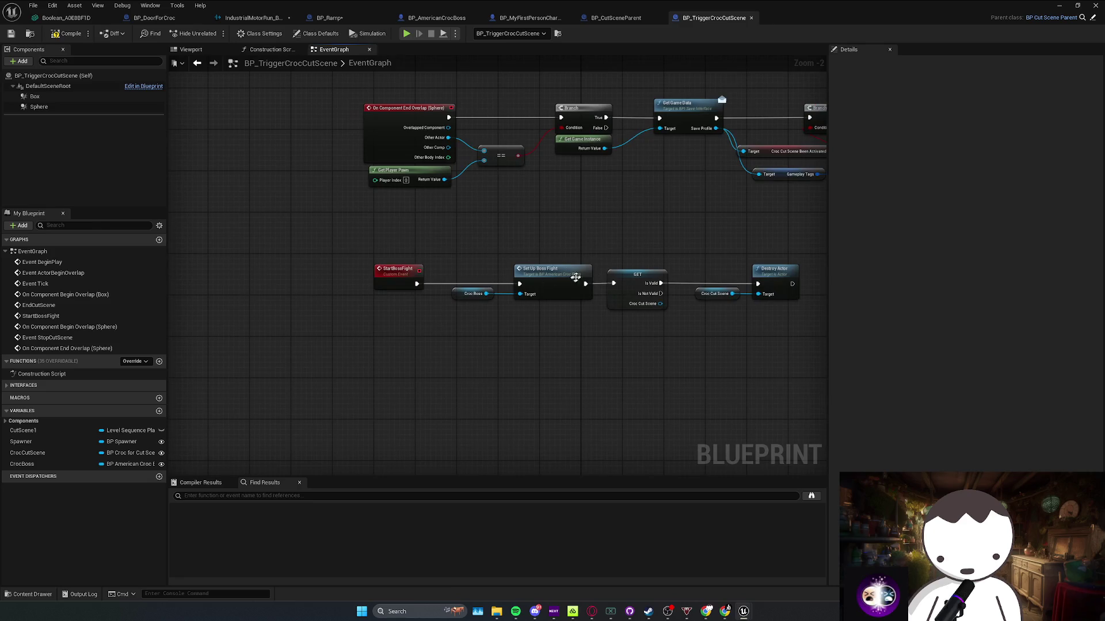
pyautogui.doubleClick(522, 279)
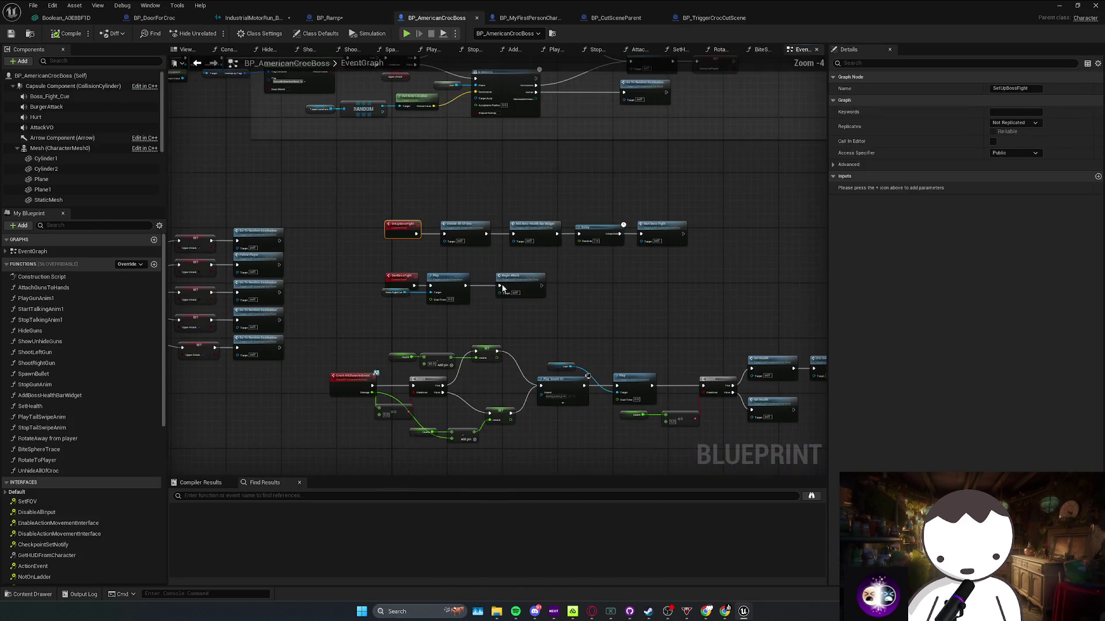
pyautogui.moveTo(394, 256); pyautogui.dragTo(668, 232)
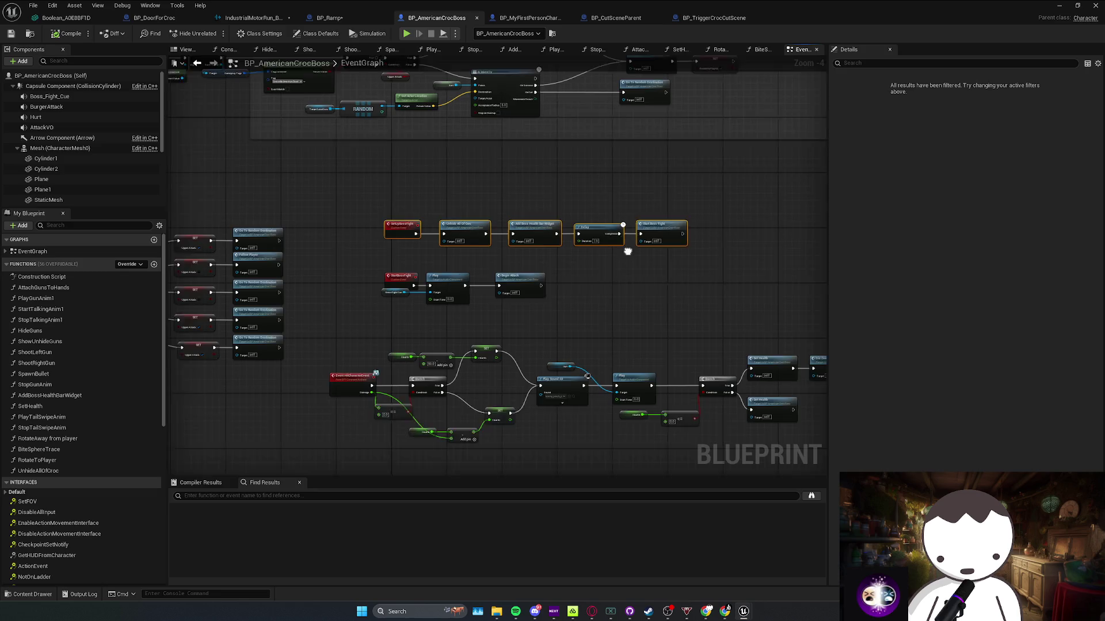
pyautogui.click(627, 251)
pyautogui.rightClick(412, 226)
pyautogui.write('cus')
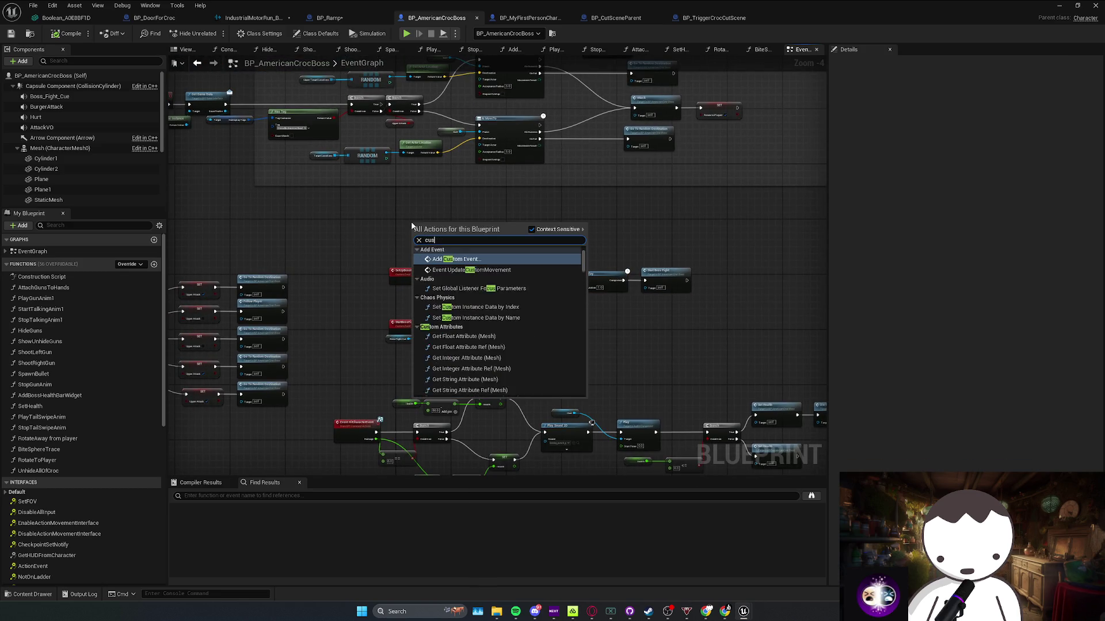
pyautogui.press('Return')
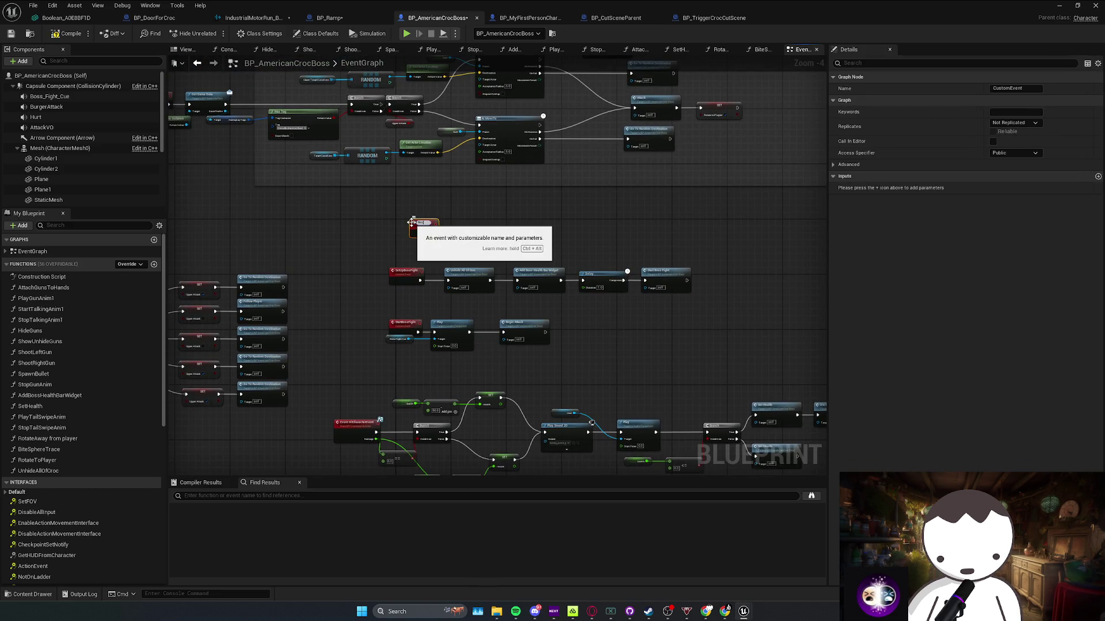
pyautogui.write('ResetBossFight')
pyautogui.press('Return')
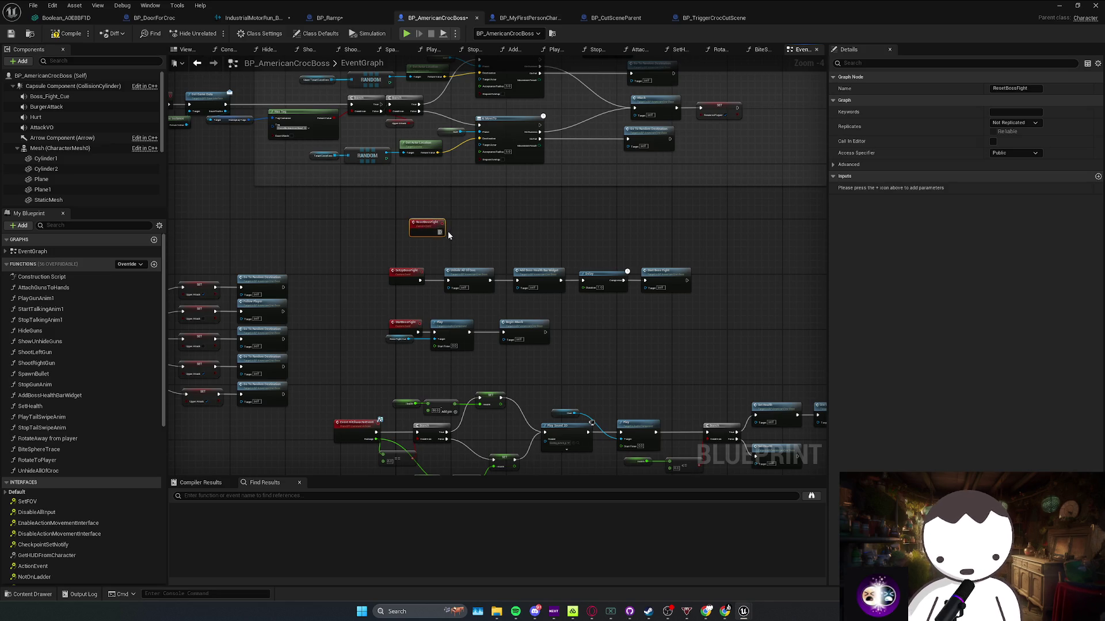
pyautogui.scroll(2, 396, 227)
pyautogui.click(368, 230)
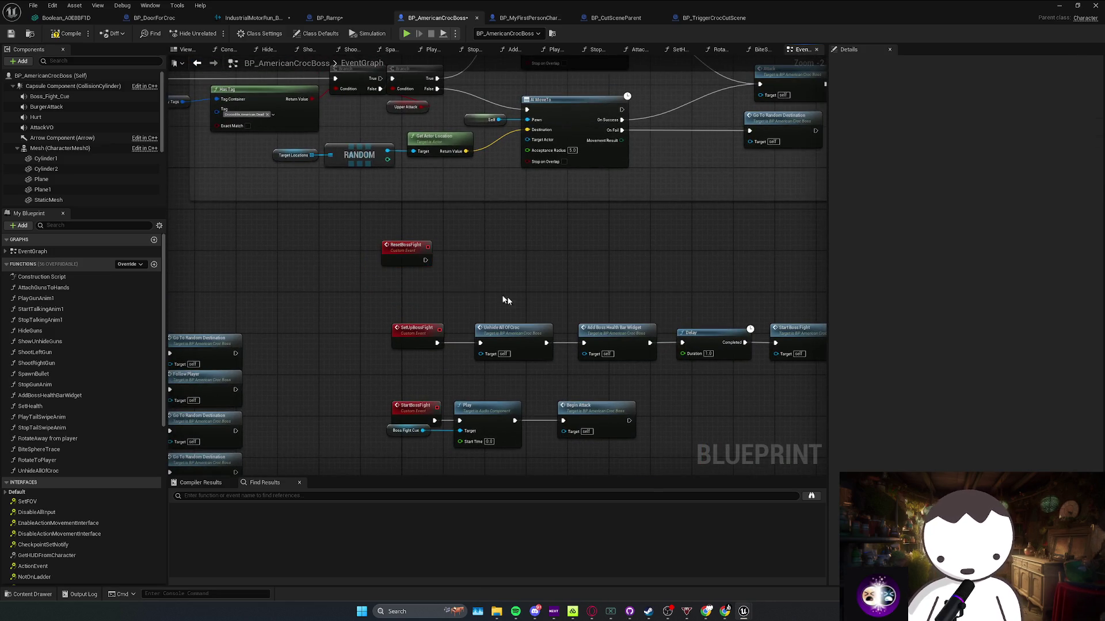
pyautogui.scroll(-2, 511, 327)
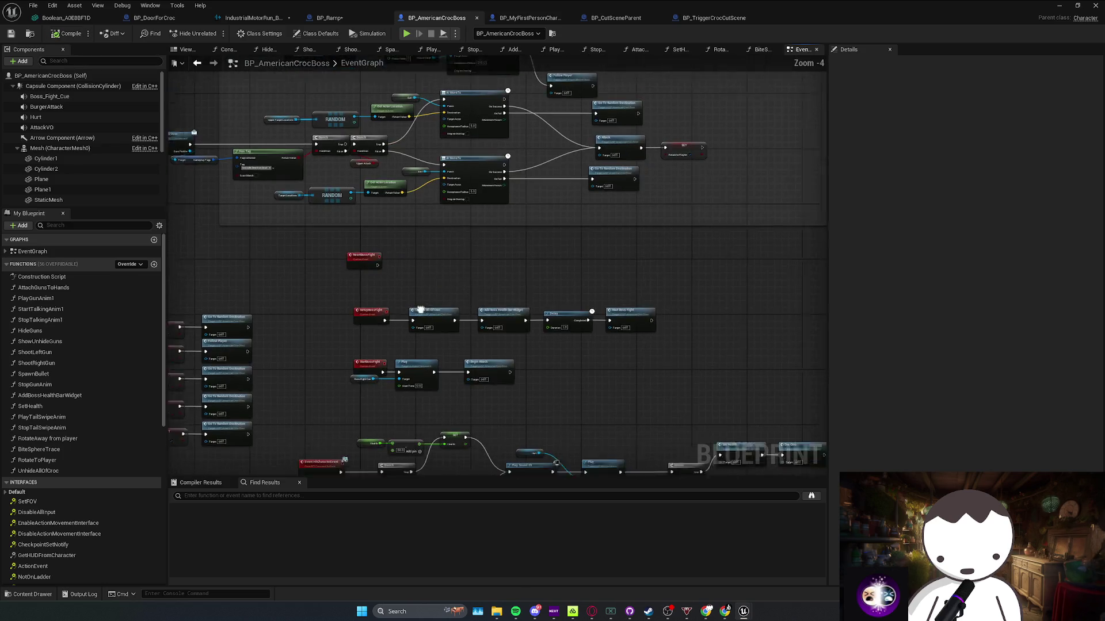
pyautogui.moveTo(313, 278); pyautogui.dragTo(641, 396)
pyautogui.moveTo(467, 317); pyautogui.dragTo(461, 327)
pyautogui.click(340, 251)
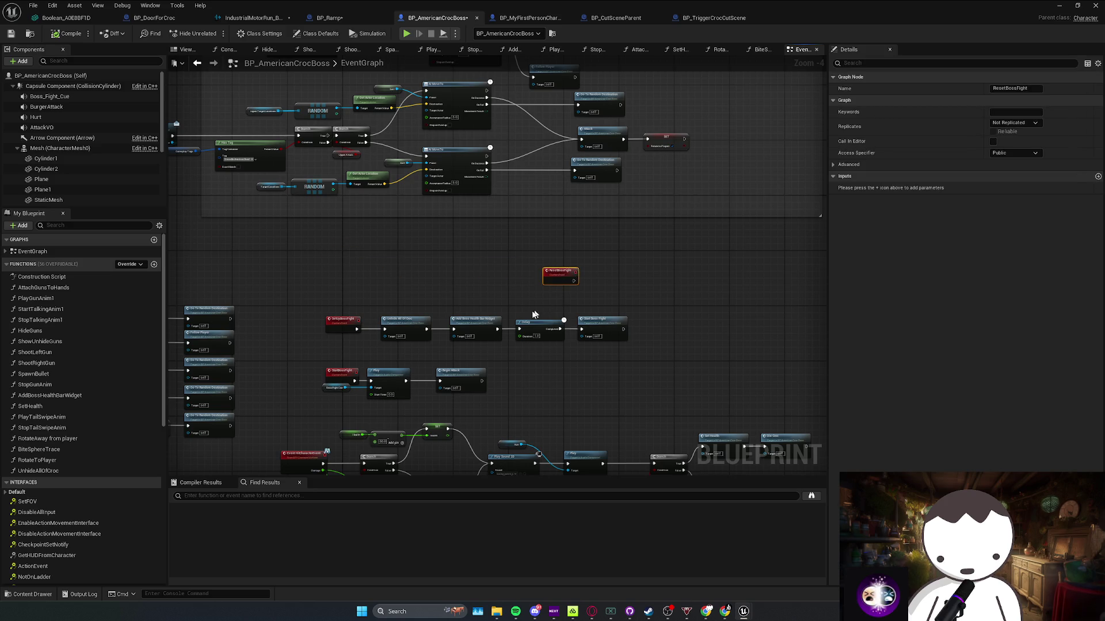
pyautogui.scroll(-3, 313, 327)
pyautogui.scroll(5, 446, 273)
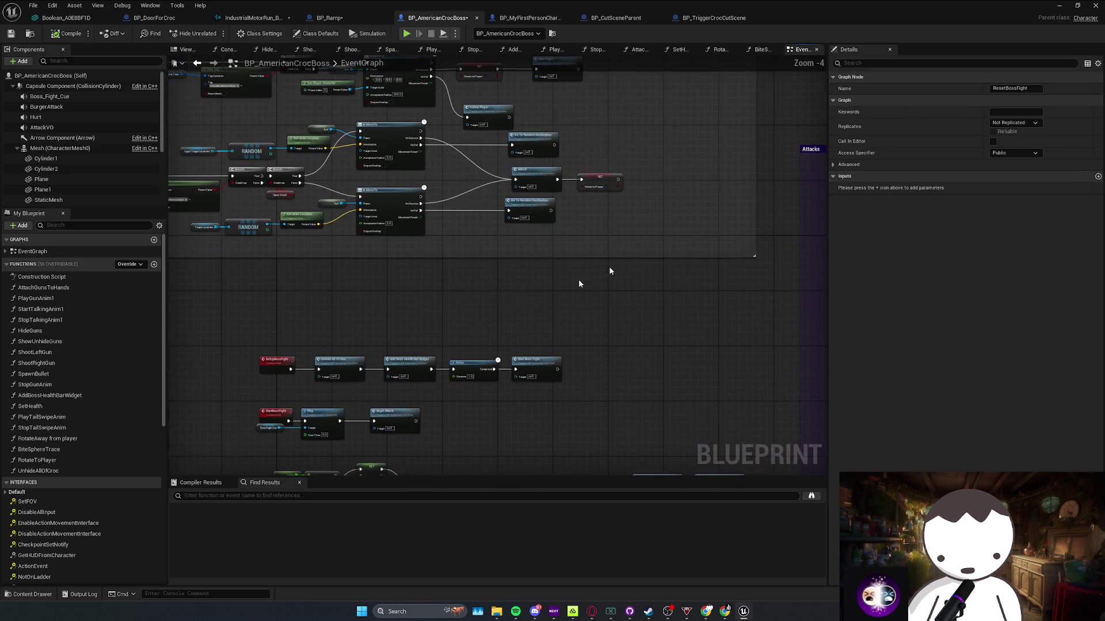
pyautogui.scroll(1, 328, 303)
pyautogui.moveTo(477, 332); pyautogui.dragTo(343, 268)
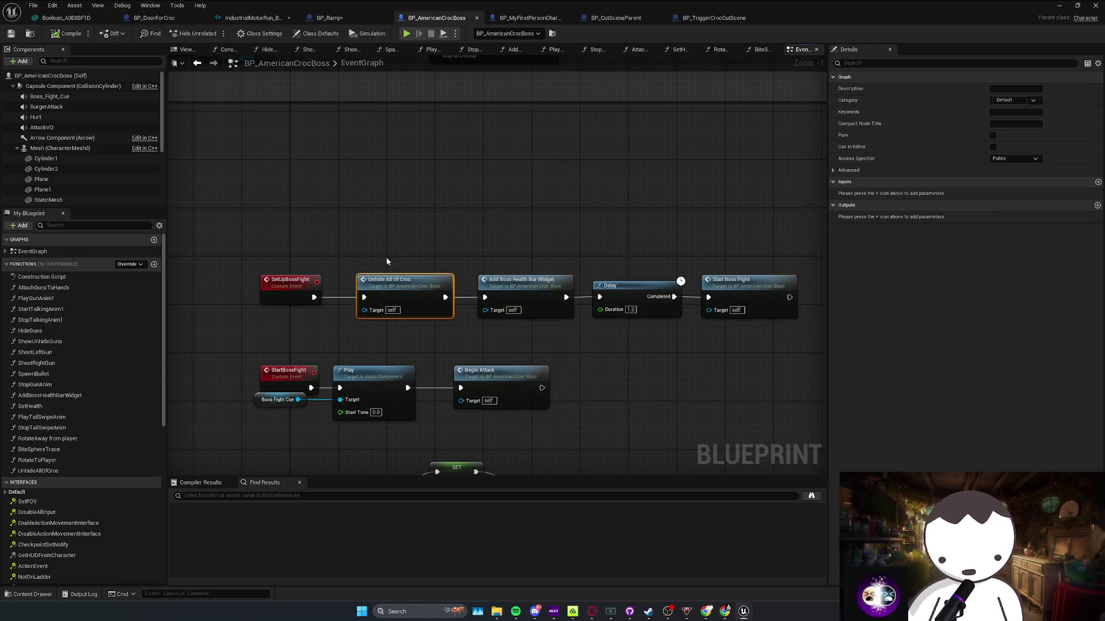
pyautogui.moveTo(428, 255); pyautogui.dragTo(363, 316)
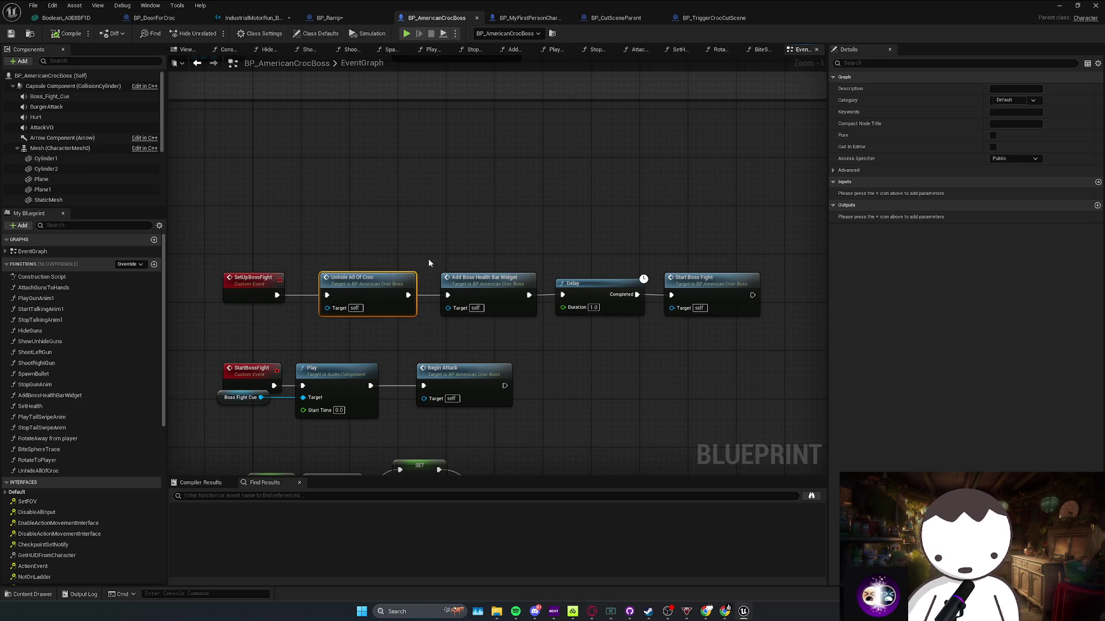
pyautogui.moveTo(430, 262); pyautogui.dragTo(444, 280)
pyautogui.moveTo(510, 312); pyautogui.dragTo(523, 313)
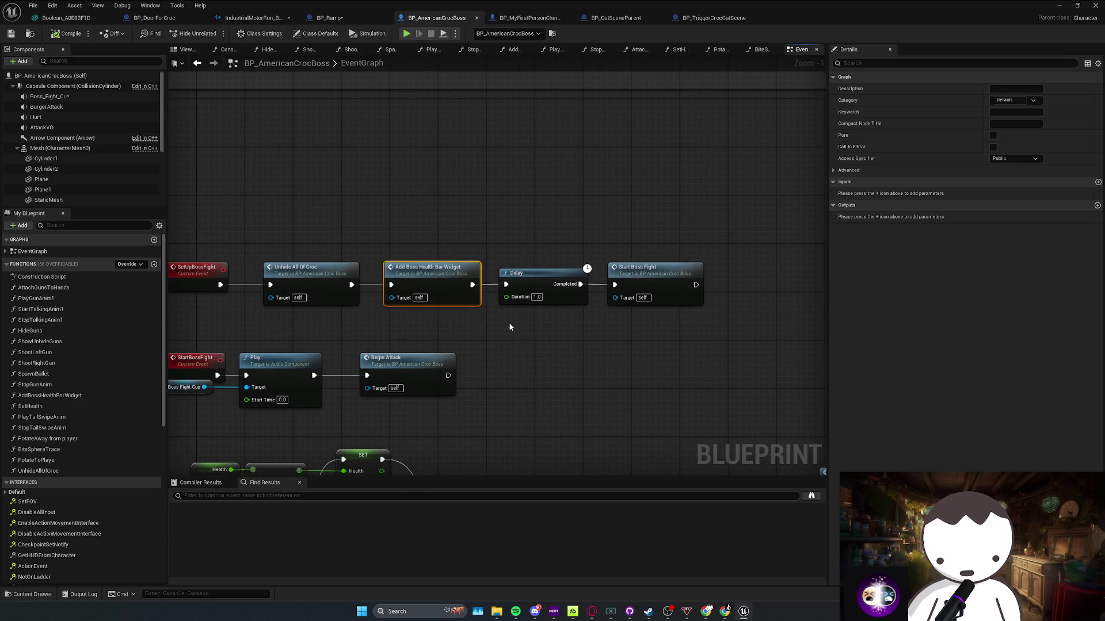
pyautogui.doubleClick(454, 282)
pyautogui.hotkey('alt', 'Left')
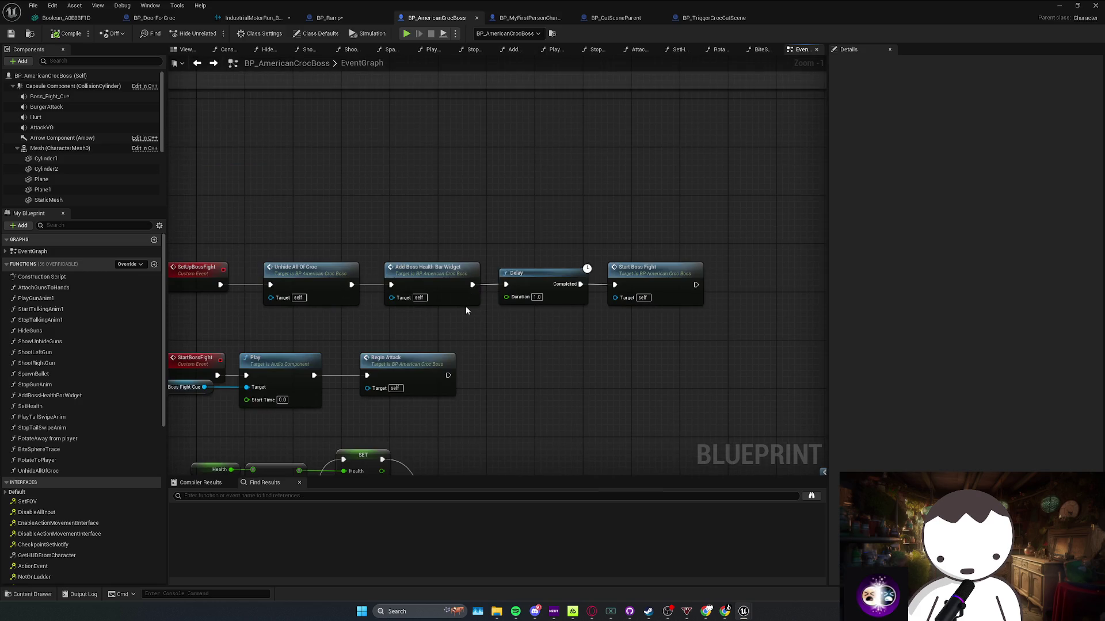
pyautogui.scroll(-3, 419, 259)
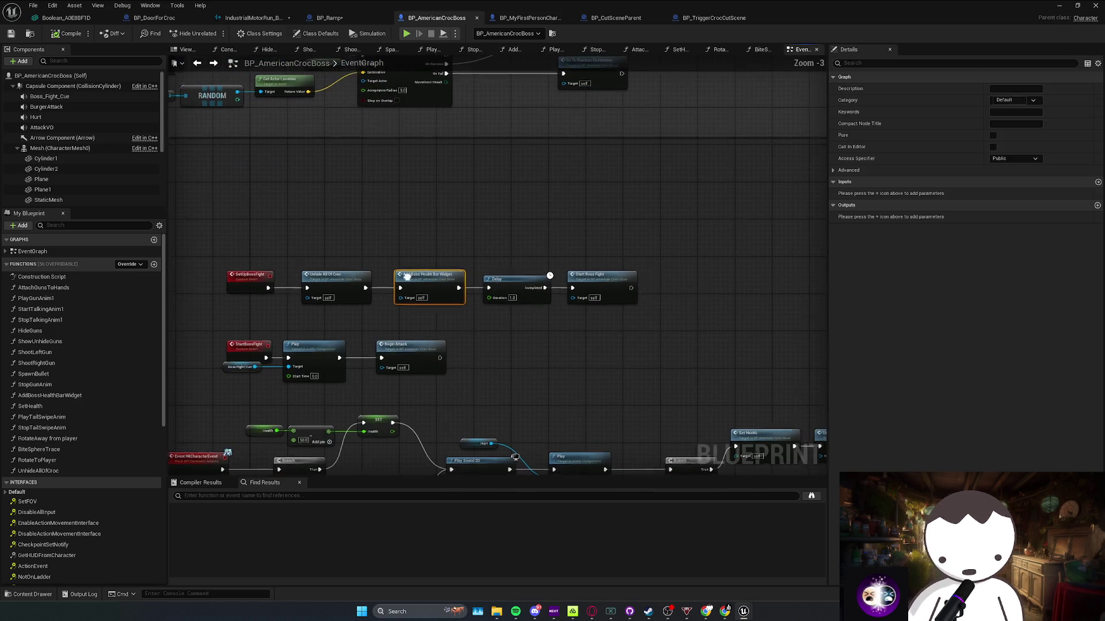
pyautogui.scroll(2, 353, 303)
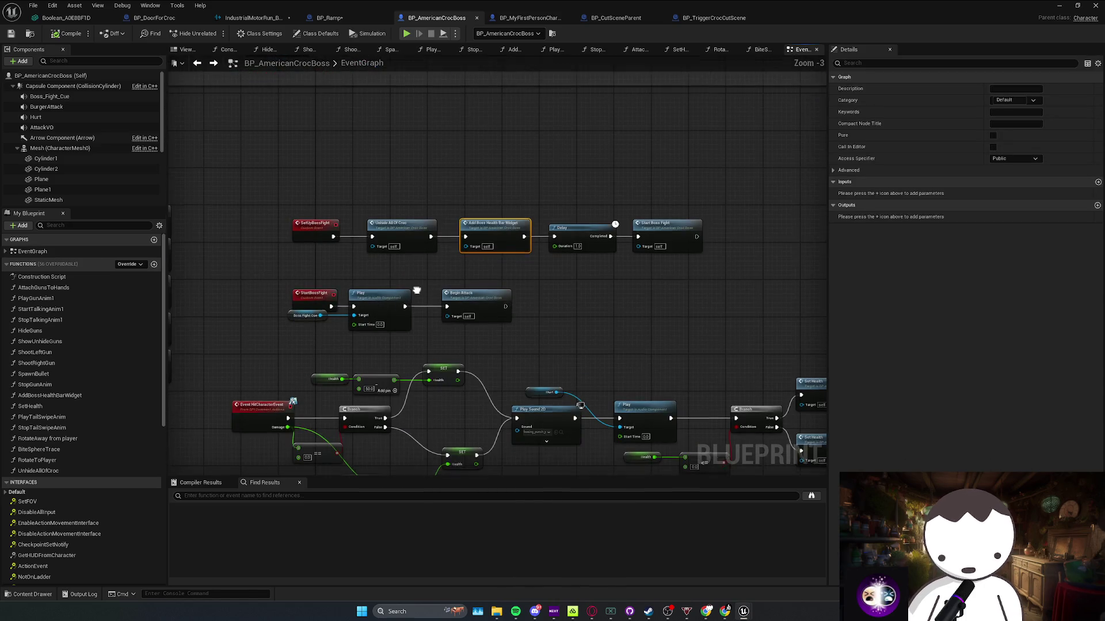
pyautogui.moveTo(355, 303); pyautogui.dragTo(489, 320)
pyautogui.scroll(-3, 360, 326)
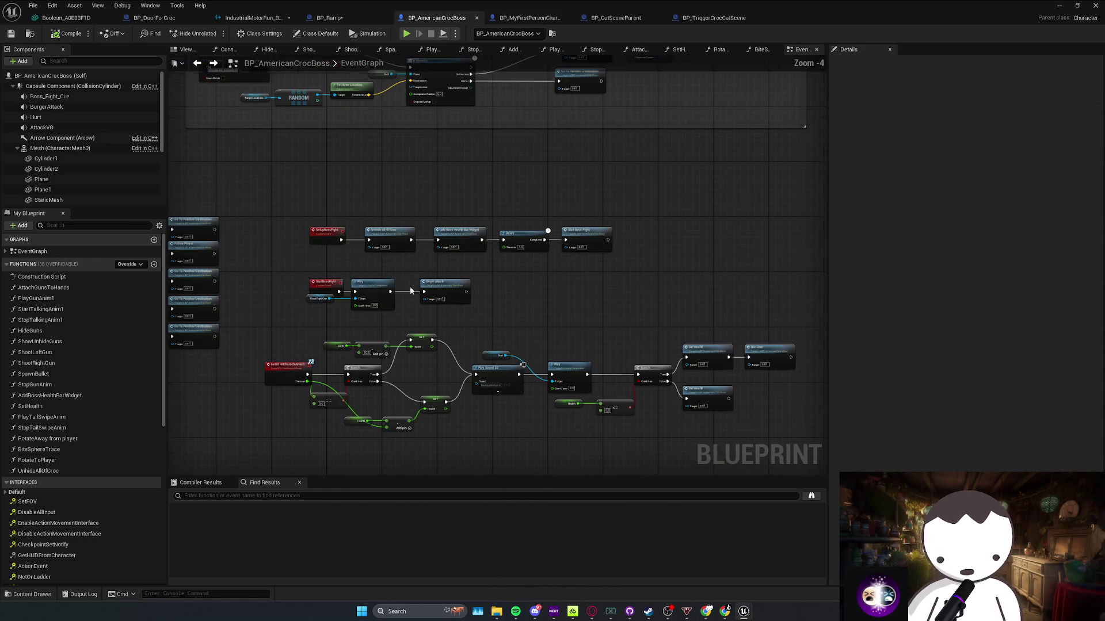
pyautogui.scroll(4, 402, 286)
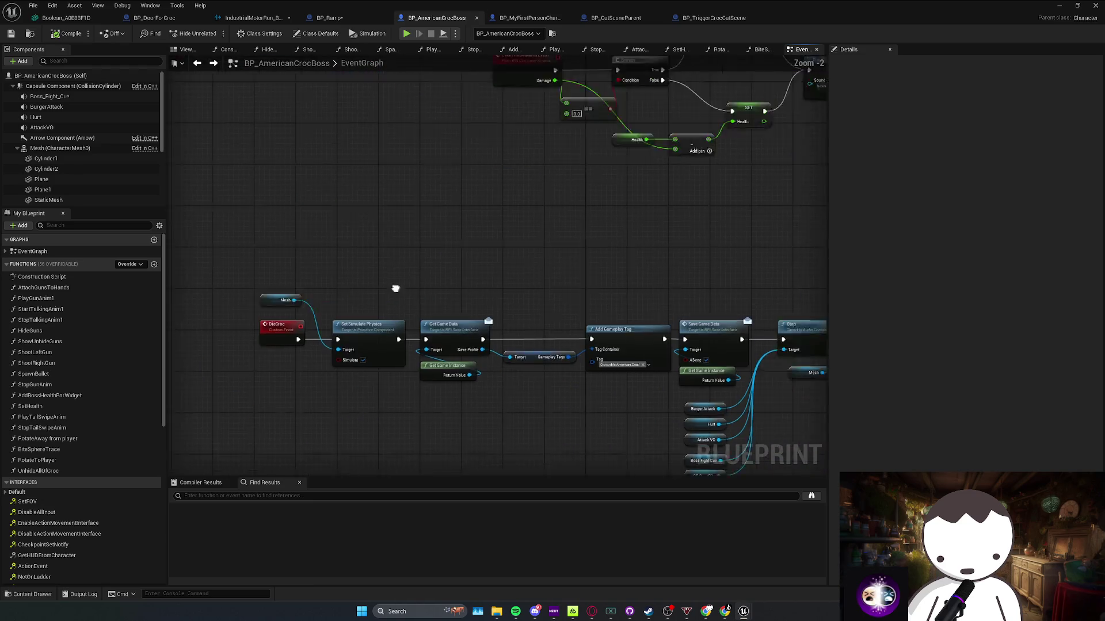
# Nudge the Mesh getter beside Set Simulate Physics and review the DieCroc chain
pyautogui.click(402, 311)
pyautogui.moveTo(316, 279); pyautogui.dragTo(326, 284)
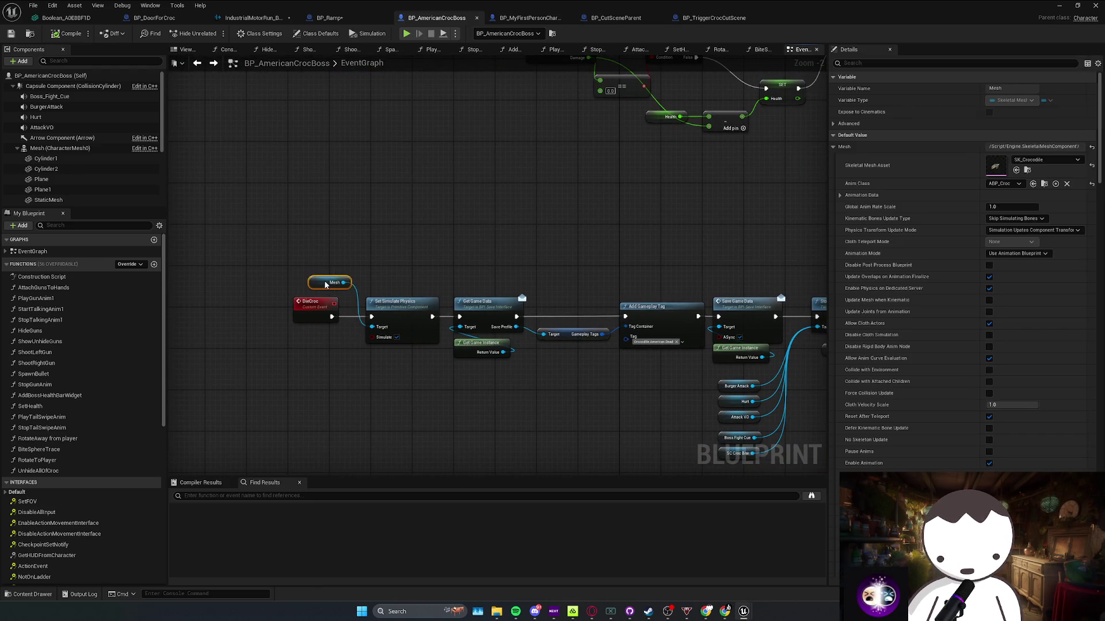
pyautogui.moveTo(458, 241); pyautogui.dragTo(502, 309)
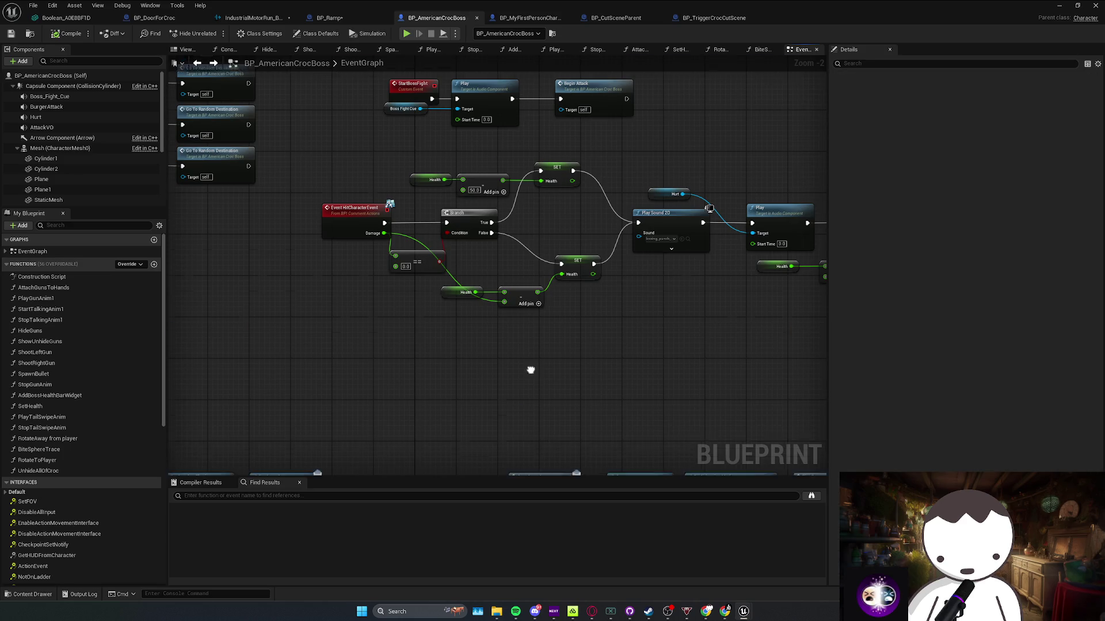
pyautogui.moveTo(400, 321); pyautogui.dragTo(355, 298)
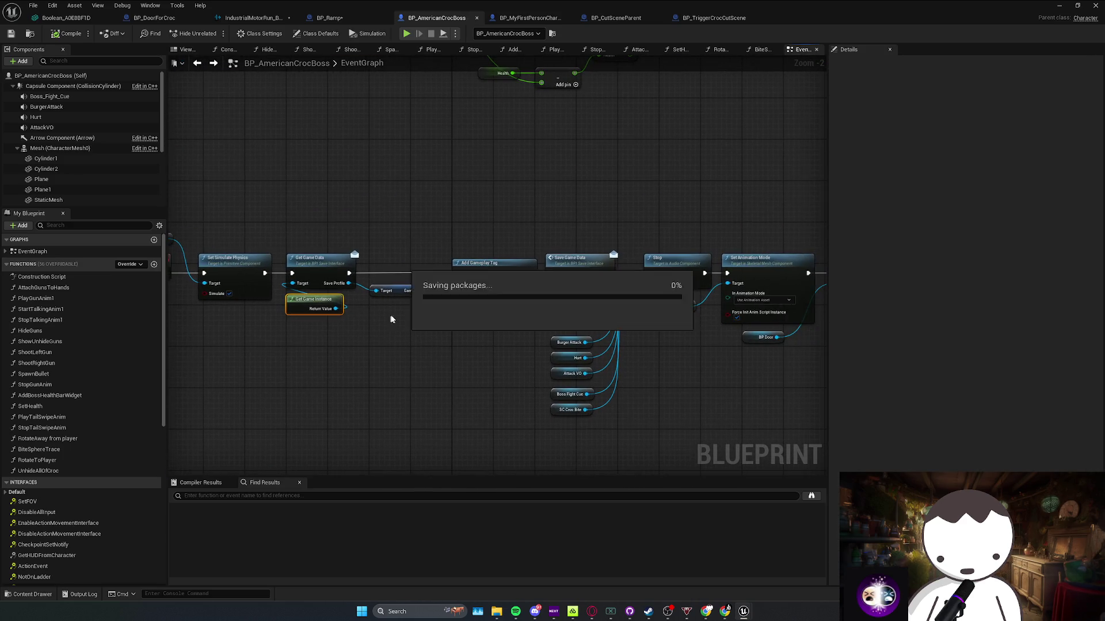
pyautogui.click(506, 260)
pyautogui.moveTo(610, 288)
pyautogui.mouseDown()
pyautogui.moveTo(429, 287)
pyautogui.moveTo(639, 323)
pyautogui.moveTo(542, 319)
pyautogui.moveTo(592, 318)
pyautogui.moveTo(711, 358)
pyautogui.moveTo(474, 345)
pyautogui.moveTo(449, 374)
pyautogui.moveTo(360, 348)
pyautogui.moveTo(397, 308)
pyautogui.moveTo(363, 311)
pyautogui.mouseUp()
pyautogui.click(500, 285)
pyautogui.moveTo(771, 373); pyautogui.dragTo(385, 327)
# Check the chain's end nodes, then open the AddBossHealthBarWidget function graph
pyautogui.moveTo(274, 405); pyautogui.dragTo(196, 288)
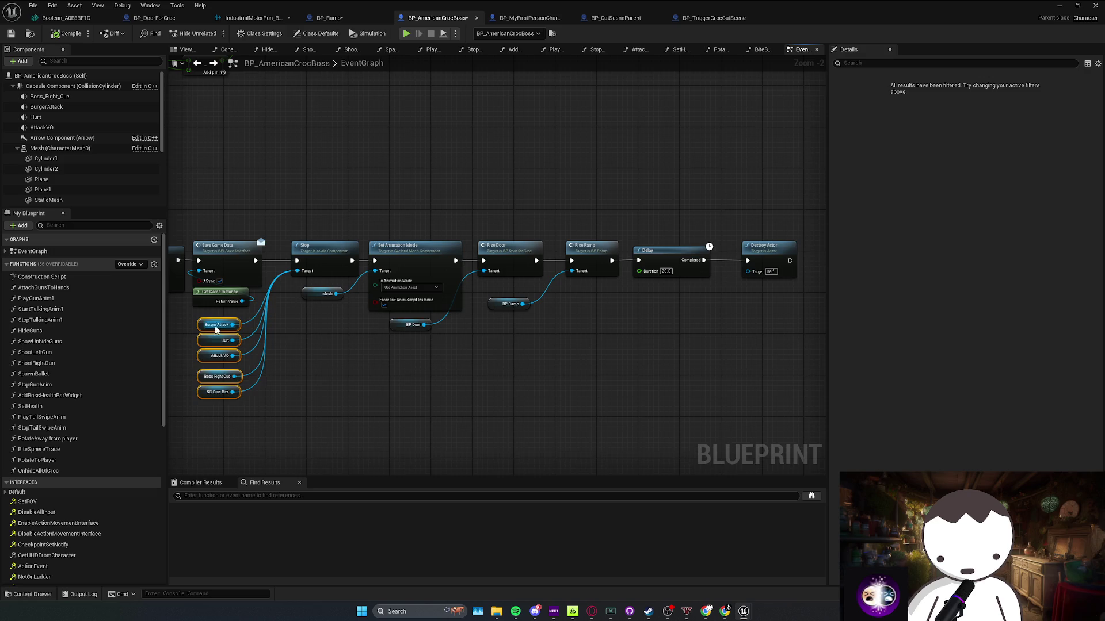
pyautogui.moveTo(419, 345); pyautogui.dragTo(343, 346)
pyautogui.click(343, 346)
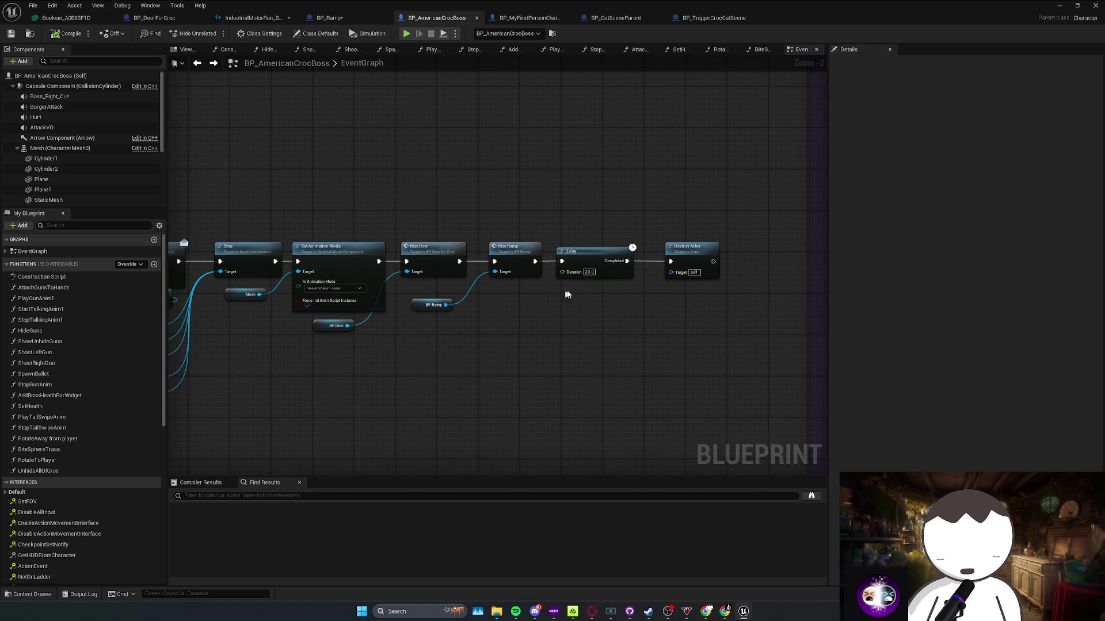
pyautogui.scroll(-1, 524, 308)
pyautogui.moveTo(524, 308); pyautogui.dragTo(717, 310)
pyautogui.moveTo(584, 303); pyautogui.dragTo(405, 318)
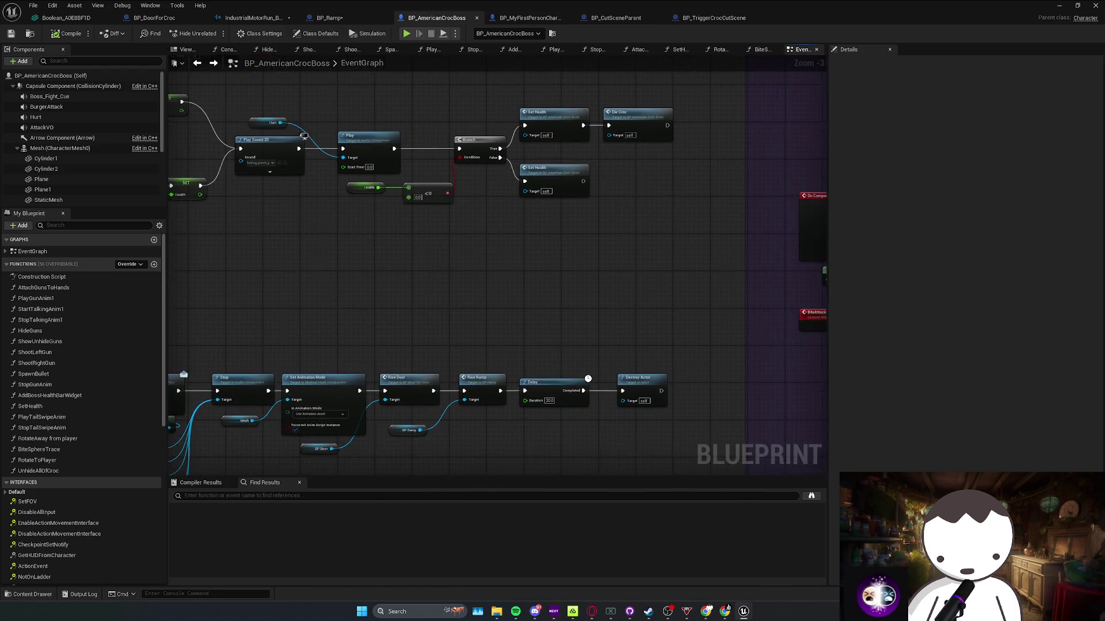
pyautogui.doubleClick(330, 234)
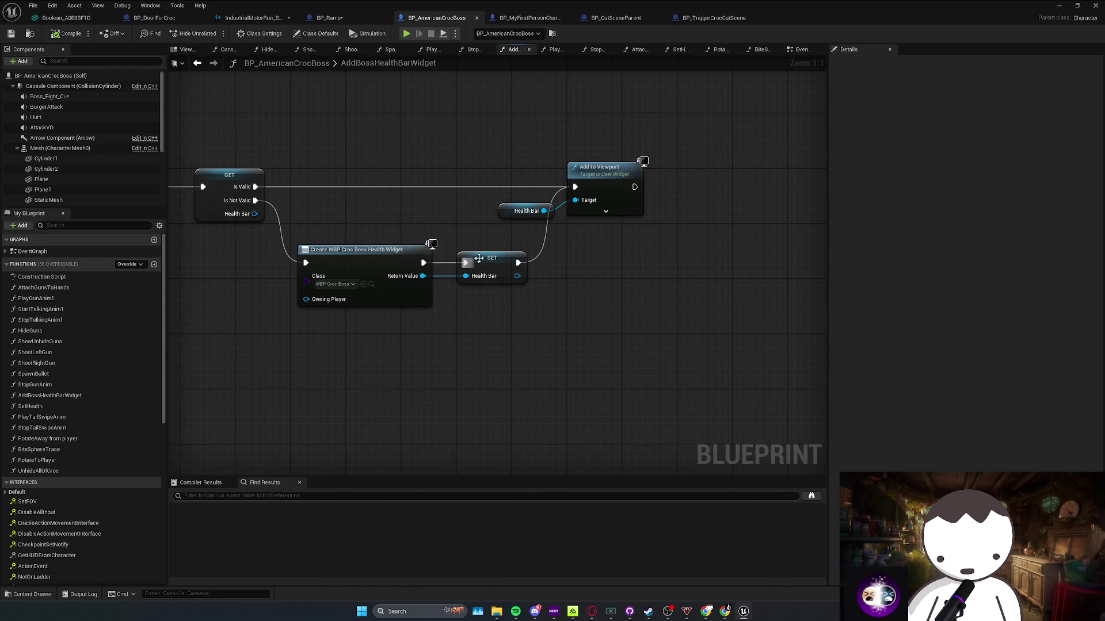
# Find all references to the Health Bar variable
pyautogui.rightClick(508, 214)
pyautogui.moveTo(575, 300)
pyautogui.click(621, 303)
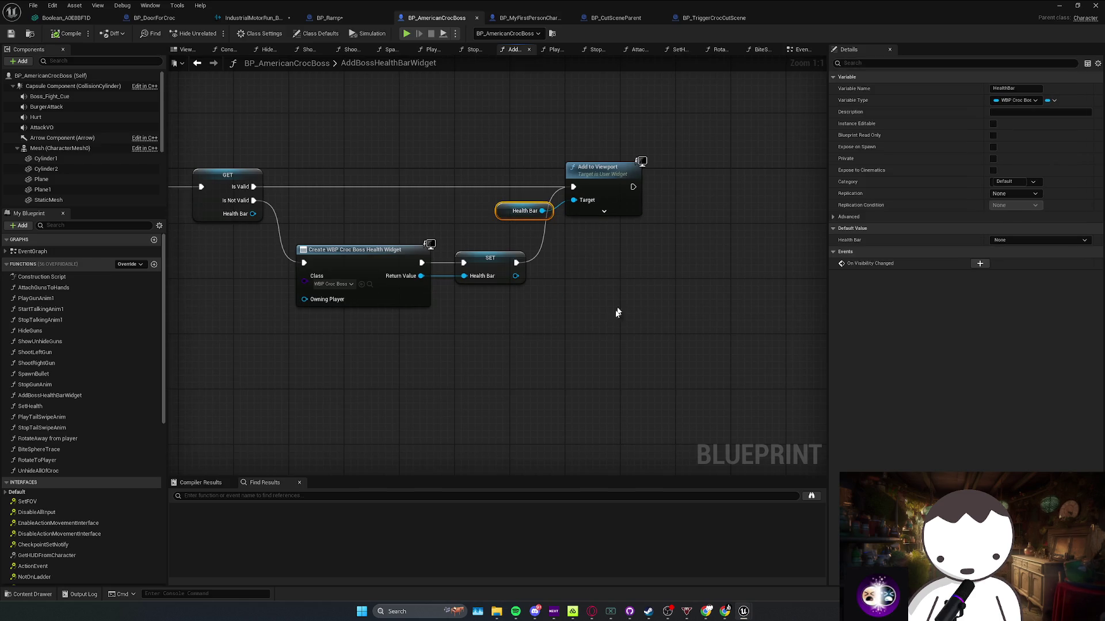
# Step through each Find Results entry, ending on the Health Bar getters inside SetHealth
pyautogui.click(222, 545)
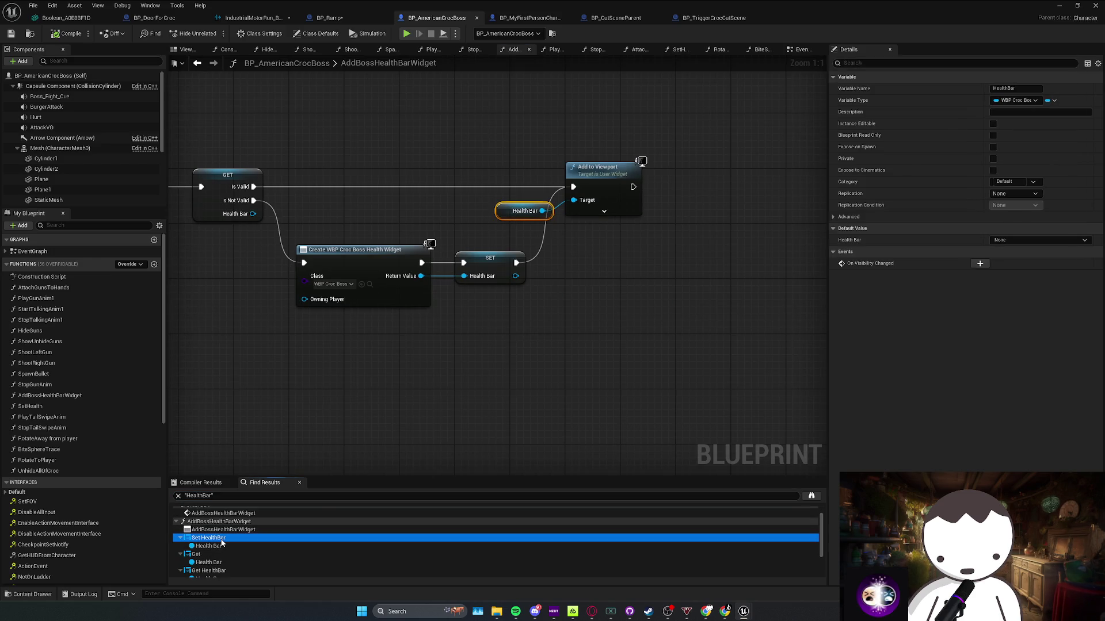
pyautogui.click(216, 556)
pyautogui.scroll(-1, 216, 557)
pyautogui.click(216, 556)
pyautogui.scroll(-2, 214, 559)
pyautogui.click(214, 556)
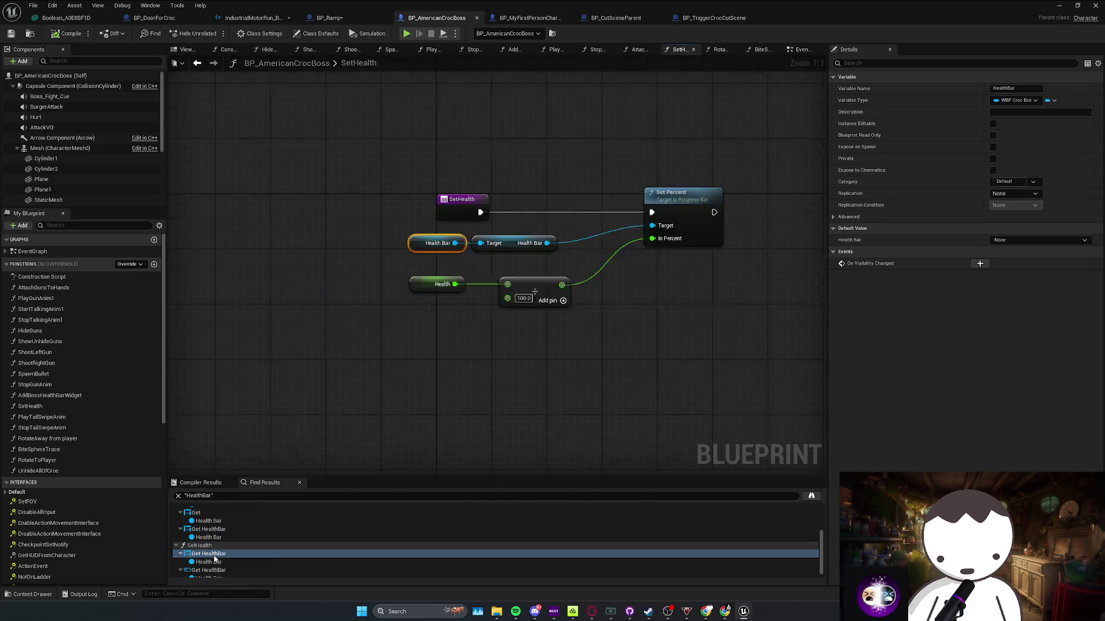
pyautogui.scroll(-1, 210, 558)
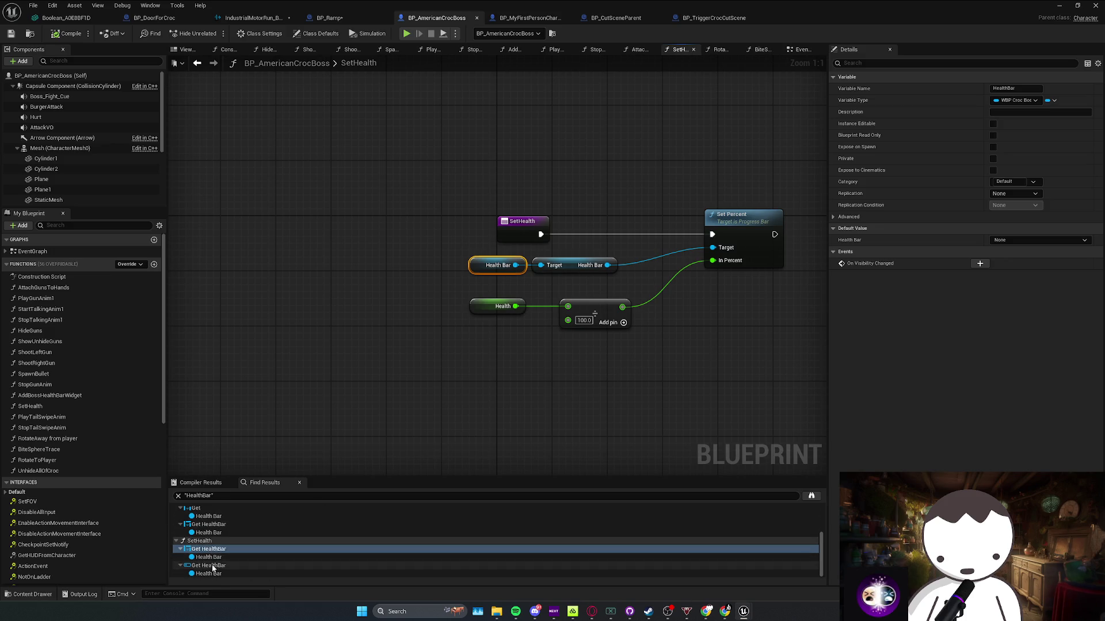
pyautogui.click(210, 566)
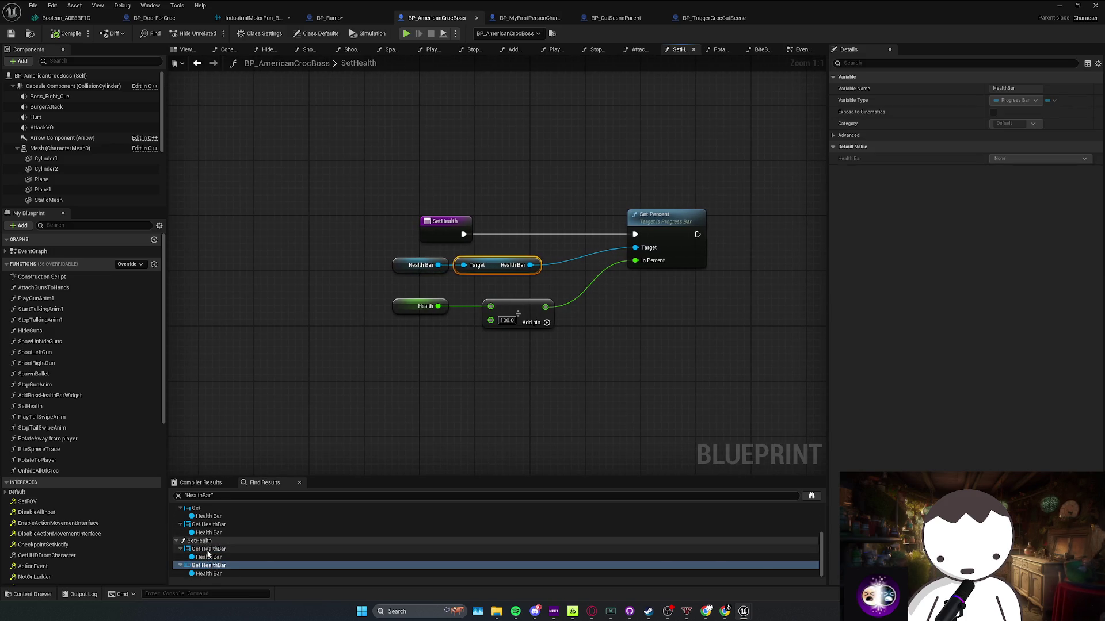
pyautogui.click(207, 549)
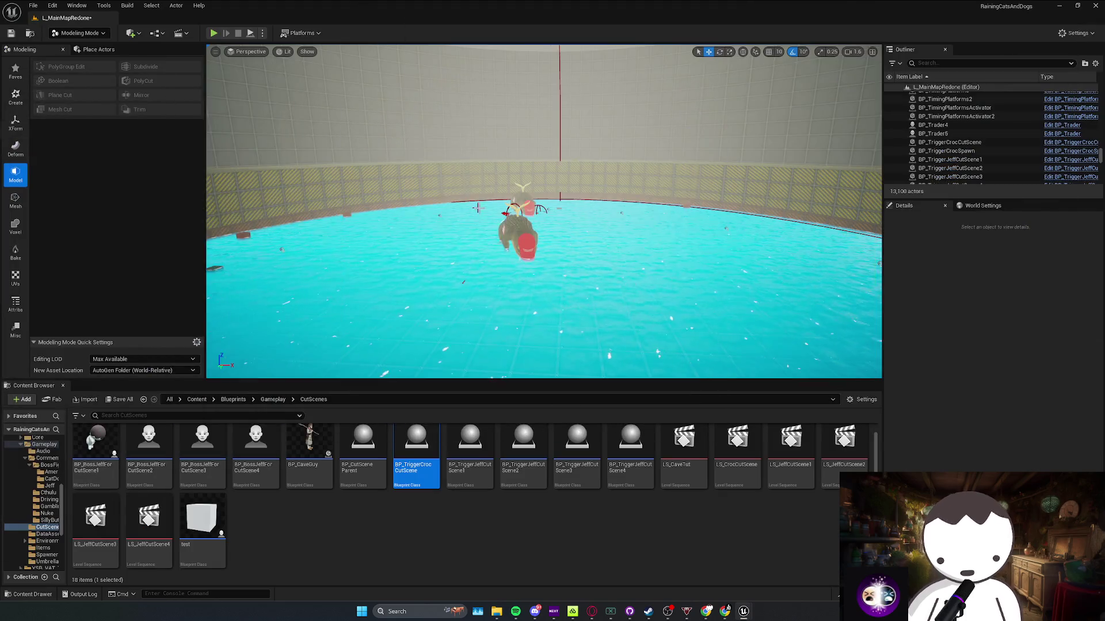
# Position the camera in the metal corridor, then play-test and walk into the croc boss arena
pyautogui.press('w')
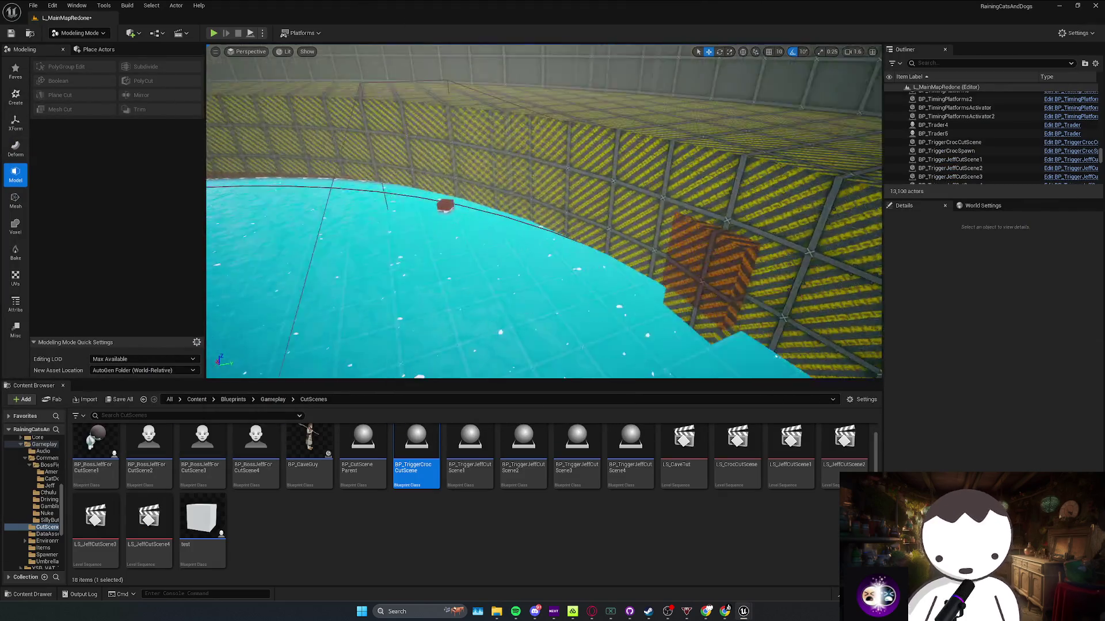
pyautogui.moveTo(338, 145); pyautogui.dragTo(338, 144)
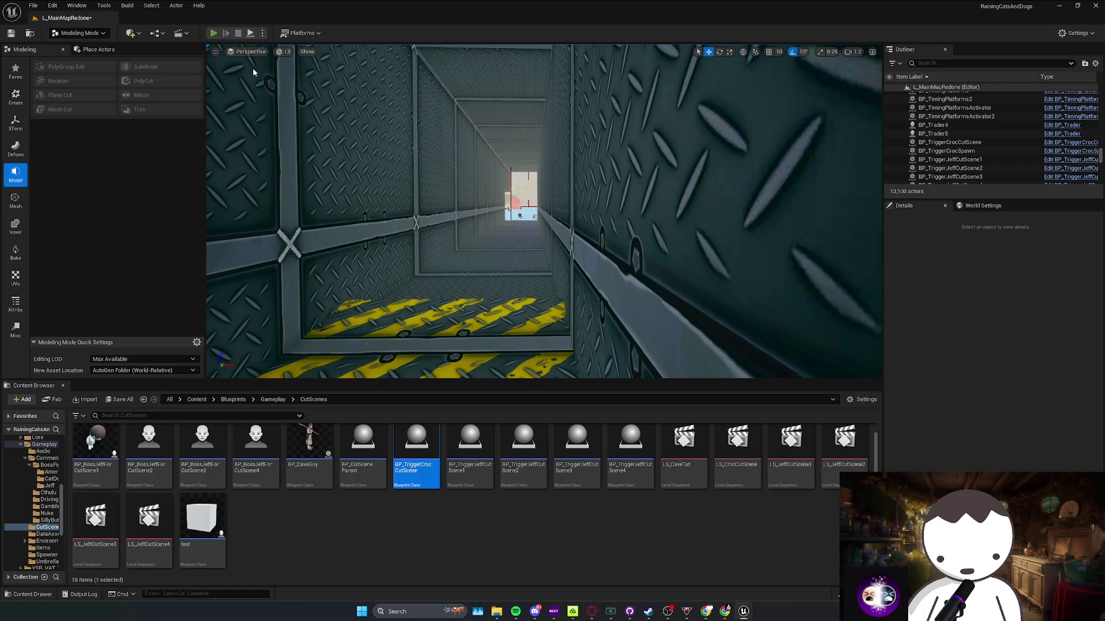
pyautogui.hotkey('alt', 'p')
pyautogui.press('w')
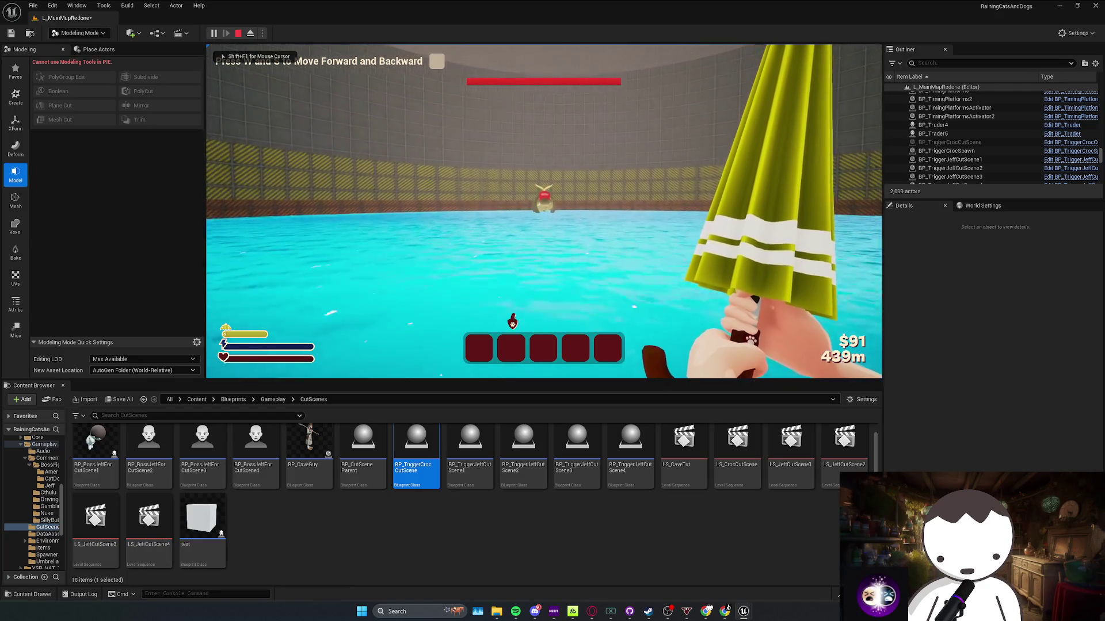
pyautogui.press('w')
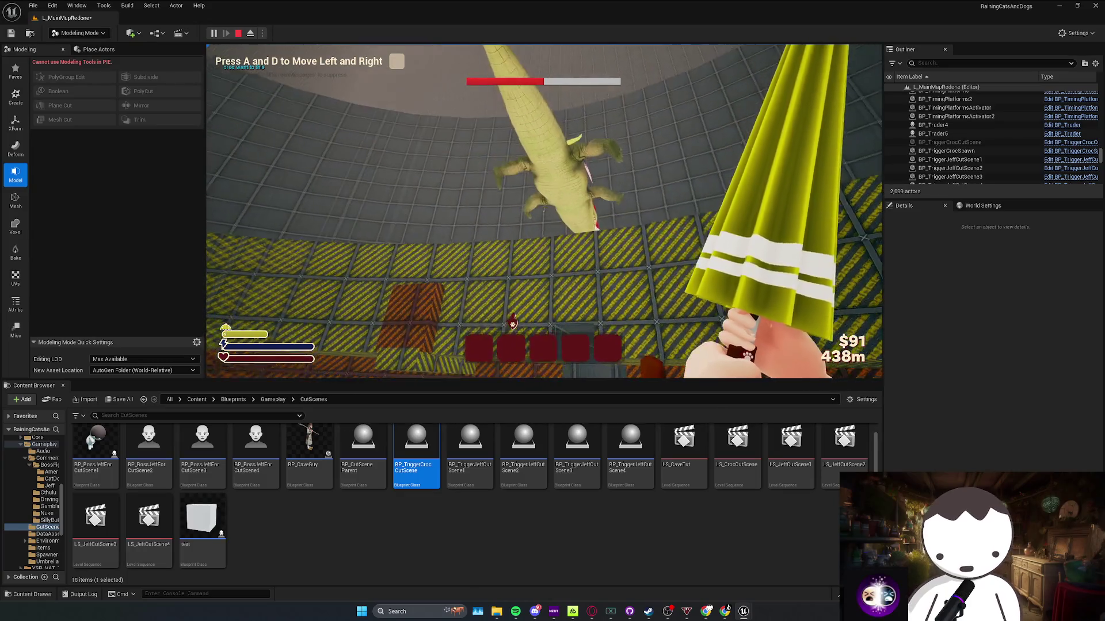
pyautogui.press('a')
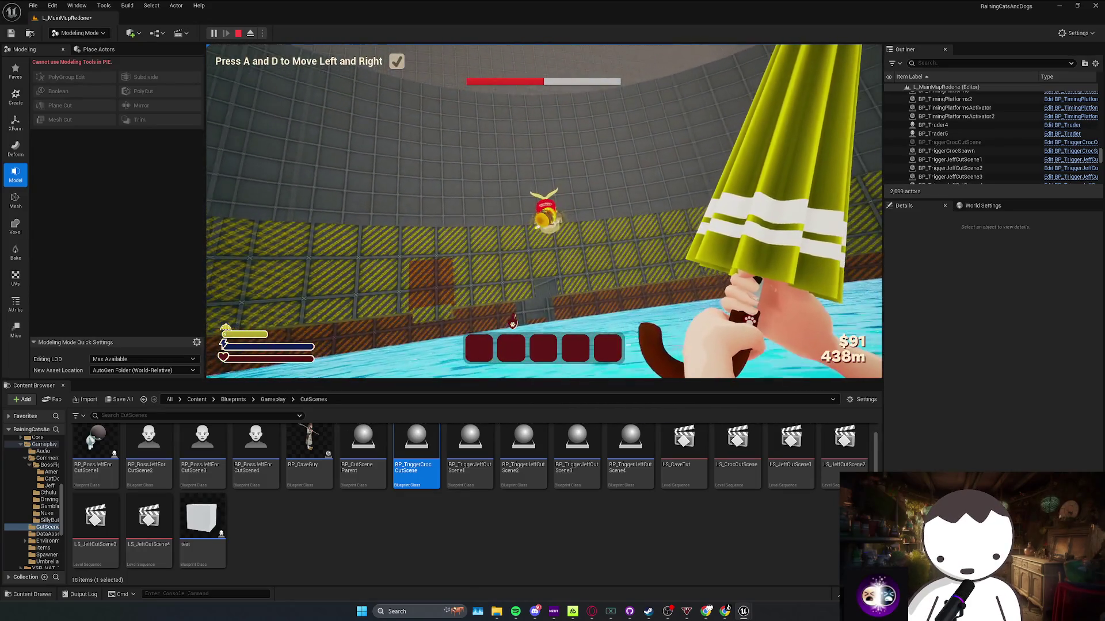
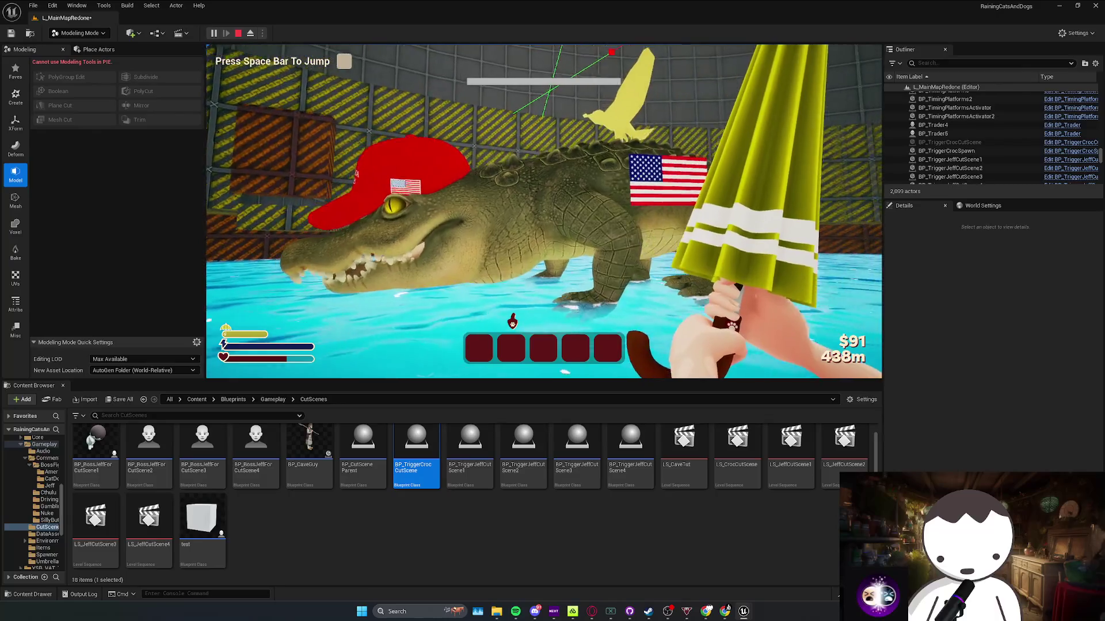
# End the croc boss play-in-editor session and bring the BP_AmericanCrocBoss Blueprint back up
pyautogui.press('Escape')
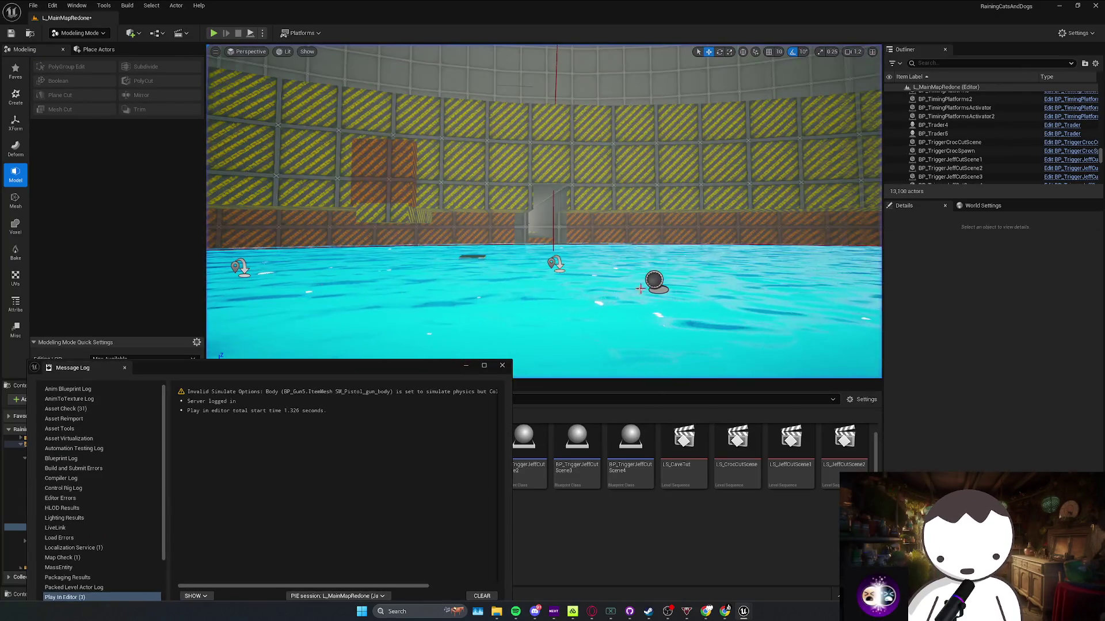
pyautogui.click(502, 366)
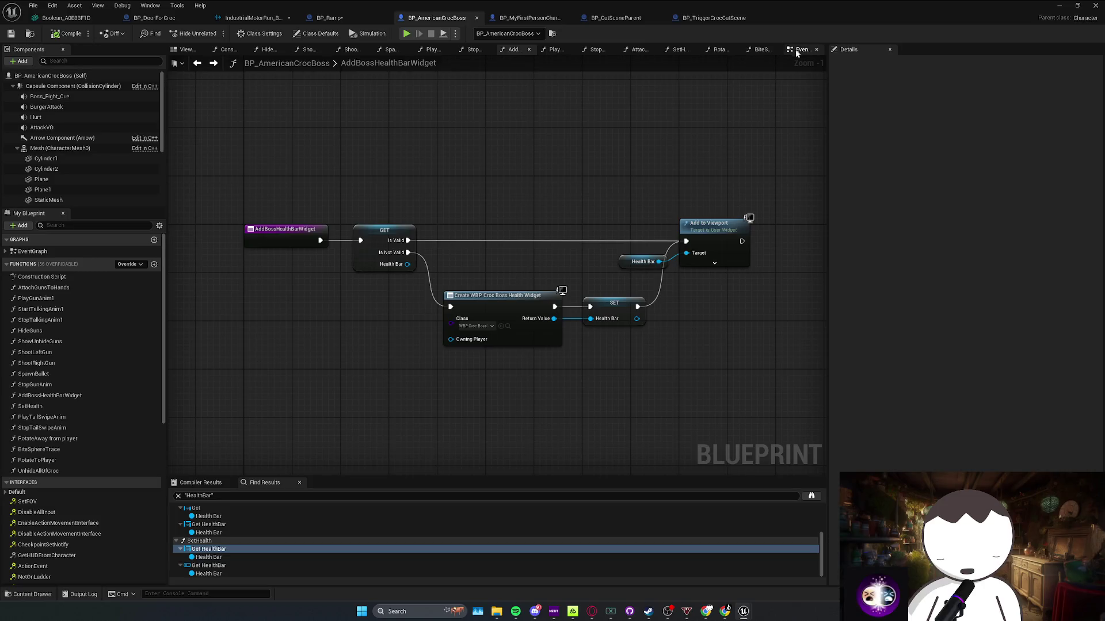
# Add a new function to the croc boss Blueprint named RemoveHealthBarWidget
pyautogui.click(153, 265)
pyautogui.write('HideHealt')
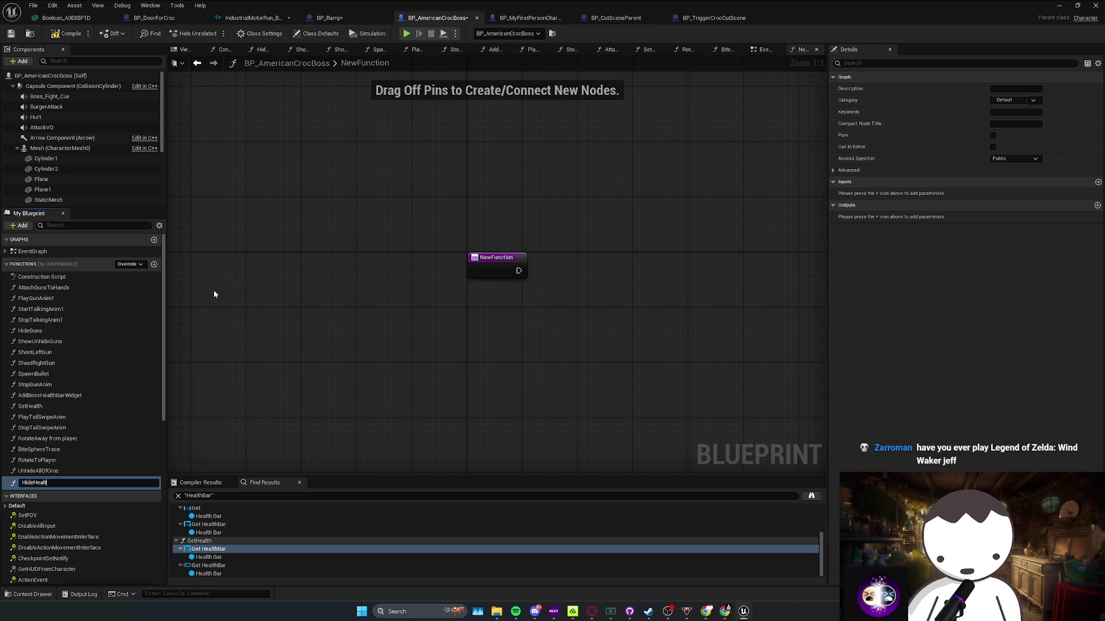
pyautogui.press('BackSpace')
pyautogui.press('BackSpace')
pyautogui.press('BackSpace')
pyautogui.write('ealt')
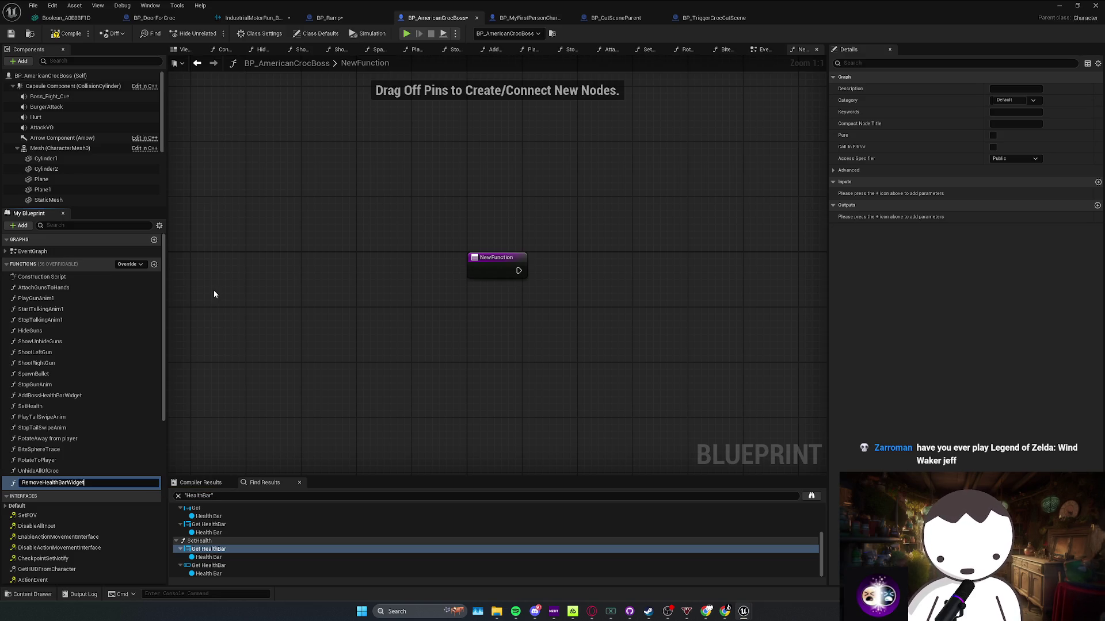
pyautogui.press('Return')
# Copy the GET validity check and Health Bar getter from AddBossHealthBarWidget and wire the entry into GET
pyautogui.scroll(-10, 63, 506)
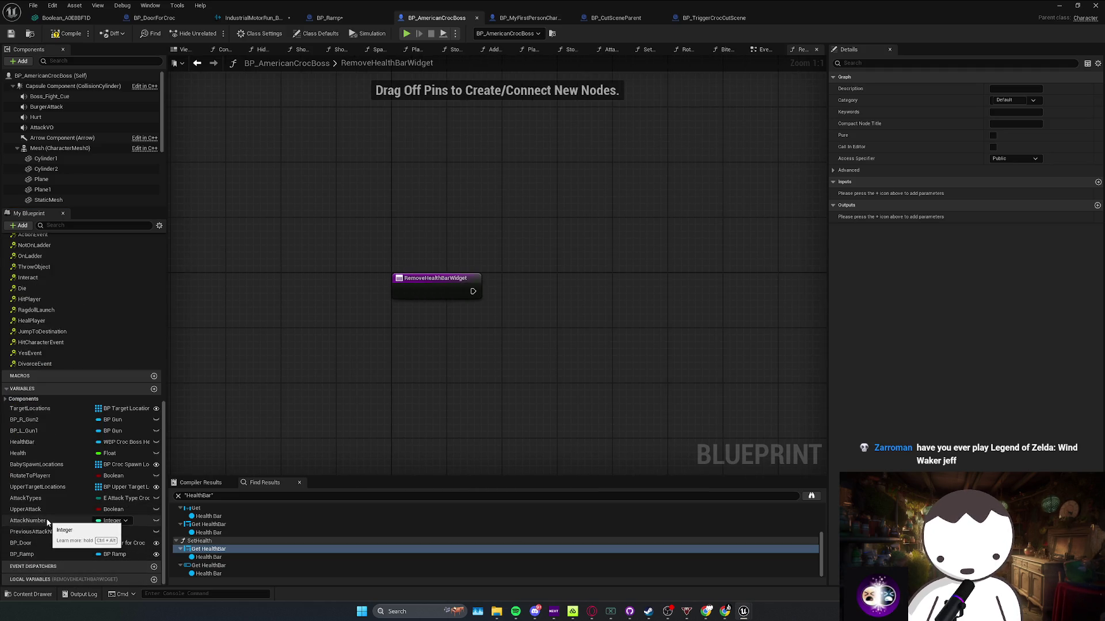
pyautogui.hotkey('alt', 'Left')
pyautogui.hotkey('alt', 'Left')
pyautogui.hotkey('alt', 'Right')
pyautogui.hotkey('alt', 'Right')
pyautogui.hotkey('alt', 'Left')
pyautogui.hotkey('alt', 'Left')
pyautogui.hotkey('alt', 'Left')
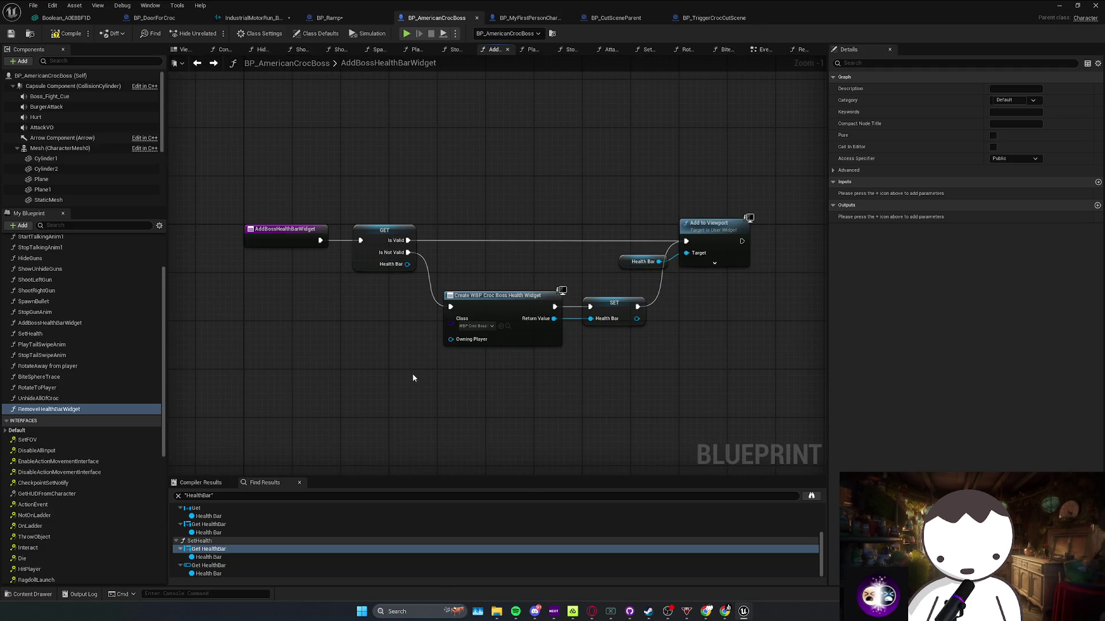
pyautogui.moveTo(413, 378); pyautogui.dragTo(419, 356)
pyautogui.click(347, 260)
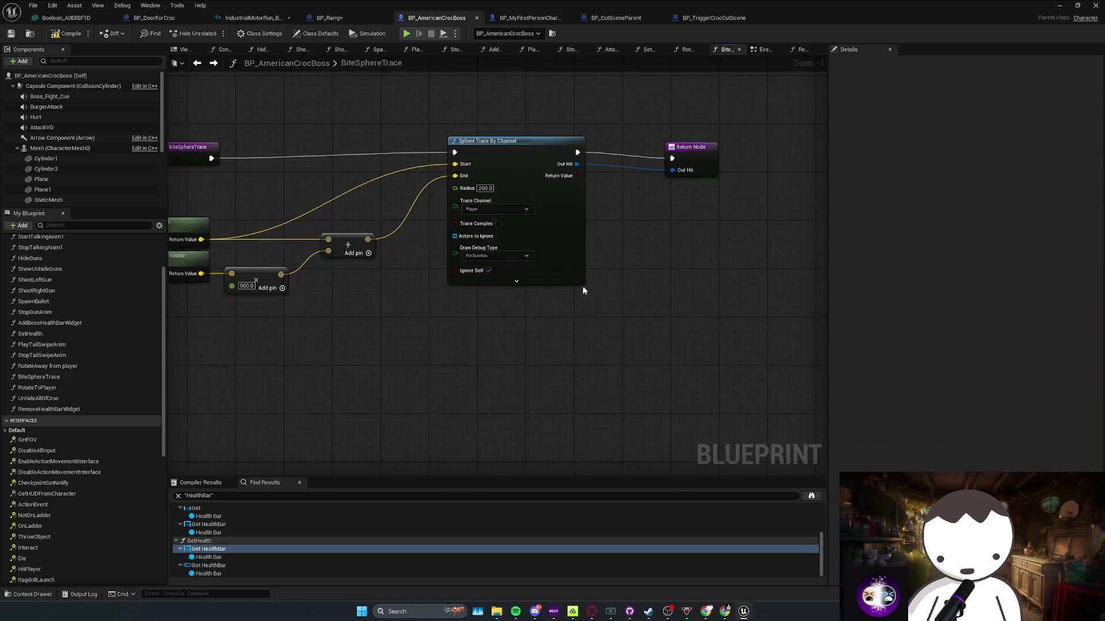
pyautogui.hotkey('ctrl', 'v')
pyautogui.moveTo(372, 324)
pyautogui.mouseDown()
pyautogui.moveTo(482, 323)
pyautogui.moveTo(432, 290)
pyautogui.mouseUp()
pyautogui.click(489, 301)
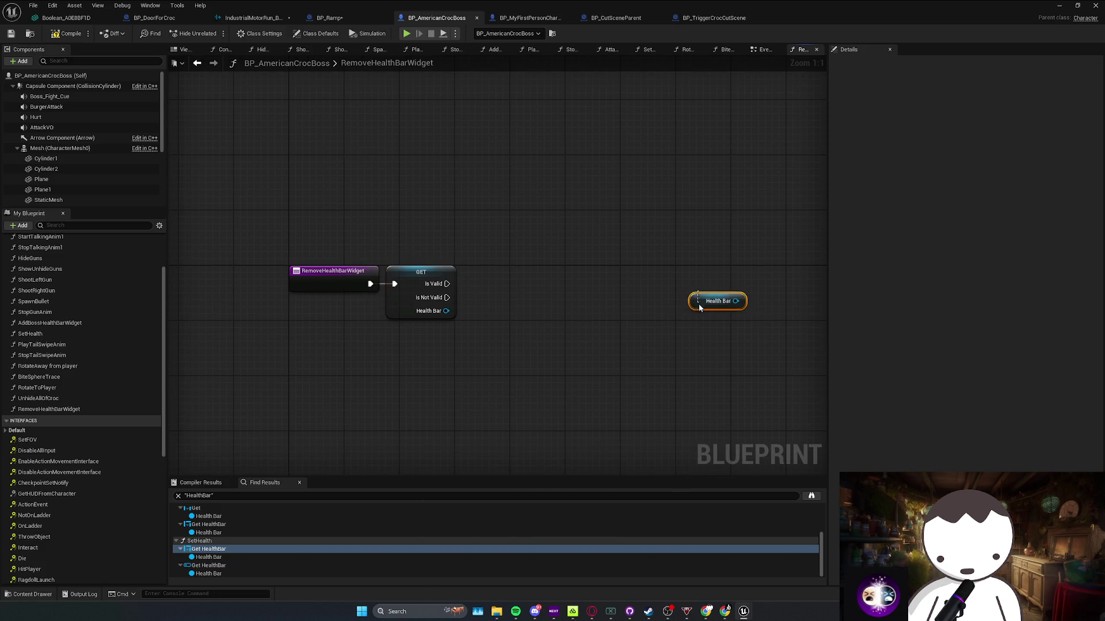
# Add a Remove from Parent node on Health Bar, driven by GET's Is Valid pin, then return to the EventGraph
pyautogui.moveTo(698, 303); pyautogui.dragTo(611, 324)
pyautogui.moveTo(676, 291); pyautogui.dragTo(686, 268)
pyautogui.write('remove from parent')
pyautogui.press('Return')
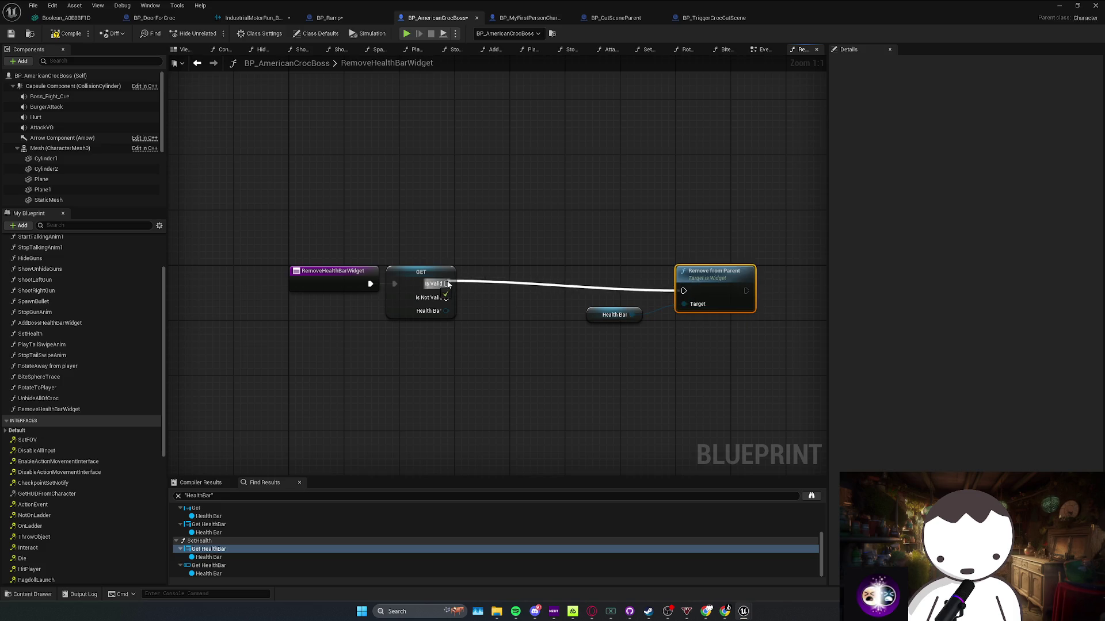
pyautogui.moveTo(448, 283); pyautogui.dragTo(448, 283)
pyautogui.moveTo(716, 286); pyautogui.dragTo(716, 279)
pyautogui.moveTo(589, 314); pyautogui.dragTo(590, 308)
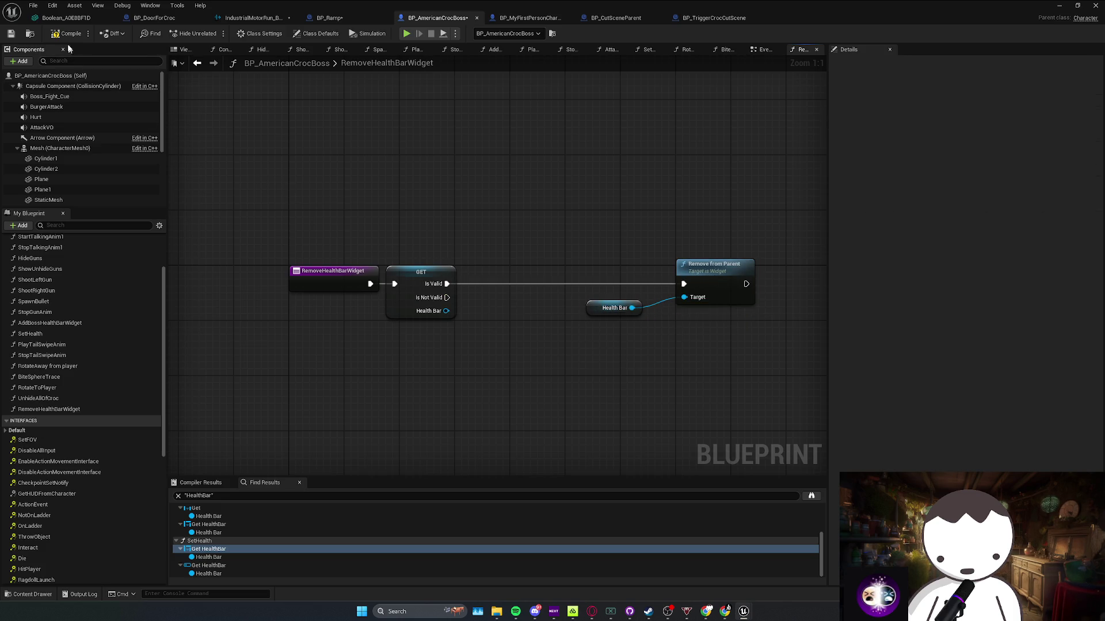
pyautogui.click(352, 272)
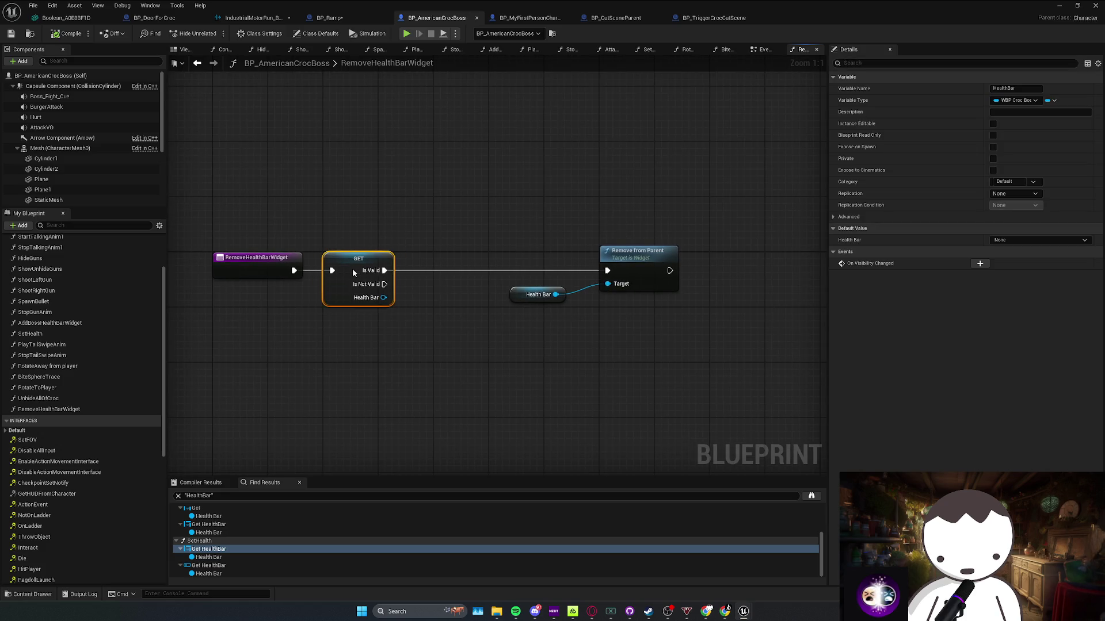
pyautogui.click(275, 295)
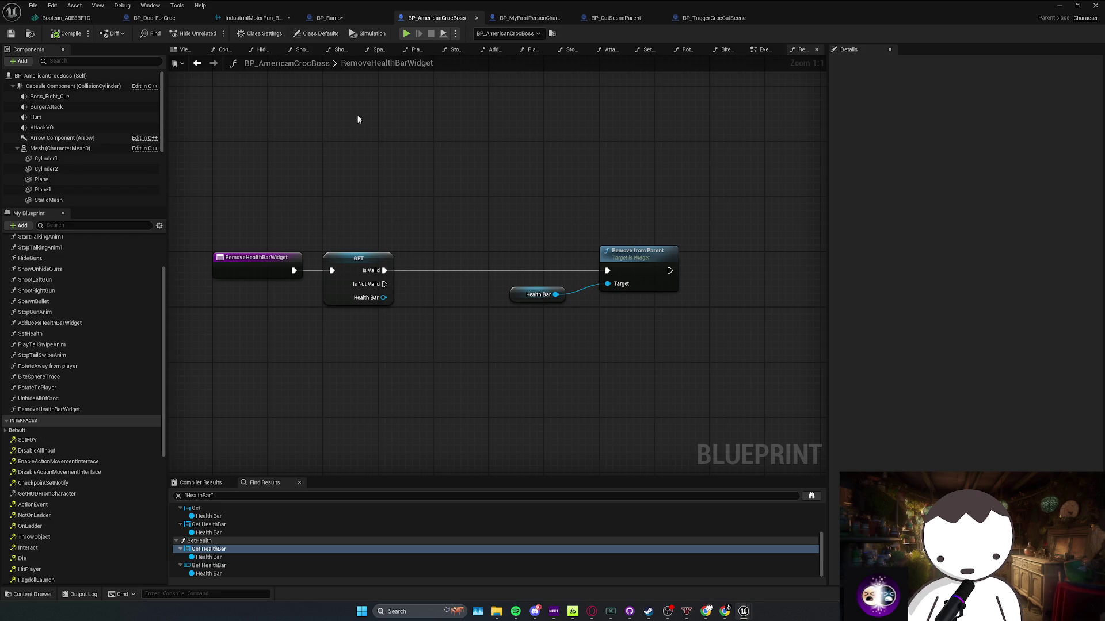
pyautogui.click(346, 24)
pyautogui.click(439, 18)
pyautogui.hotkey('alt', 'Left')
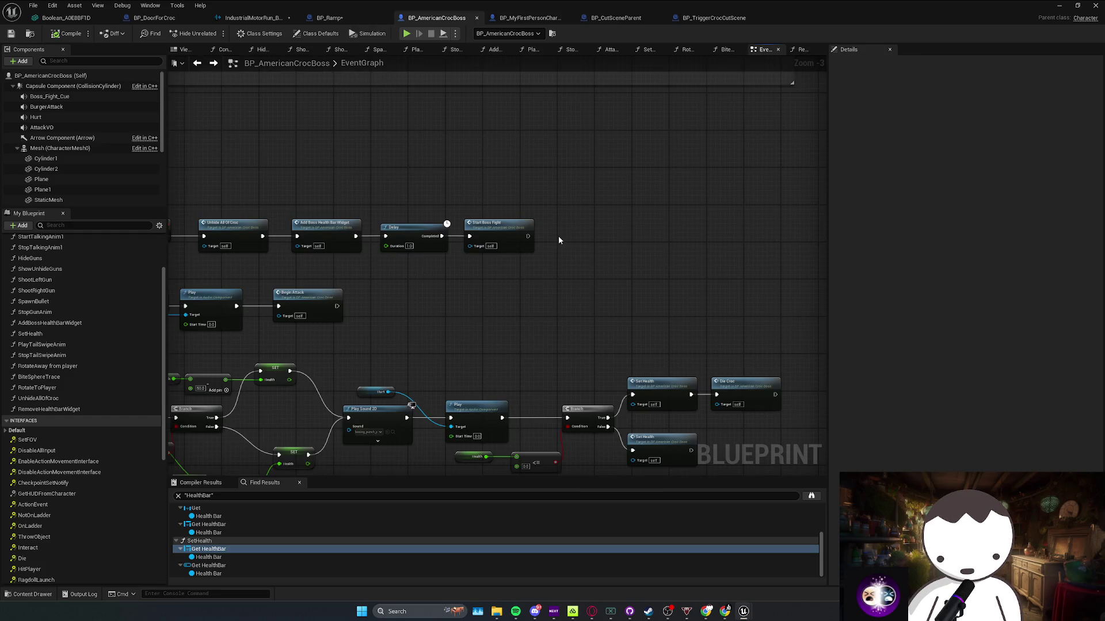
# Shift Delay and Destroy Actor right and insert a Remove Health Bar Widget call after Rise Ramp
pyautogui.click(467, 255)
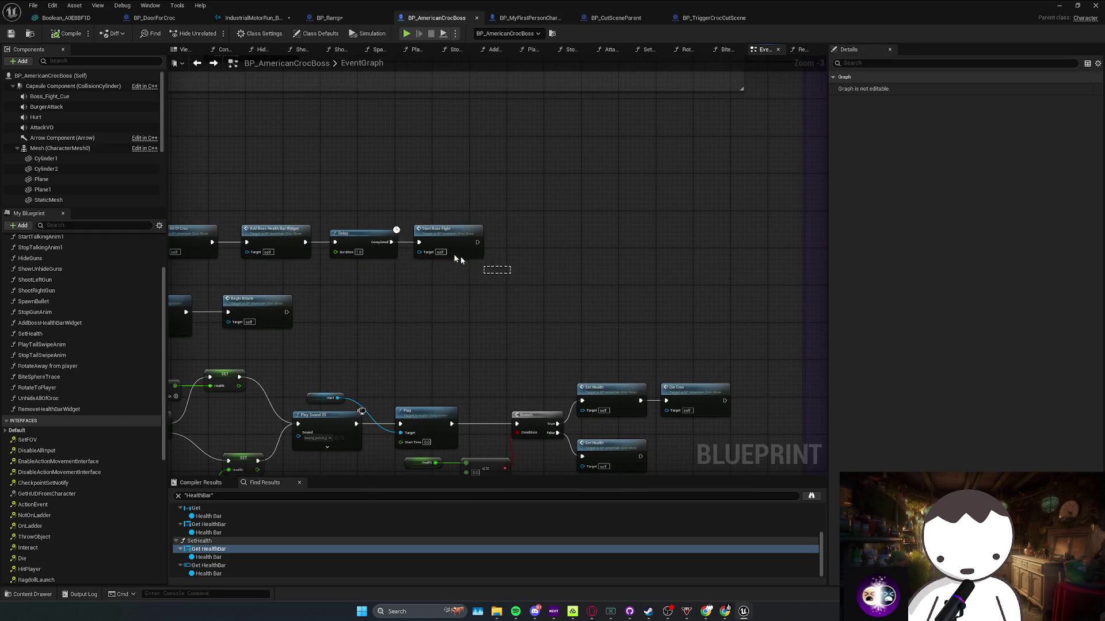
pyautogui.scroll(-2, 506, 254)
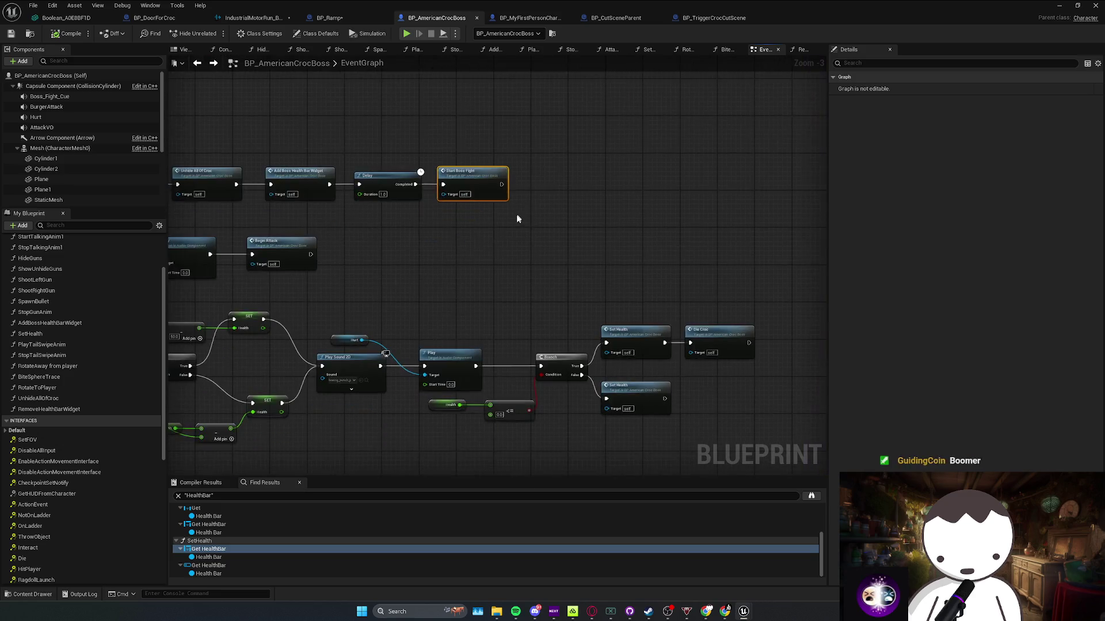
pyautogui.moveTo(531, 277); pyautogui.dragTo(522, 173)
pyautogui.scroll(2, 622, 246)
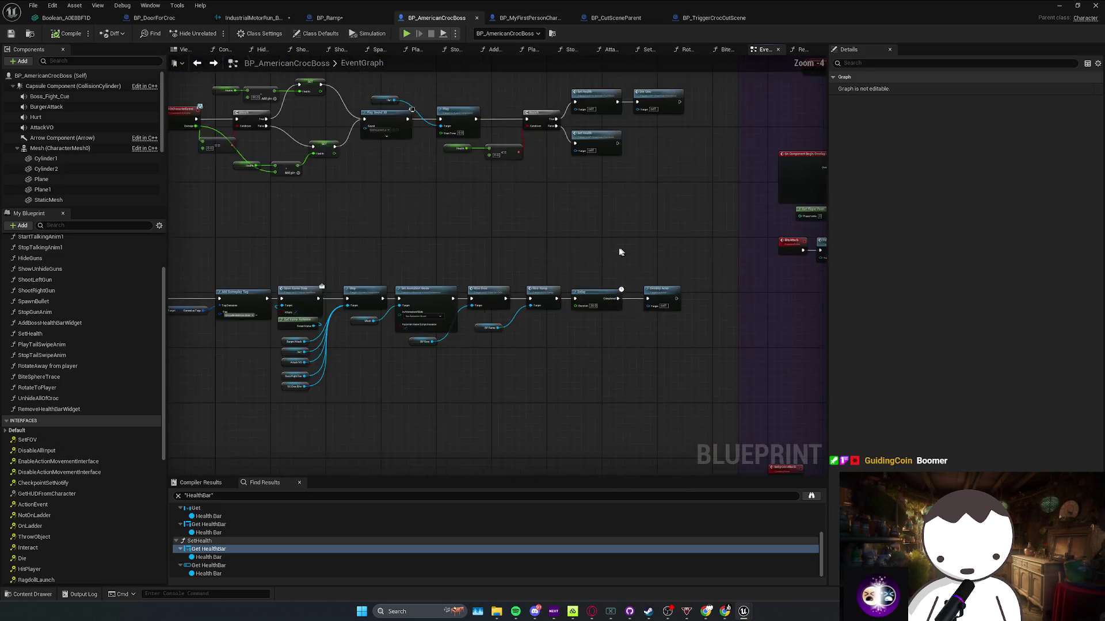
pyautogui.moveTo(498, 212); pyautogui.dragTo(613, 288)
pyautogui.moveTo(522, 270); pyautogui.dragTo(625, 269)
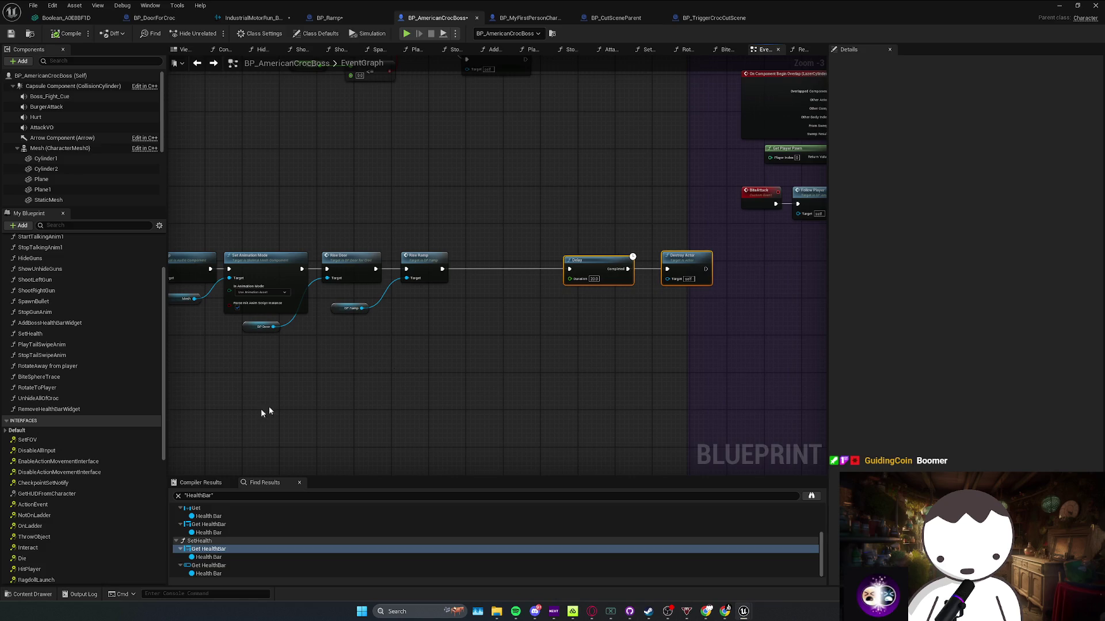
pyautogui.moveTo(48, 412)
pyautogui.mouseDown()
pyautogui.moveTo(537, 309)
pyautogui.moveTo(458, 254)
pyautogui.moveTo(443, 273)
pyautogui.mouseUp()
pyautogui.moveTo(573, 274); pyautogui.dragTo(571, 269)
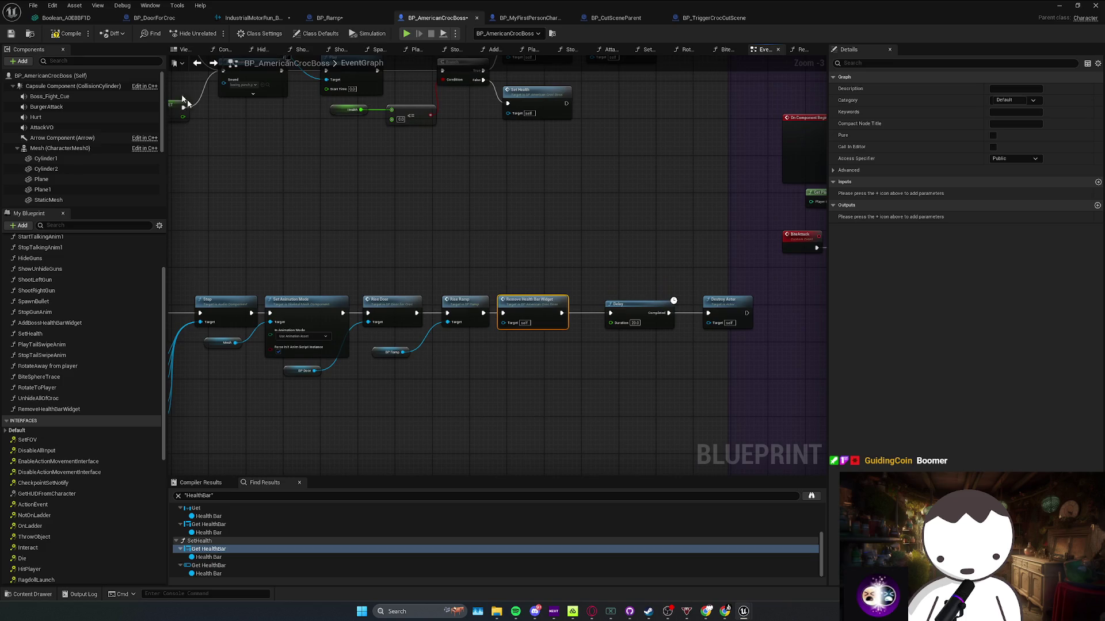
# Move the ResetBossFight event above the SetUpBossFight row and add a Remove Health Bar Widget call after it
pyautogui.scroll(-2, 384, 174)
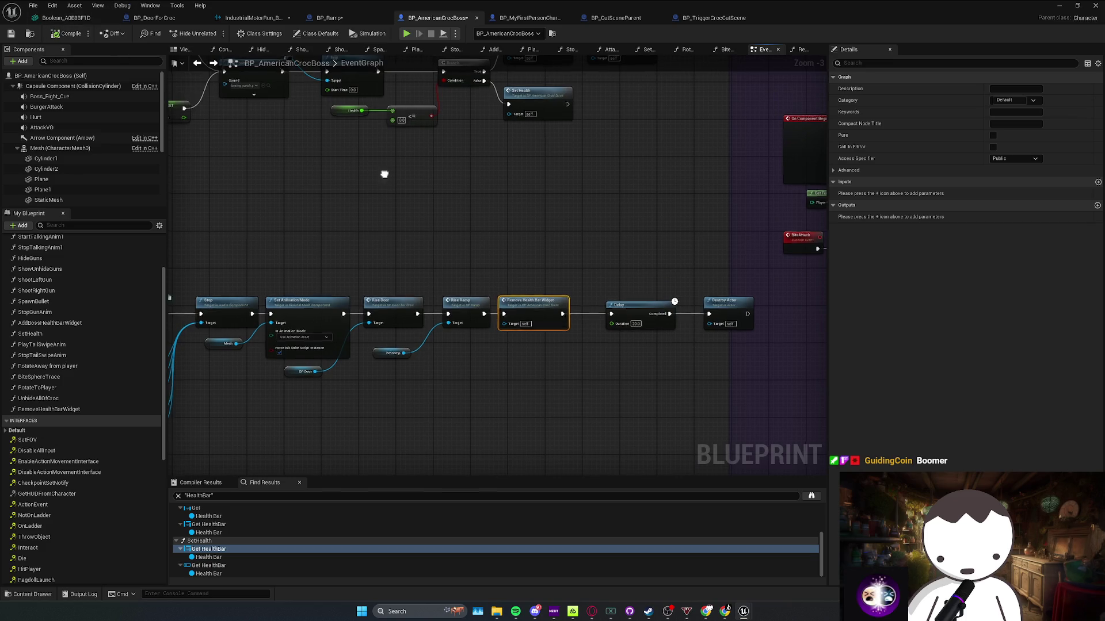
pyautogui.scroll(1, 429, 251)
pyautogui.scroll(1, 430, 251)
pyautogui.moveTo(213, 222); pyautogui.dragTo(673, 287)
pyautogui.scroll(-2, 554, 289)
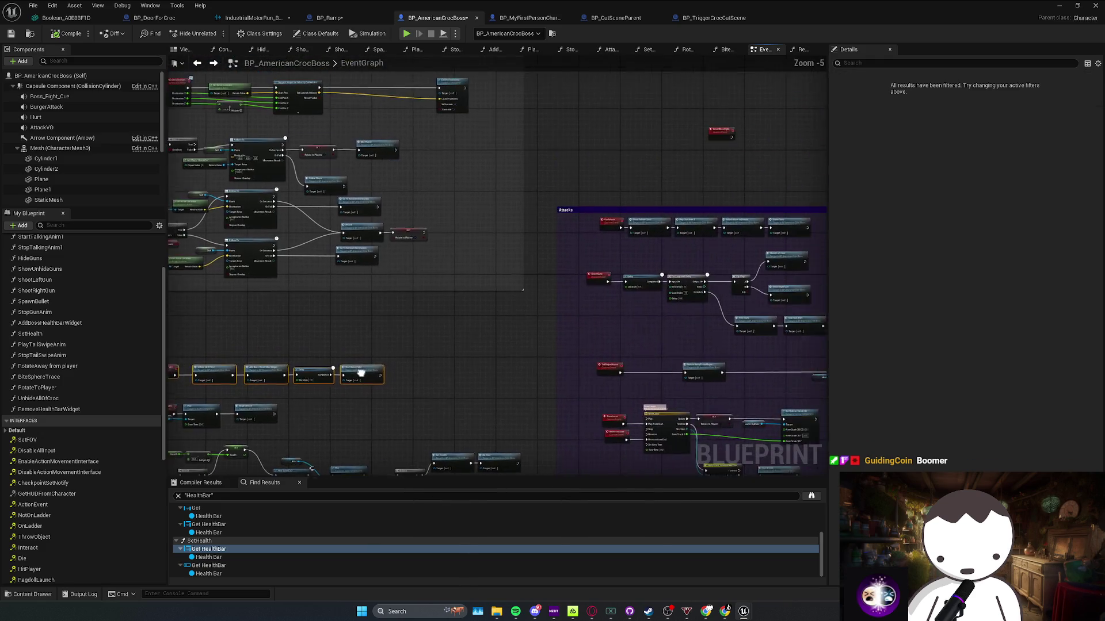
pyautogui.click(270, 351)
pyautogui.scroll(1, 270, 351)
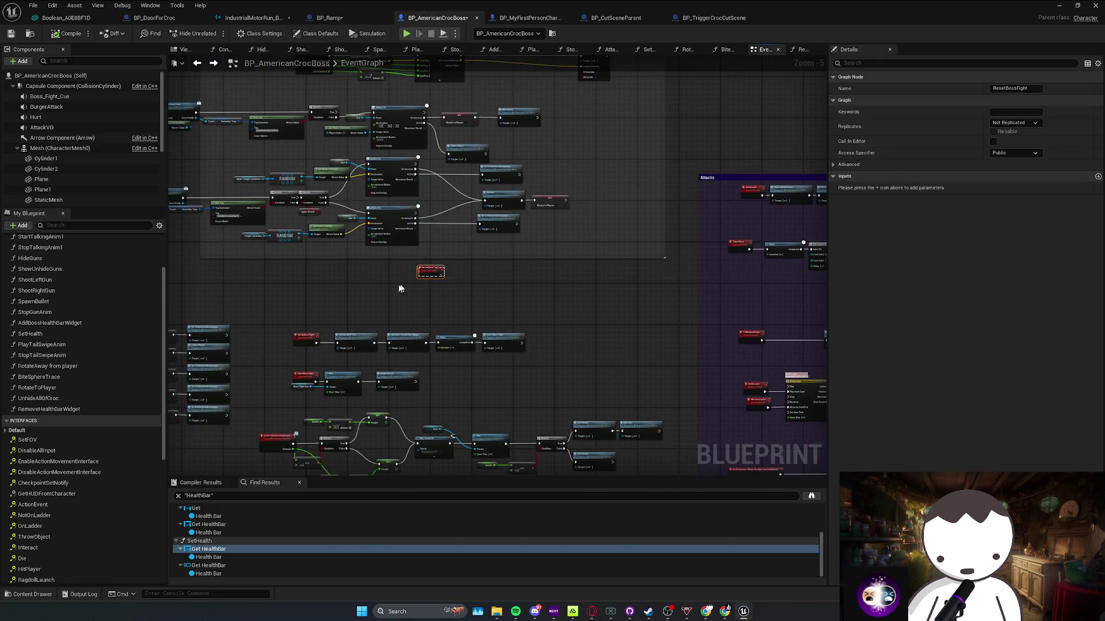
pyautogui.scroll(2, 315, 313)
pyautogui.moveTo(429, 274)
pyautogui.mouseDown()
pyautogui.moveTo(316, 313)
pyautogui.moveTo(299, 280)
pyautogui.mouseUp()
pyautogui.moveTo(155, 409)
pyautogui.mouseDown()
pyautogui.moveTo(388, 311)
pyautogui.moveTo(351, 288)
pyautogui.moveTo(361, 280)
pyautogui.mouseUp()
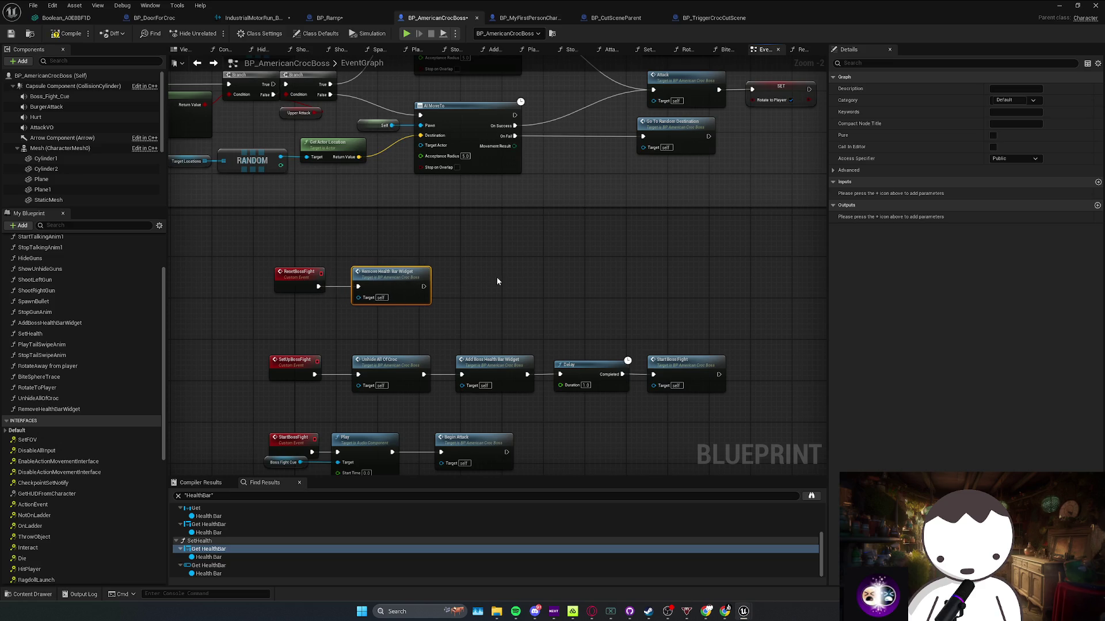
# Arrange the ResetBossFight call and the SetUpBossFight row nodes in the EventGraph
pyautogui.scroll(-1, 496, 278)
pyautogui.scroll(1, 545, 424)
pyautogui.moveTo(436, 328); pyautogui.dragTo(309, 278)
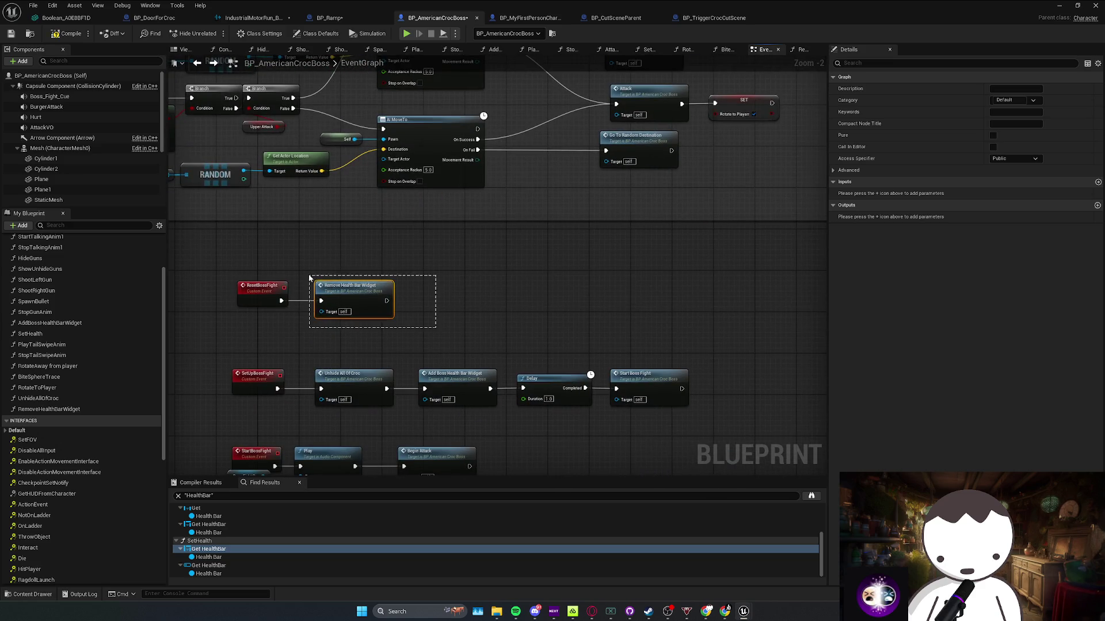
pyautogui.click(423, 340)
pyautogui.moveTo(422, 340); pyautogui.dragTo(424, 316)
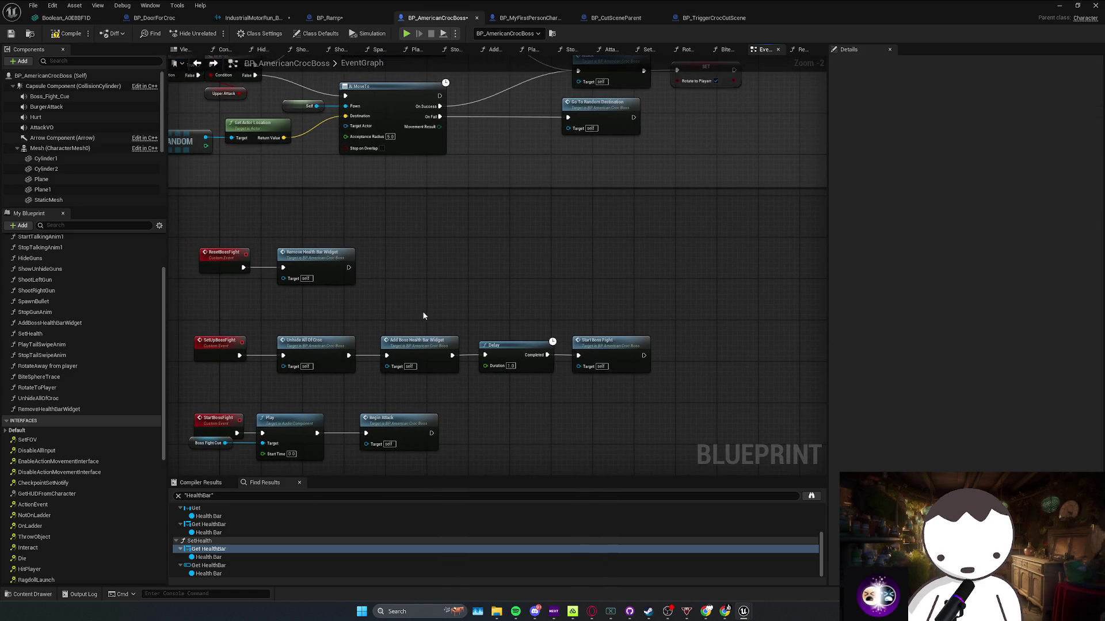
pyautogui.moveTo(374, 309)
pyautogui.mouseDown()
pyautogui.moveTo(198, 247)
pyautogui.moveTo(433, 305)
pyautogui.moveTo(404, 314)
pyautogui.moveTo(418, 316)
pyautogui.mouseUp()
pyautogui.moveTo(486, 296); pyautogui.dragTo(407, 329)
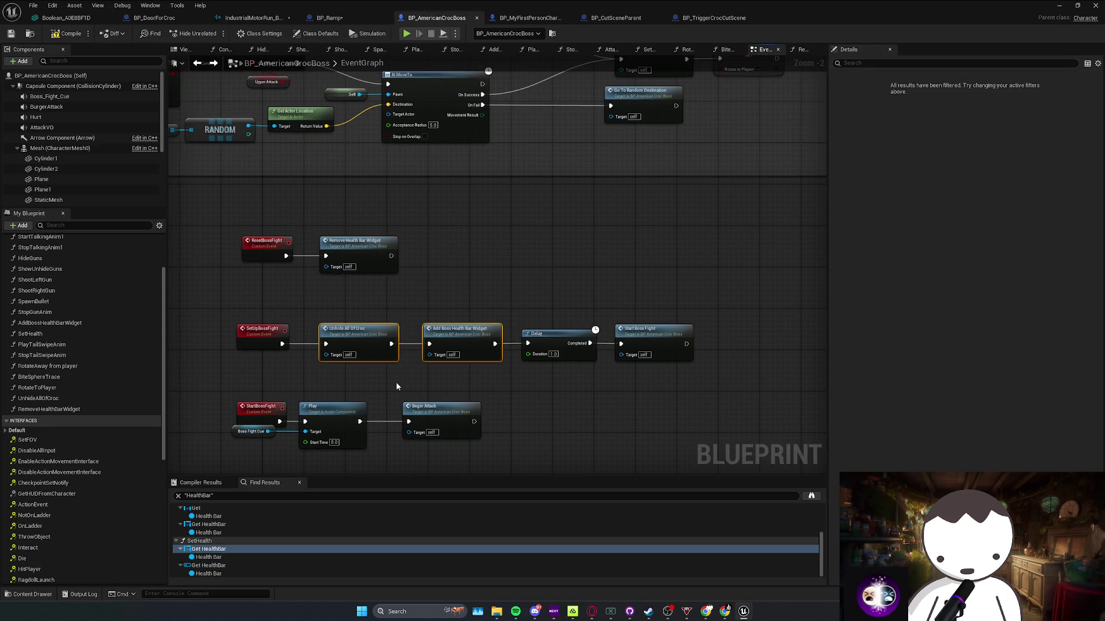
pyautogui.moveTo(415, 385); pyautogui.dragTo(318, 325)
pyautogui.click(418, 319)
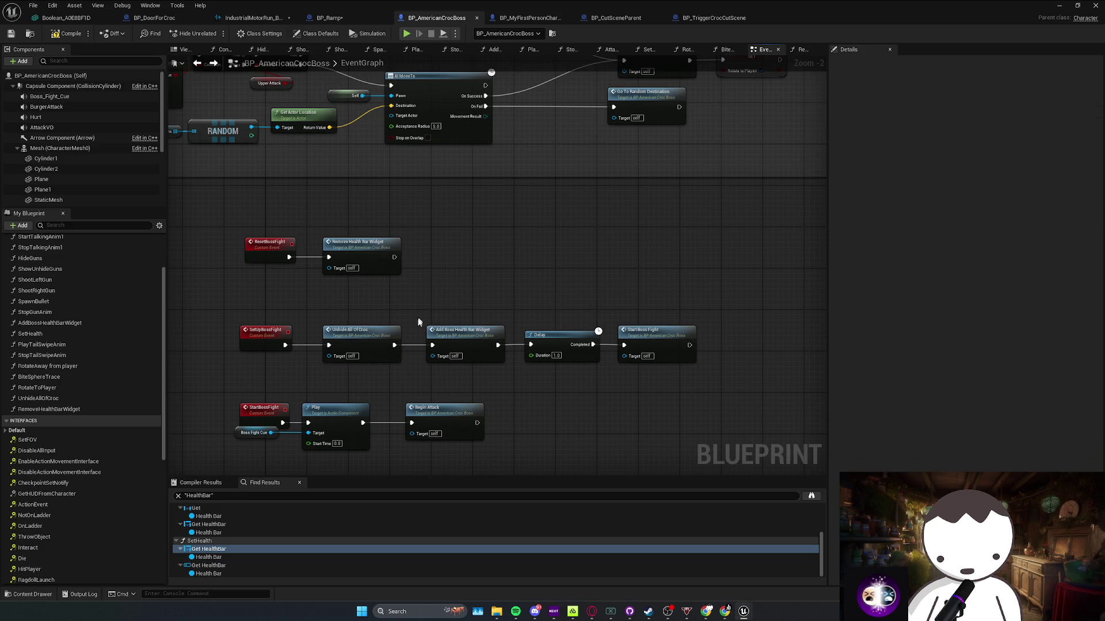
# Save the croc boss Blueprint and check the ResetBossFight and Remove Health Bar Widget nodes
pyautogui.hotkey('ctrl', 's')
pyautogui.moveTo(419, 214); pyautogui.dragTo(298, 288)
pyautogui.moveTo(408, 221)
pyautogui.mouseDown()
pyautogui.moveTo(287, 292)
pyautogui.moveTo(242, 270)
pyautogui.mouseUp()
pyautogui.scroll(-3, 399, 331)
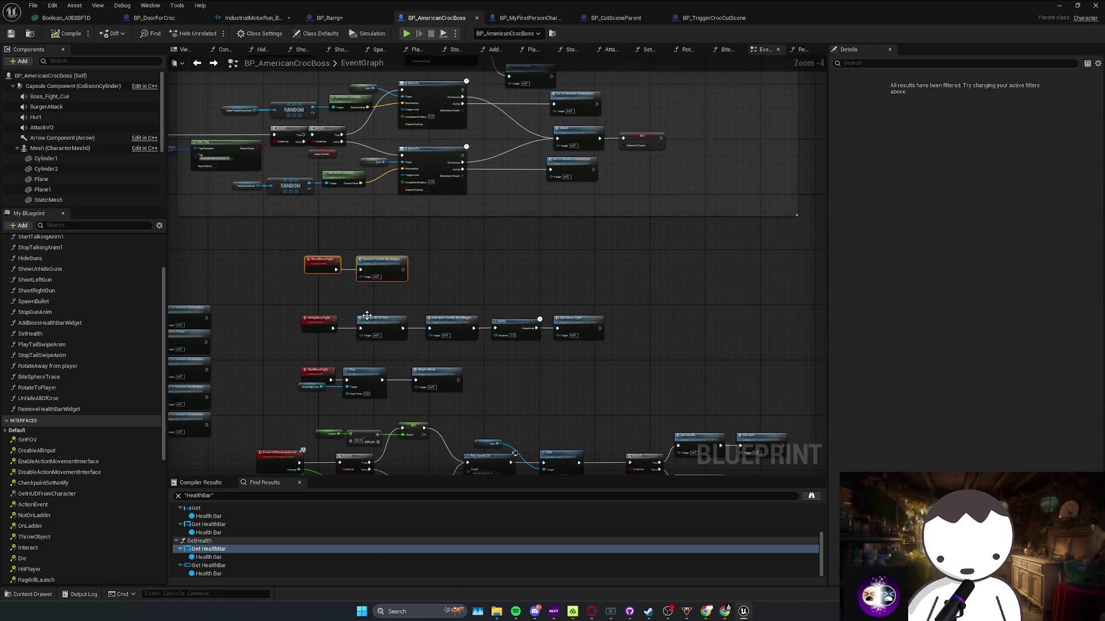
pyautogui.scroll(2, 399, 331)
pyautogui.moveTo(399, 331); pyautogui.dragTo(410, 277)
# Look over the StartBossFight row and health logic, selecting the Set Health call
pyautogui.moveTo(522, 320)
pyautogui.mouseDown()
pyautogui.moveTo(386, 391)
pyautogui.moveTo(413, 329)
pyautogui.mouseUp()
pyautogui.moveTo(314, 253); pyautogui.dragTo(451, 312)
pyautogui.moveTo(346, 269); pyautogui.dragTo(345, 270)
pyautogui.moveTo(356, 299); pyautogui.dragTo(380, 269)
pyautogui.moveTo(322, 304); pyautogui.dragTo(417, 339)
pyautogui.moveTo(527, 318)
pyautogui.mouseDown()
pyautogui.moveTo(491, 285)
pyautogui.moveTo(629, 264)
pyautogui.moveTo(641, 279)
pyautogui.mouseUp()
pyautogui.click(673, 256)
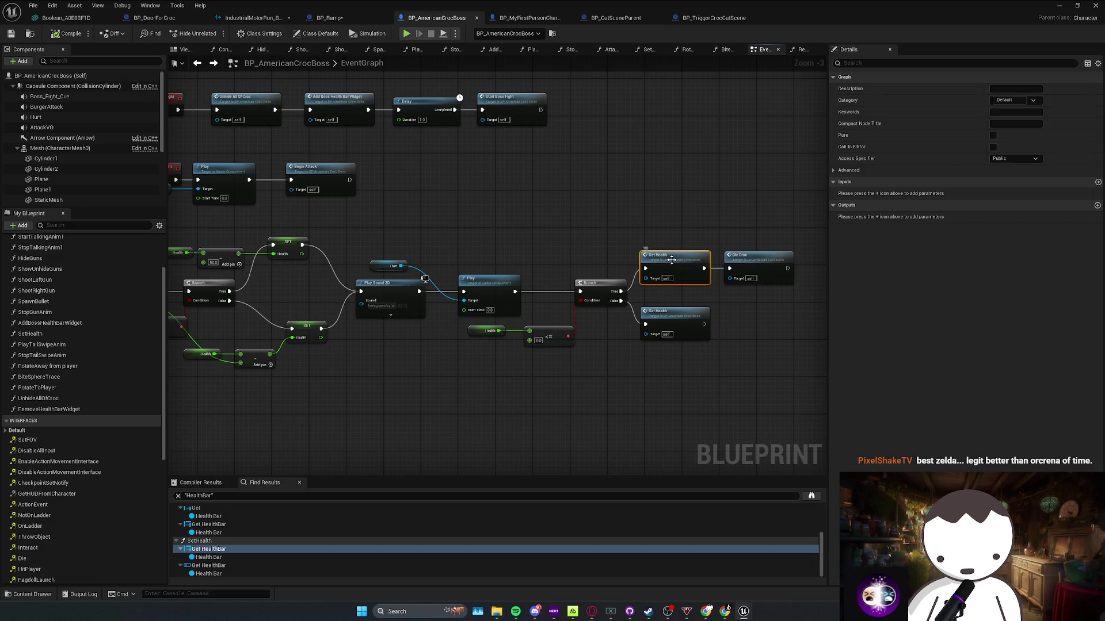
# Open the SetHealth function, then go back to the EventGraph to locate the health nodes
pyautogui.doubleClick(673, 255)
pyautogui.moveTo(626, 279); pyautogui.dragTo(494, 278)
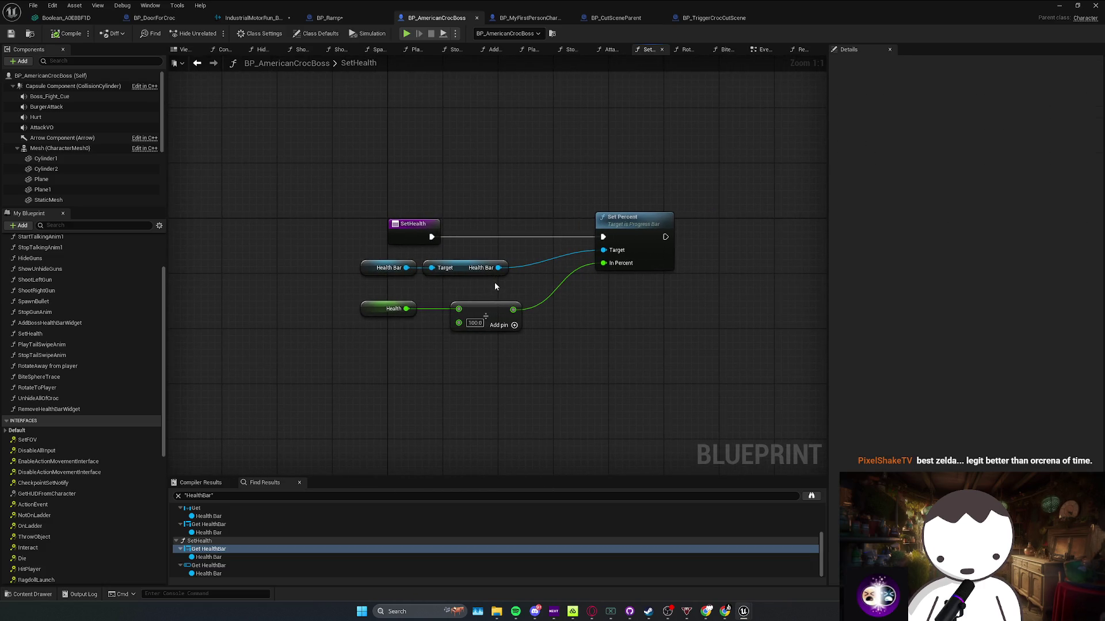
pyautogui.hotkey('alt', 'Left')
pyautogui.click(487, 330)
pyautogui.moveTo(486, 331)
pyautogui.mouseDown()
pyautogui.moveTo(515, 361)
pyautogui.moveTo(511, 378)
pyautogui.moveTo(560, 350)
pyautogui.mouseUp()
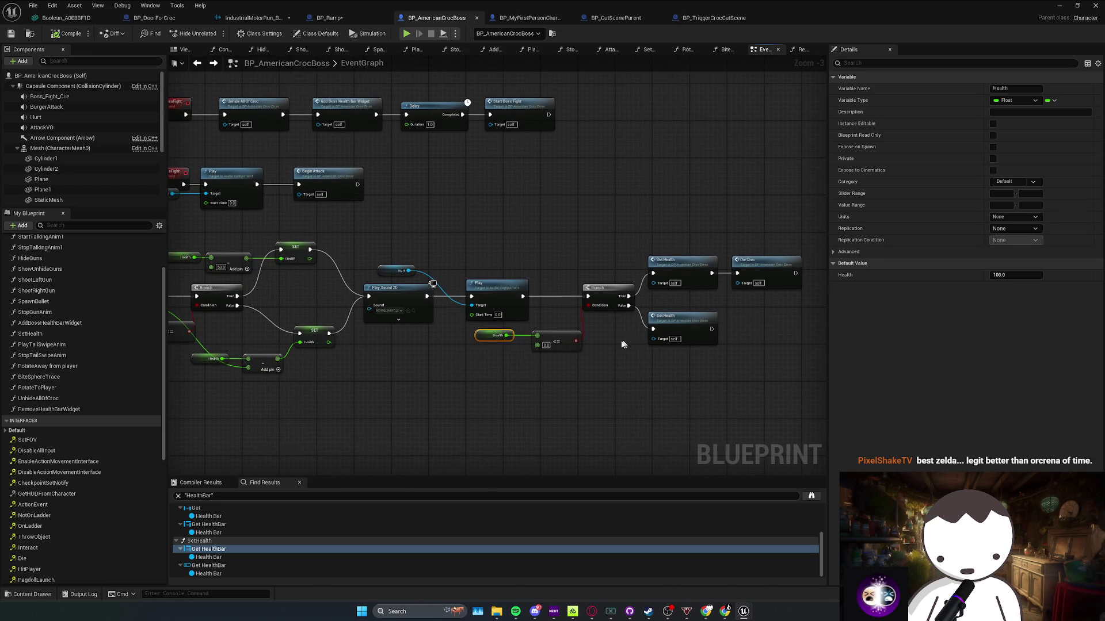
pyautogui.moveTo(626, 344); pyautogui.dragTo(577, 365)
# Reopen SetHealth and select its Health, divide, Health Bar and Set Percent nodes
pyautogui.doubleClick(614, 336)
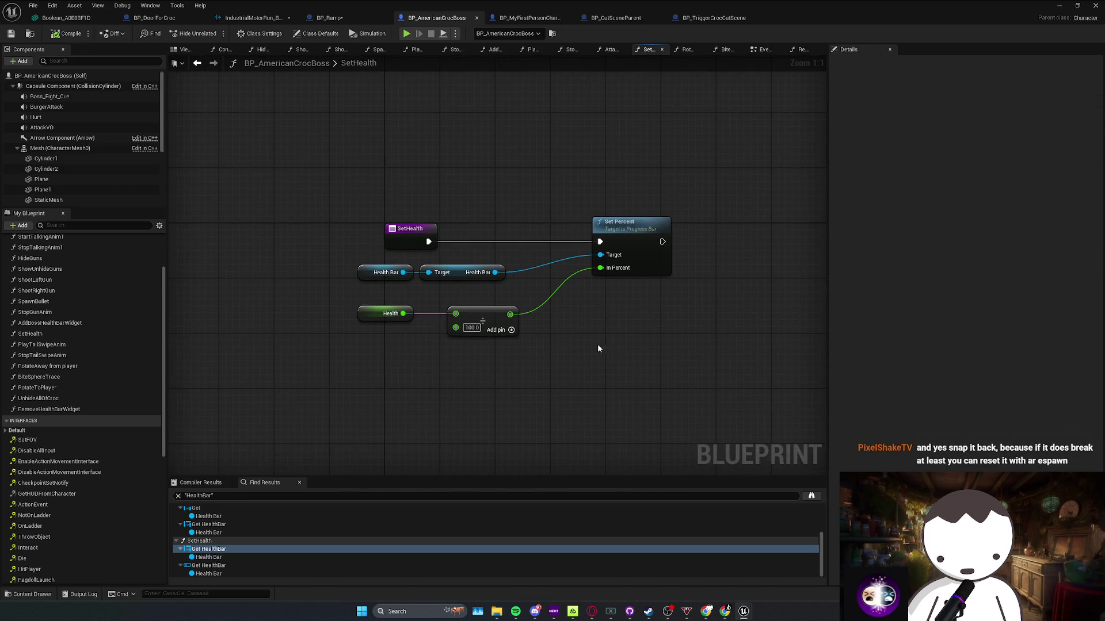
pyautogui.hotkey('alt', 'Left')
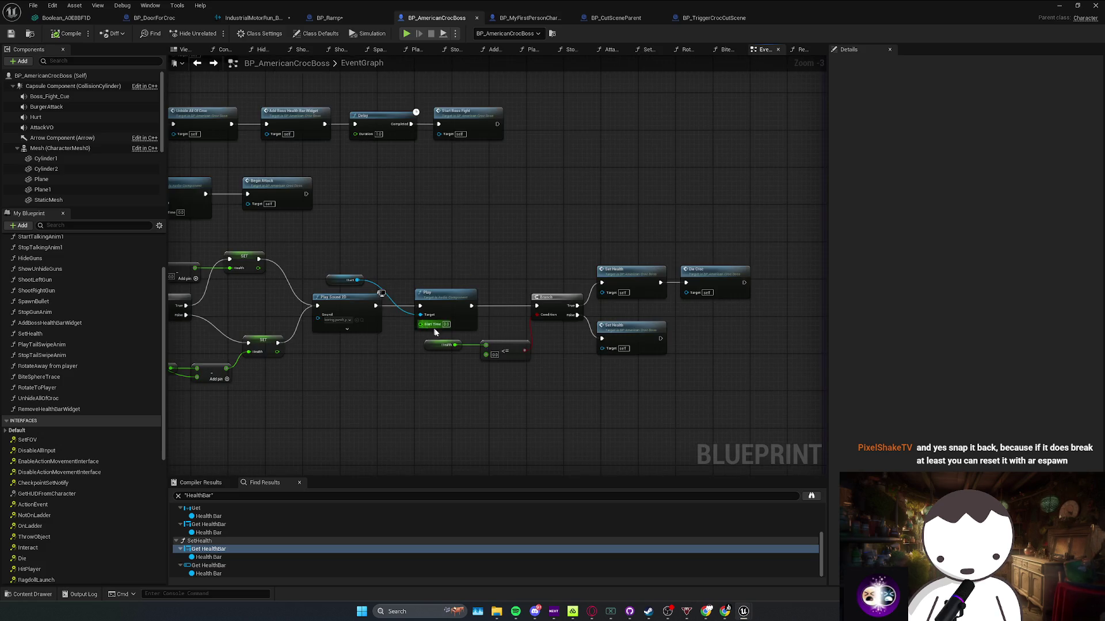
pyautogui.hotkey('alt', 'Right')
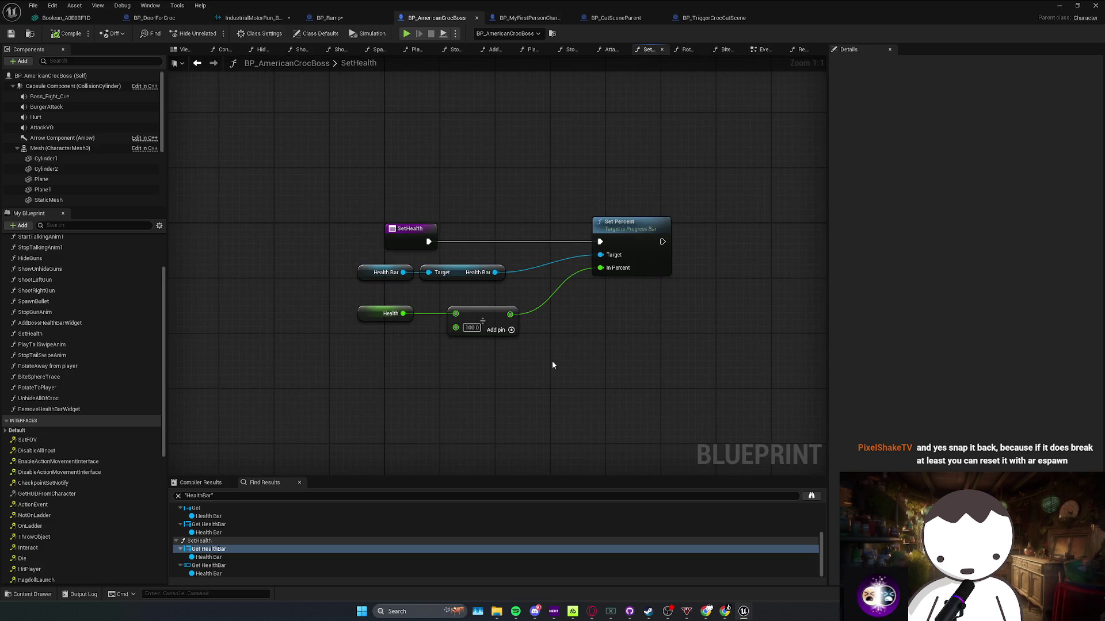
pyautogui.hotkey('alt', 'Left')
pyautogui.hotkey('alt', 'Right')
pyautogui.hotkey('alt', 'Left')
pyautogui.hotkey('alt', 'Right')
pyautogui.moveTo(403, 366)
pyautogui.mouseDown()
pyautogui.moveTo(527, 284)
pyautogui.moveTo(595, 271)
pyautogui.mouseUp()
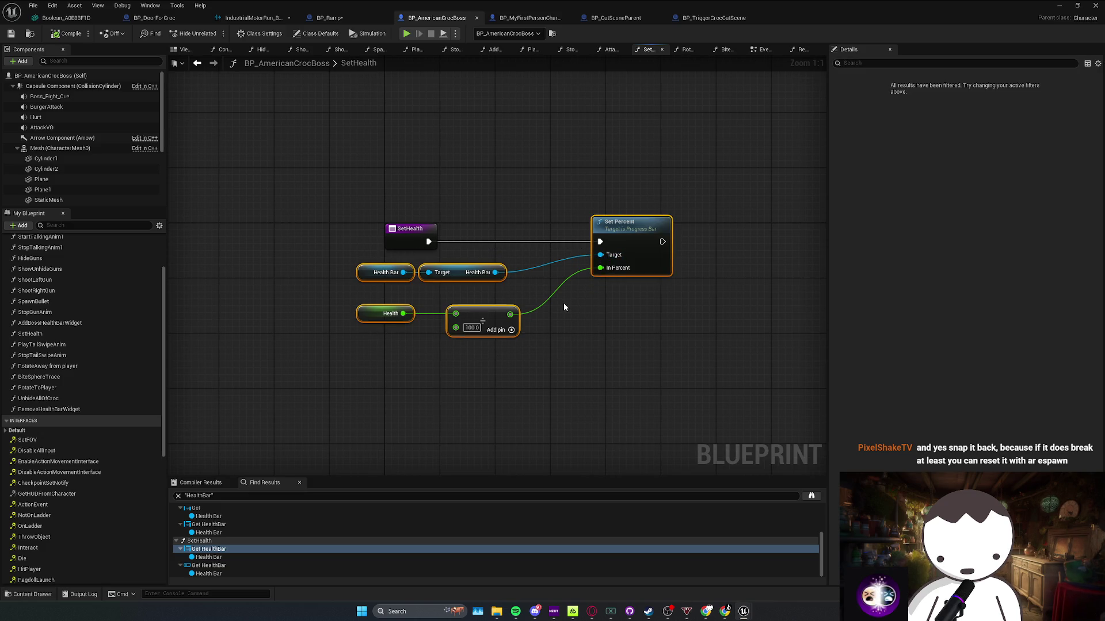
pyautogui.scroll(3, 117, 324)
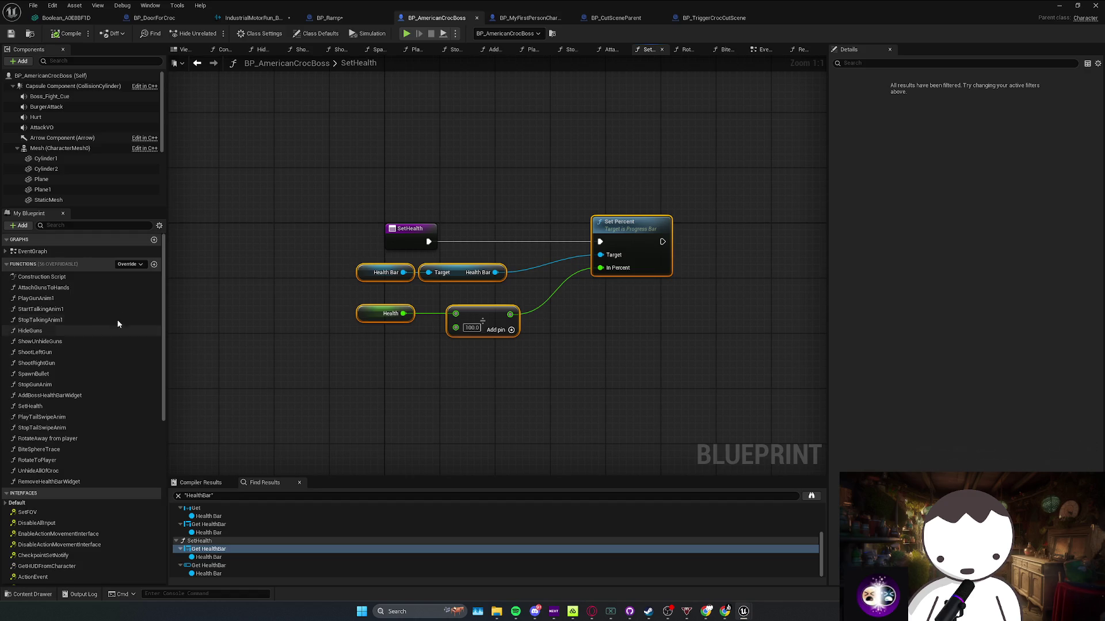
# Create a ResetHealth function, paste the health-bar nodes and wire its entry into Set Percent
pyautogui.click(154, 265)
pyautogui.write('ResetHealth')
pyautogui.press('Return')
pyautogui.hotkey('ctrl', 'v')
pyautogui.moveTo(450, 325); pyautogui.dragTo(443, 297)
pyautogui.moveTo(556, 280); pyautogui.dragTo(444, 276)
pyautogui.moveTo(595, 270); pyautogui.dragTo(602, 262)
# Delete the pasted Health getter node, then restore it with undo
pyautogui.click(348, 345)
pyautogui.press('Delete')
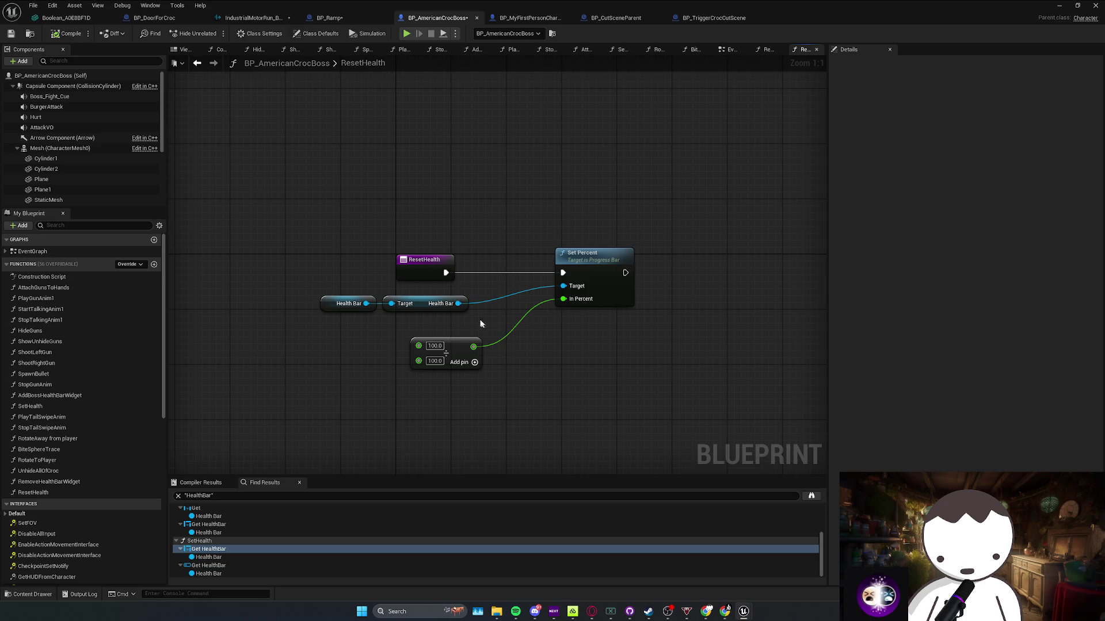
pyautogui.moveTo(482, 320); pyautogui.dragTo(433, 305)
pyautogui.scroll(-1, 63, 524)
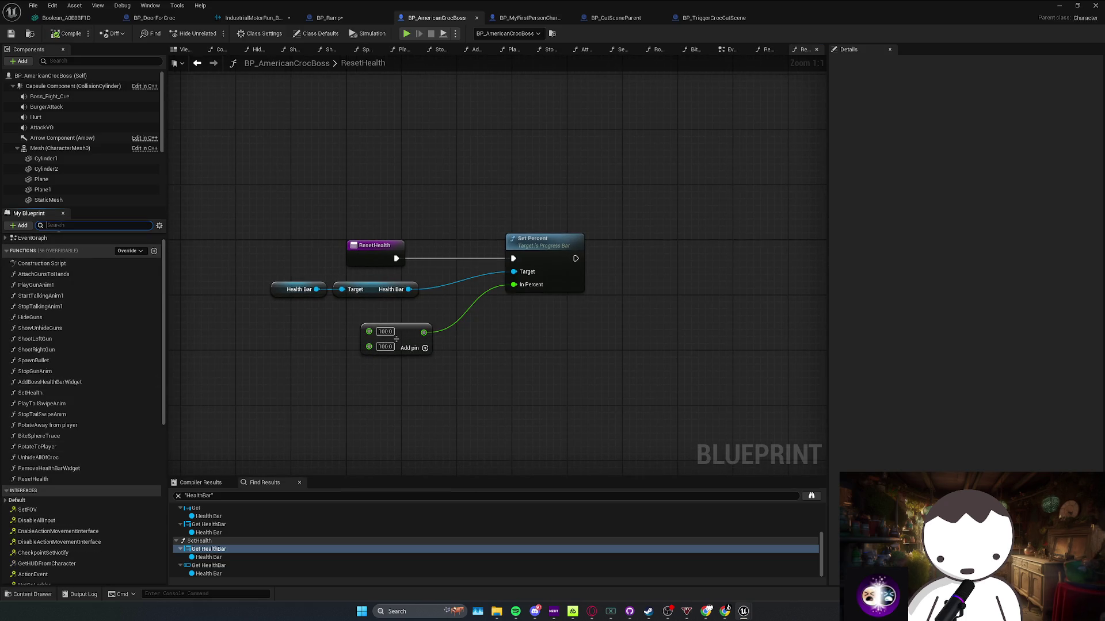
pyautogui.click(97, 254)
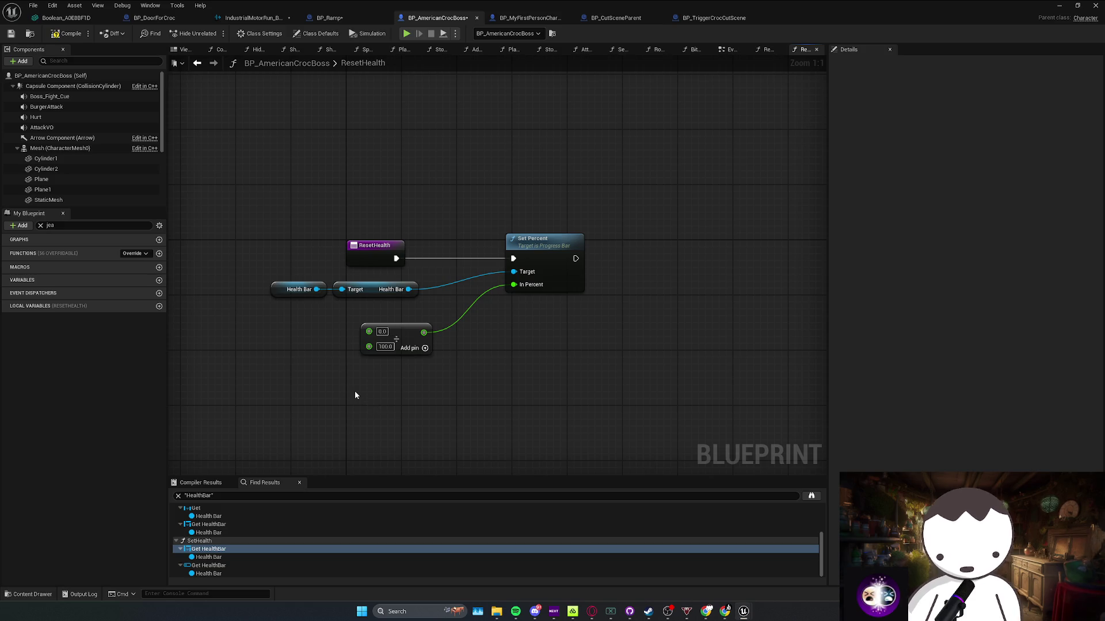
pyautogui.hotkey('ctrl', 'z')
# Add a SET Health node at 100.0 wired before Set Percent, then go back to the EventGraph
pyautogui.click(282, 332)
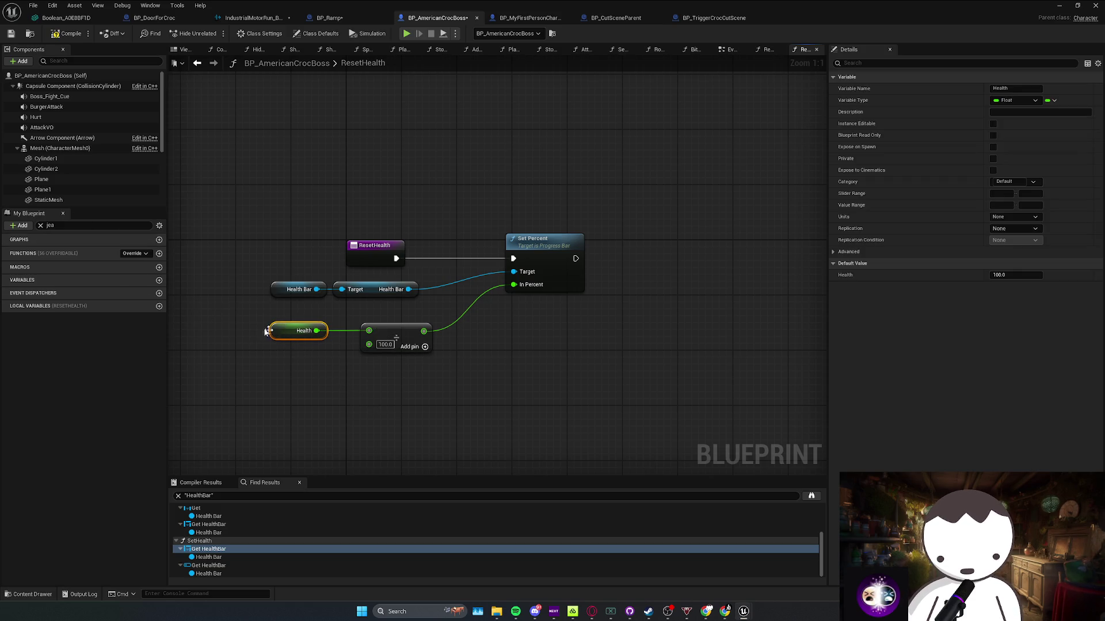
pyautogui.press('BackSpace')
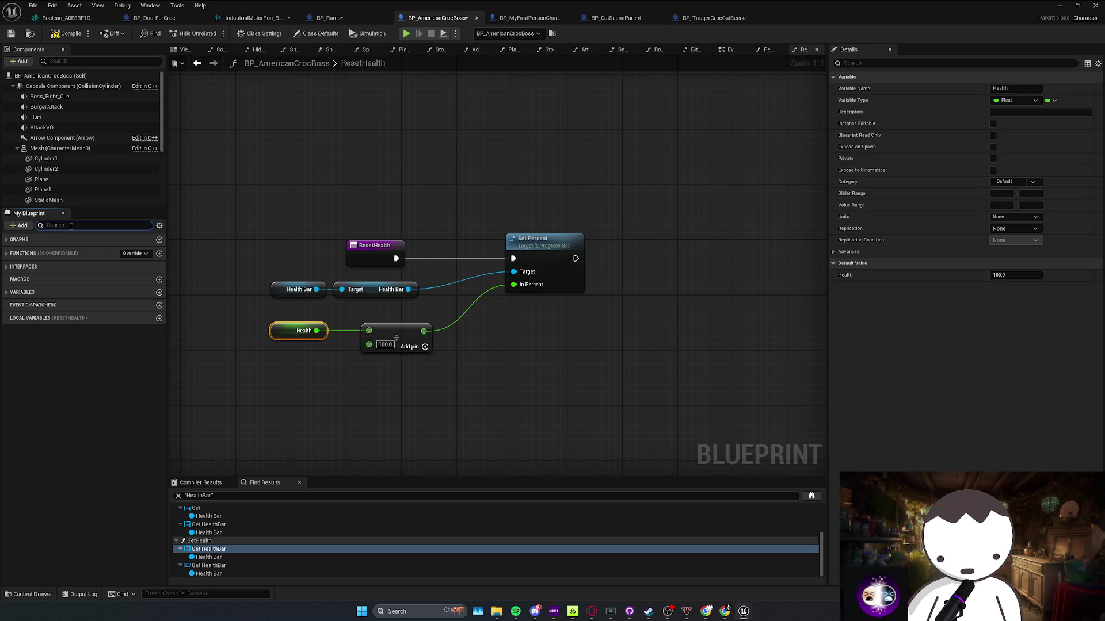
pyautogui.write('heal')
pyautogui.moveTo(18, 369)
pyautogui.mouseDown()
pyautogui.moveTo(435, 259)
pyautogui.moveTo(424, 258)
pyautogui.mouseUp()
pyautogui.click(514, 310)
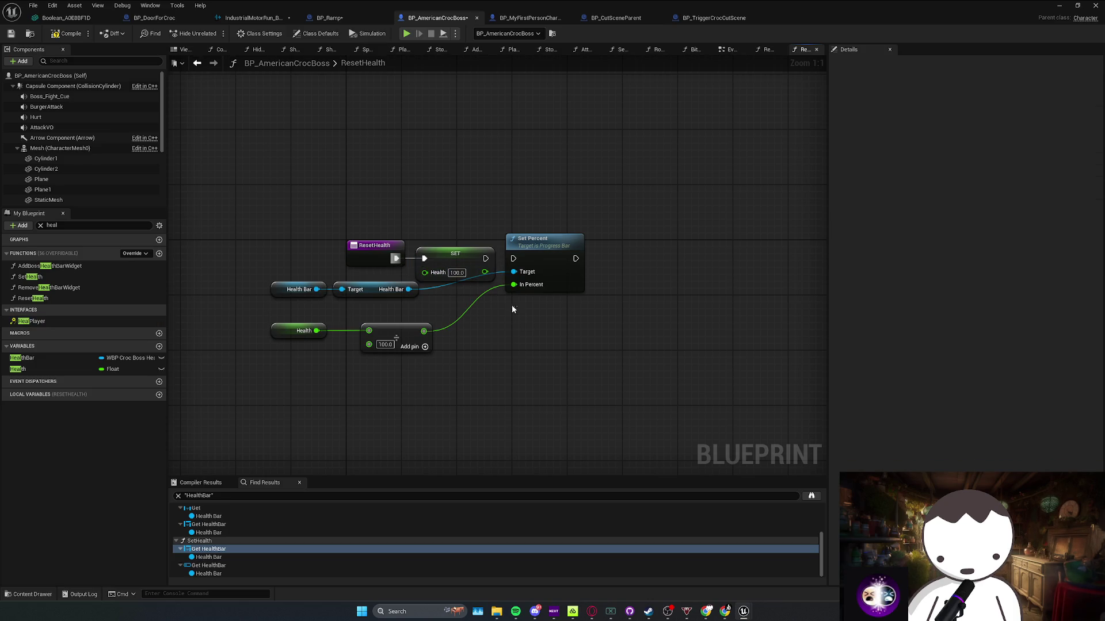
pyautogui.moveTo(512, 263); pyautogui.dragTo(513, 259)
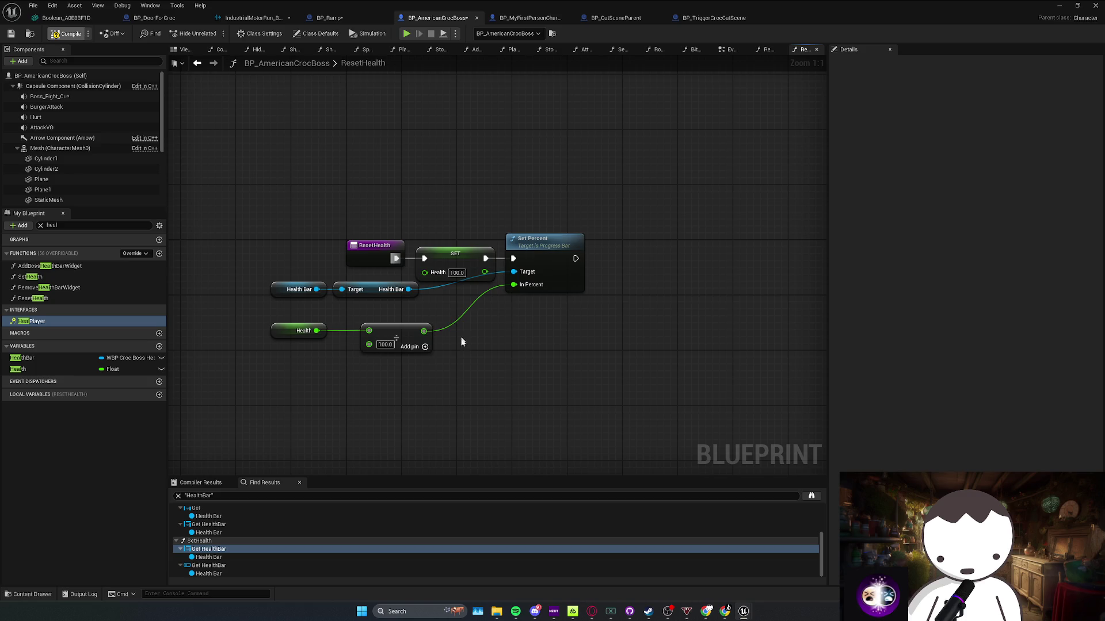
pyautogui.hotkey('alt', 'Left')
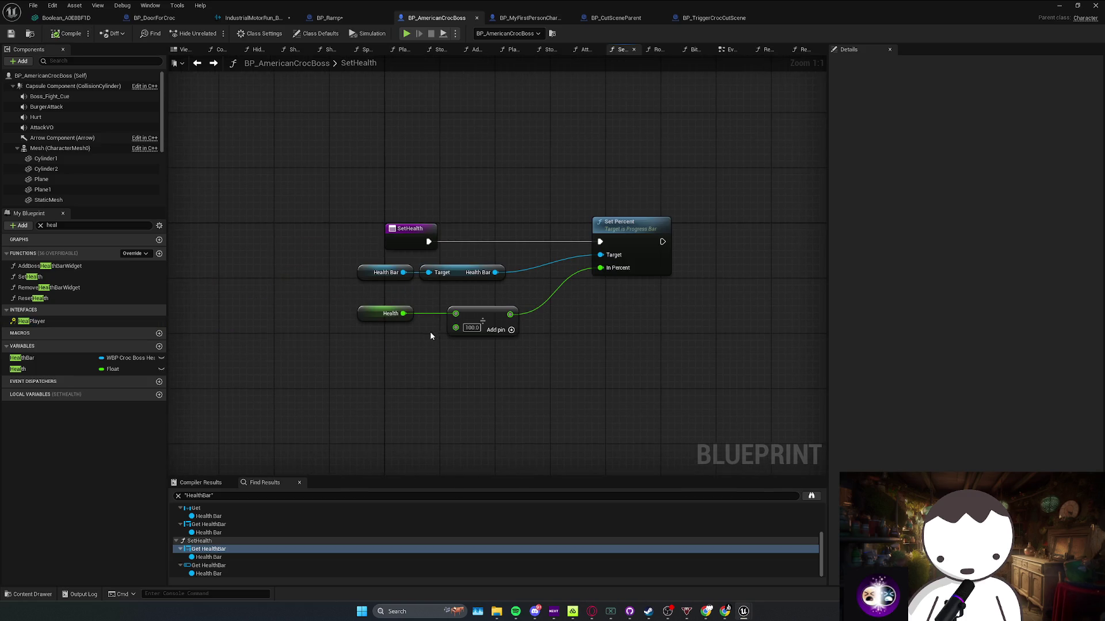
pyautogui.hotkey('alt', 'Left')
pyautogui.hotkey('alt', 'Left')
pyautogui.hotkey('alt', 'Left')
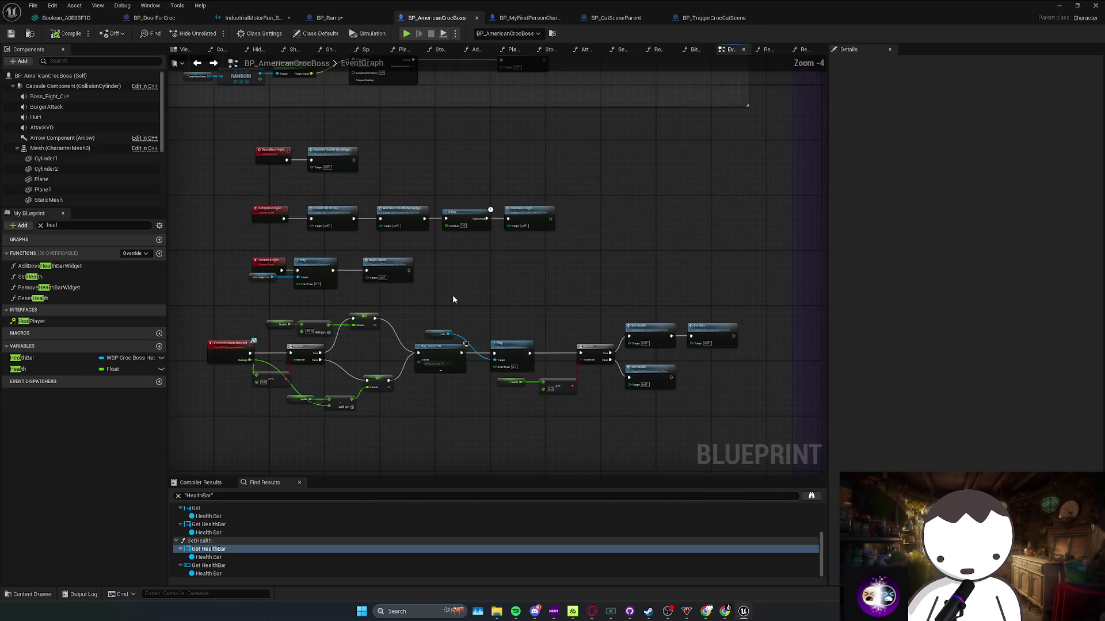
# Add a Reset Health call placed before Remove Health Bar Widget in the reset event
pyautogui.hotkey('alt', 'Left')
pyautogui.click(75, 226)
pyautogui.moveTo(40, 299); pyautogui.dragTo(431, 227)
pyautogui.moveTo(362, 229)
pyautogui.mouseDown()
pyautogui.moveTo(465, 229)
pyautogui.moveTo(376, 242)
pyautogui.moveTo(376, 233)
pyautogui.mouseUp()
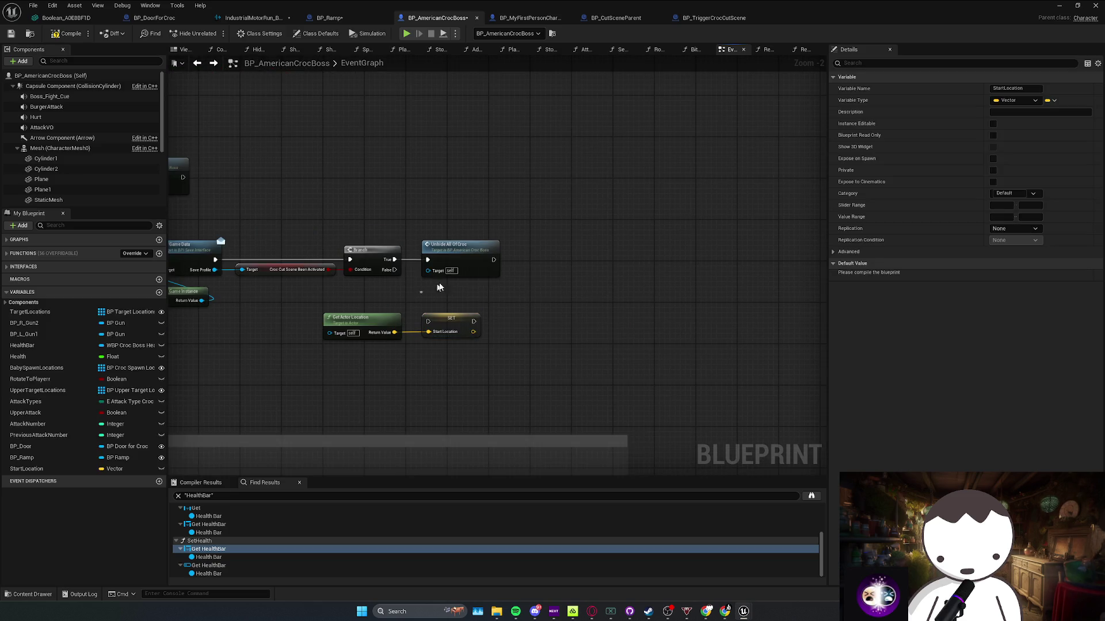
# Move SET Start Location and Get Actor Location beside Hide Guns and wire SET into Get Game Data
pyautogui.click(440, 271)
pyautogui.moveTo(482, 250)
pyautogui.mouseDown()
pyautogui.moveTo(622, 254)
pyautogui.moveTo(451, 260)
pyautogui.moveTo(493, 259)
pyautogui.mouseUp()
pyautogui.moveTo(271, 304); pyautogui.dragTo(567, 243)
pyautogui.moveTo(302, 246); pyautogui.dragTo(483, 246)
pyautogui.moveTo(431, 304); pyautogui.dragTo(595, 346)
pyautogui.moveTo(472, 316)
pyautogui.mouseDown()
pyautogui.moveTo(254, 287)
pyautogui.moveTo(292, 299)
pyautogui.mouseUp()
pyautogui.click(402, 290)
pyautogui.moveTo(402, 289)
pyautogui.mouseDown()
pyautogui.moveTo(425, 264)
pyautogui.moveTo(453, 264)
pyautogui.mouseUp()
pyautogui.click(369, 216)
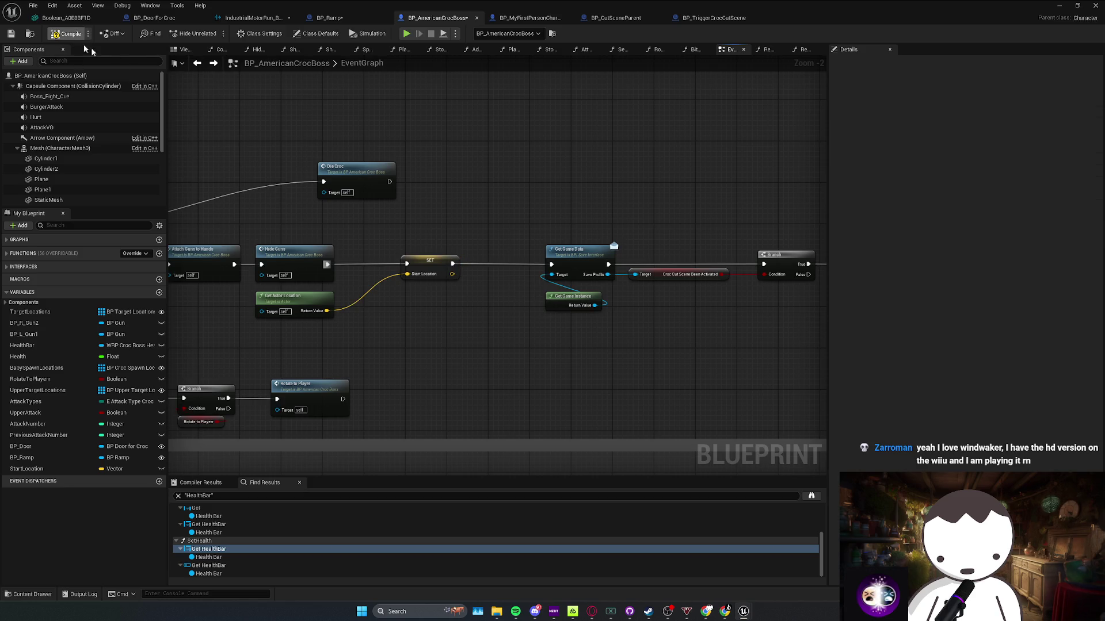
pyautogui.scroll(-2, 440, 332)
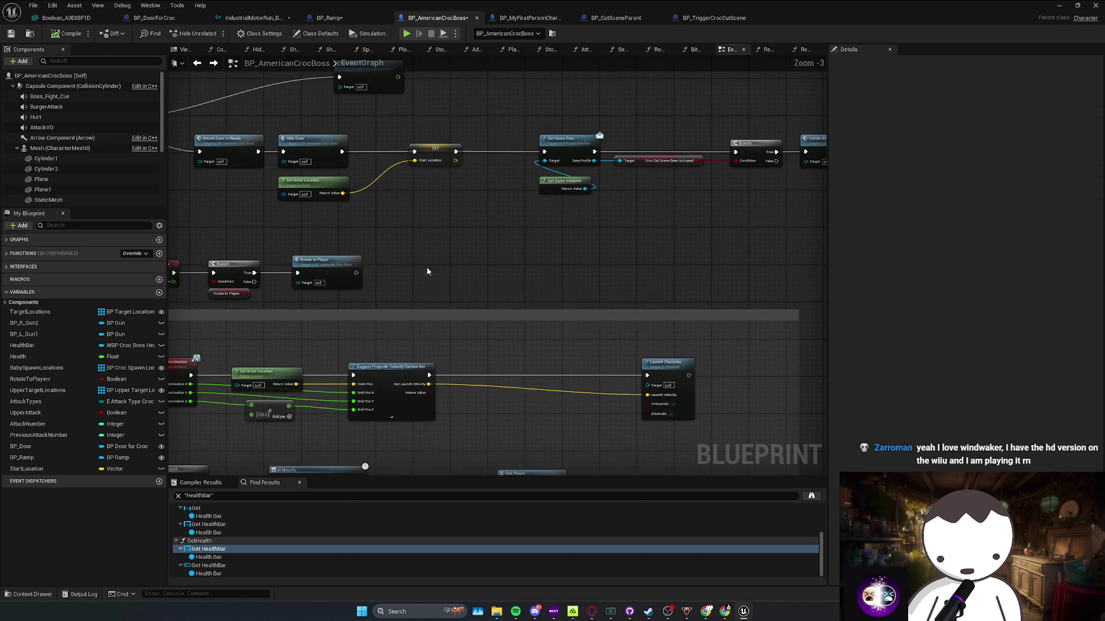
pyautogui.scroll(-3, 466, 296)
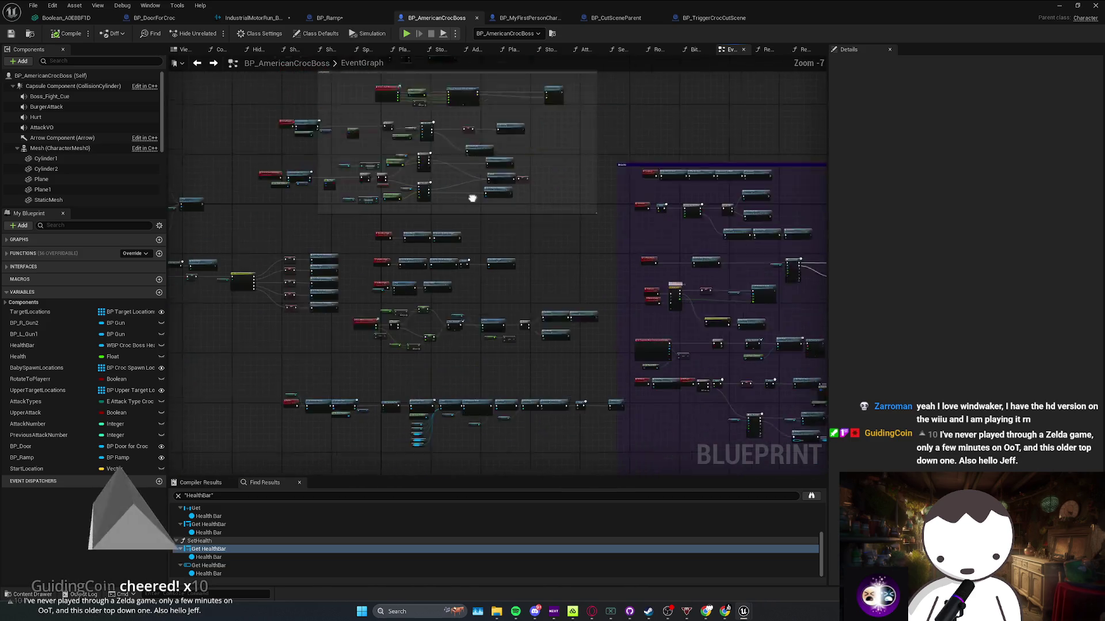
# Add a Set Actor Location node above the Delay in the reset sequence
pyautogui.scroll(8, 451, 265)
pyautogui.rightClick(451, 265)
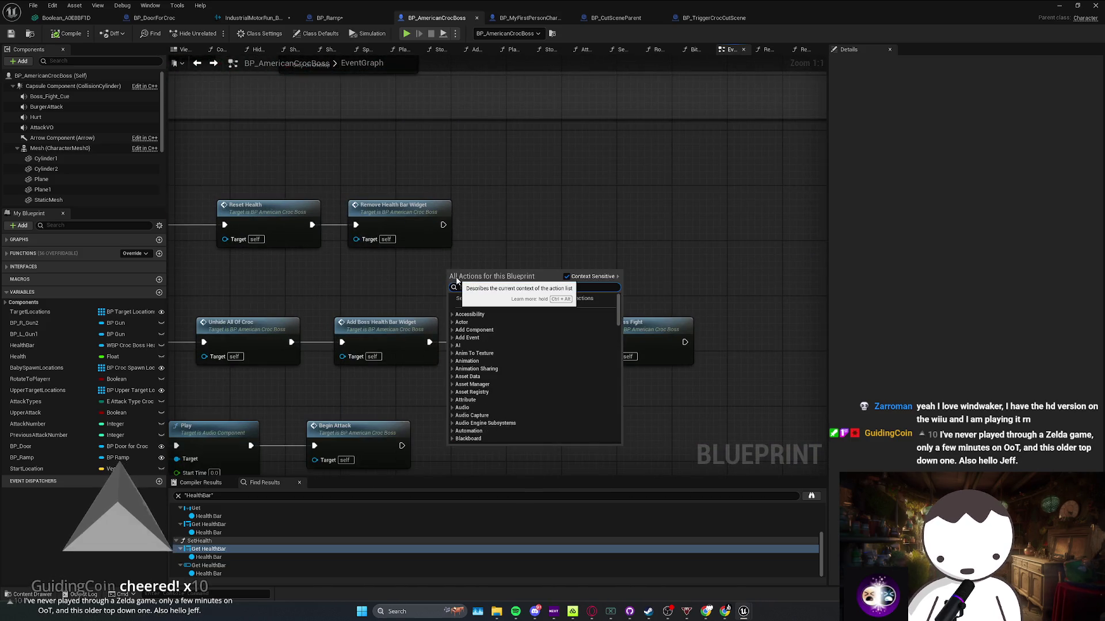
pyautogui.write('set actor location')
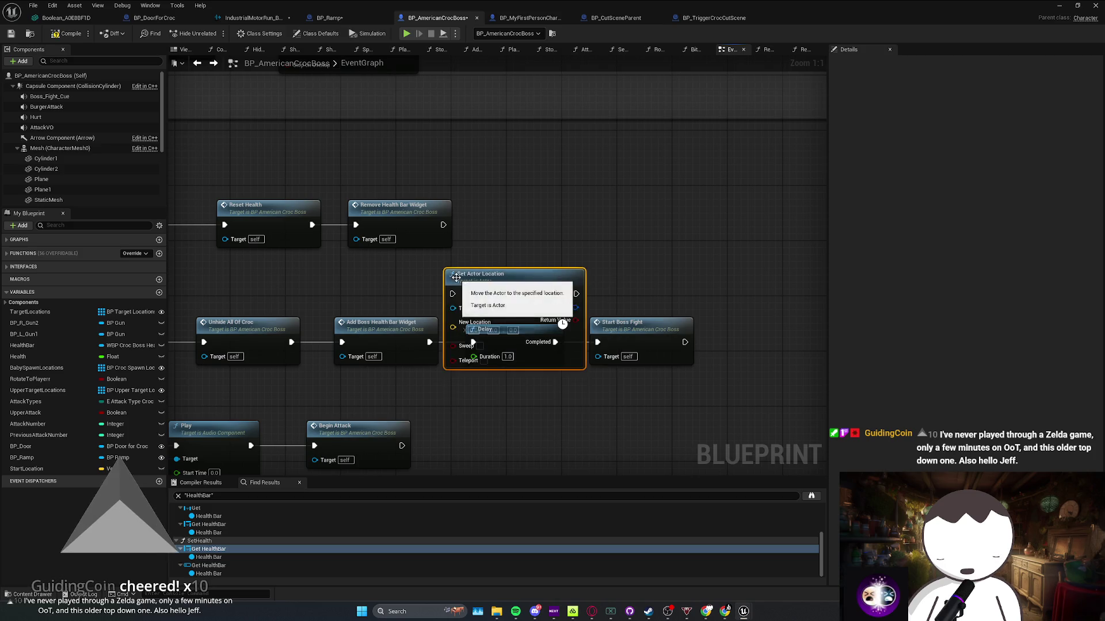
pyautogui.press('Return')
pyautogui.moveTo(544, 231); pyautogui.dragTo(570, 226)
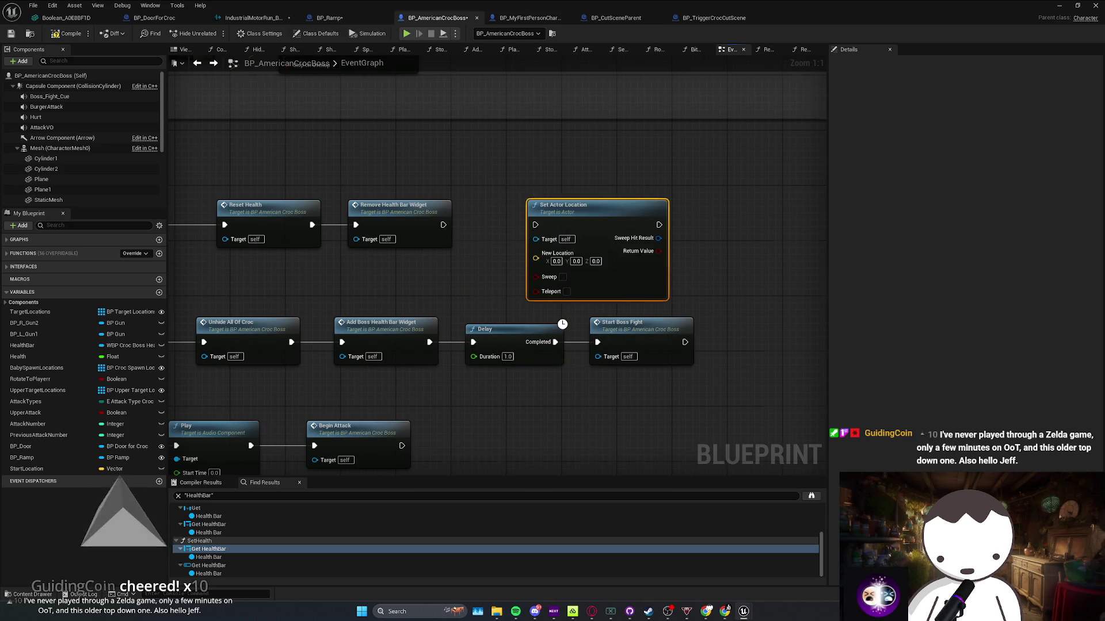
# Delete the SET Start Location node and select the StartLocation variable
pyautogui.scroll(-4, 509, 230)
pyautogui.scroll(3, 501, 250)
pyautogui.click(518, 259)
pyautogui.press('Delete')
pyautogui.click(26, 469)
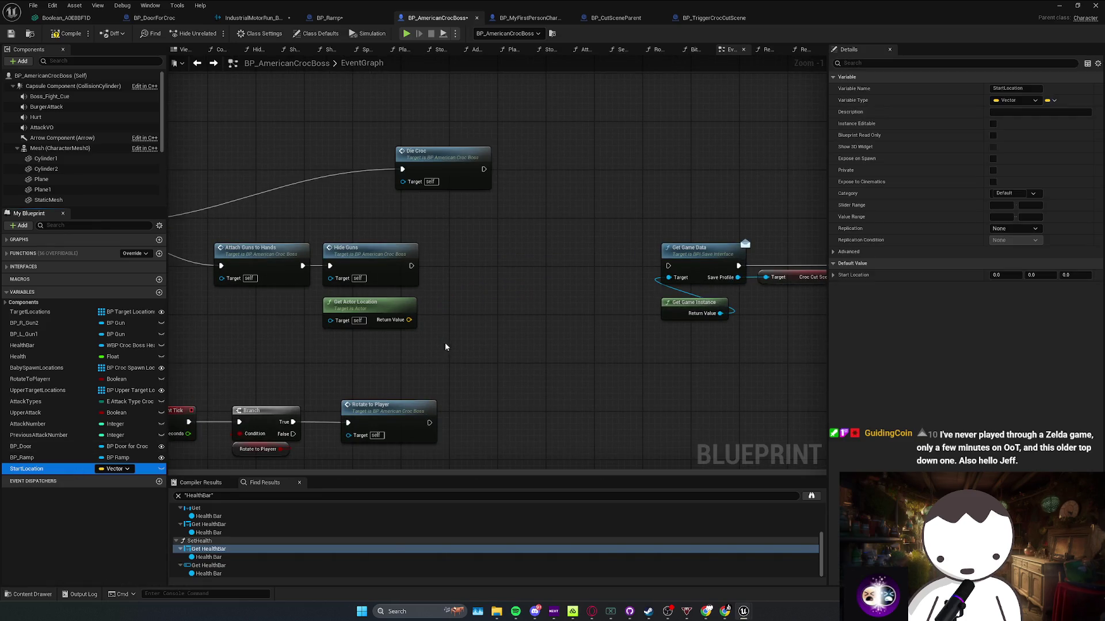
# Delete StartLocation and Get Actor Location, and create a Transform variable named StartTransform
pyautogui.press('Delete')
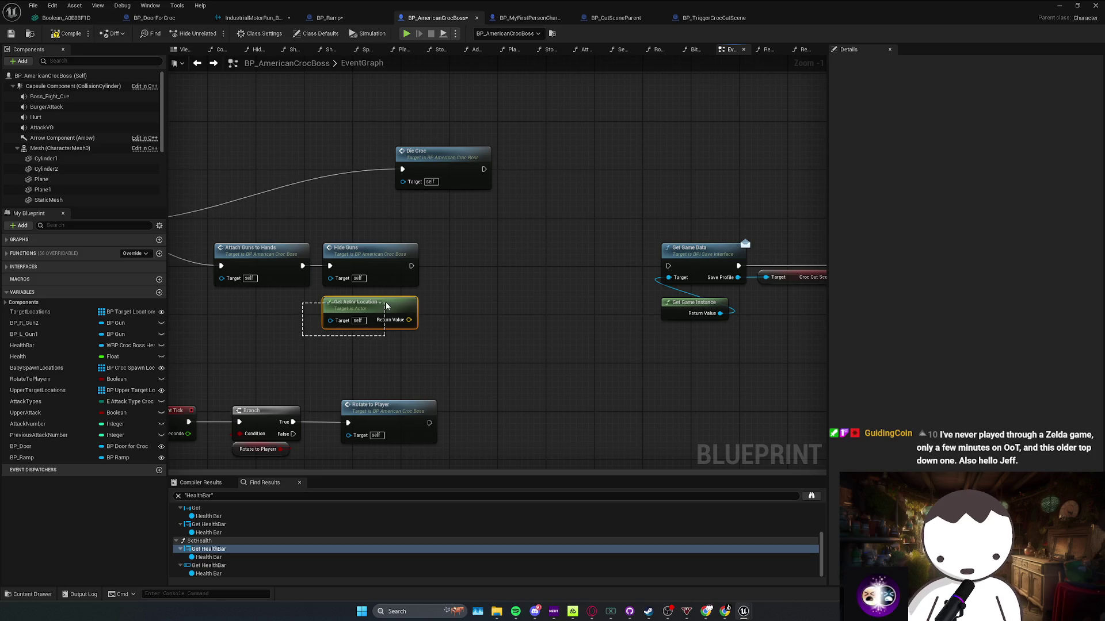
pyautogui.press('Delete')
pyautogui.rightClick(390, 337)
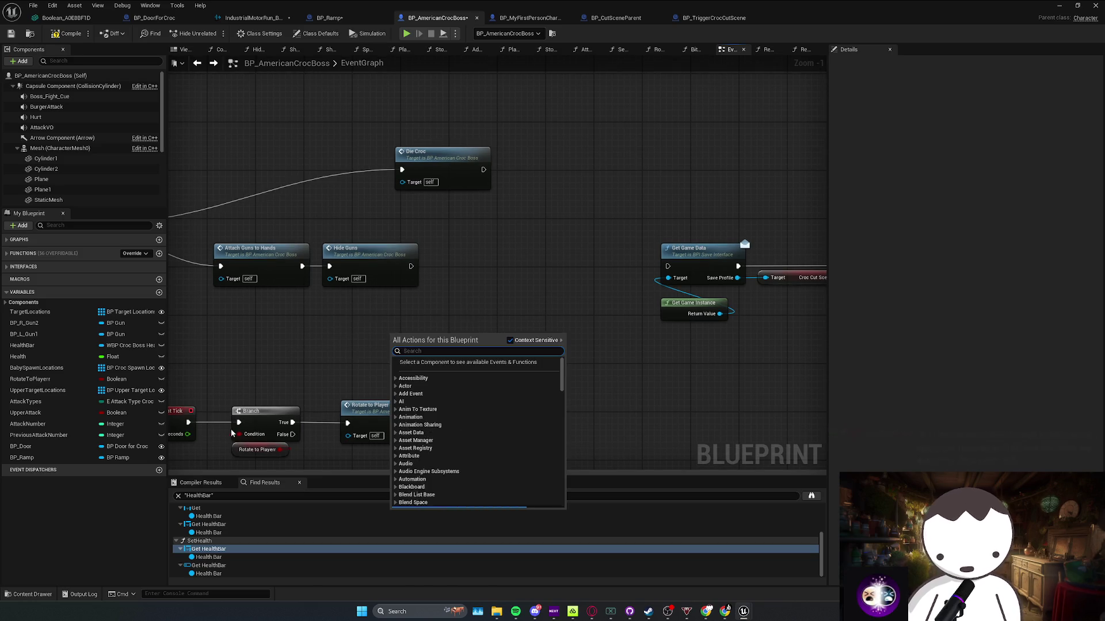
pyautogui.click(159, 292)
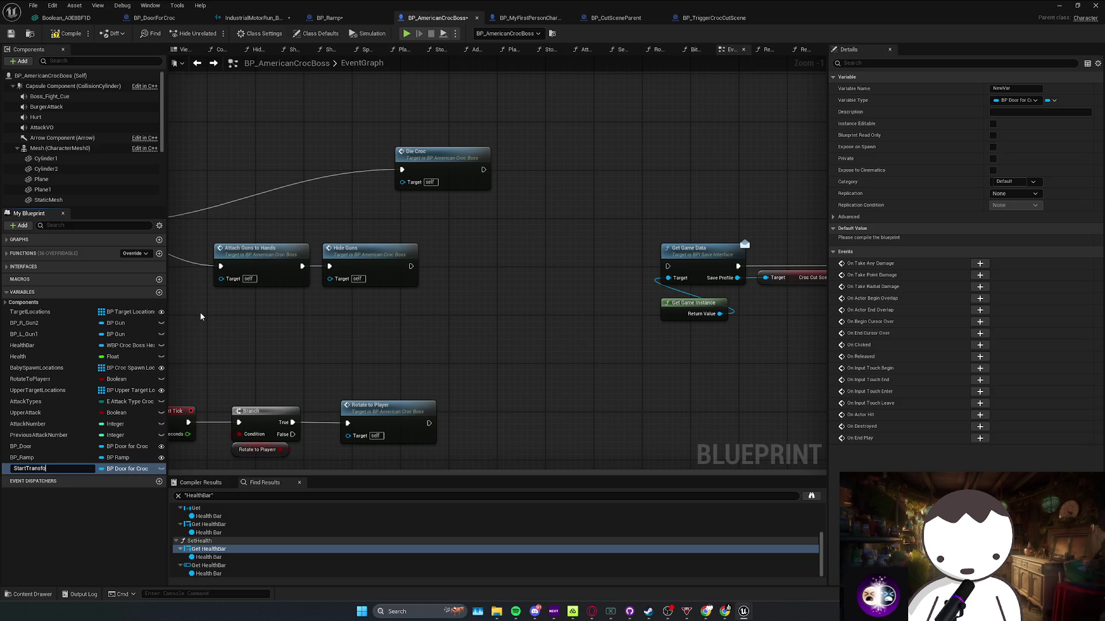
pyautogui.click(127, 469)
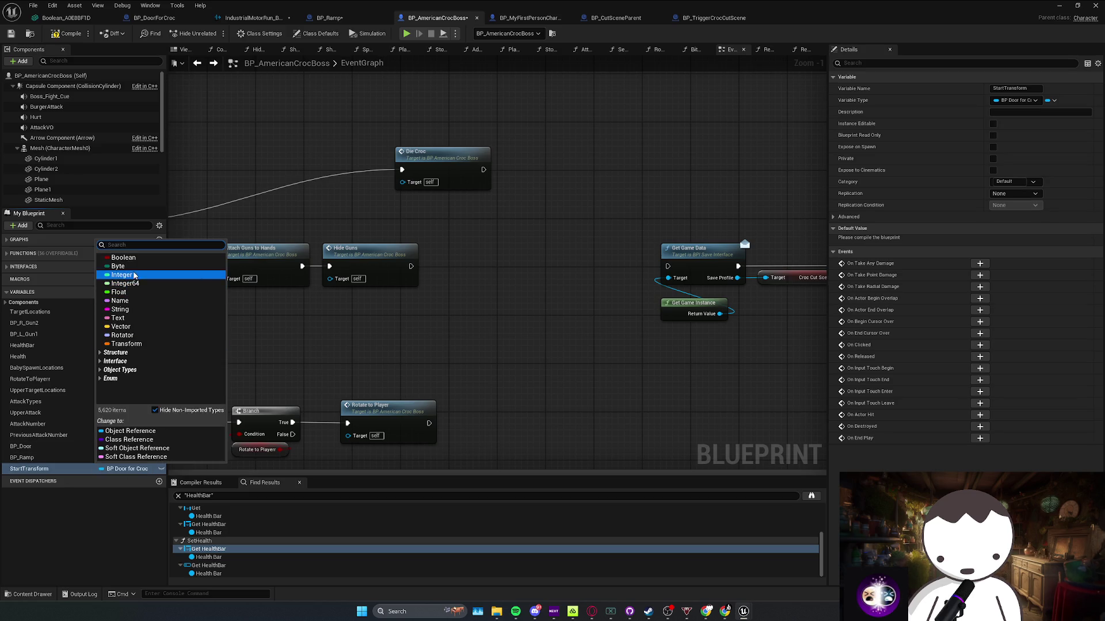
pyautogui.click(71, 472)
# Set StartTransform from Get Actor Transform and wire the setter into Get Game Data
pyautogui.moveTo(72, 472)
pyautogui.mouseDown()
pyautogui.moveTo(58, 475)
pyautogui.moveTo(456, 264)
pyautogui.moveTo(431, 338)
pyautogui.moveTo(377, 327)
pyautogui.mouseUp()
pyautogui.click(483, 290)
pyautogui.write('get actor transform')
pyautogui.press('Return')
pyautogui.moveTo(679, 270); pyautogui.dragTo(678, 270)
pyautogui.scroll(-4, 486, 374)
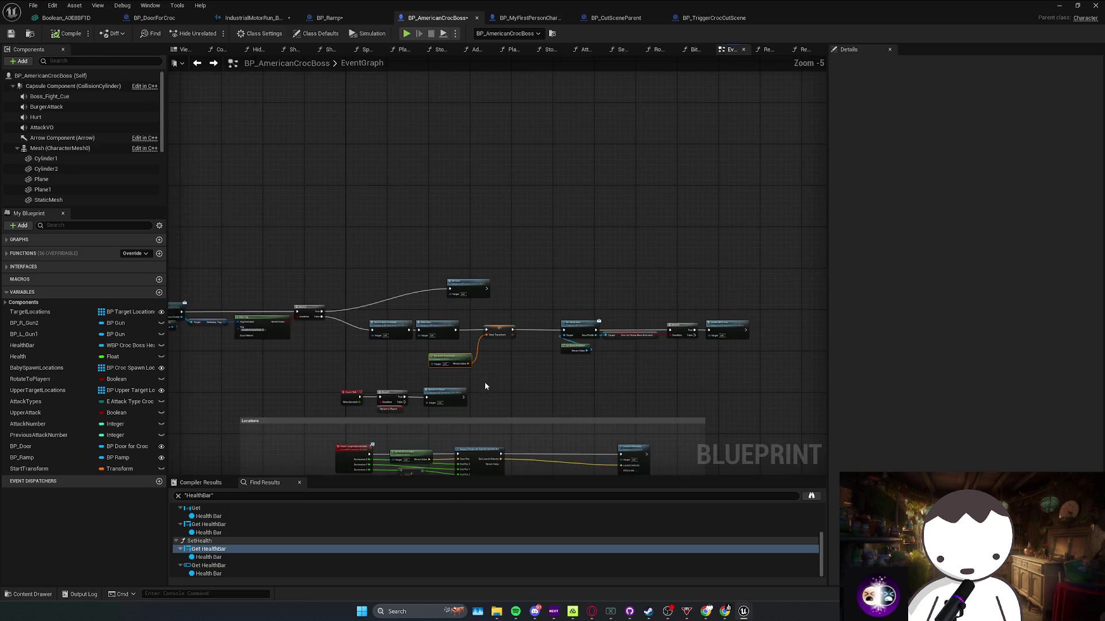
# Add Set Actor Transform after Remove Health Bar Widget, using the StartTransform getter as New Transform
pyautogui.scroll(3, 451, 210)
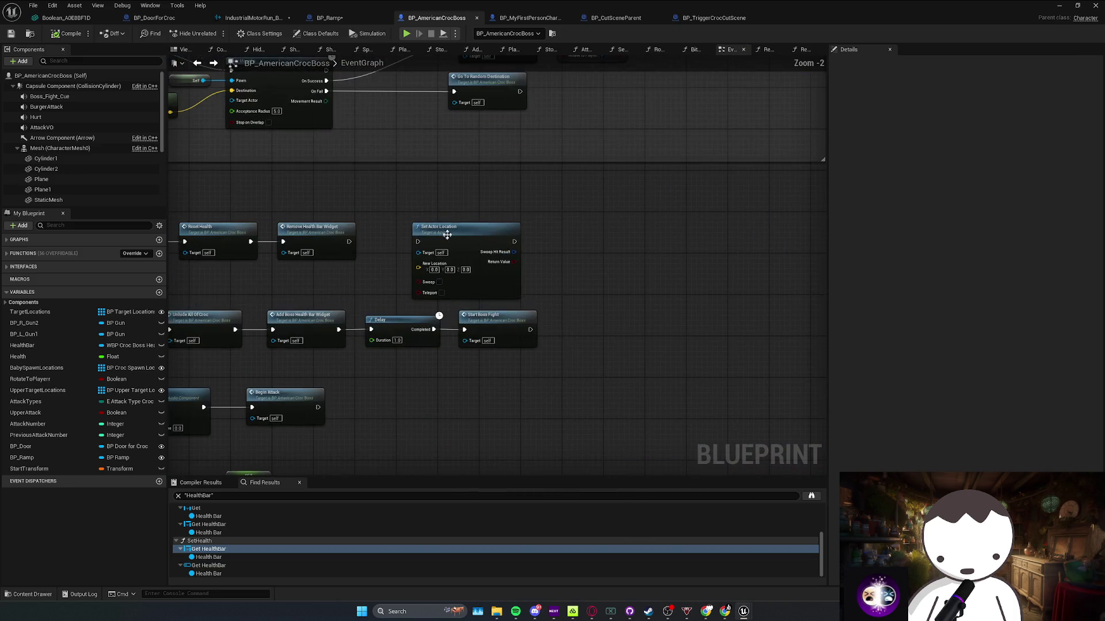
pyautogui.moveTo(392, 245); pyautogui.dragTo(395, 243)
pyautogui.write('set actor tran')
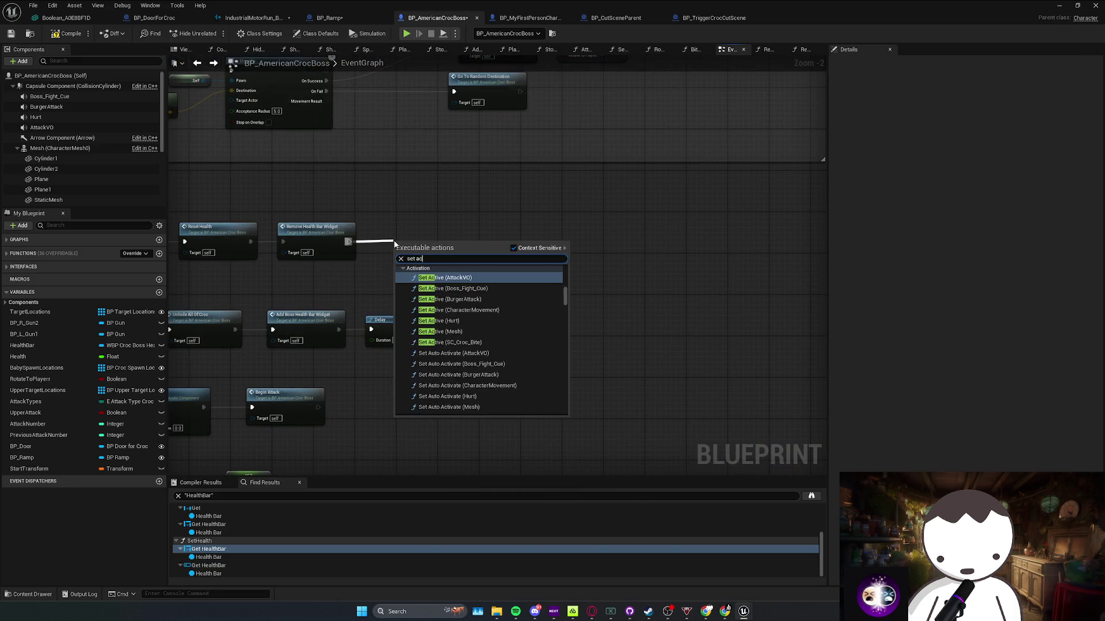
pyautogui.press('Return')
pyautogui.moveTo(408, 273); pyautogui.dragTo(498, 256)
pyautogui.moveTo(28, 469); pyautogui.dragTo(378, 281)
pyautogui.moveTo(491, 270); pyautogui.dragTo(491, 264)
pyautogui.moveTo(512, 226); pyautogui.dragTo(455, 227)
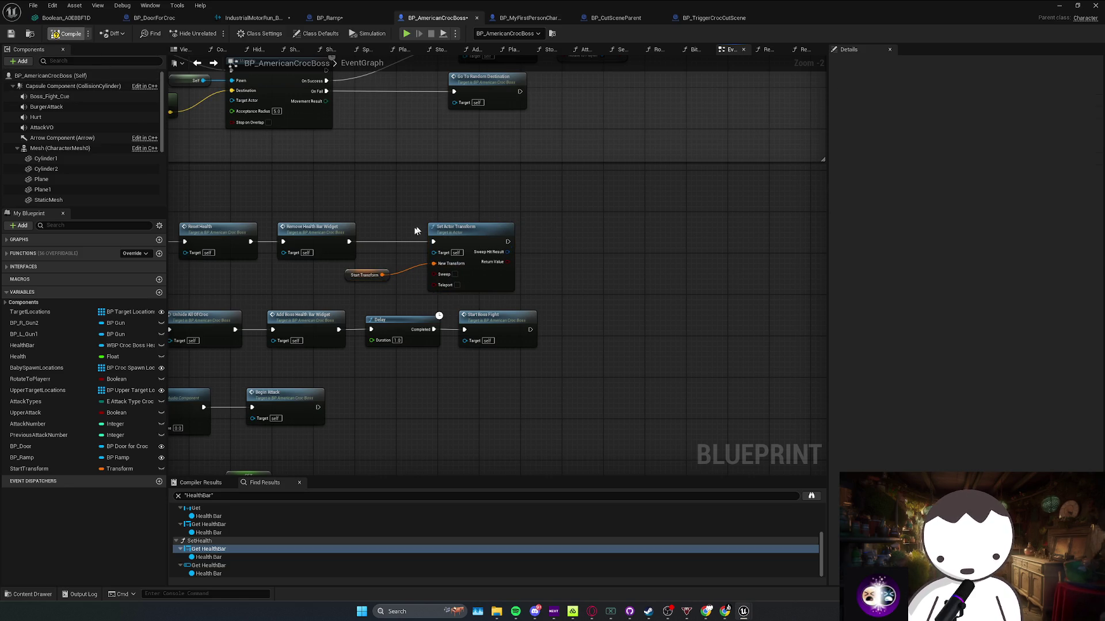
pyautogui.click(714, 18)
# Replace the trigger's Start Boss Fight call with Reset Boss Fight on Croc Boss, then compile
pyautogui.scroll(-1, 608, 254)
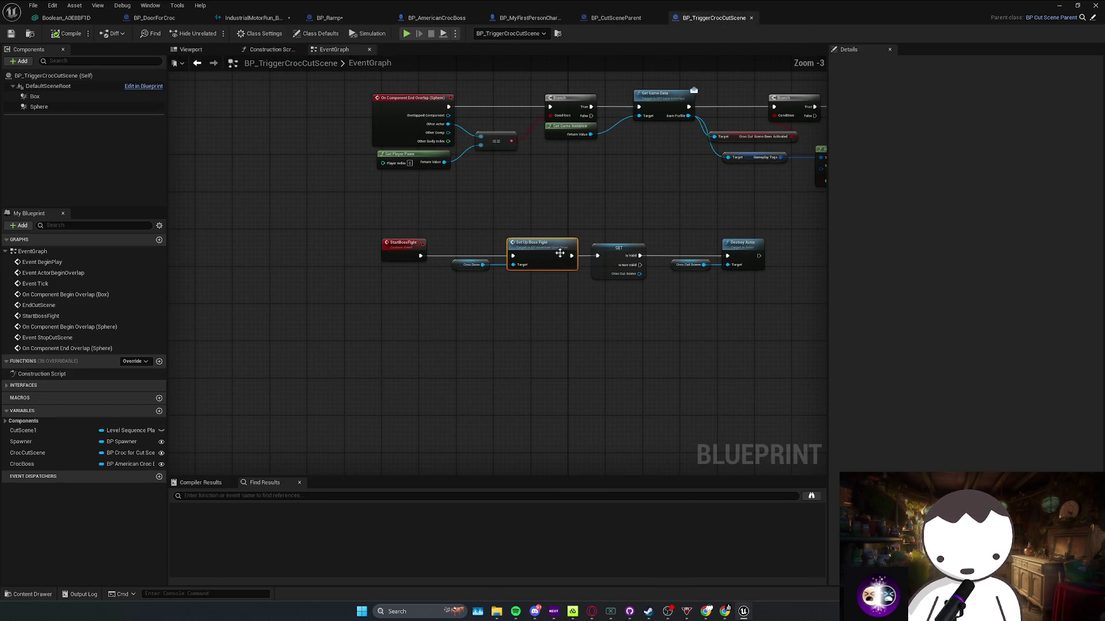
pyautogui.scroll(1, 558, 207)
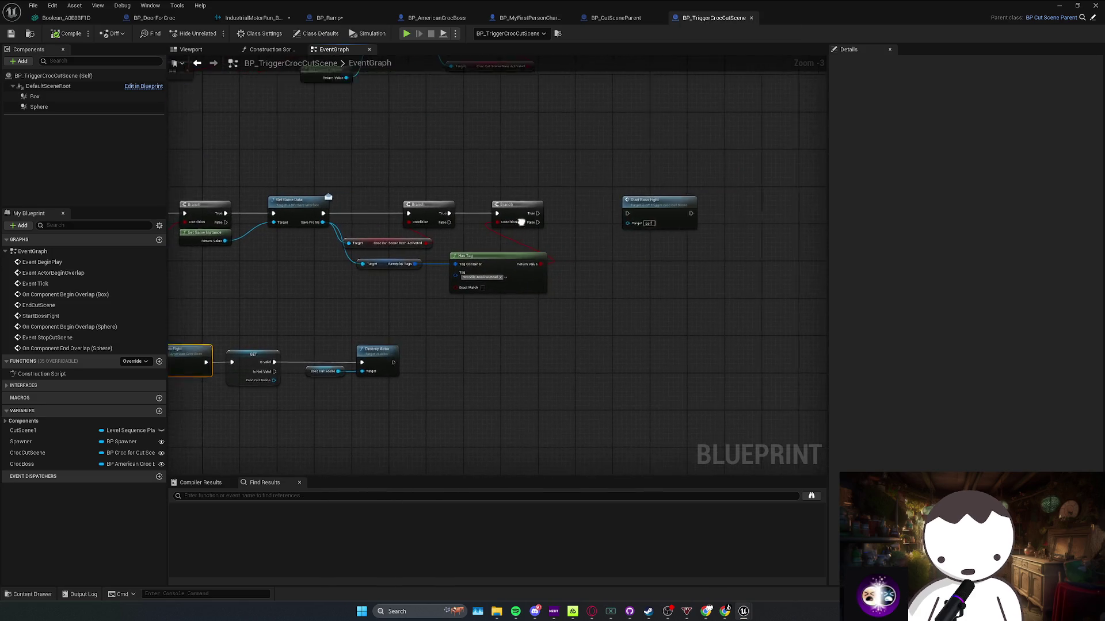
pyautogui.click(542, 224)
pyautogui.press('Delete')
pyautogui.moveTo(257, 248)
pyautogui.mouseDown()
pyautogui.moveTo(397, 273)
pyautogui.moveTo(259, 296)
pyautogui.mouseUp()
pyautogui.moveTo(23, 464)
pyautogui.mouseDown()
pyautogui.moveTo(587, 281)
pyautogui.moveTo(622, 256)
pyautogui.mouseUp()
pyautogui.write('reset')
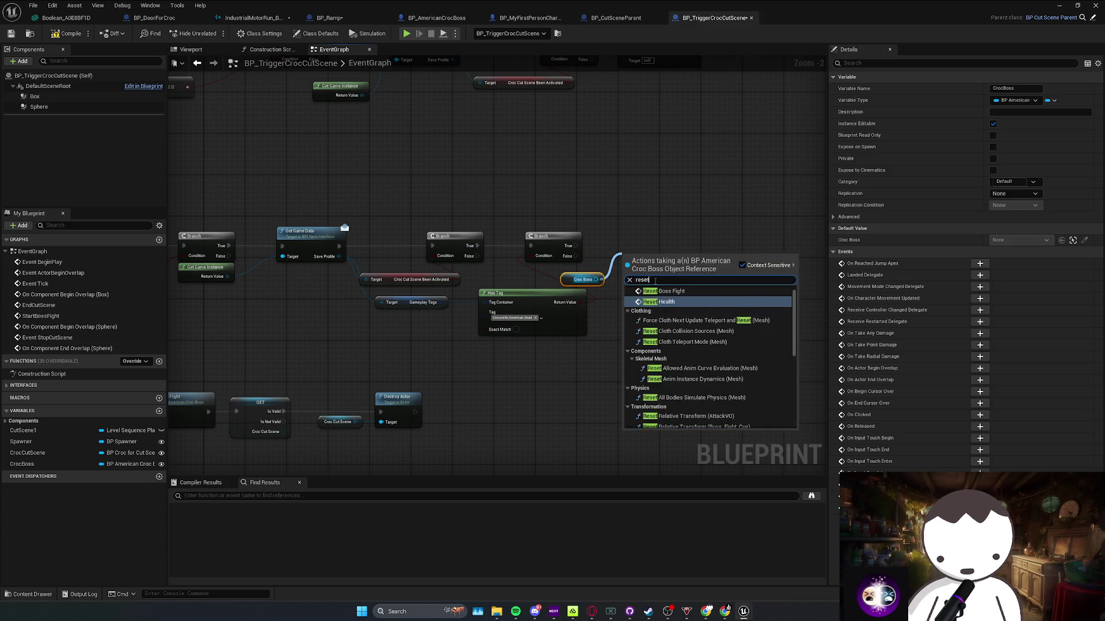
pyautogui.click(663, 291)
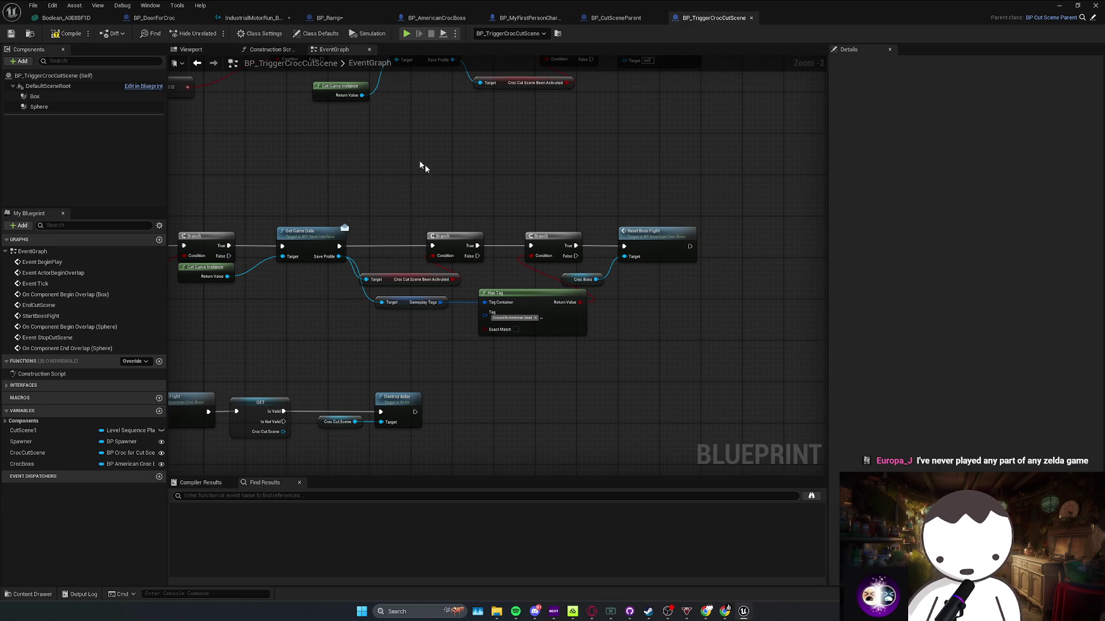
pyautogui.click(67, 34)
pyautogui.click(1059, 5)
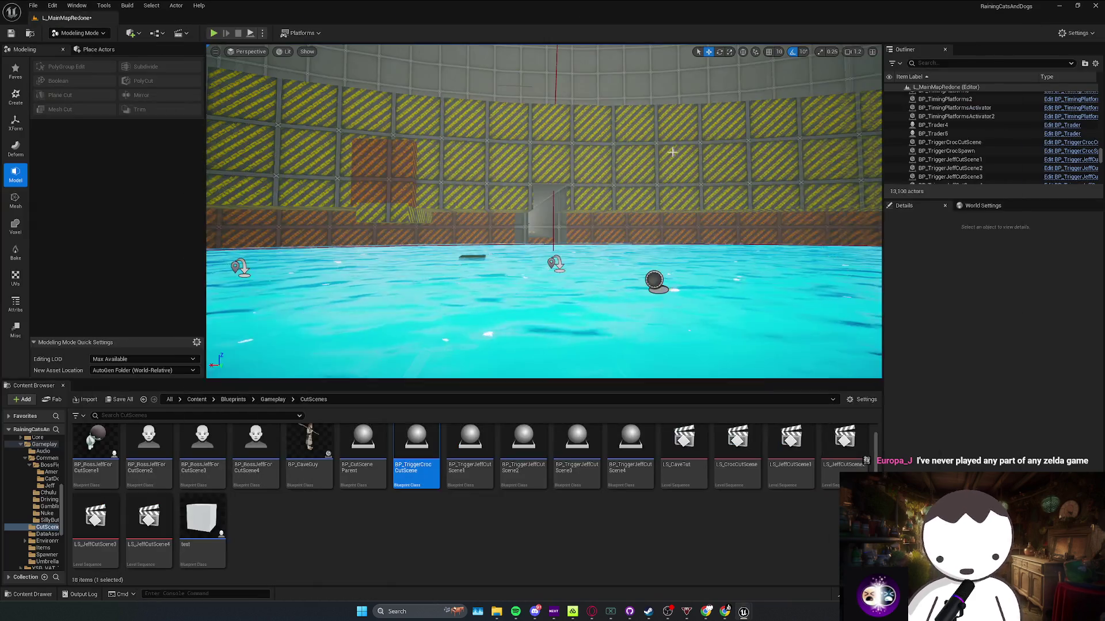
# Jump from the cutscene trigger blueprint to the croc boss's ResetBossFight event
pyautogui.click(744, 611)
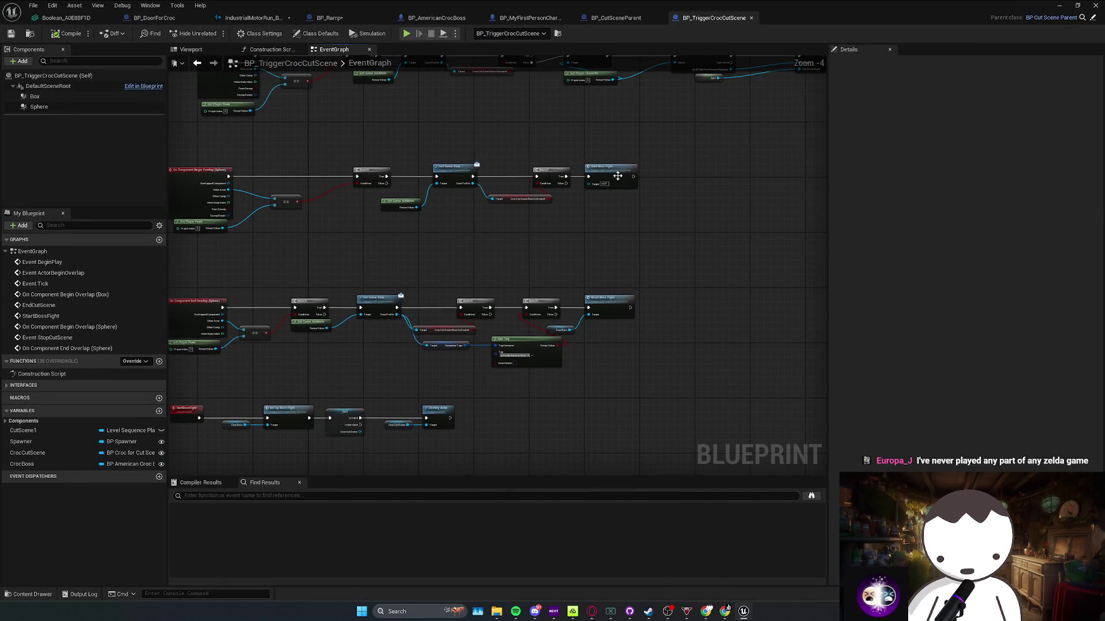
pyautogui.click(184, 400)
pyautogui.scroll(2, 633, 190)
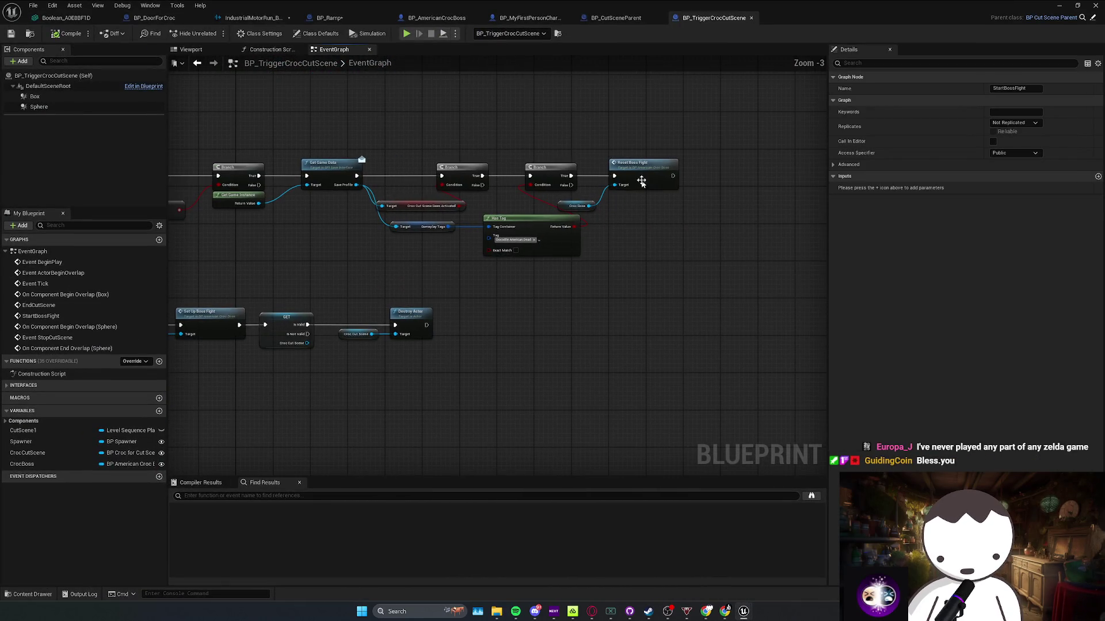
pyautogui.doubleClick(640, 181)
pyautogui.scroll(-5, 480, 239)
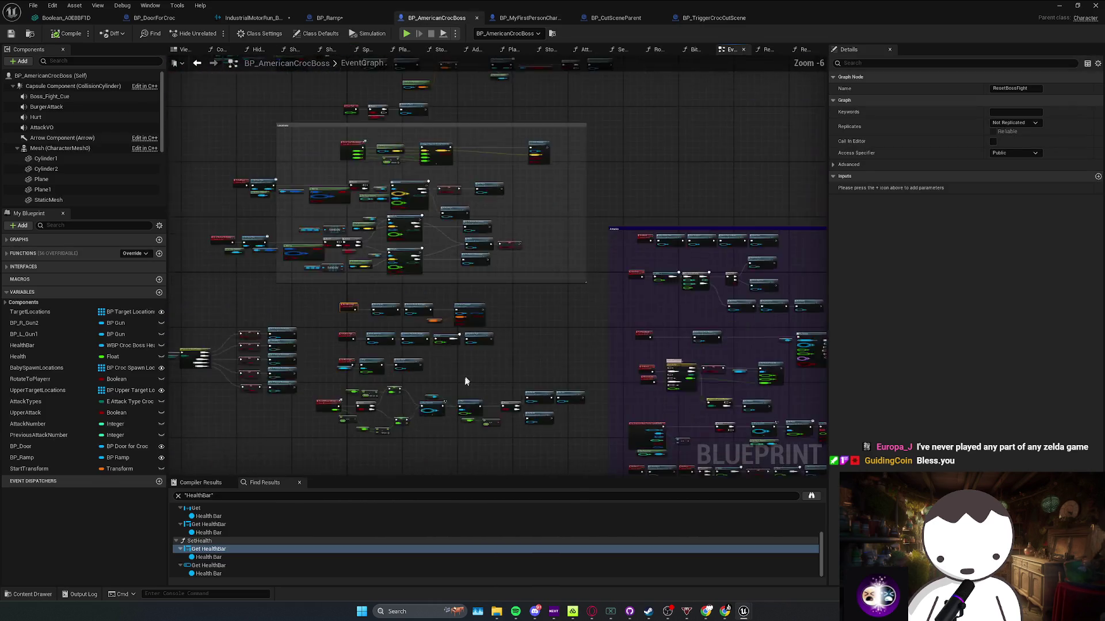
pyautogui.scroll(4, 471, 347)
# Move the Stop node and its five sound getters after Set Actor Transform, then save
pyautogui.moveTo(463, 340); pyautogui.dragTo(434, 286)
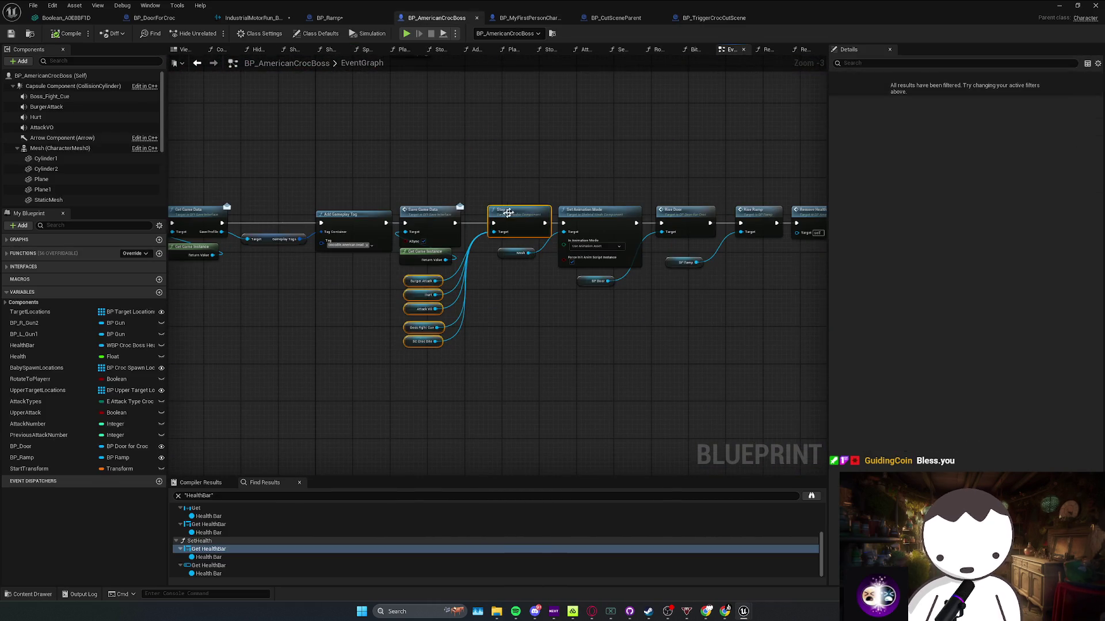
pyautogui.scroll(-4, 433, 286)
pyautogui.scroll(4, 460, 360)
pyautogui.moveTo(459, 359); pyautogui.dragTo(463, 268)
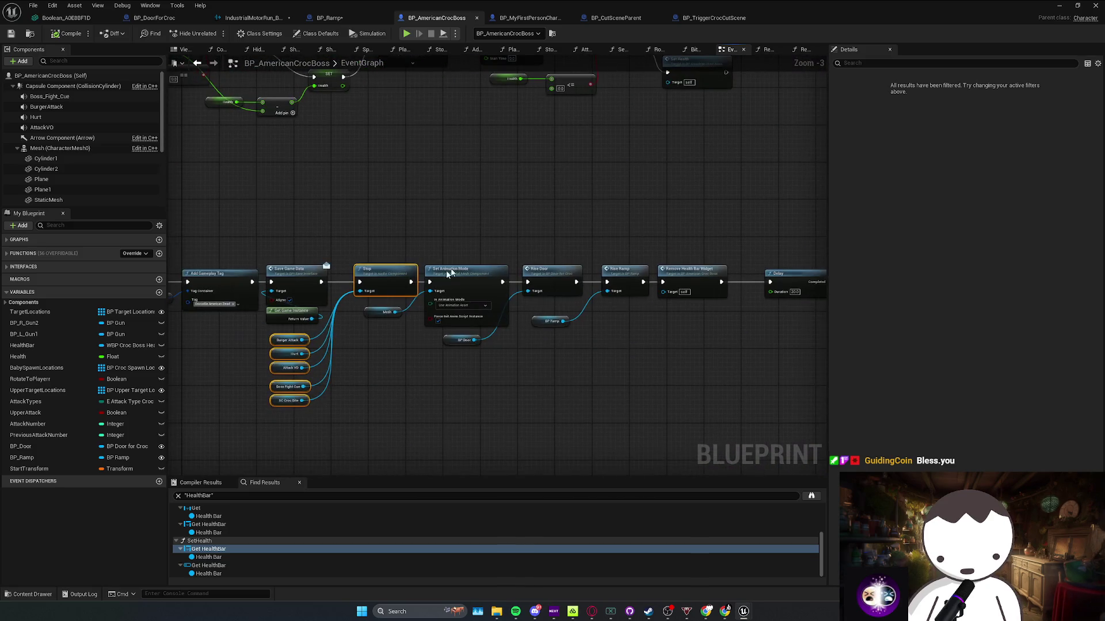
pyautogui.moveTo(392, 271)
pyautogui.mouseDown()
pyautogui.moveTo(425, 287)
pyautogui.moveTo(447, 318)
pyautogui.moveTo(468, 267)
pyautogui.moveTo(504, 280)
pyautogui.mouseUp()
pyautogui.moveTo(549, 200)
pyautogui.mouseDown()
pyautogui.moveTo(564, 172)
pyautogui.moveTo(416, 191)
pyautogui.mouseUp()
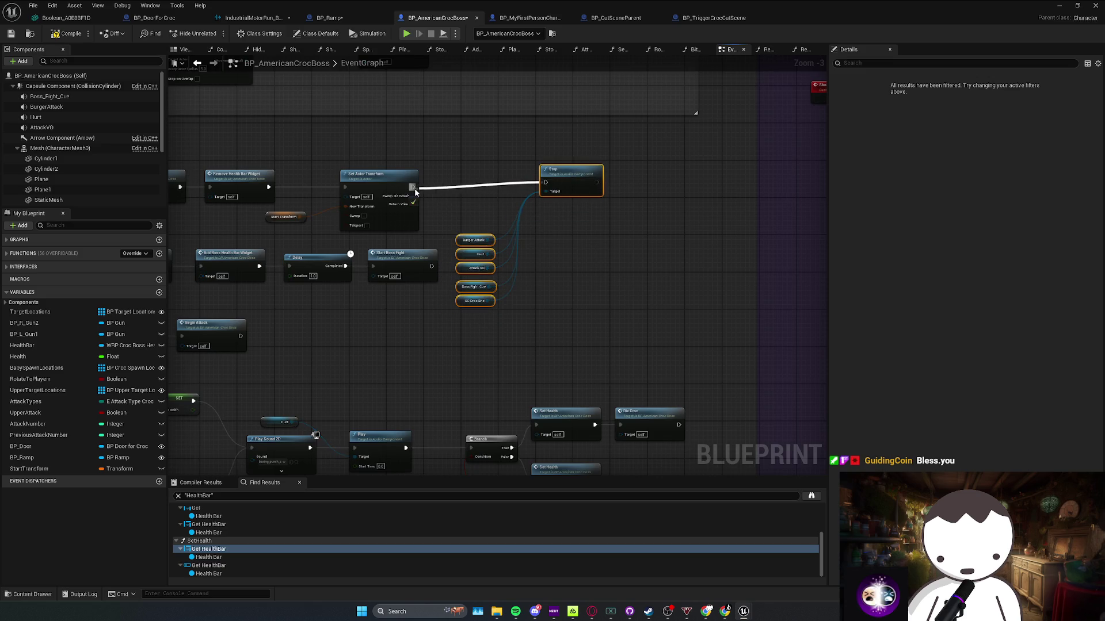
pyautogui.moveTo(551, 184); pyautogui.dragTo(547, 189)
pyautogui.click(403, 138)
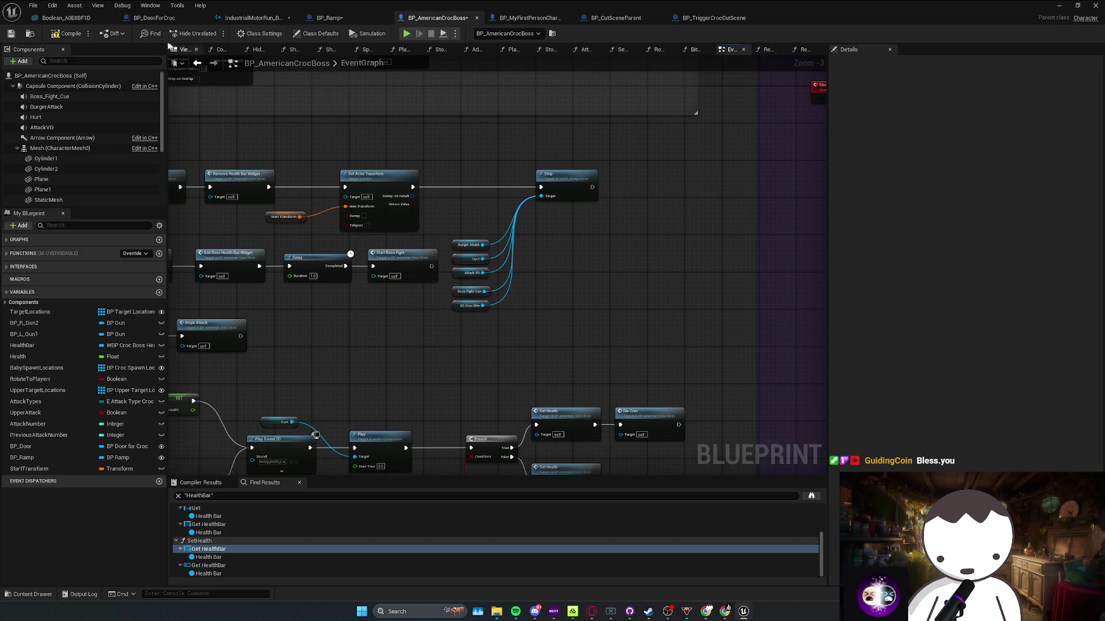
pyautogui.hotkey('ctrl', 's')
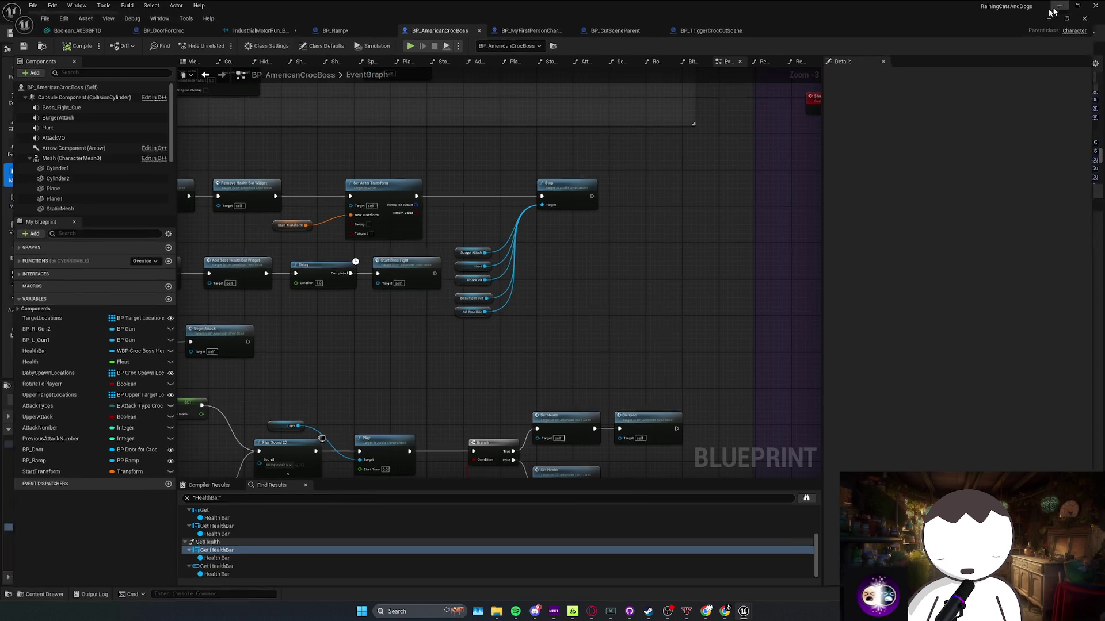
pyautogui.hotkey('alt', 'Tab')
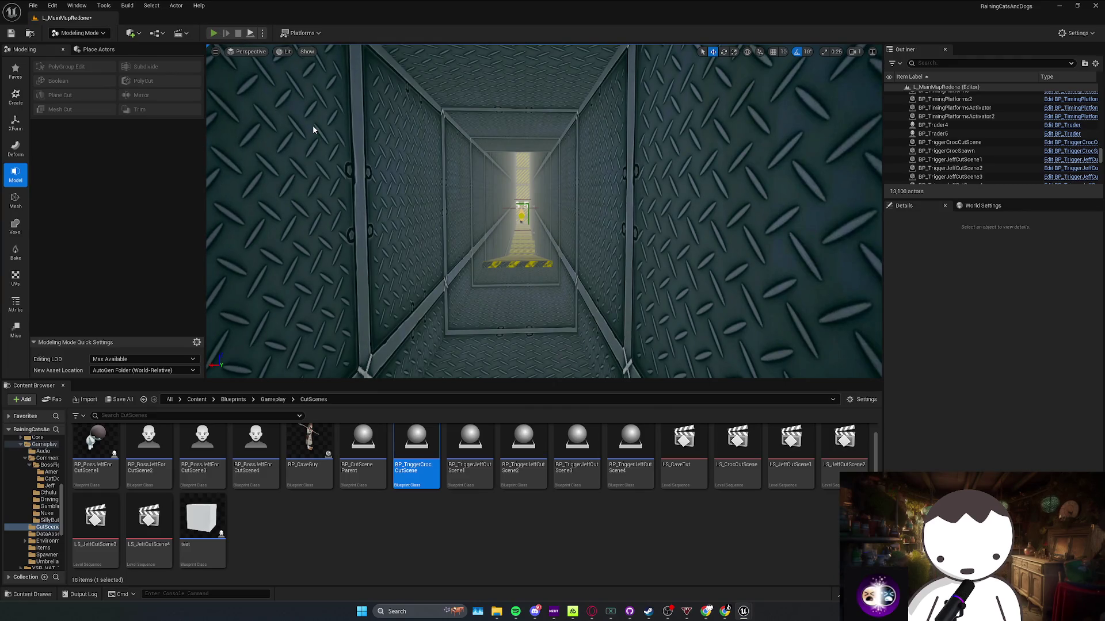
# Playtest the level down the corridor, then stop and close the Message Log
pyautogui.hotkey('alt', 'p')
pyautogui.press('w')
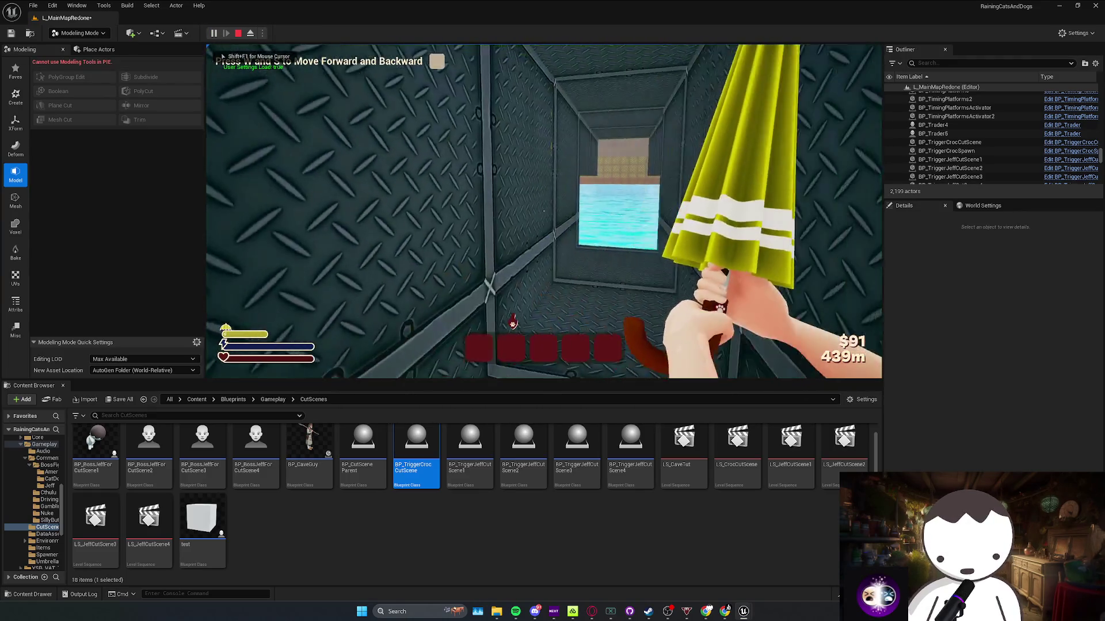
pyautogui.press('w')
pyautogui.press('Escape')
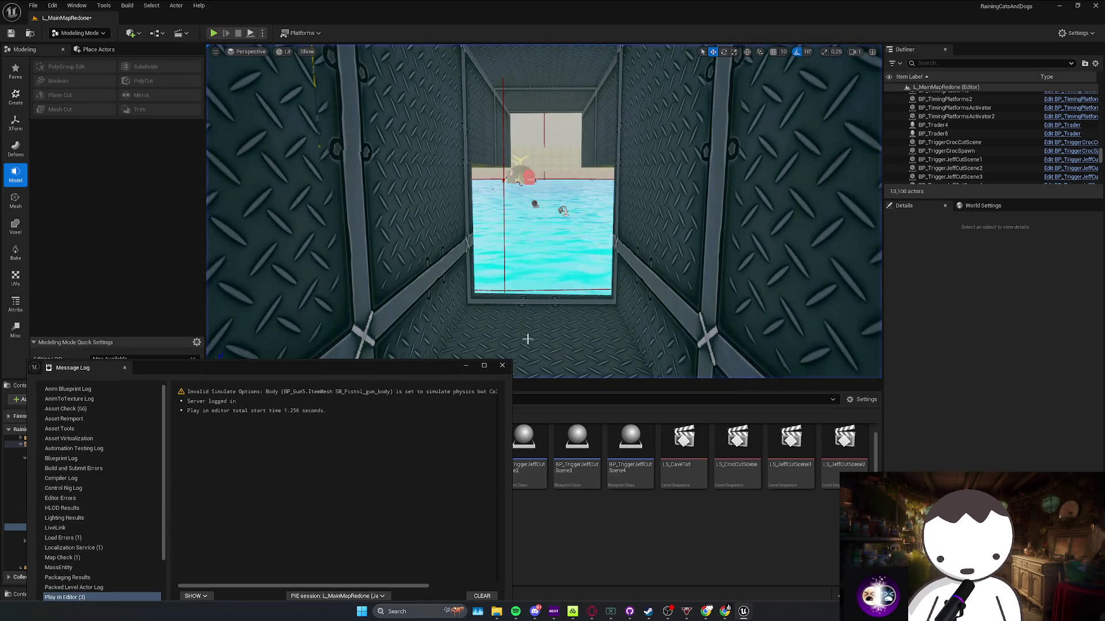
pyautogui.click(501, 366)
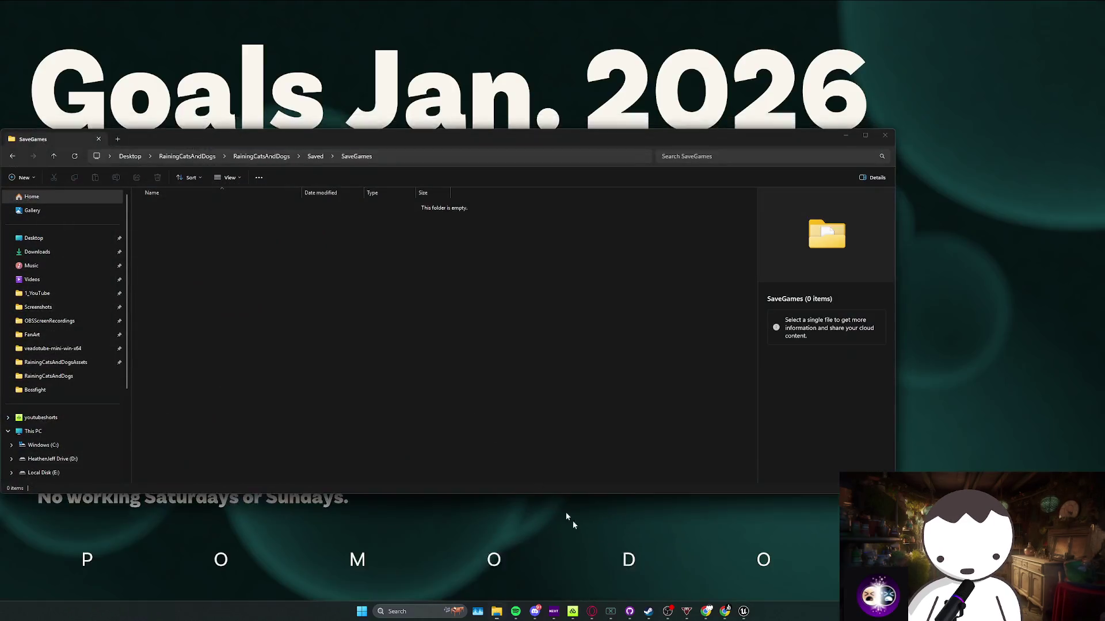
# Check the SaveGames folder, then run and stop another playtest
pyautogui.click(599, 549)
pyautogui.click(845, 135)
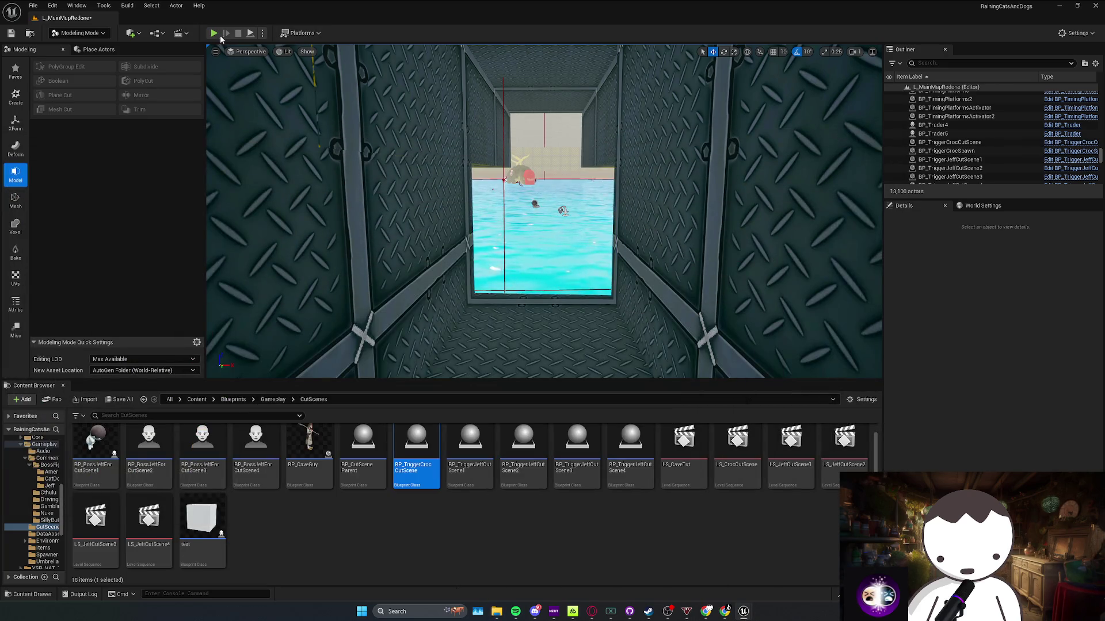
pyautogui.hotkey('alt', 'p')
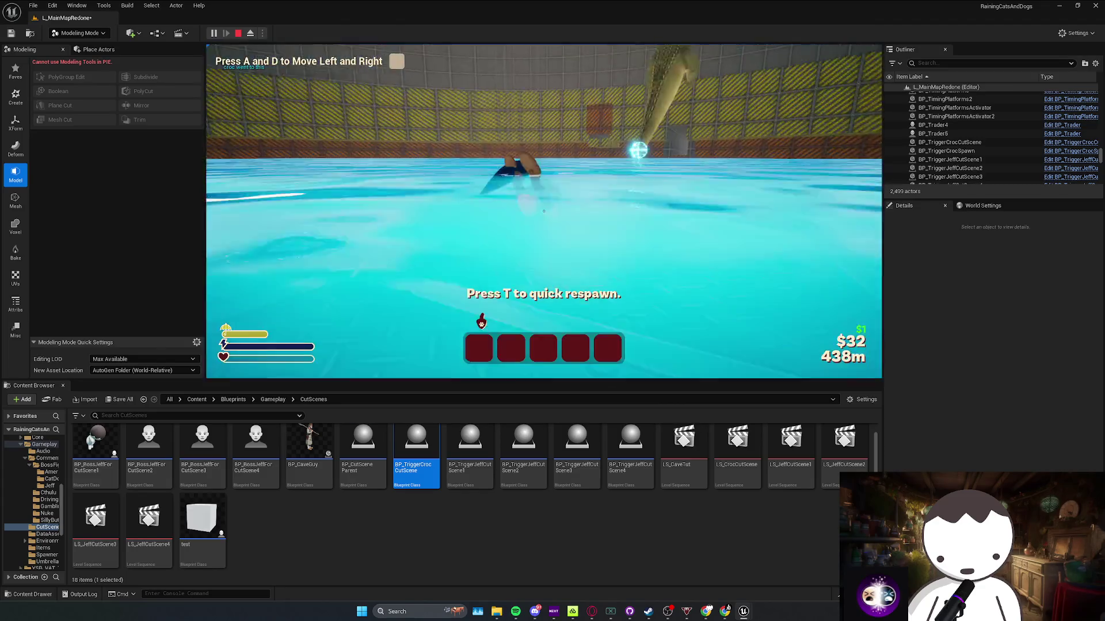
pyautogui.press('Escape')
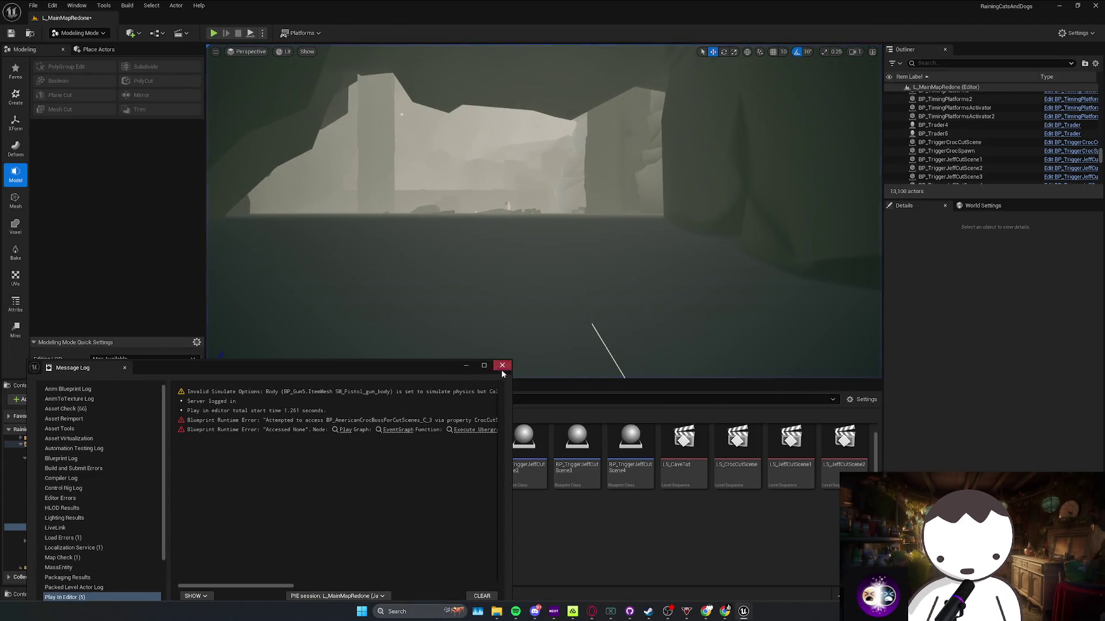
# Close the Message Log and delete both saved game files from SaveGames
pyautogui.click(502, 366)
pyautogui.moveTo(496, 614)
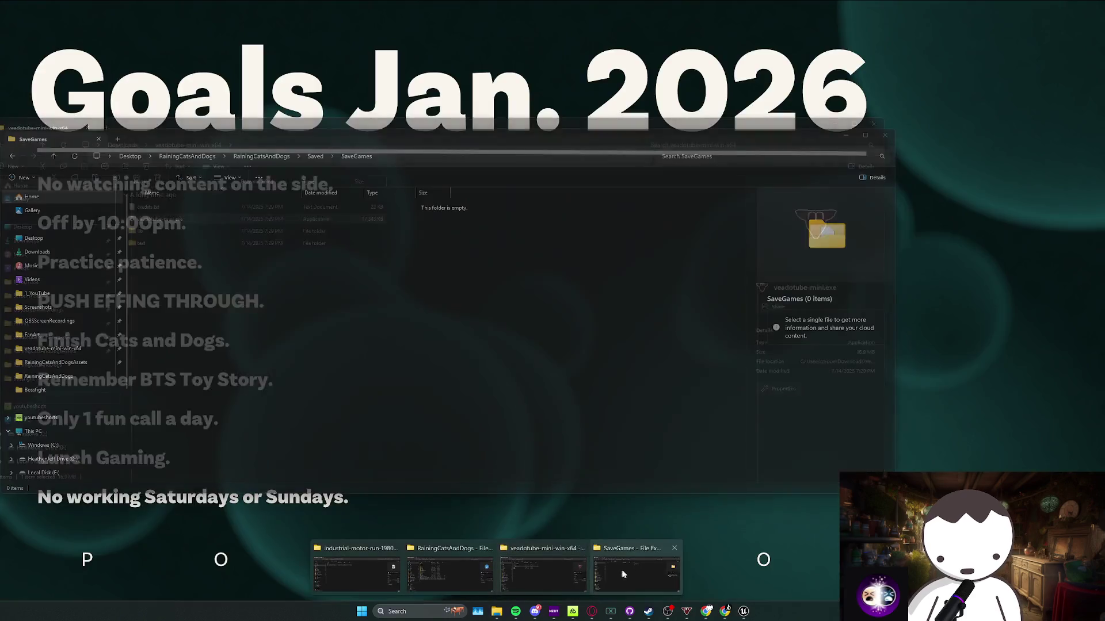
pyautogui.click(667, 576)
pyautogui.press('Delete')
pyautogui.click(845, 134)
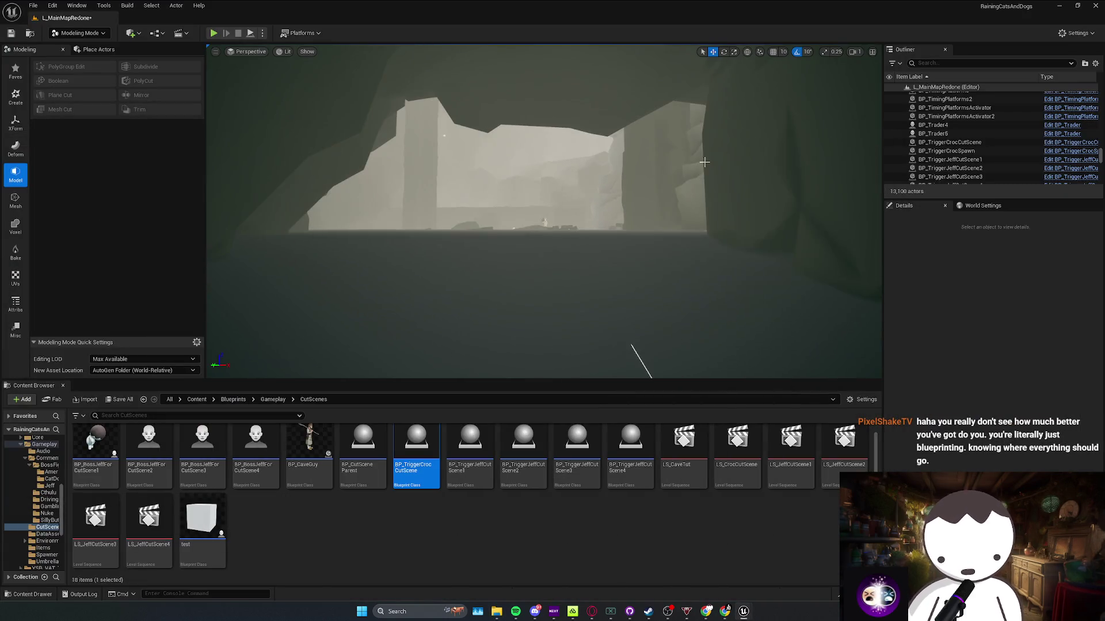
# Filter the Outliner for 'co', focus BP_TriggerCrocCutScene, and playtest from the corridor
pyautogui.write('coc')
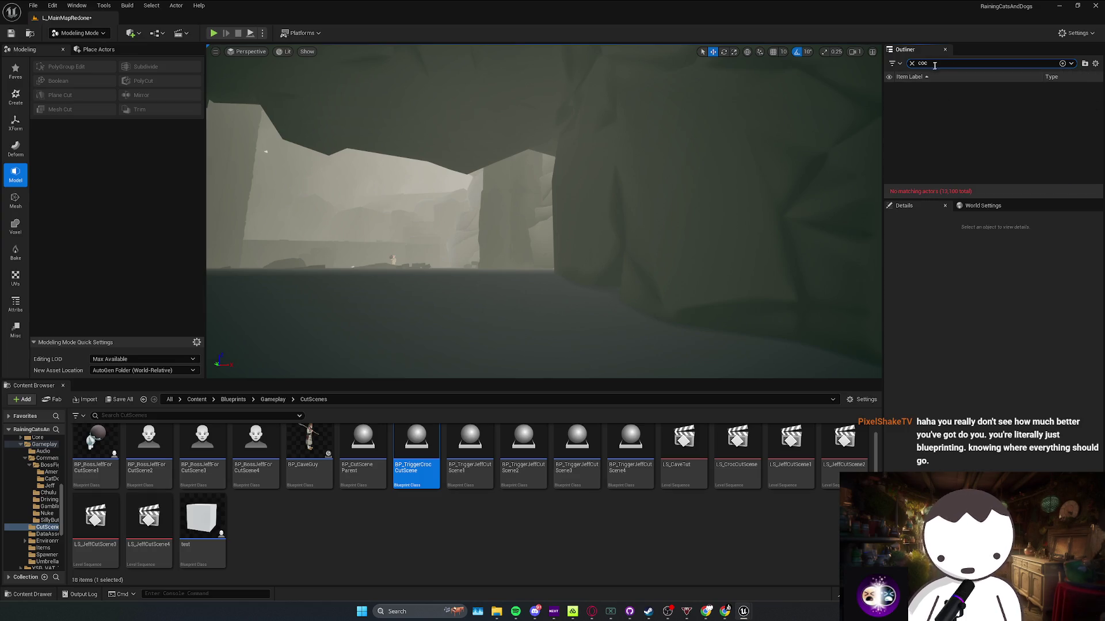
pyautogui.click(955, 130)
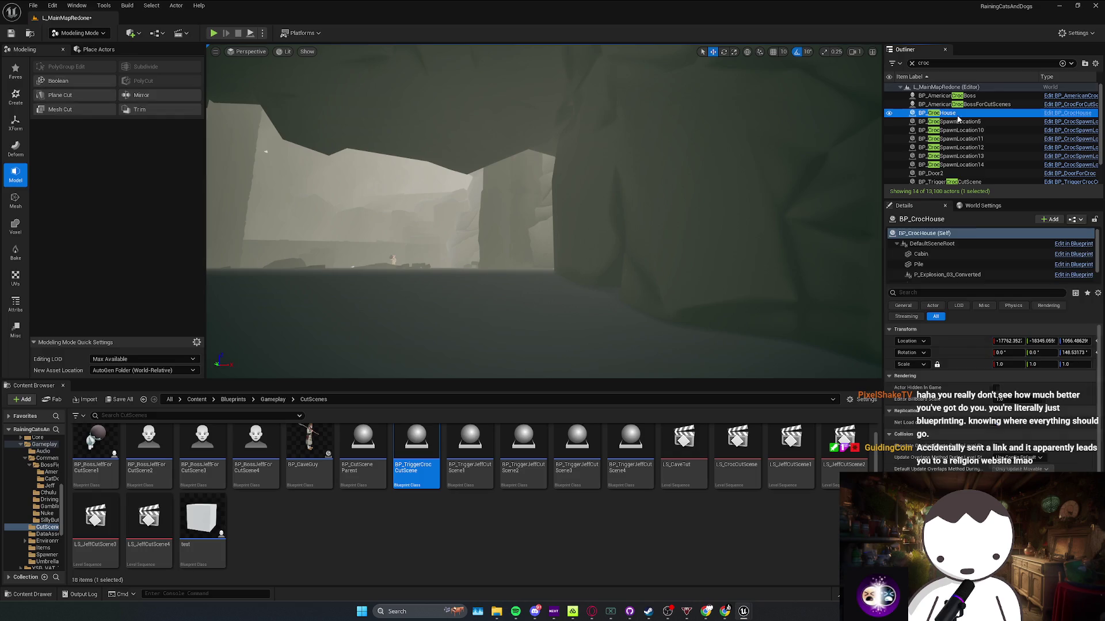
pyautogui.scroll(-1, 960, 164)
pyautogui.doubleClick(960, 164)
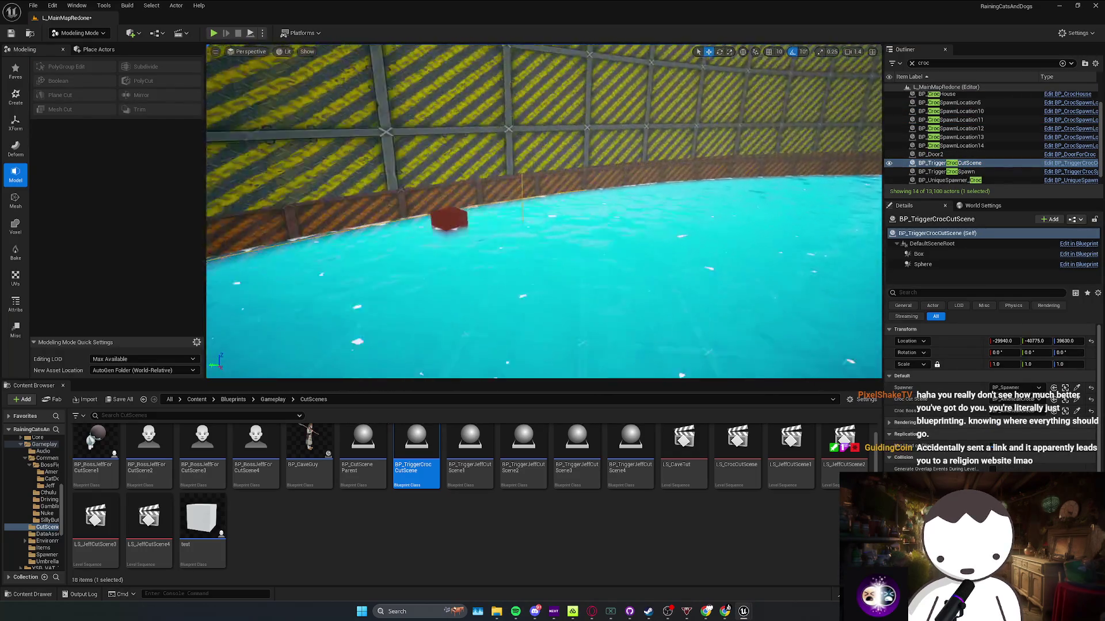
pyautogui.scroll(2, 544, 211)
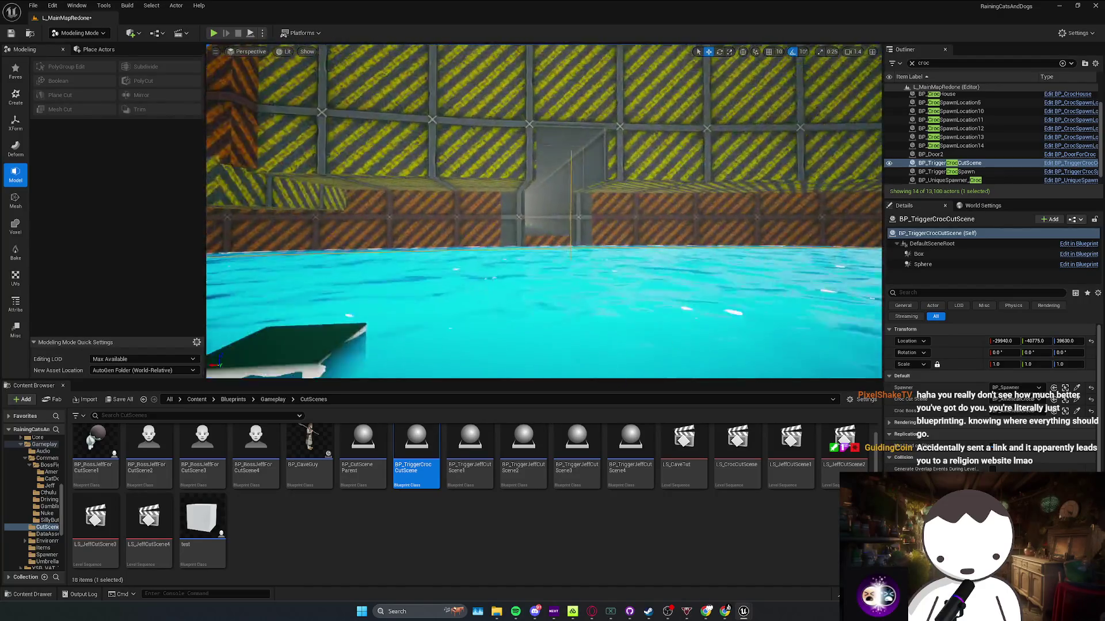
pyautogui.press('Escape')
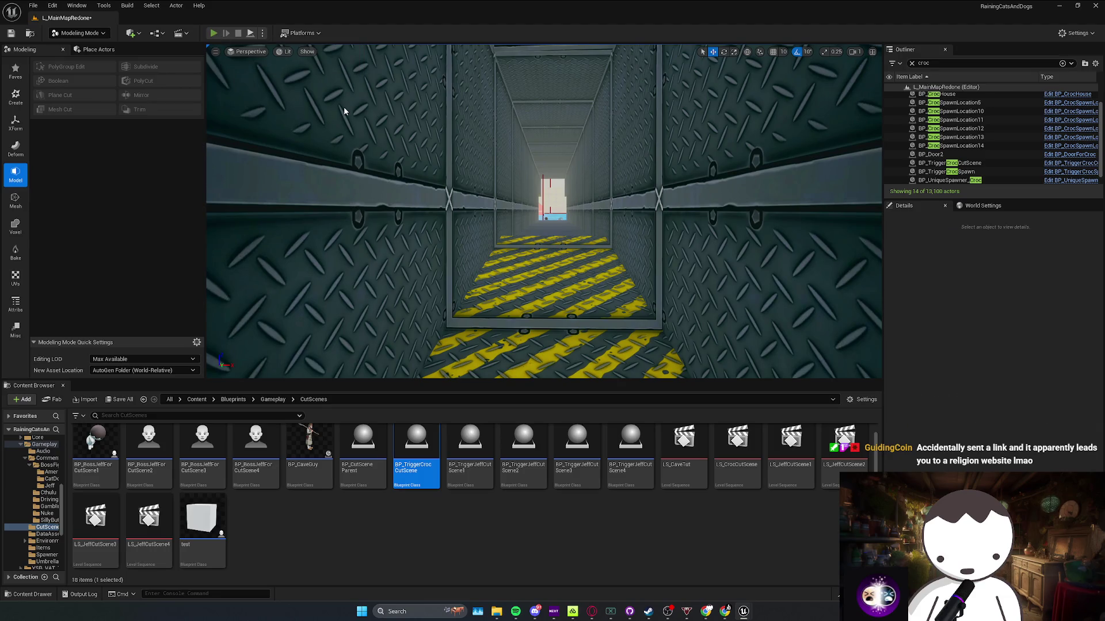
pyautogui.hotkey('alt', 'p')
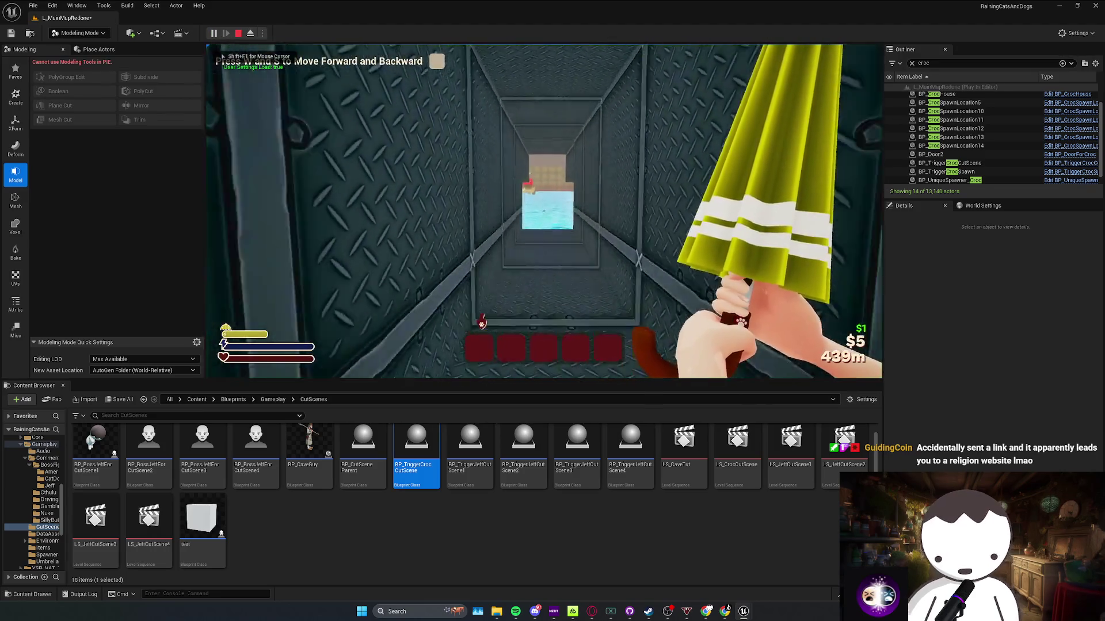
# Walk into the arena, skip the croc cutscene with H, stop, and focus BP_CrocSpawnLocation5
pyautogui.press('w')
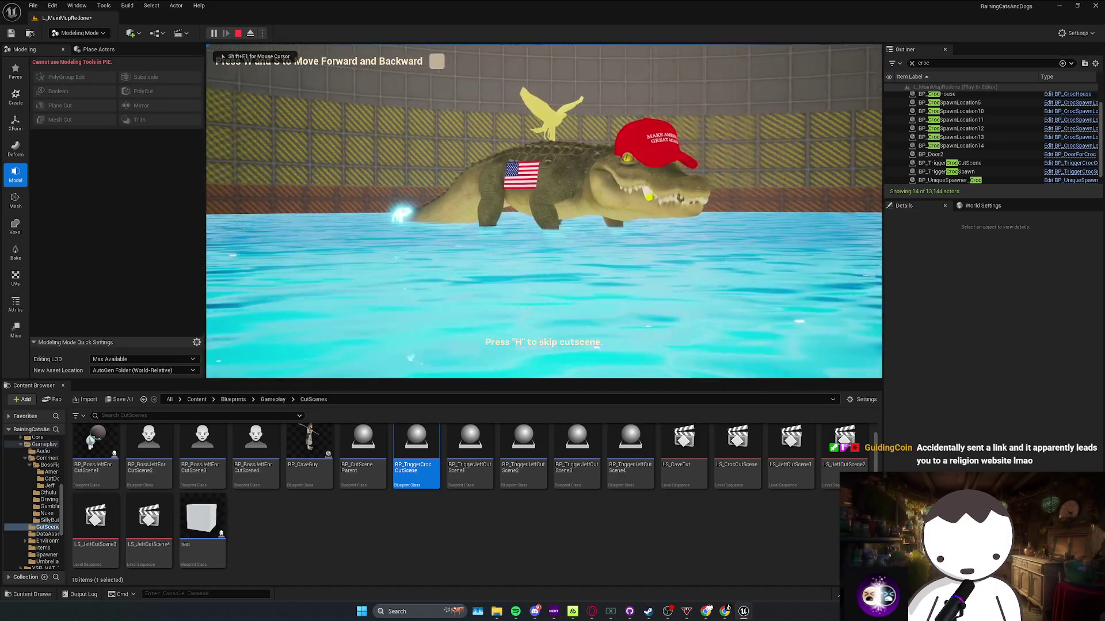
pyautogui.press('h')
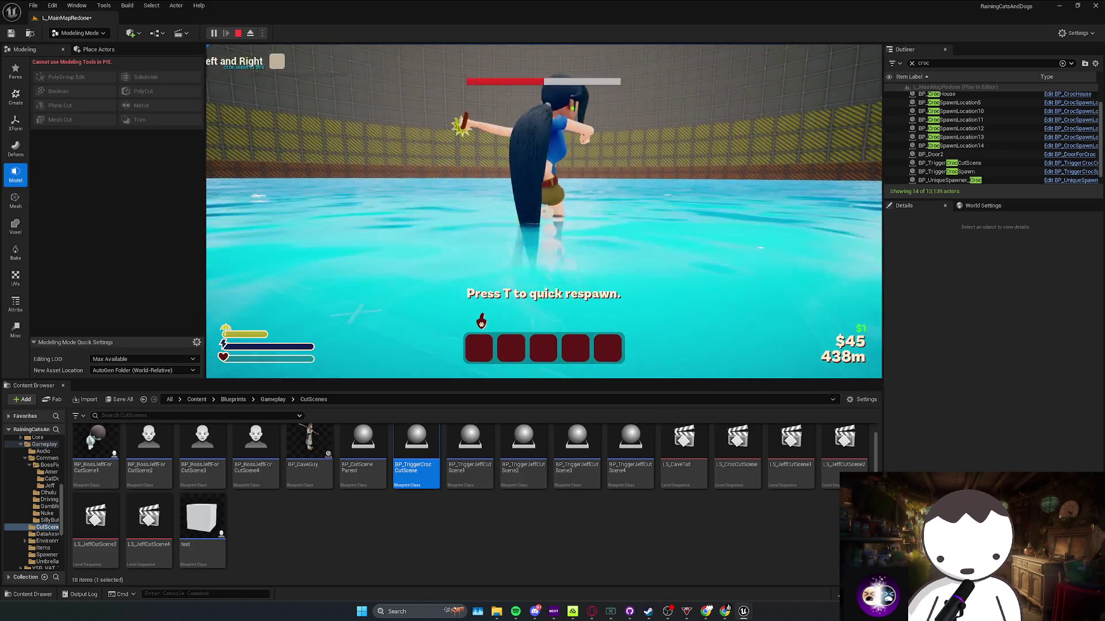
pyautogui.press('Escape')
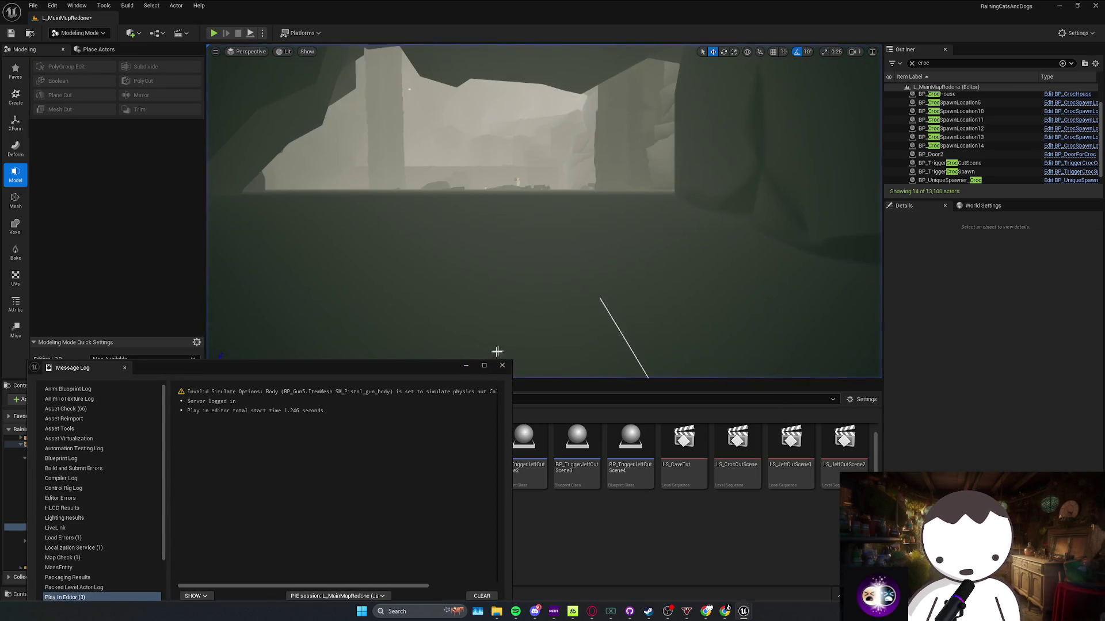
pyautogui.doubleClick(958, 103)
pyautogui.scroll(2, 543, 211)
pyautogui.scroll(-2, 409, 117)
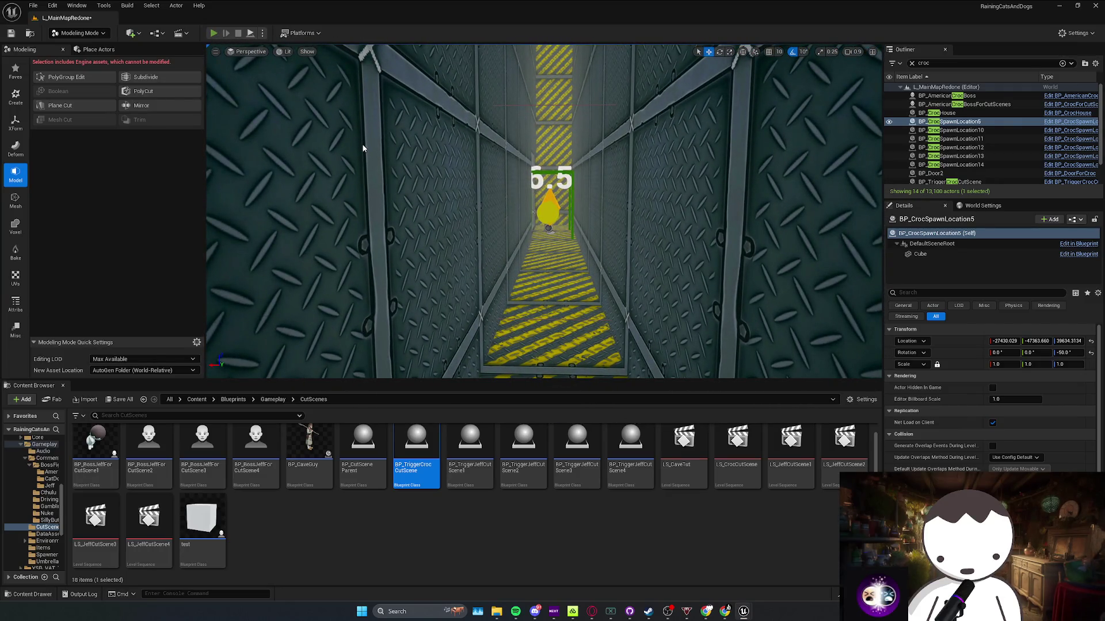
# Playtest again, quick-respawn after dying, then stop and return to the croc boss graph
pyautogui.hotkey('alt', 'p')
pyautogui.press('w')
pyautogui.moveTo(543, 212)
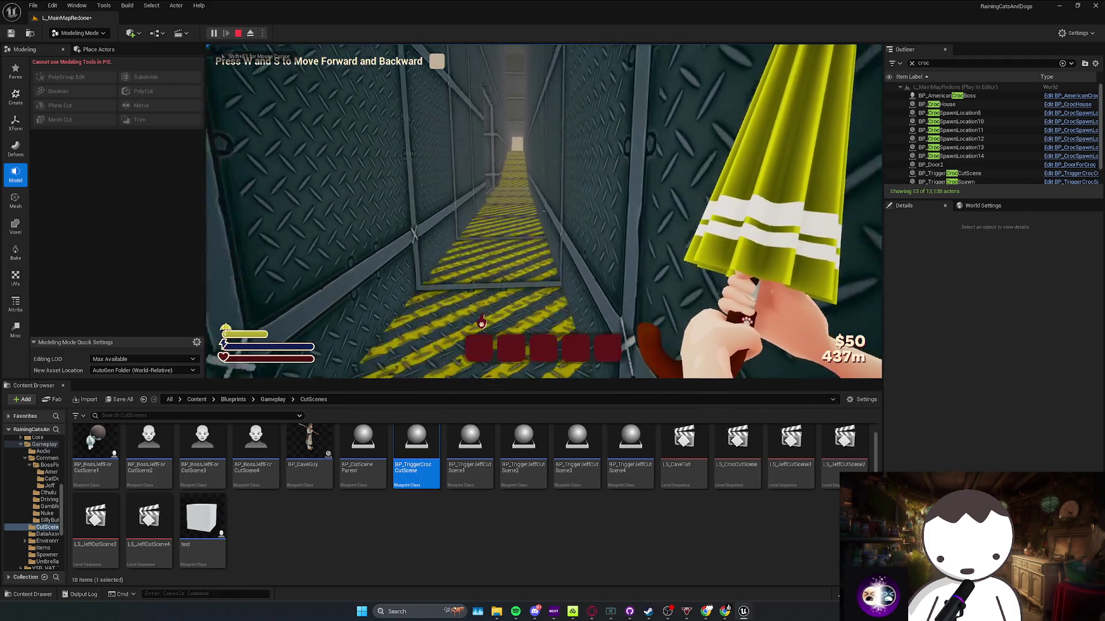
pyautogui.press('w')
pyautogui.press('w')
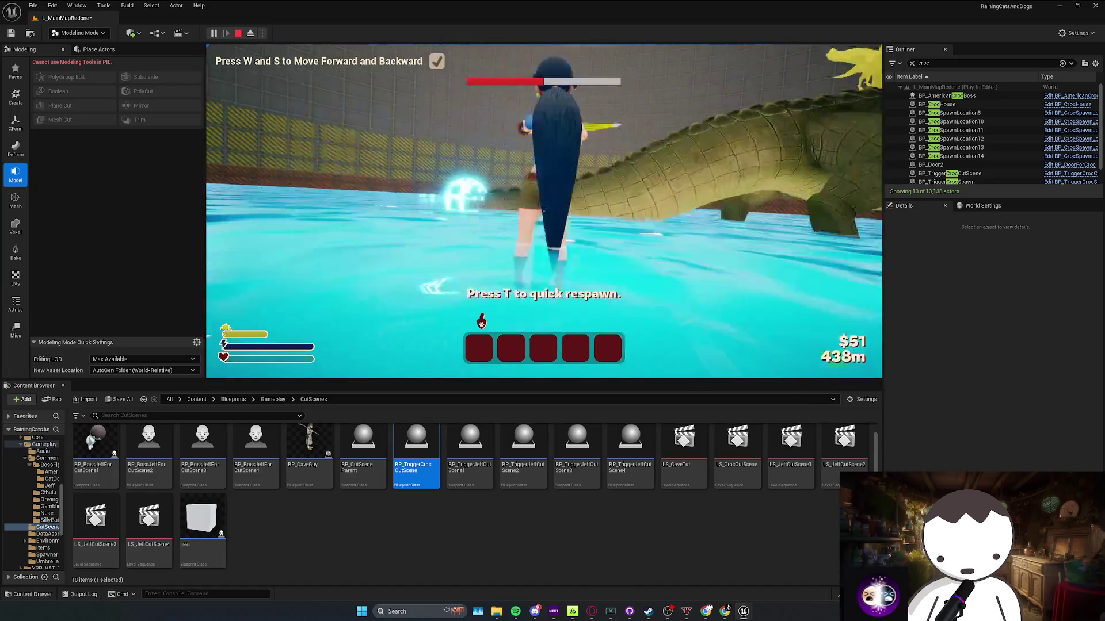
pyautogui.press('s')
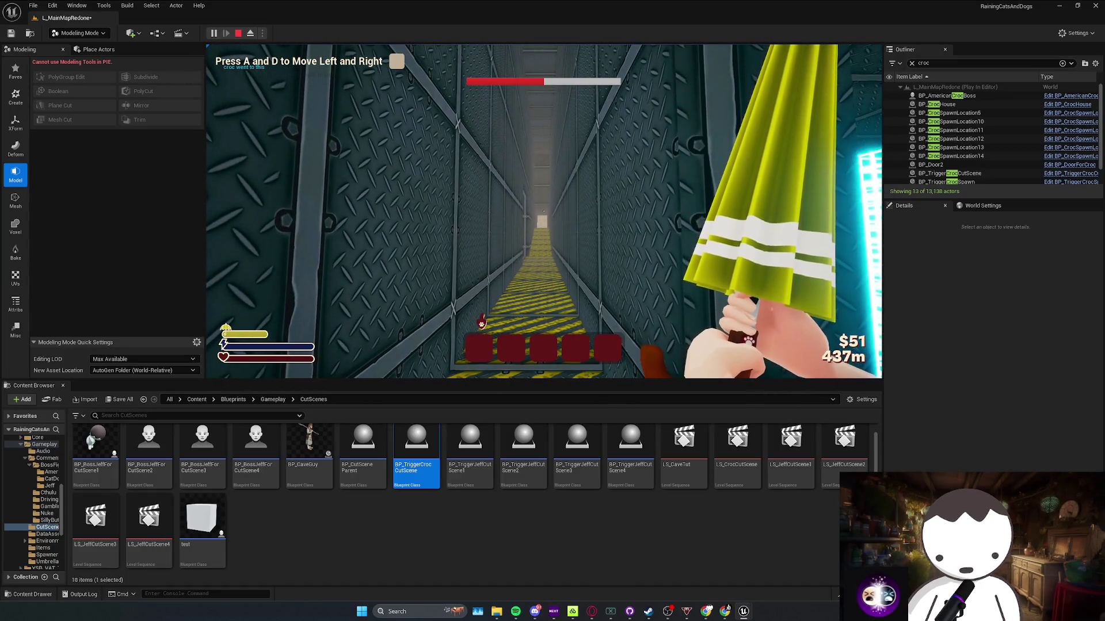
pyautogui.press('Escape')
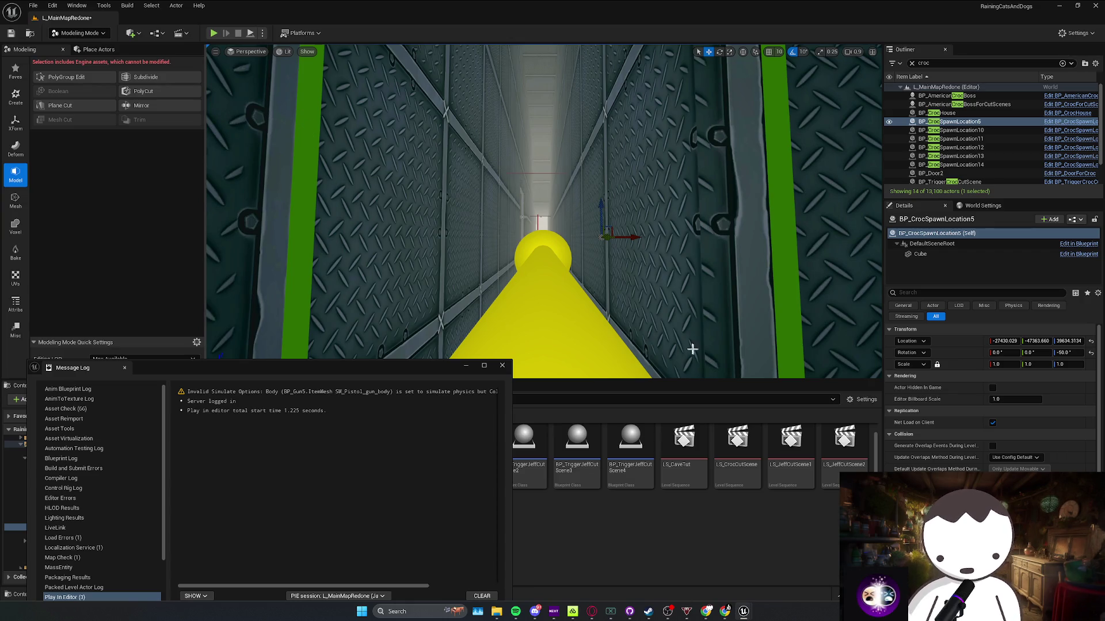
pyautogui.click(502, 365)
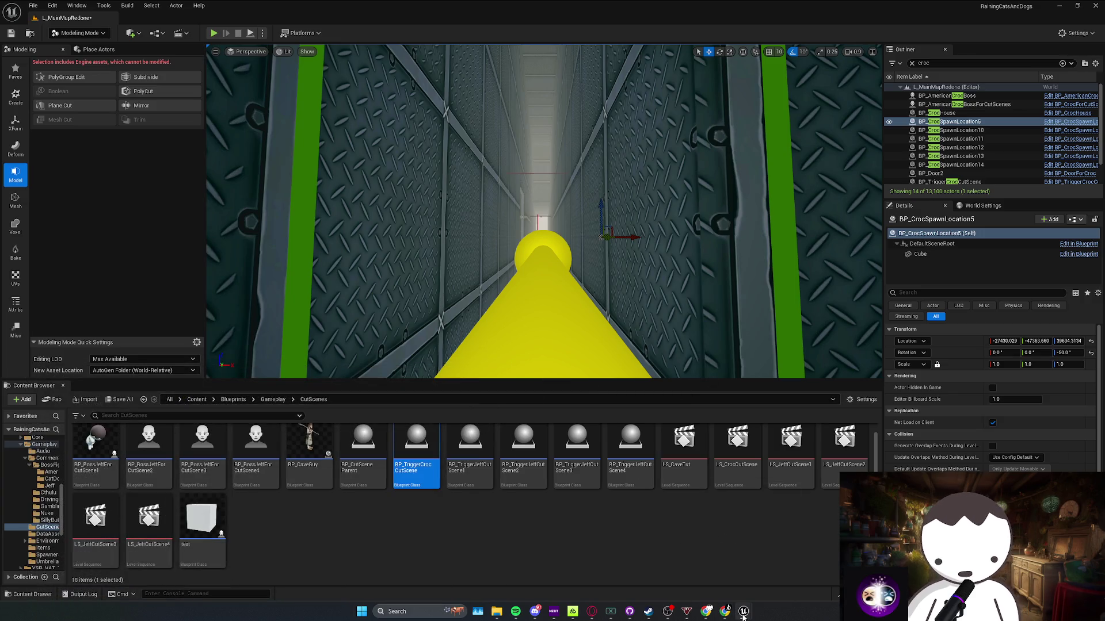
pyautogui.hotkey('alt', 'Tab')
pyautogui.moveTo(448, 370); pyautogui.dragTo(515, 268)
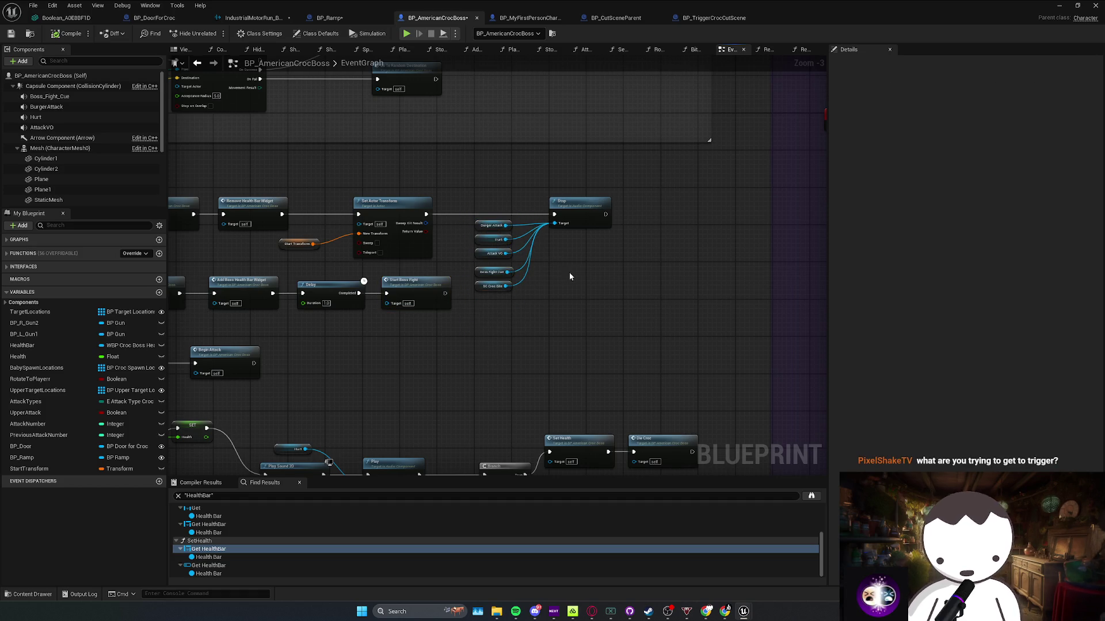
# Browse the BP_TriggerCrocCutScene, BP_DoorForCroc and BP_AmericanCrocBoss graphs
pyautogui.scroll(-2, 575, 278)
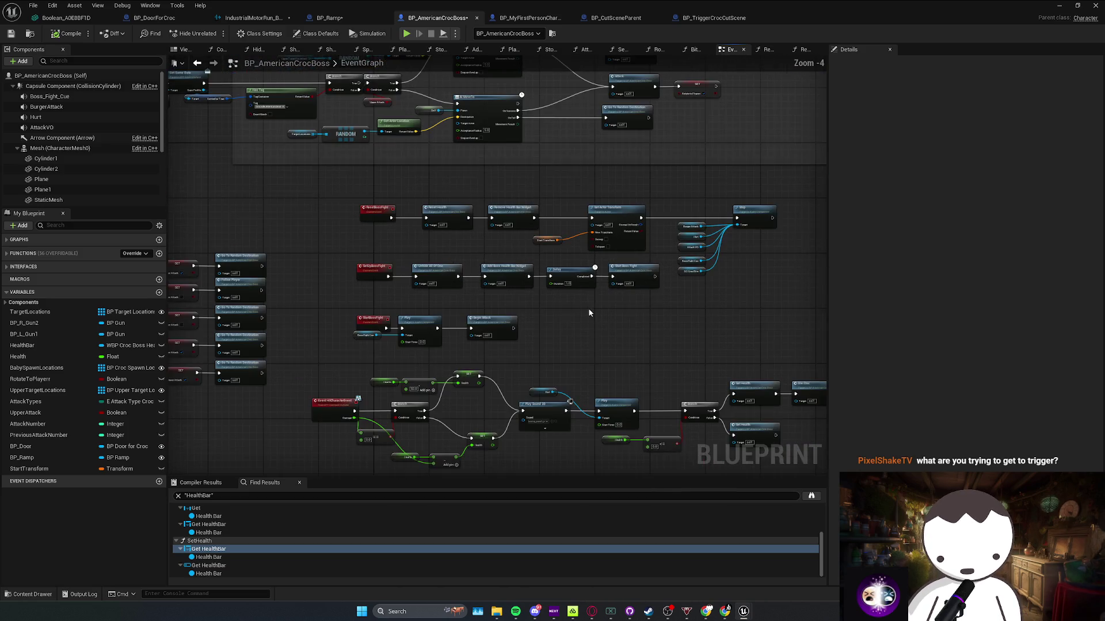
pyautogui.click(699, 23)
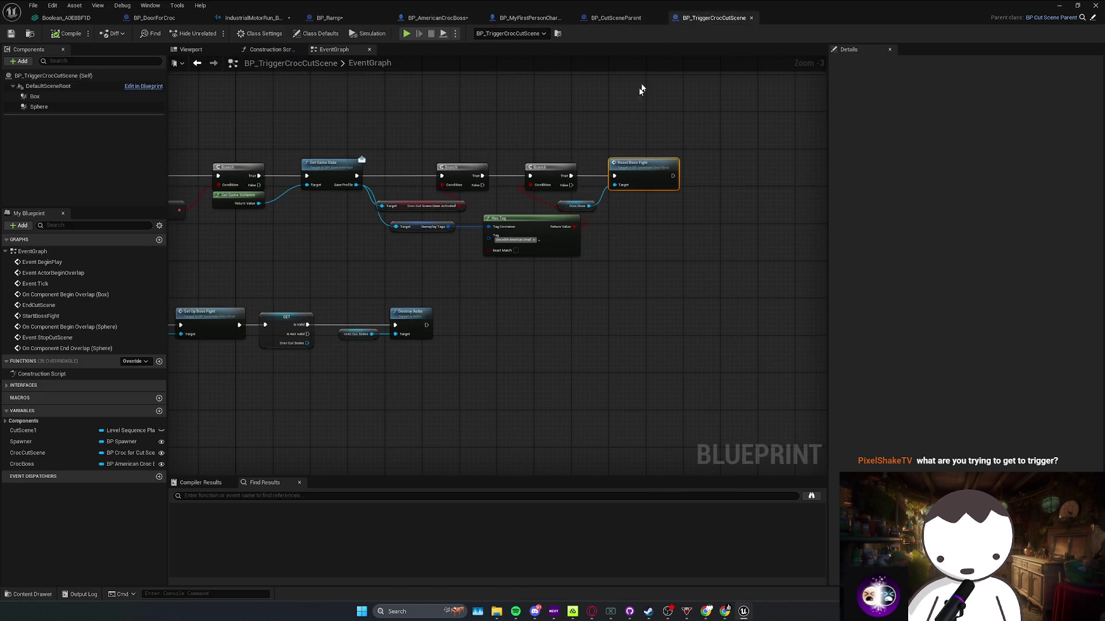
pyautogui.press('Home')
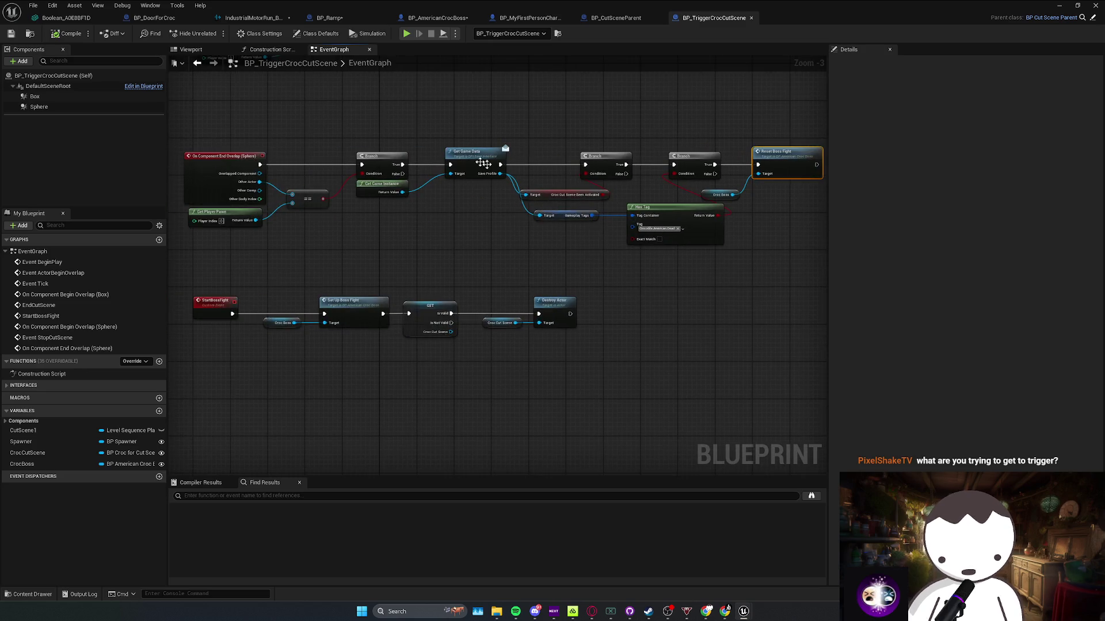
pyautogui.click(155, 18)
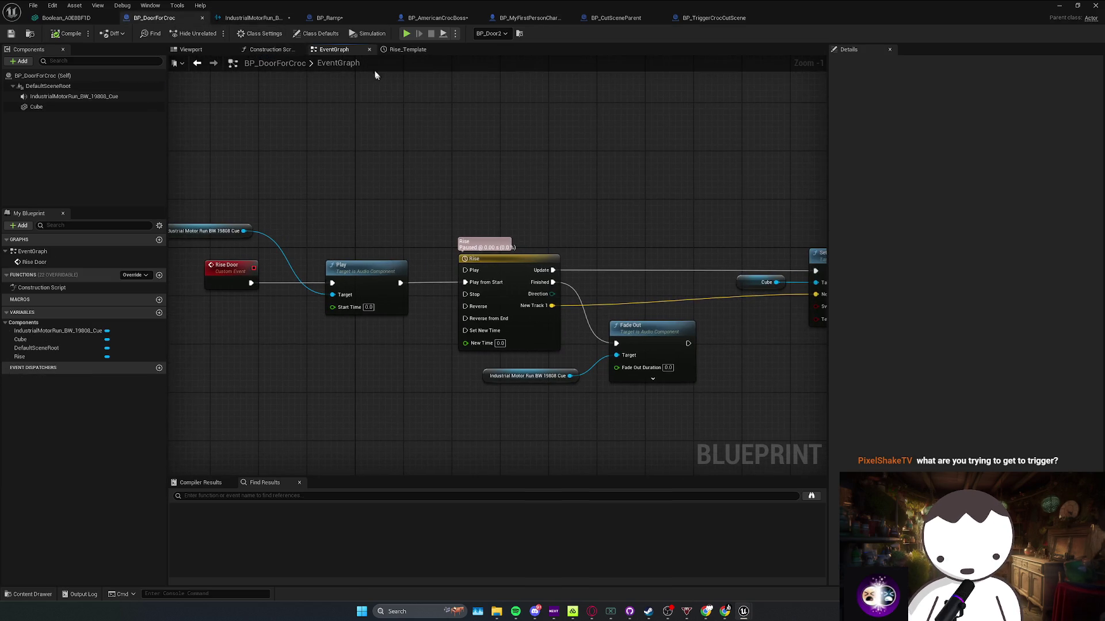
pyautogui.click(423, 19)
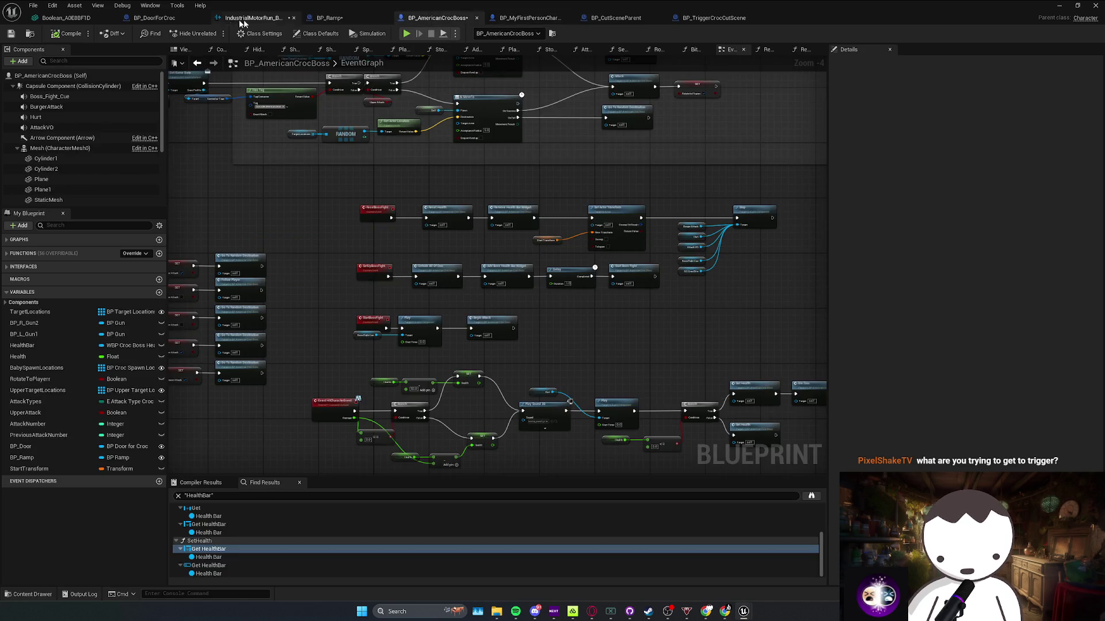
pyautogui.click(710, 19)
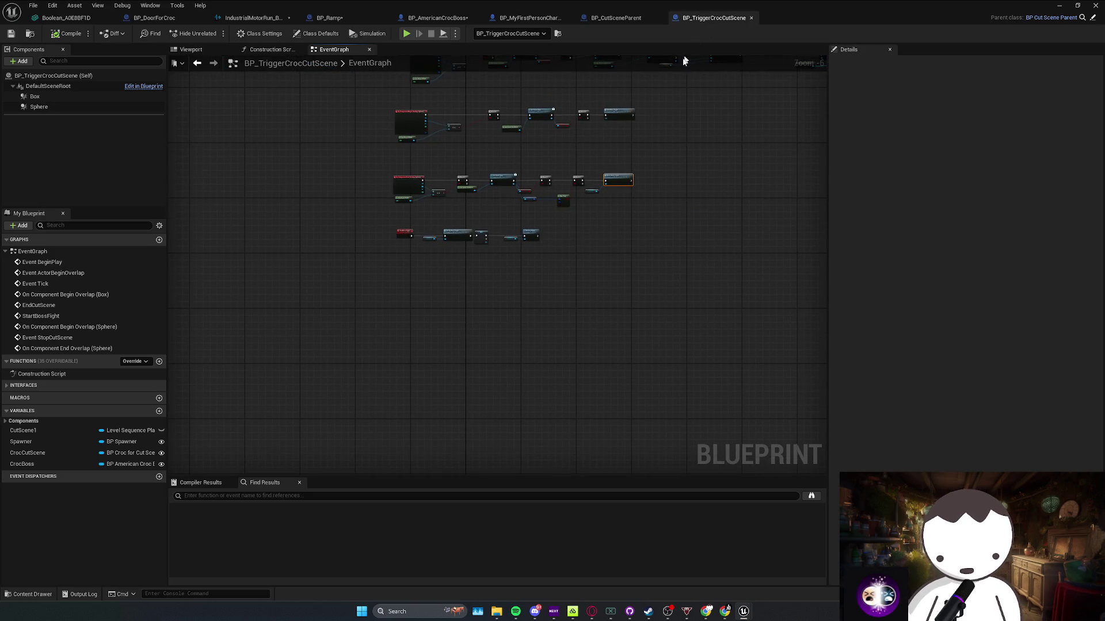
# Inspect the trigger's On Component End Overlap chain leading to Reset Boss Fight
pyautogui.scroll(1, 691, 187)
pyautogui.scroll(-2, 493, 250)
pyautogui.scroll(3, 321, 276)
pyautogui.scroll(2, 274, 297)
pyautogui.click(275, 296)
pyautogui.scroll(-1, 314, 291)
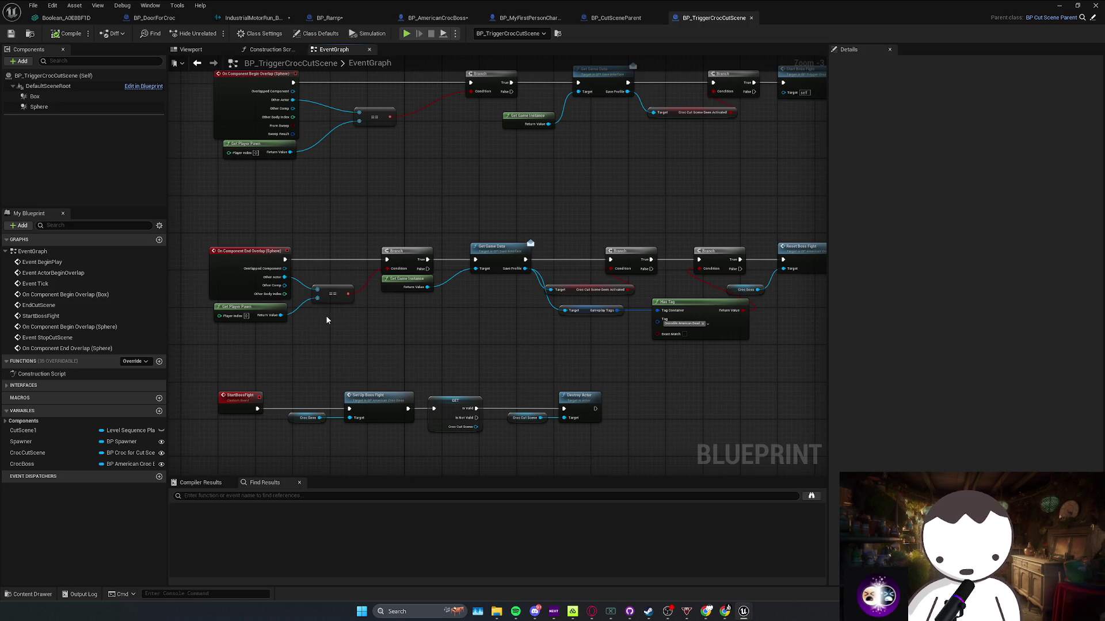
pyautogui.moveTo(328, 315)
pyautogui.mouseDown()
pyautogui.moveTo(311, 308)
pyautogui.moveTo(622, 308)
pyautogui.mouseUp()
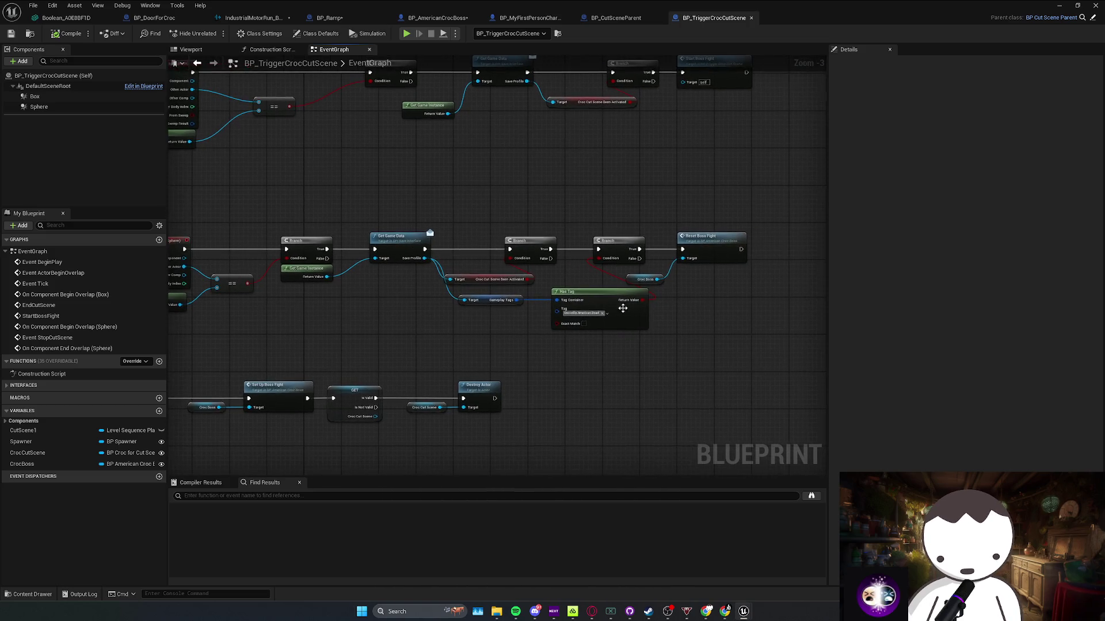
pyautogui.scroll(-2, 634, 289)
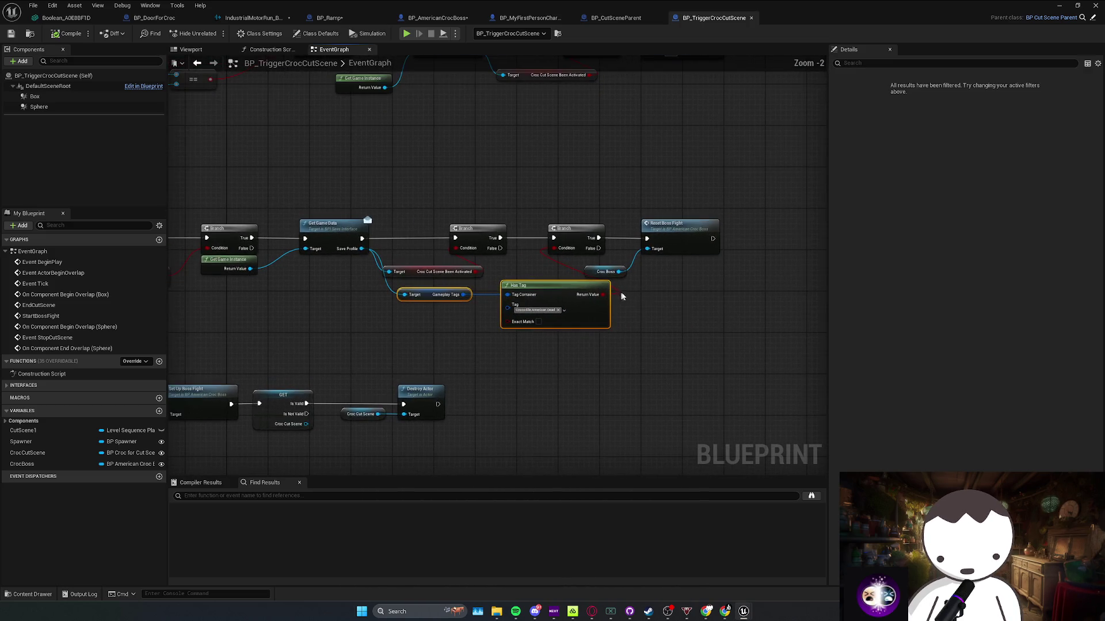
pyautogui.hotkey('alt', 'Tab')
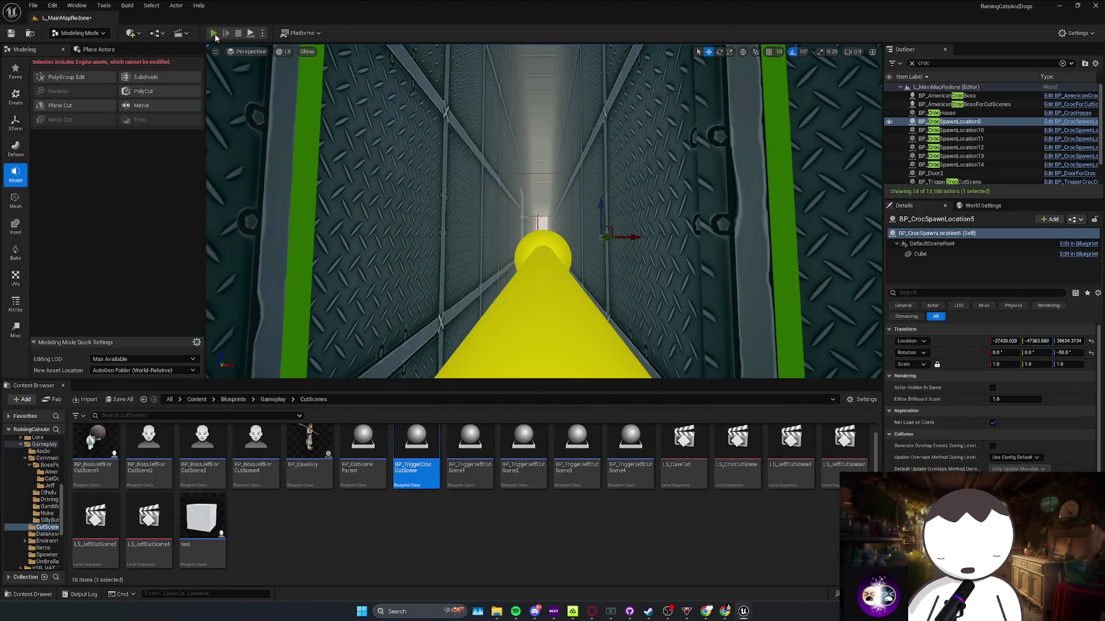
# Playtest through the tunnel into the water arena and swing the umbrella at the croc
pyautogui.hotkey('alt', 'p')
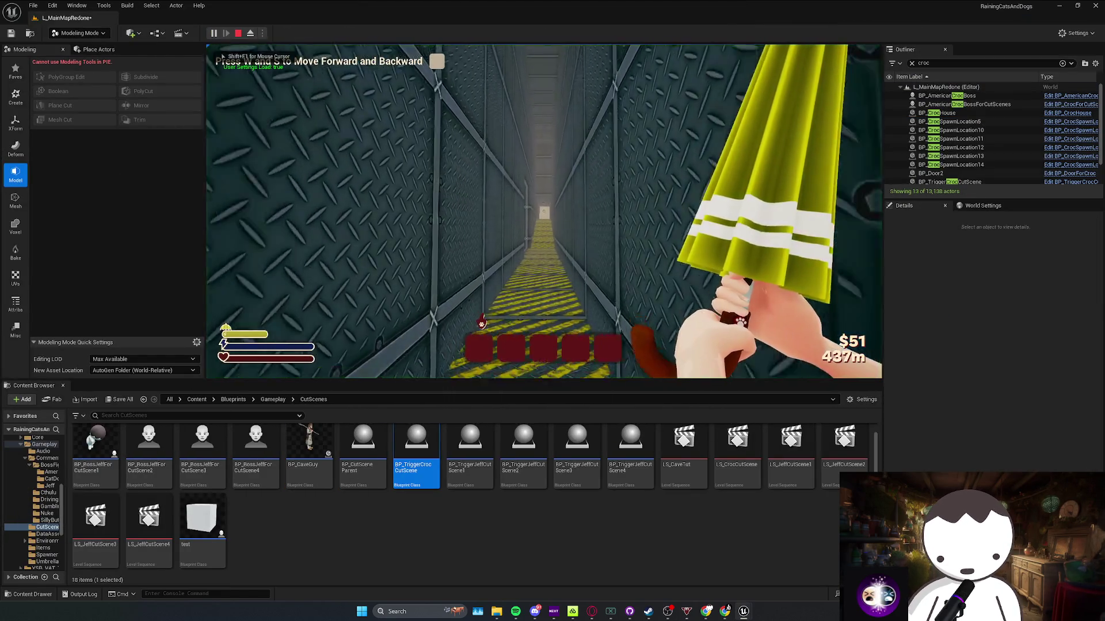
pyautogui.press('w')
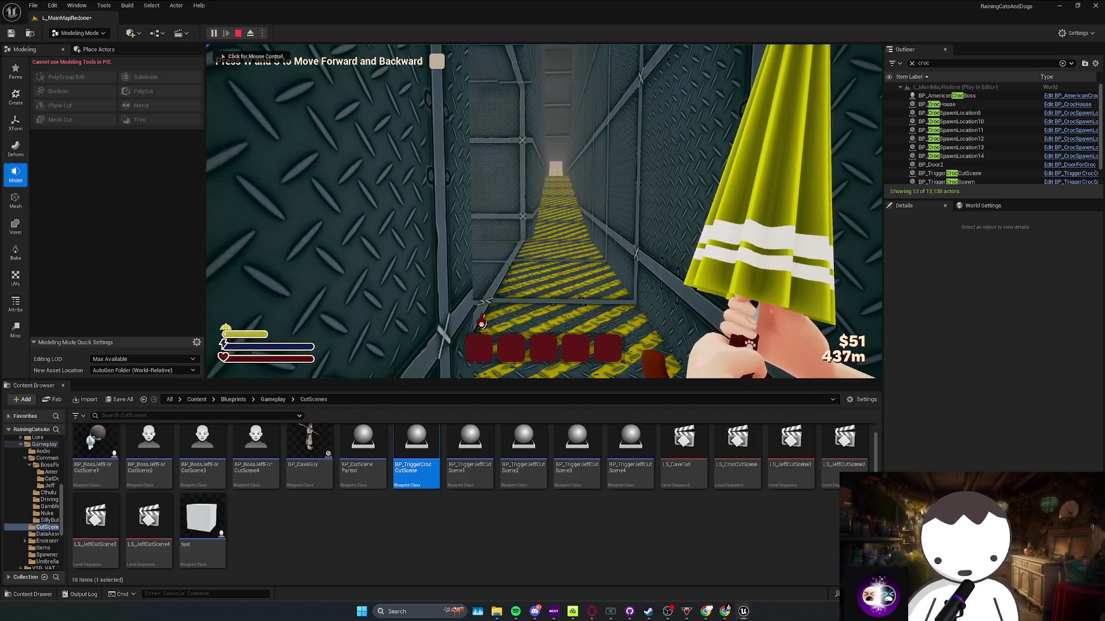
pyautogui.press('w')
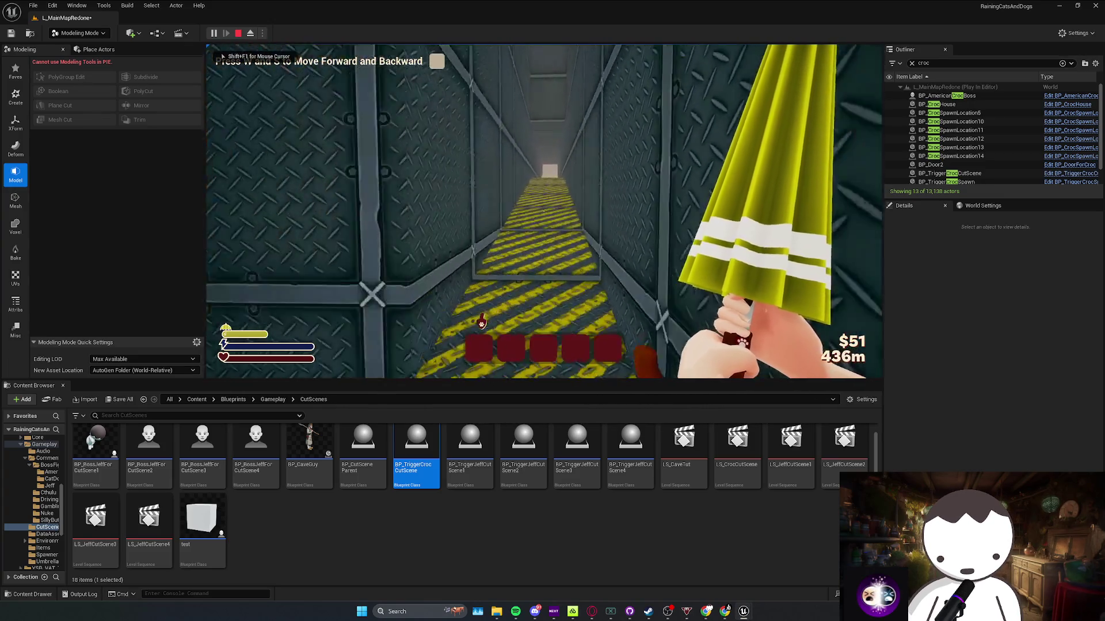
pyautogui.press('w')
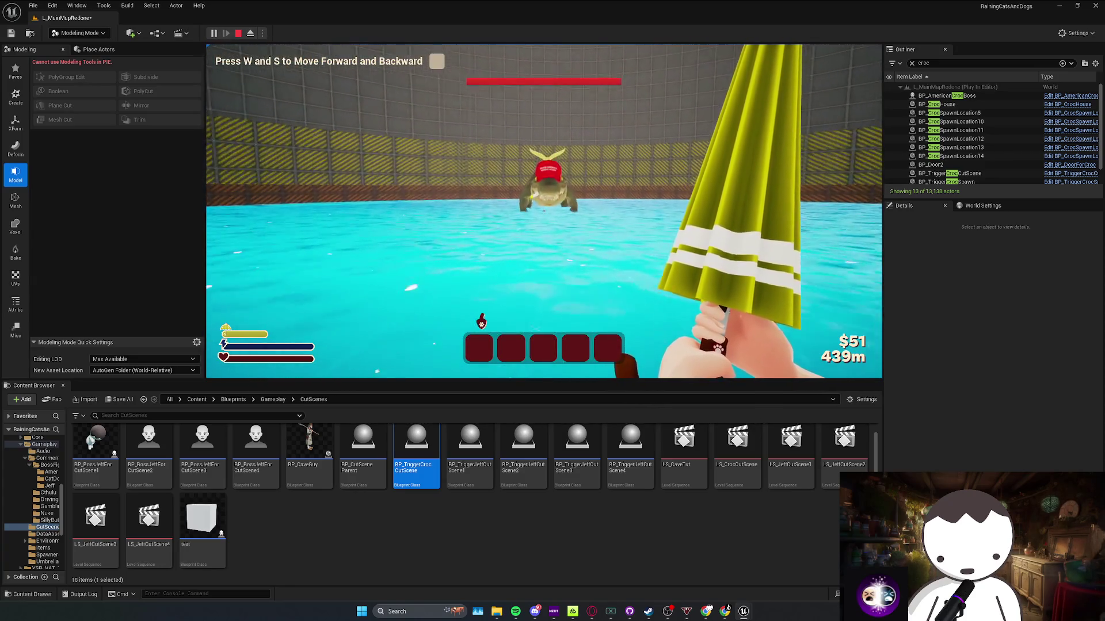
pyautogui.click(543, 211)
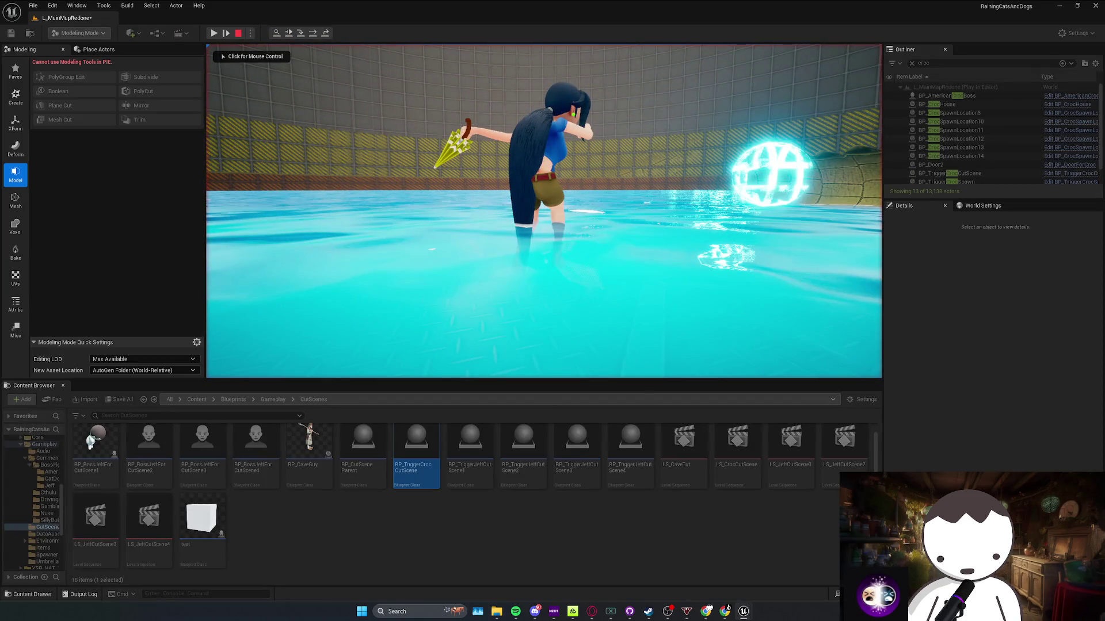
# Step the debugger through the Branches with F10, then stop and close Message Log and BP_CheckPoint
pyautogui.press('F10')
pyautogui.press('F10')
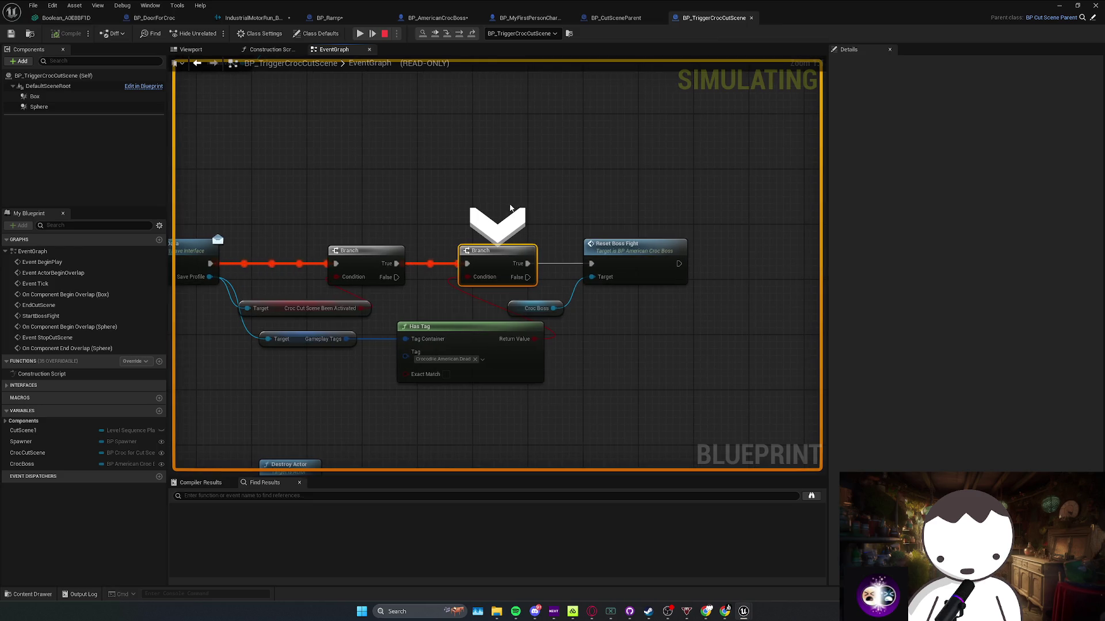
pyautogui.press('F10')
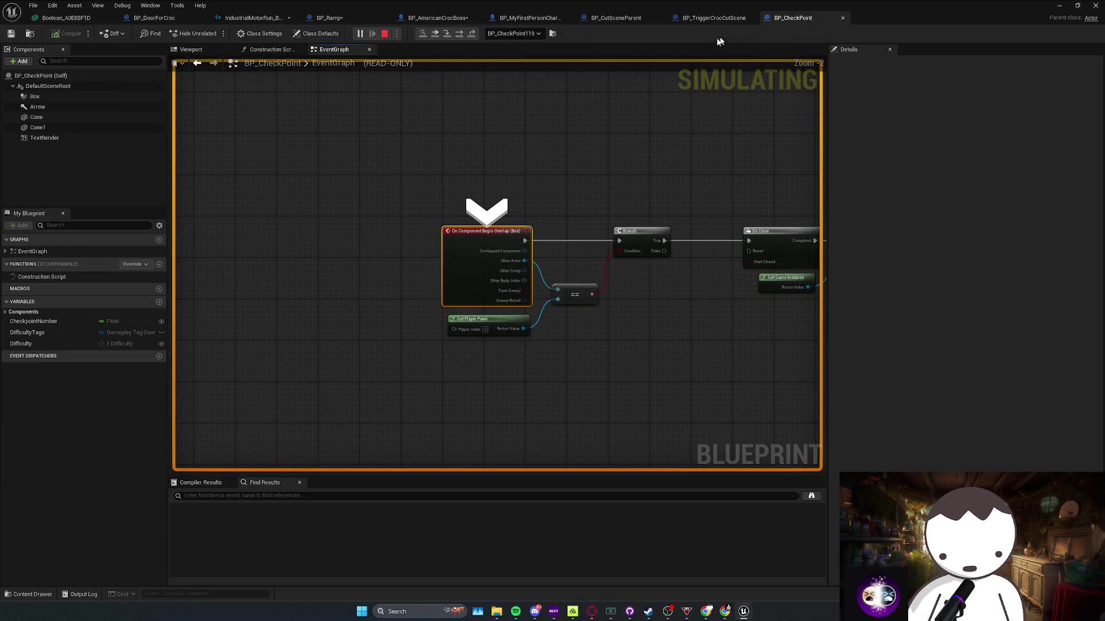
pyautogui.press('Escape')
pyautogui.click(502, 366)
pyautogui.scroll(-4, 570, 256)
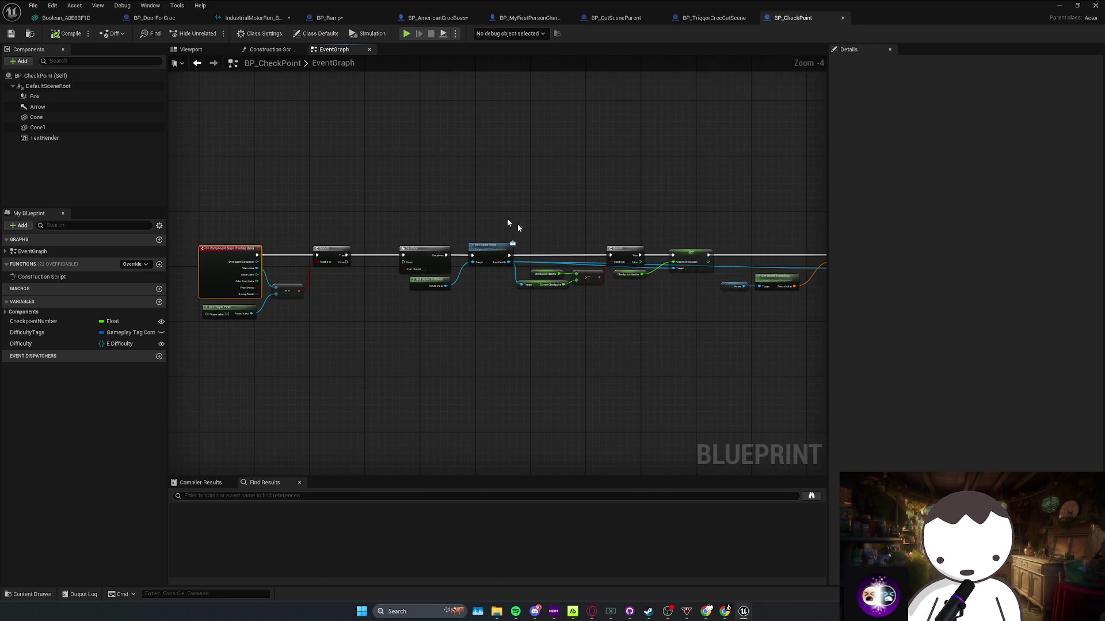
pyautogui.hotkey('ctrl', 'w')
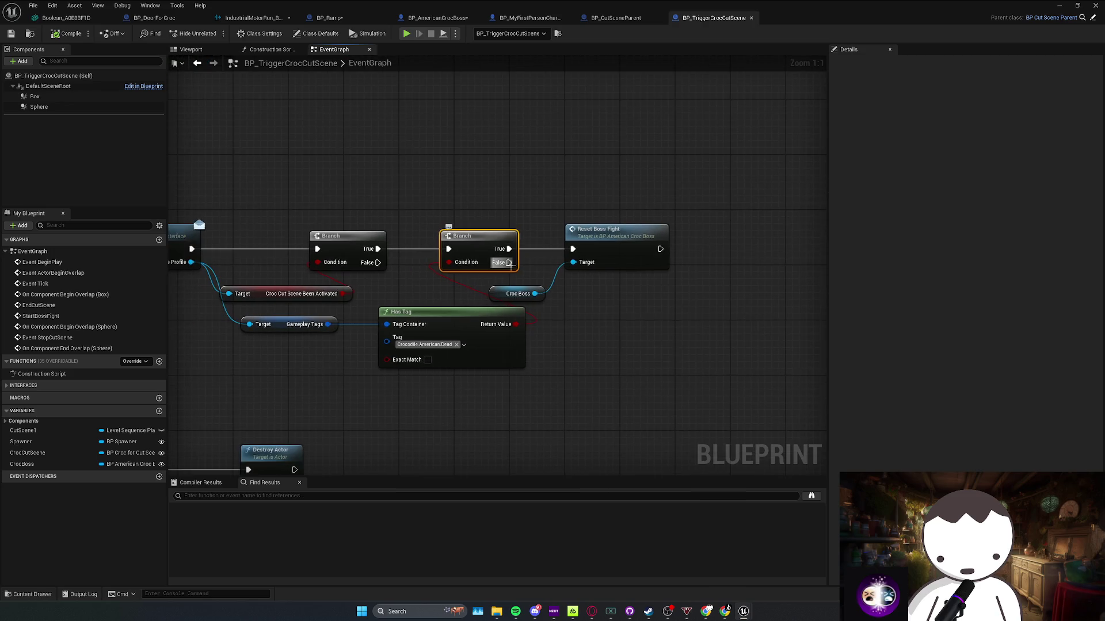
# Focus the viewport on croc spawn location 5 and fly toward the wall
pyautogui.press('super+Down')
pyautogui.press('f')
pyautogui.press('w')
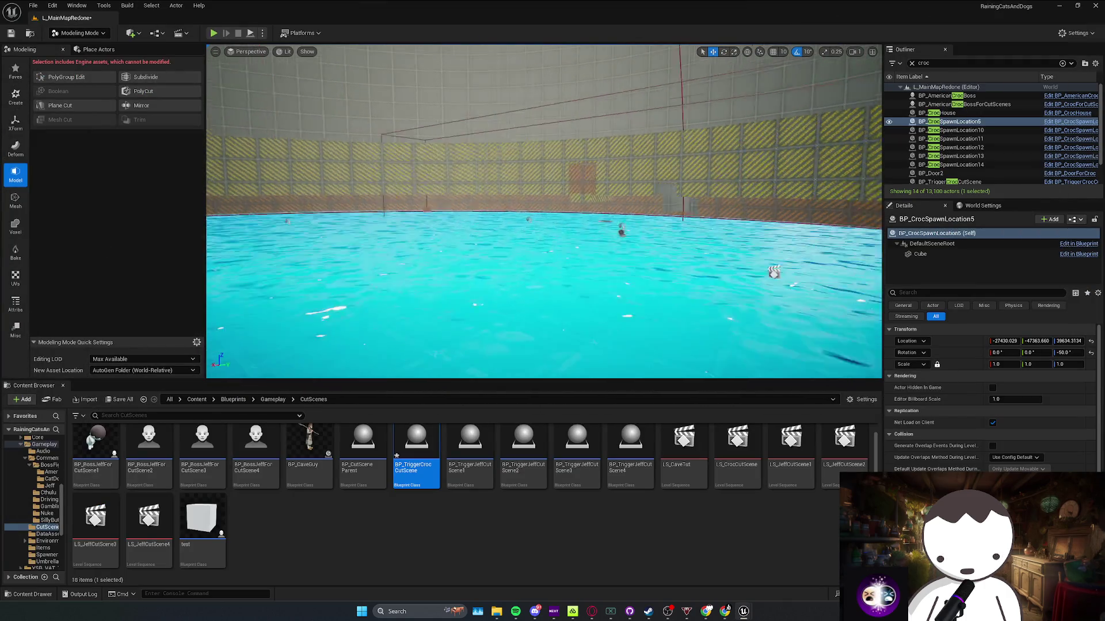
pyautogui.scroll(2, 544, 211)
pyautogui.scroll(2, 543, 211)
pyautogui.scroll(-2, 421, 175)
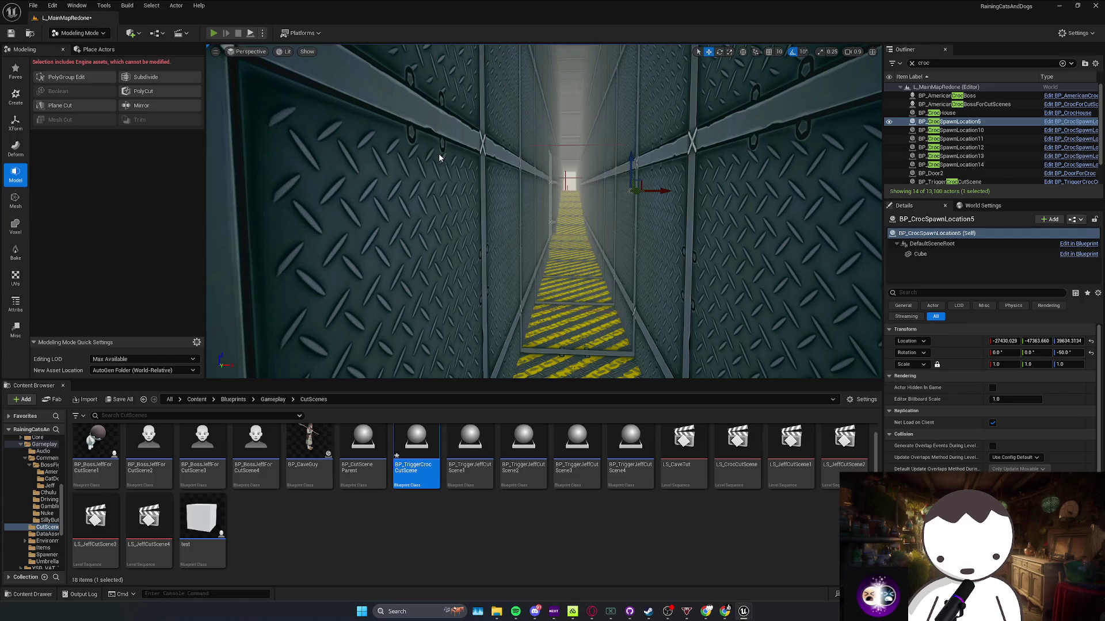
# Playtest into the arena, die, respawn with F, return to the croc, then stop
pyautogui.hotkey('alt', 'p')
pyautogui.press('w')
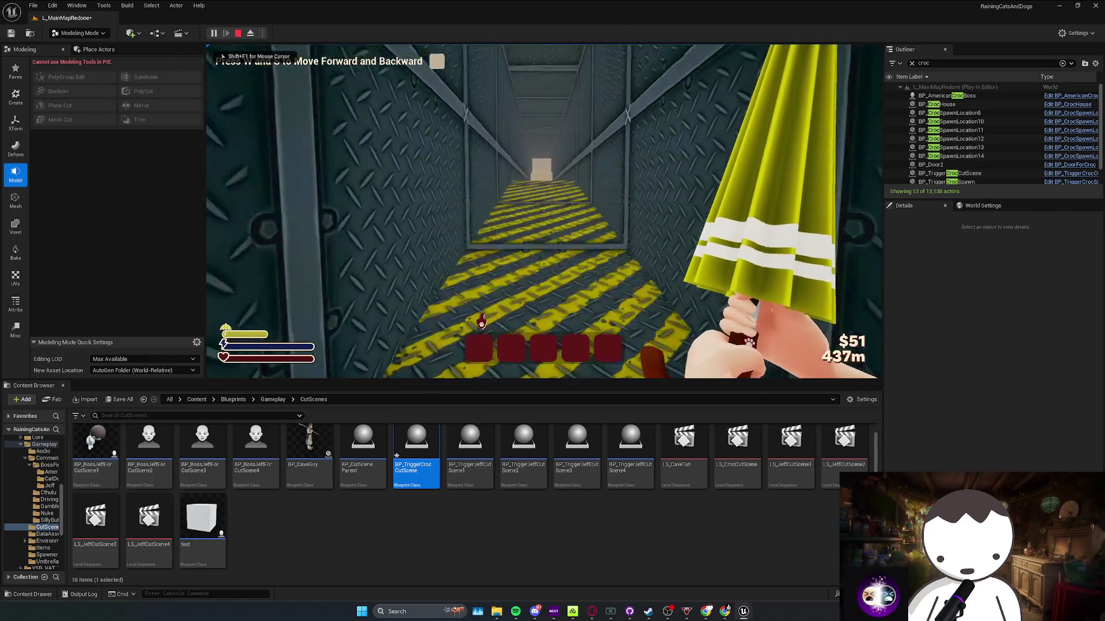
pyautogui.press('w')
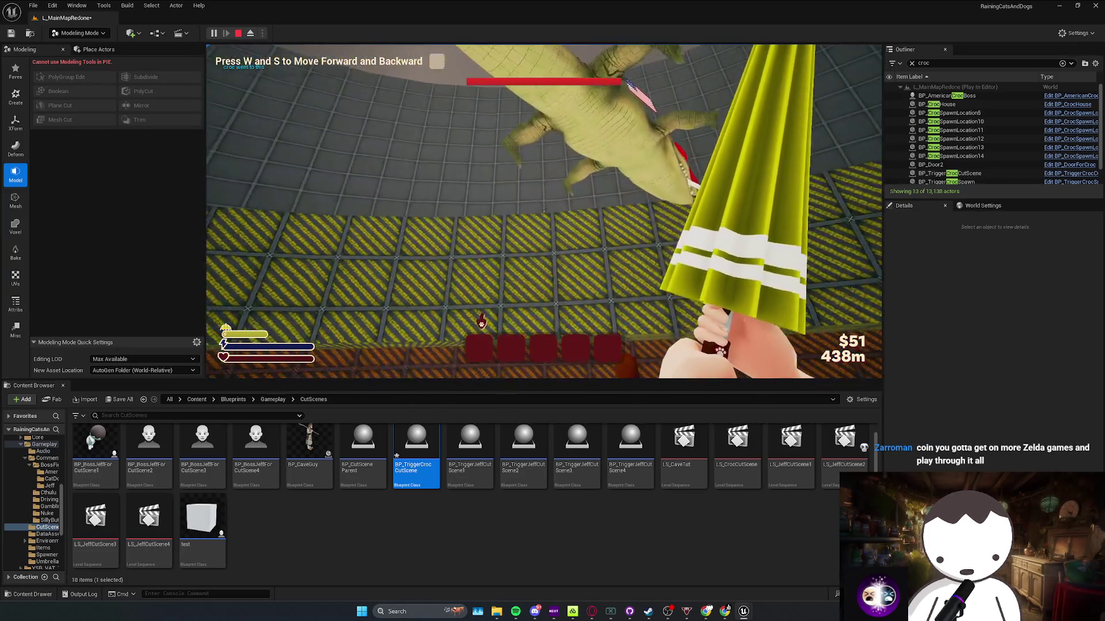
pyautogui.press('f')
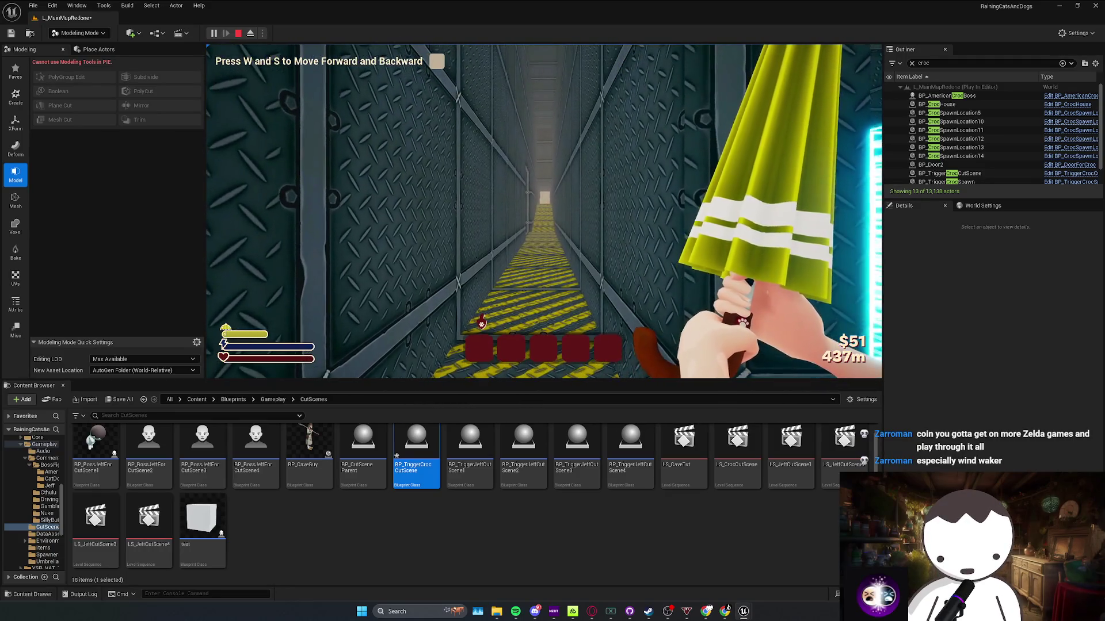
pyautogui.press('w')
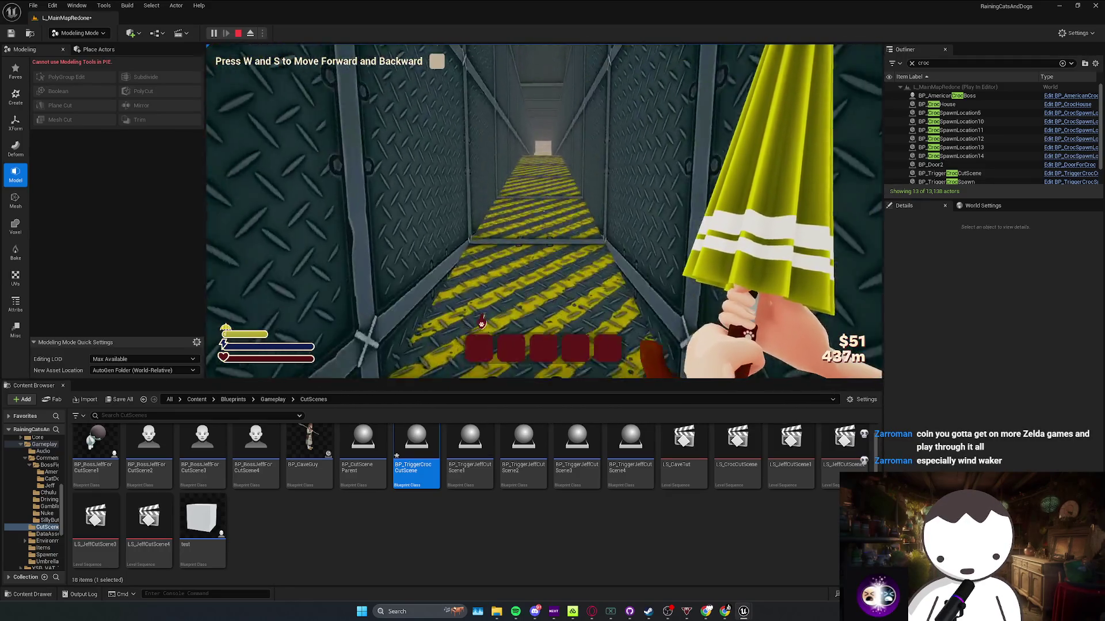
pyautogui.press('w')
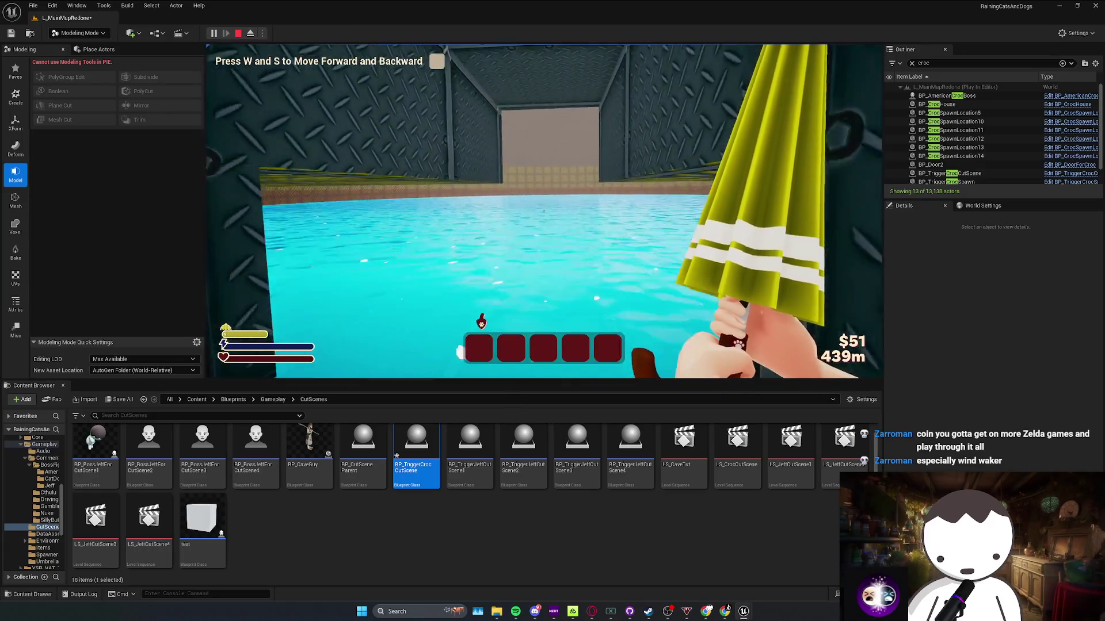
pyautogui.press('s')
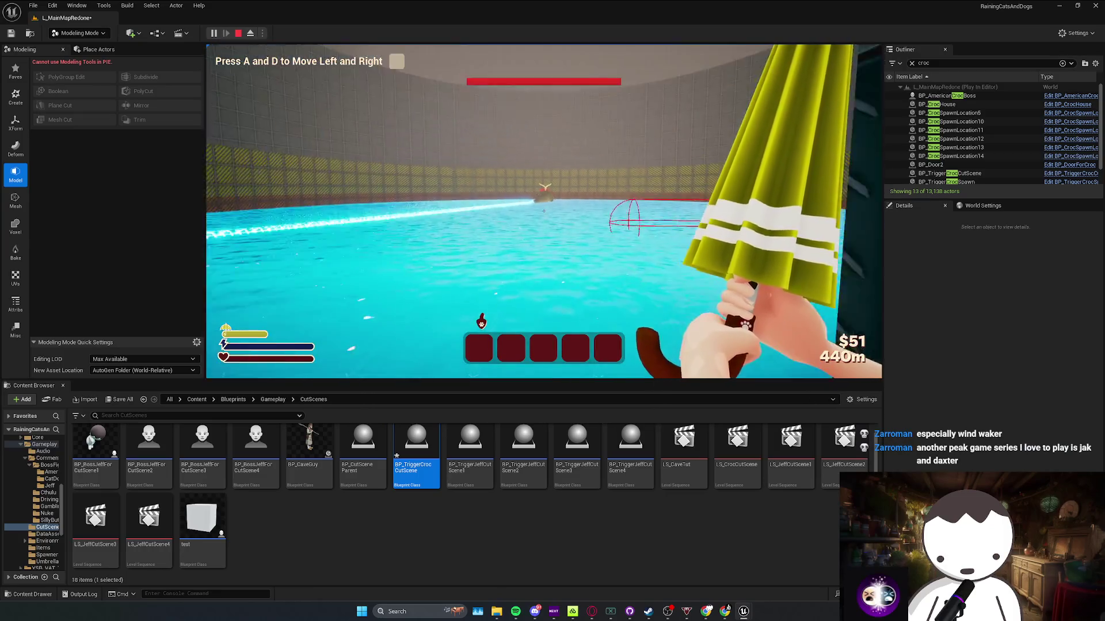
pyautogui.press('Escape')
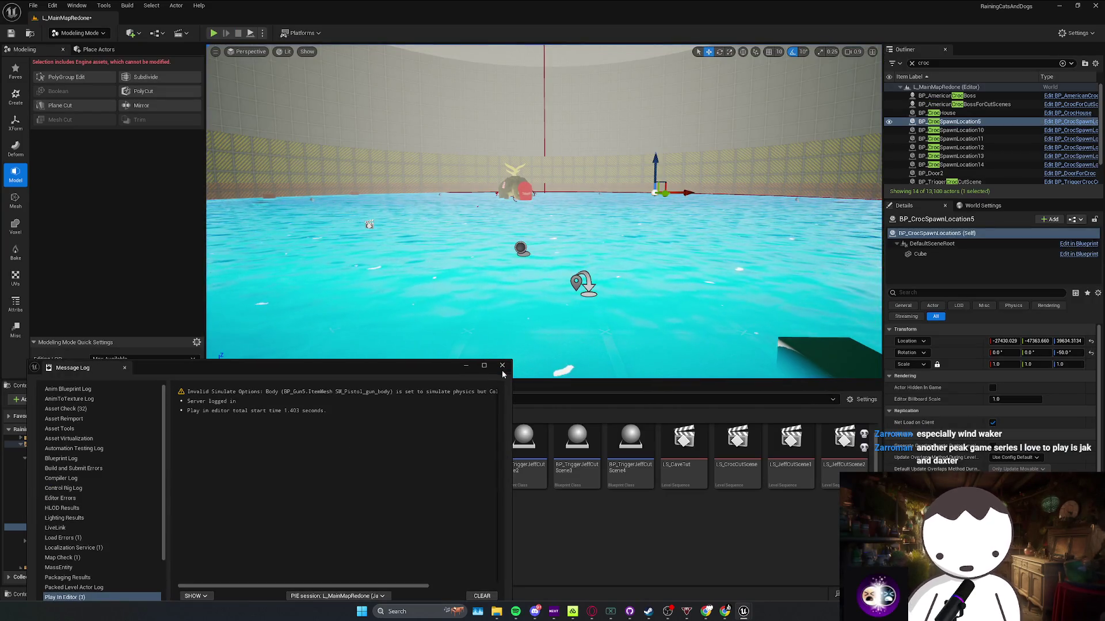
pyautogui.click(502, 365)
# Open BP_TriggerCrocCutScene and jump to the ResetBossFight event in BP_AmericanCrocBoss
pyautogui.doubleClick(415, 445)
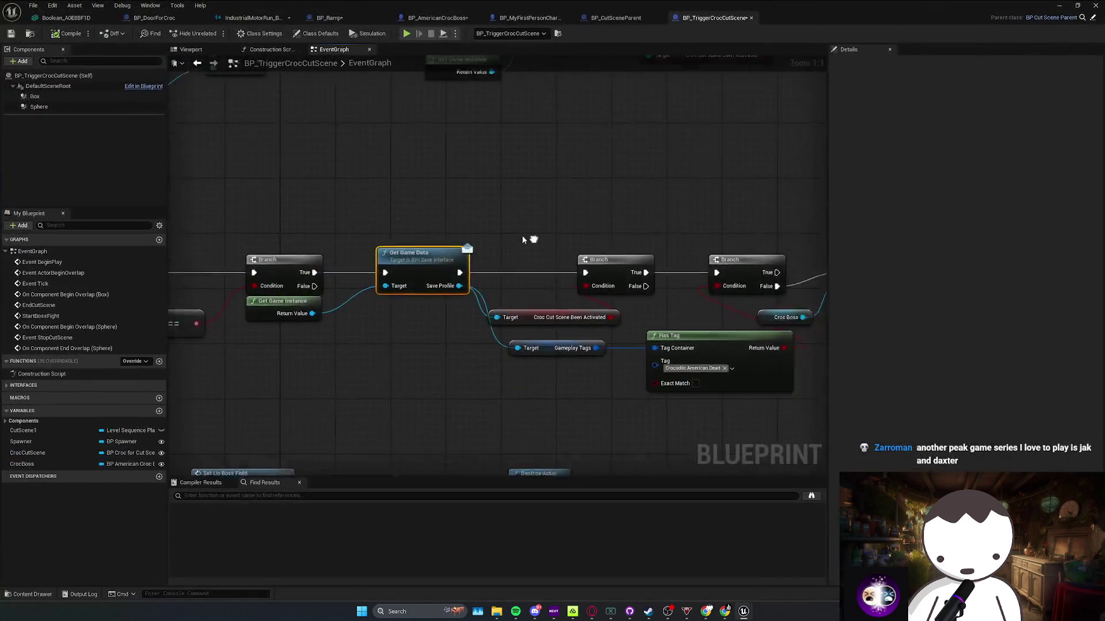
pyautogui.doubleClick(651, 262)
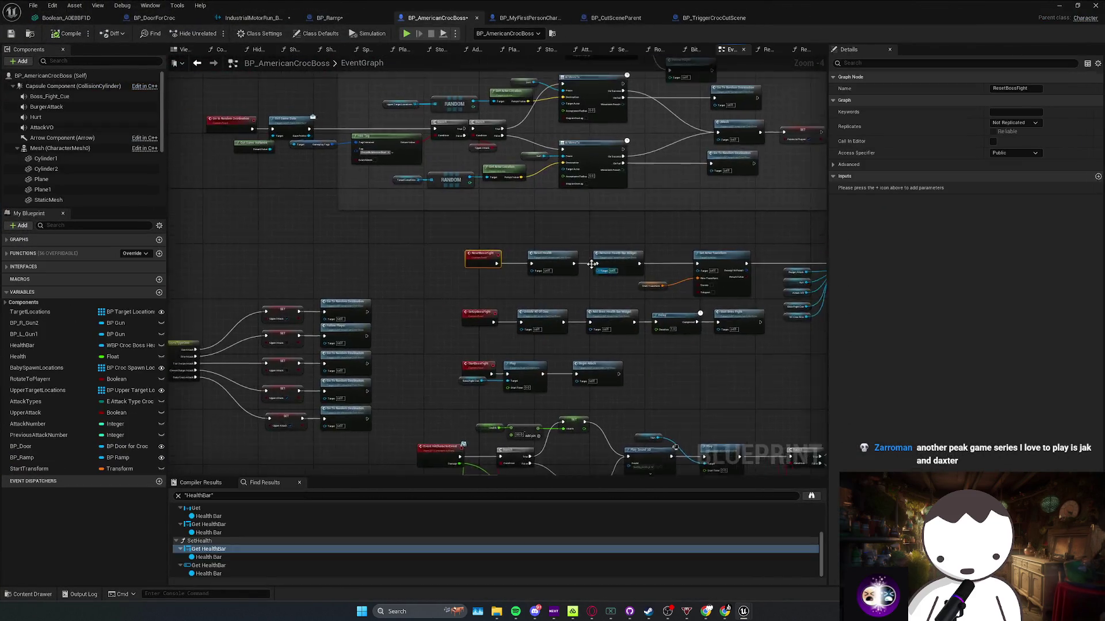
pyautogui.click(468, 247)
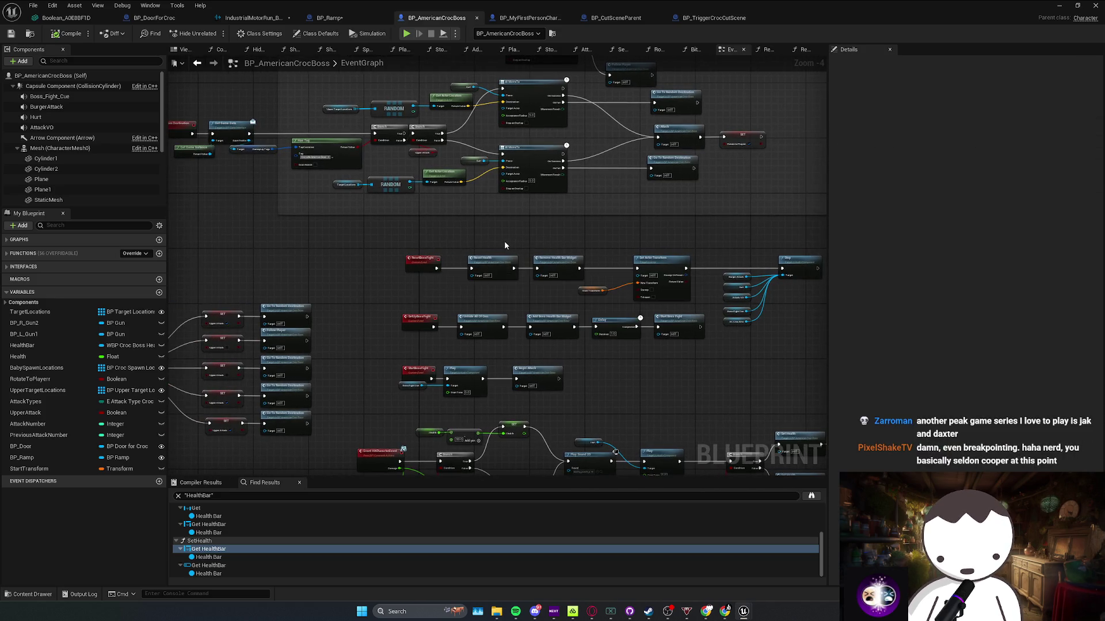
pyautogui.moveTo(503, 241); pyautogui.dragTo(445, 238)
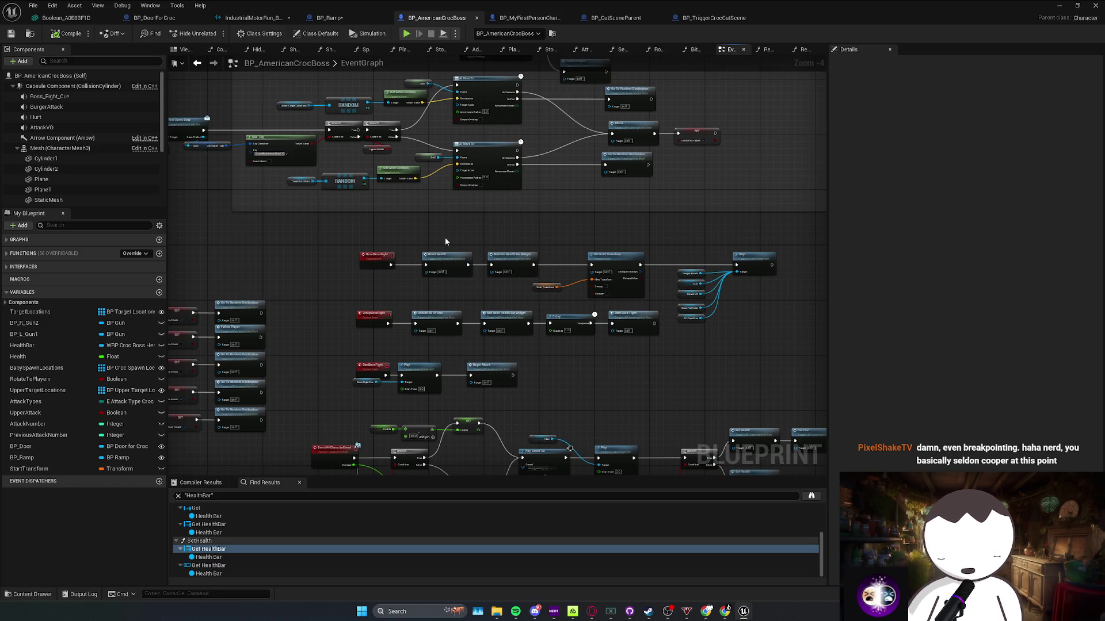
pyautogui.moveTo(444, 240); pyautogui.dragTo(319, 232)
# Nudge the Start Transform node in the reset row and save the croc boss Blueprint
pyautogui.click(413, 281)
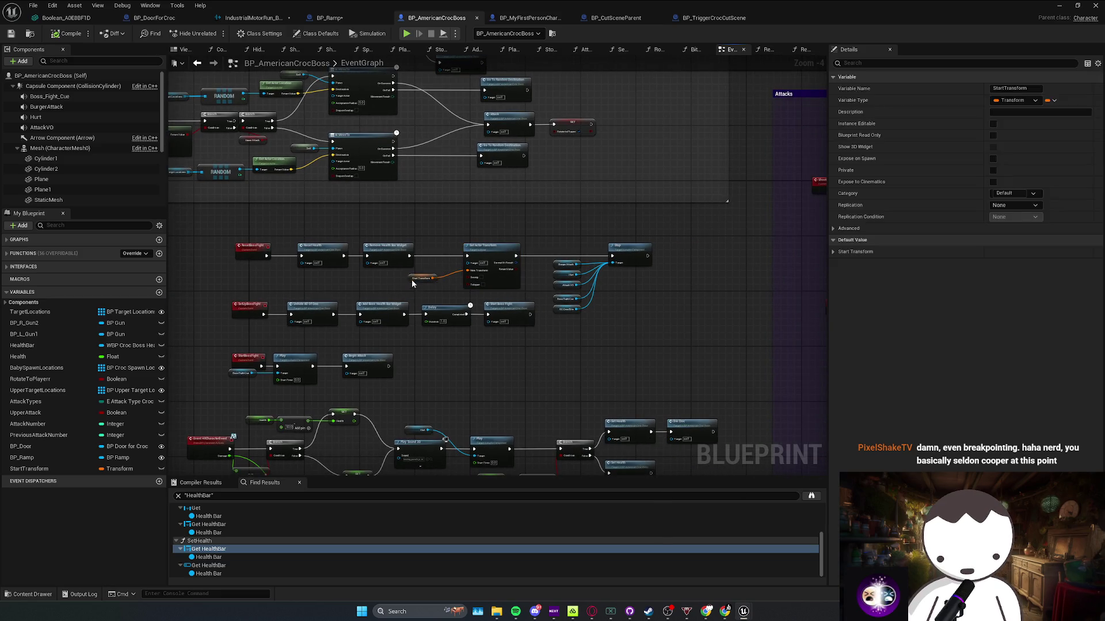
pyautogui.moveTo(418, 275); pyautogui.dragTo(432, 271)
pyautogui.moveTo(246, 288); pyautogui.dragTo(693, 241)
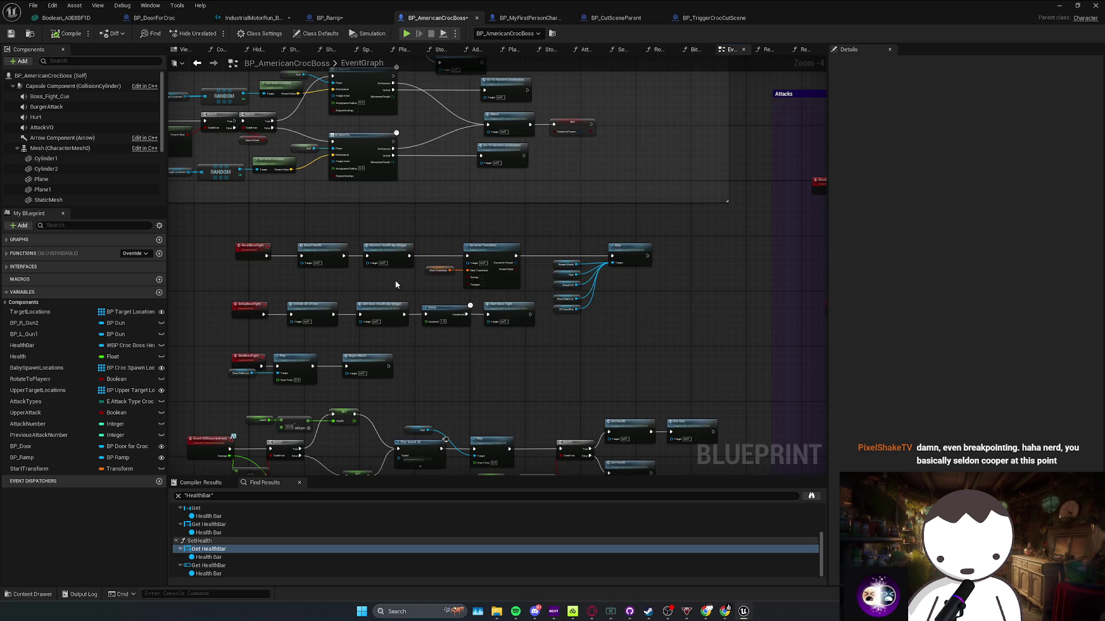
pyautogui.moveTo(396, 284); pyautogui.dragTo(418, 263)
pyautogui.scroll(3, 572, 292)
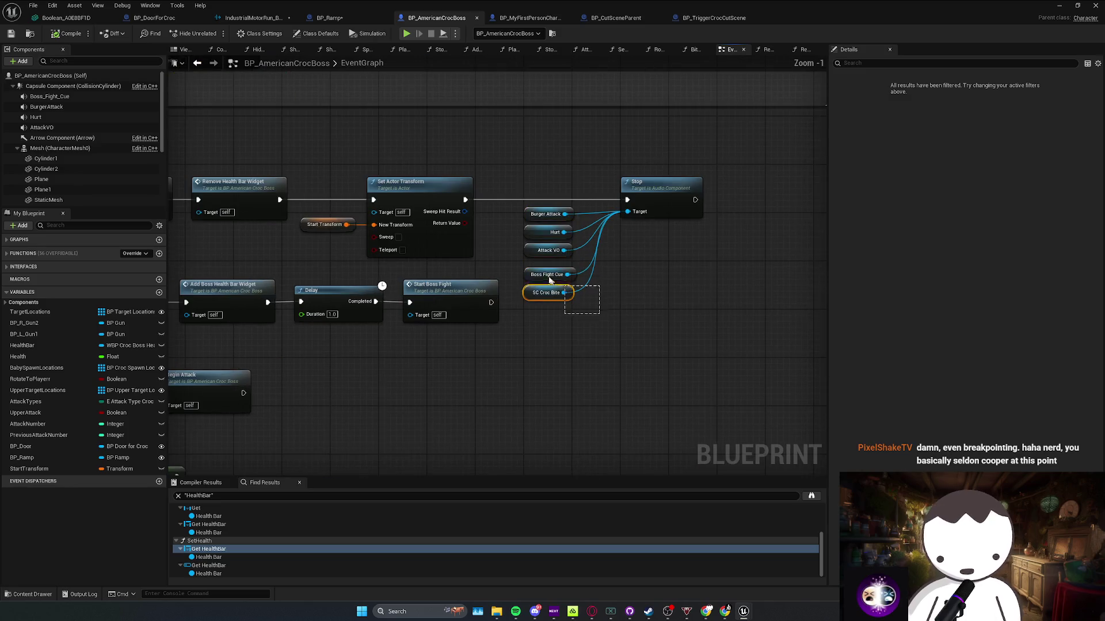
pyautogui.scroll(-5, 531, 272)
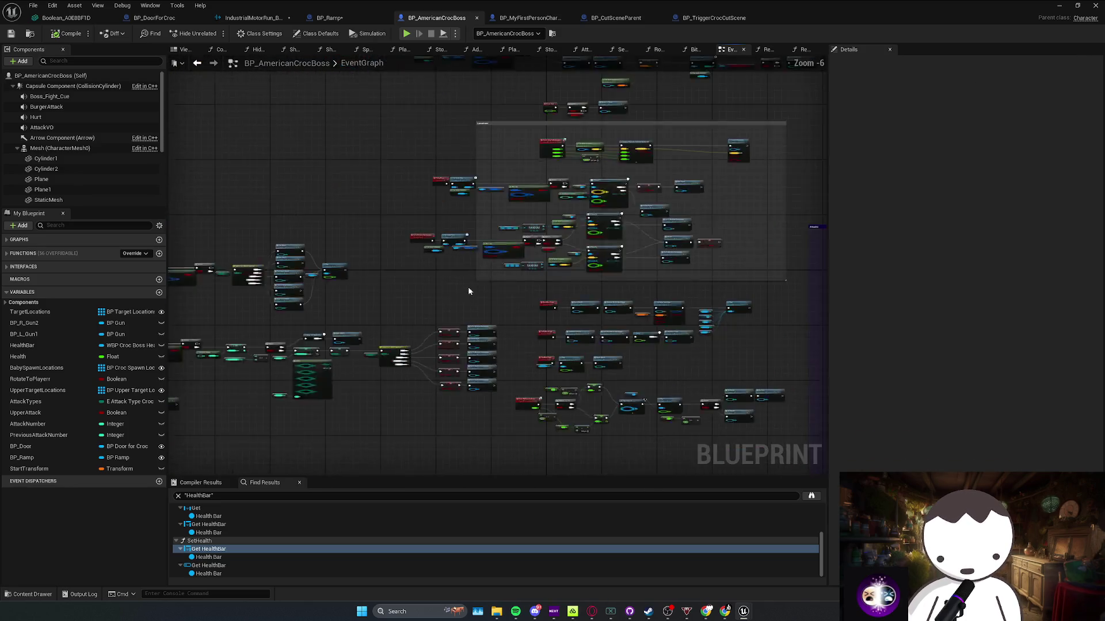
pyautogui.scroll(1, 479, 273)
pyautogui.hotkey('ctrl', 's')
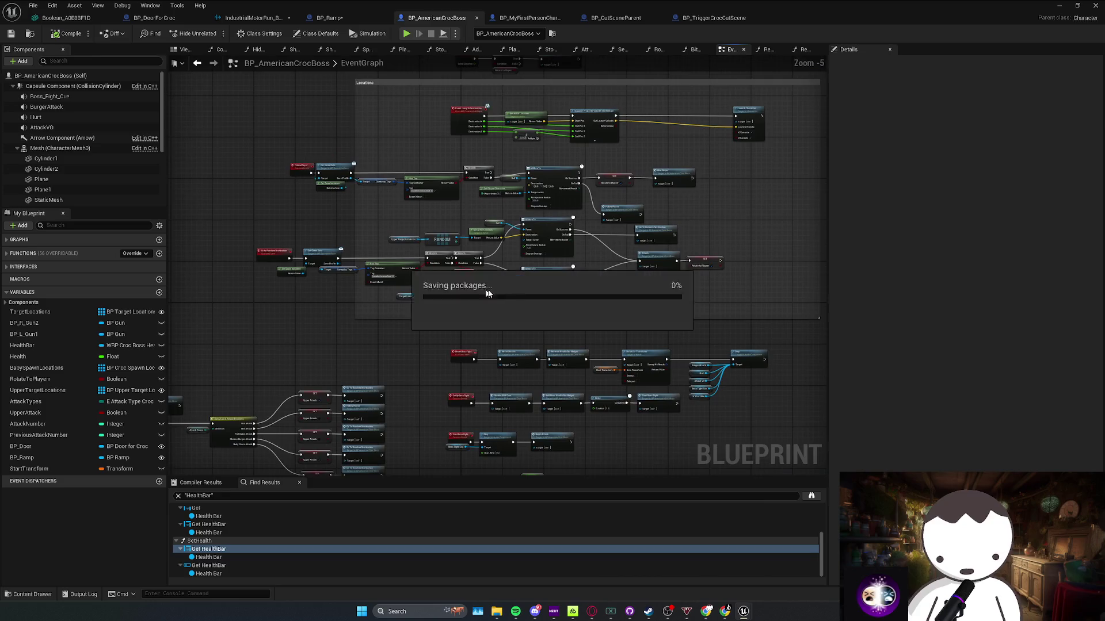
# Tick Sweep and Teleport on the Set Actor Transform that resets to the start transform
pyautogui.moveTo(264, 274); pyautogui.dragTo(587, 298)
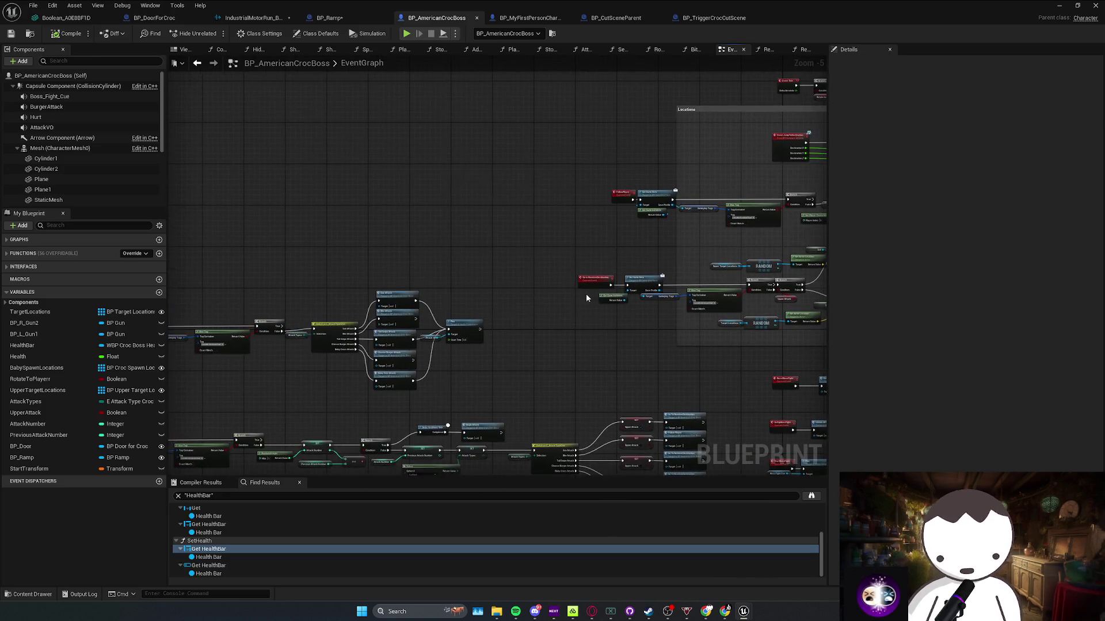
pyautogui.scroll(1, 519, 305)
pyautogui.moveTo(519, 305)
pyautogui.mouseDown()
pyautogui.moveTo(426, 294)
pyautogui.moveTo(527, 305)
pyautogui.moveTo(523, 240)
pyautogui.mouseUp()
pyautogui.scroll(2, 305, 337)
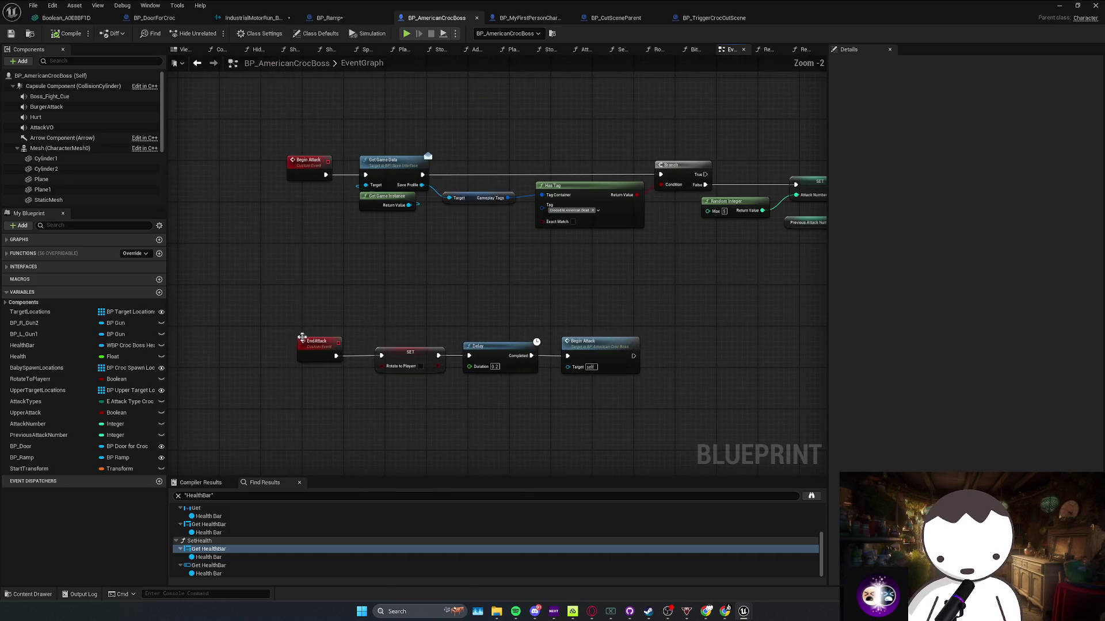
pyautogui.moveTo(452, 391); pyautogui.dragTo(448, 342)
pyautogui.click(444, 348)
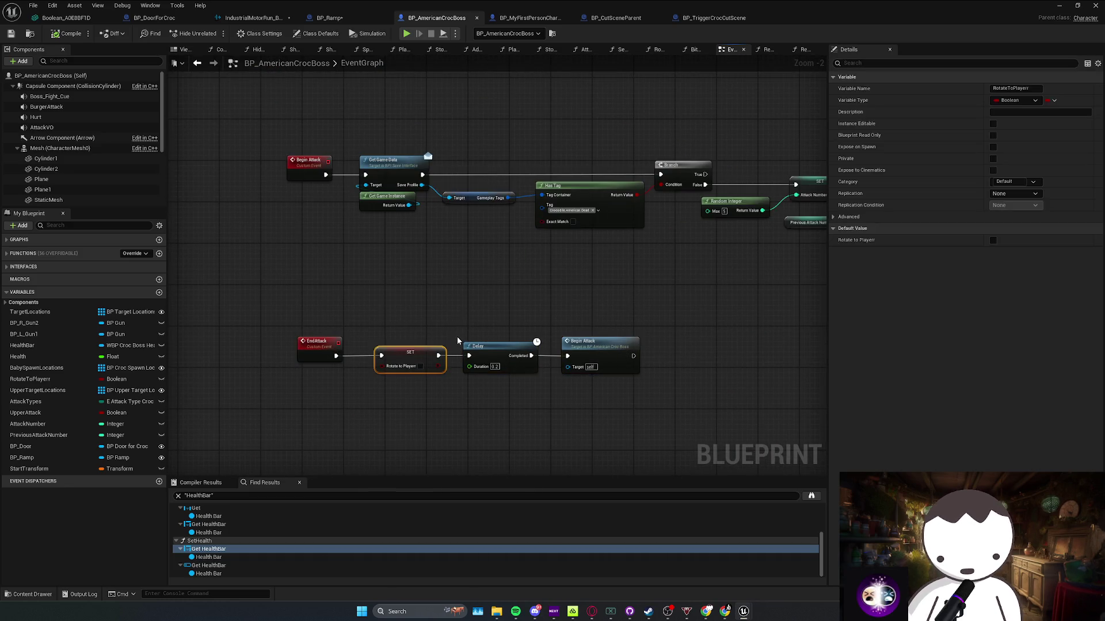
pyautogui.scroll(-1, 437, 368)
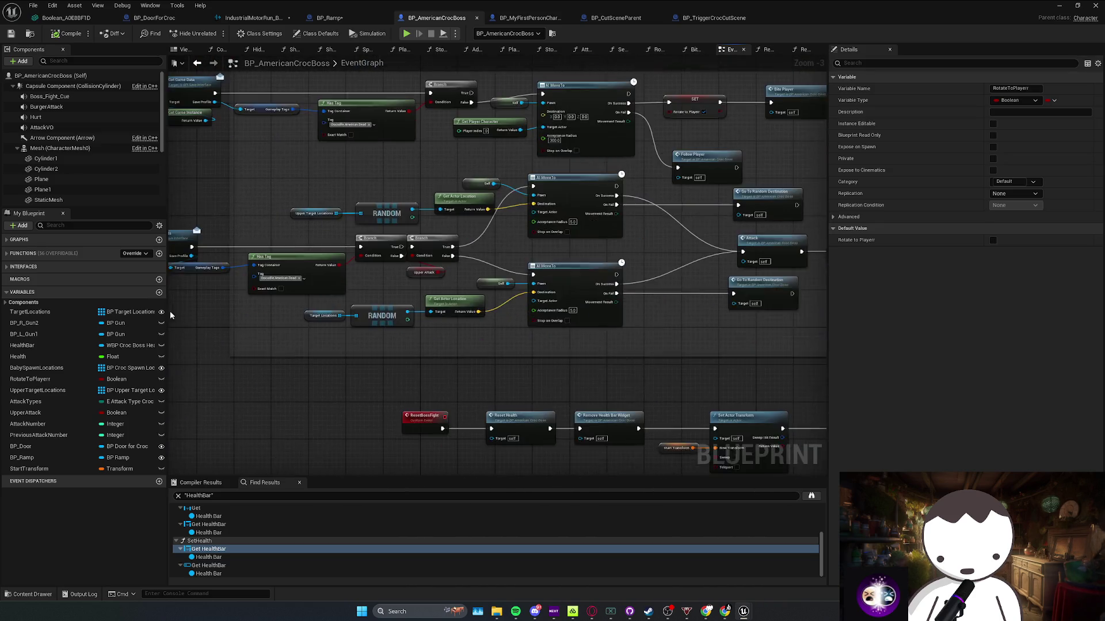
pyautogui.scroll(1, 413, 398)
pyautogui.click(464, 395)
pyautogui.click(463, 405)
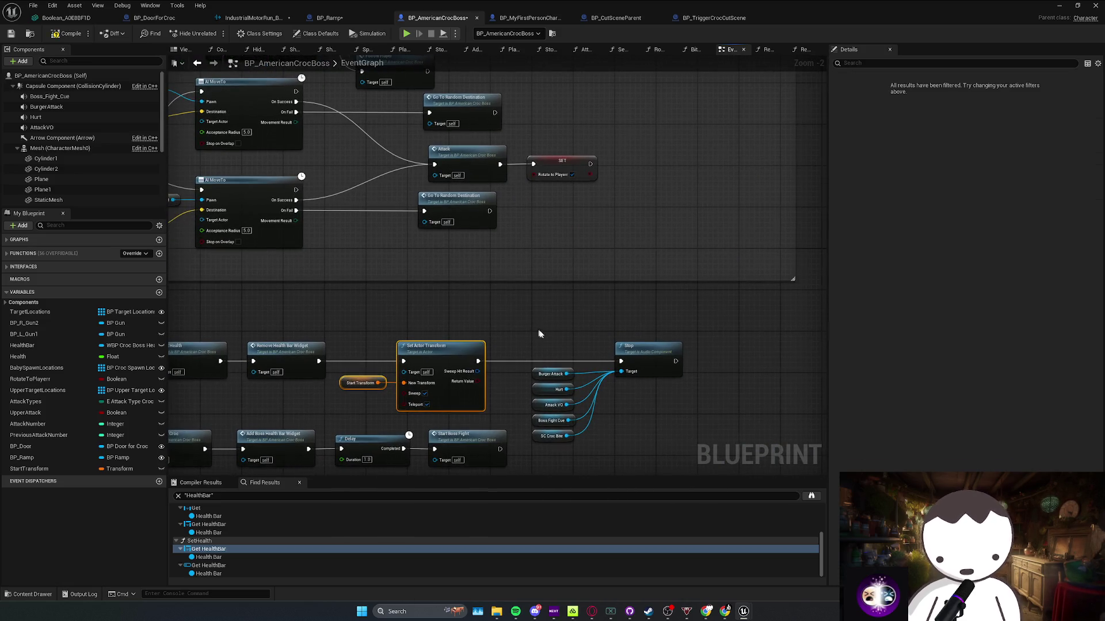
# Review the attack Switch, random-destination movement and attack-type select nodes
pyautogui.scroll(-2, 534, 330)
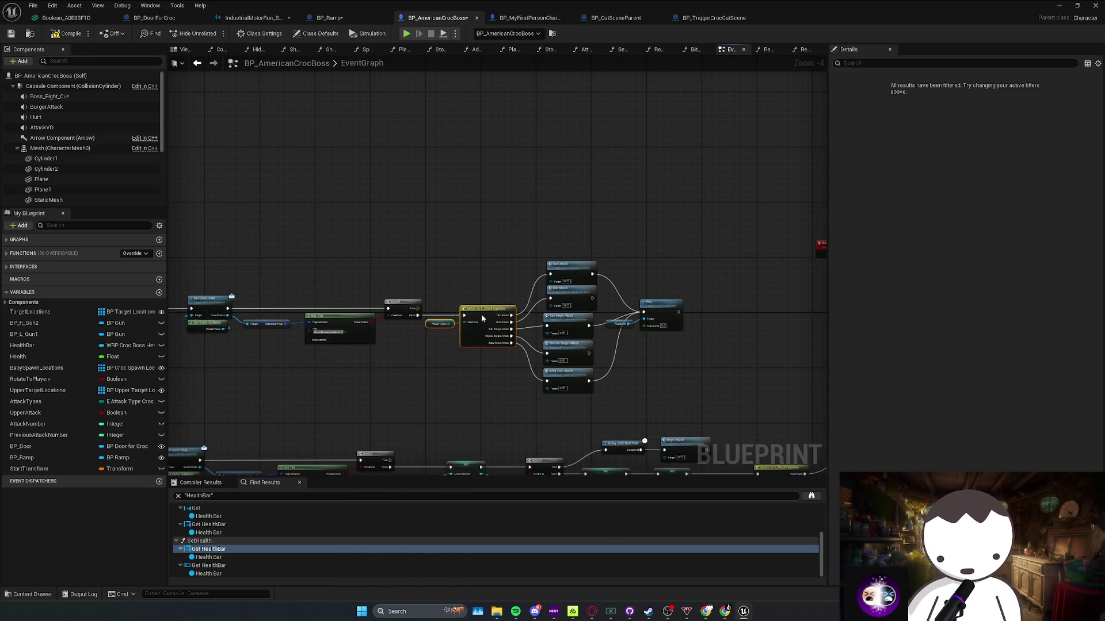
pyautogui.scroll(1, 509, 322)
pyautogui.moveTo(570, 344); pyautogui.dragTo(388, 314)
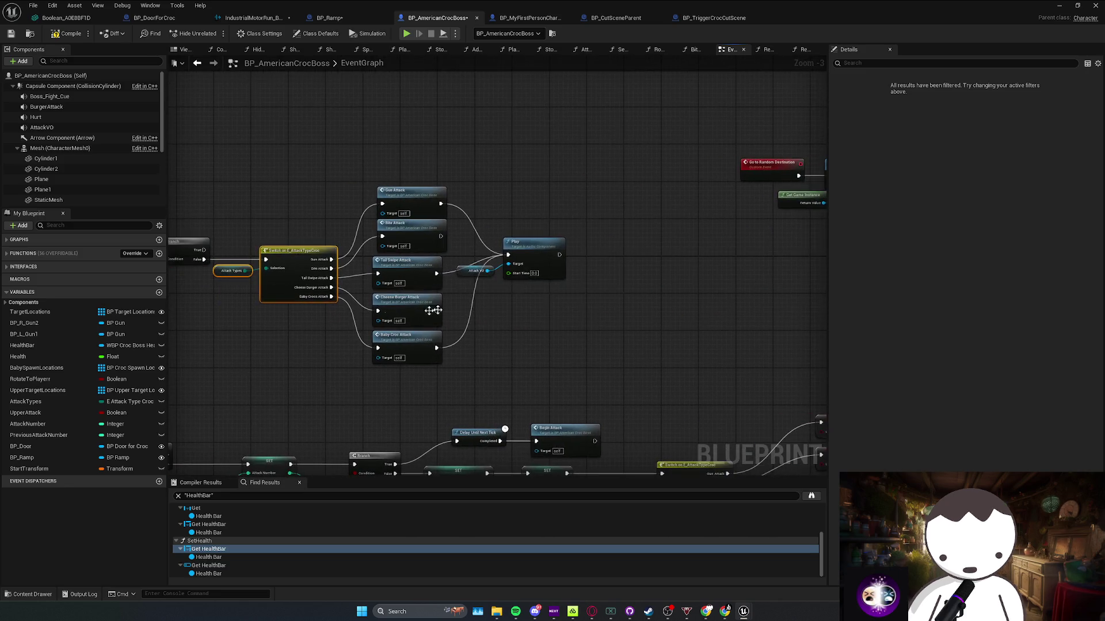
pyautogui.moveTo(600, 273)
pyautogui.mouseDown()
pyautogui.moveTo(481, 271)
pyautogui.moveTo(439, 289)
pyautogui.moveTo(476, 345)
pyautogui.mouseUp()
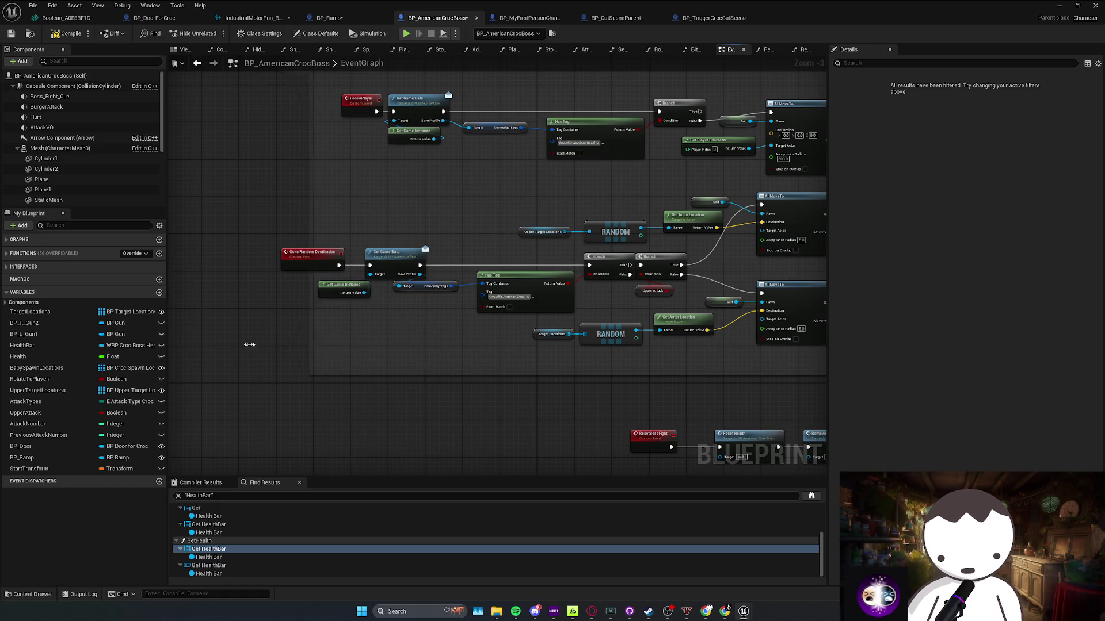
pyautogui.scroll(-1, 333, 374)
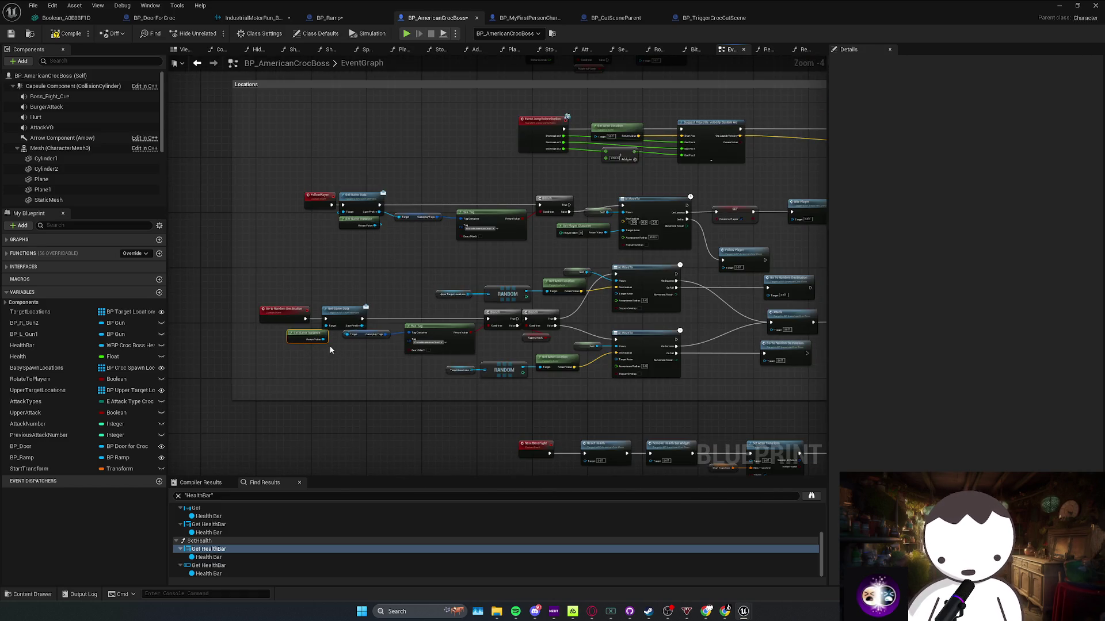
pyautogui.scroll(-2, 331, 347)
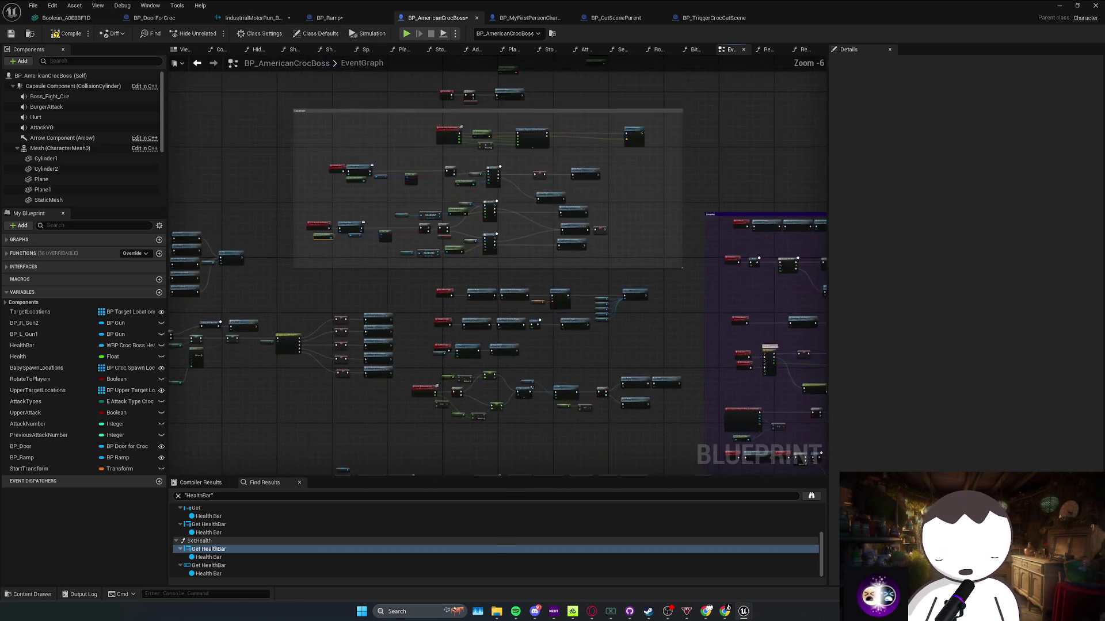
pyautogui.scroll(1, 437, 322)
pyautogui.moveTo(437, 323)
pyautogui.mouseDown()
pyautogui.moveTo(483, 308)
pyautogui.moveTo(520, 260)
pyautogui.moveTo(494, 266)
pyautogui.mouseUp()
pyautogui.scroll(3, 483, 308)
# Review the croc death sequence, health, Die Croc and StartBossFight nodes
pyautogui.moveTo(563, 265)
pyautogui.mouseDown()
pyautogui.moveTo(473, 267)
pyautogui.moveTo(633, 273)
pyautogui.moveTo(328, 248)
pyautogui.mouseUp()
pyautogui.moveTo(549, 254)
pyautogui.mouseDown()
pyautogui.moveTo(657, 257)
pyautogui.moveTo(622, 272)
pyautogui.moveTo(690, 287)
pyautogui.moveTo(566, 269)
pyautogui.mouseUp()
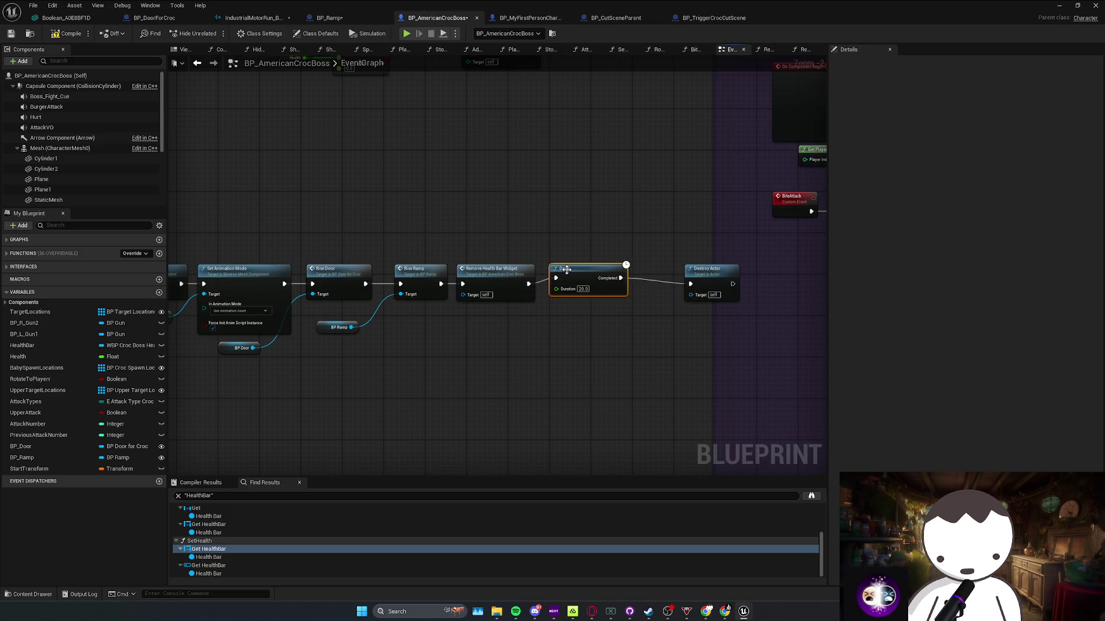
pyautogui.moveTo(631, 286); pyautogui.dragTo(568, 443)
pyautogui.moveTo(538, 246)
pyautogui.mouseDown()
pyautogui.moveTo(537, 308)
pyautogui.moveTo(656, 298)
pyautogui.mouseUp()
pyautogui.moveTo(518, 282)
pyautogui.mouseDown()
pyautogui.moveTo(632, 291)
pyautogui.moveTo(559, 279)
pyautogui.mouseUp()
pyautogui.scroll(-1, 469, 309)
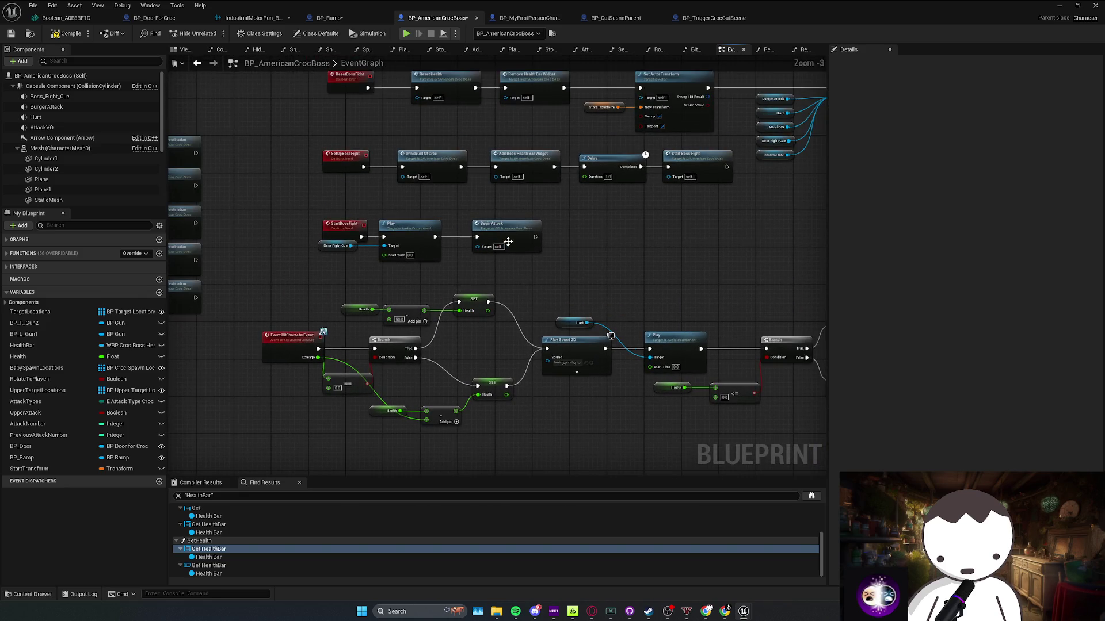
# Move the Random Integer node down and shift the Begin Attack and EndAttack chains left
pyautogui.doubleClick(508, 242)
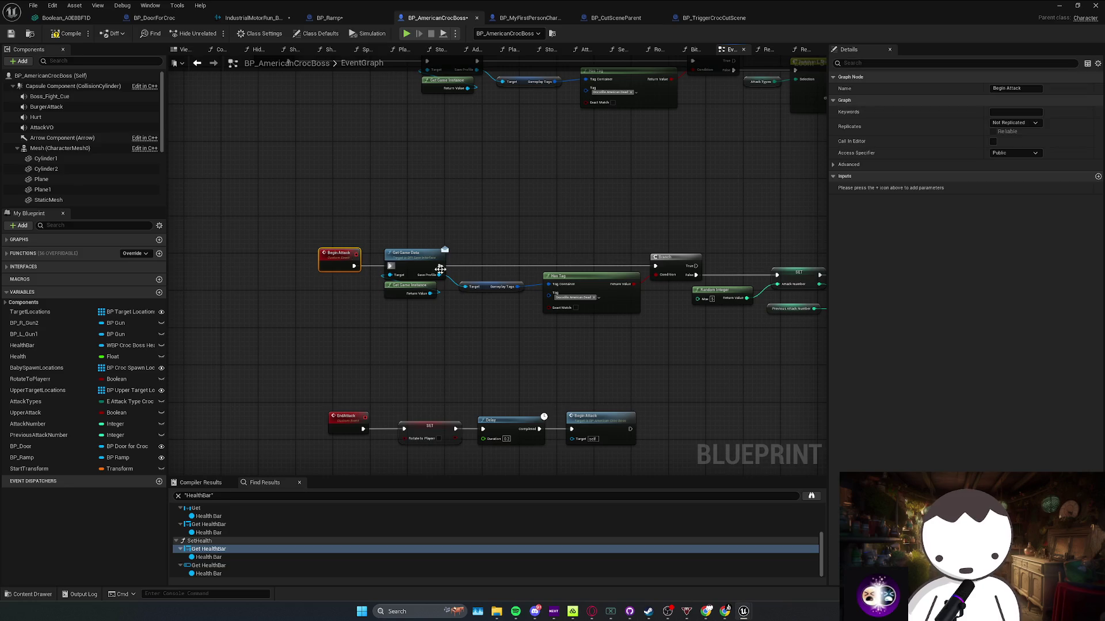
pyautogui.moveTo(310, 320); pyautogui.dragTo(548, 246)
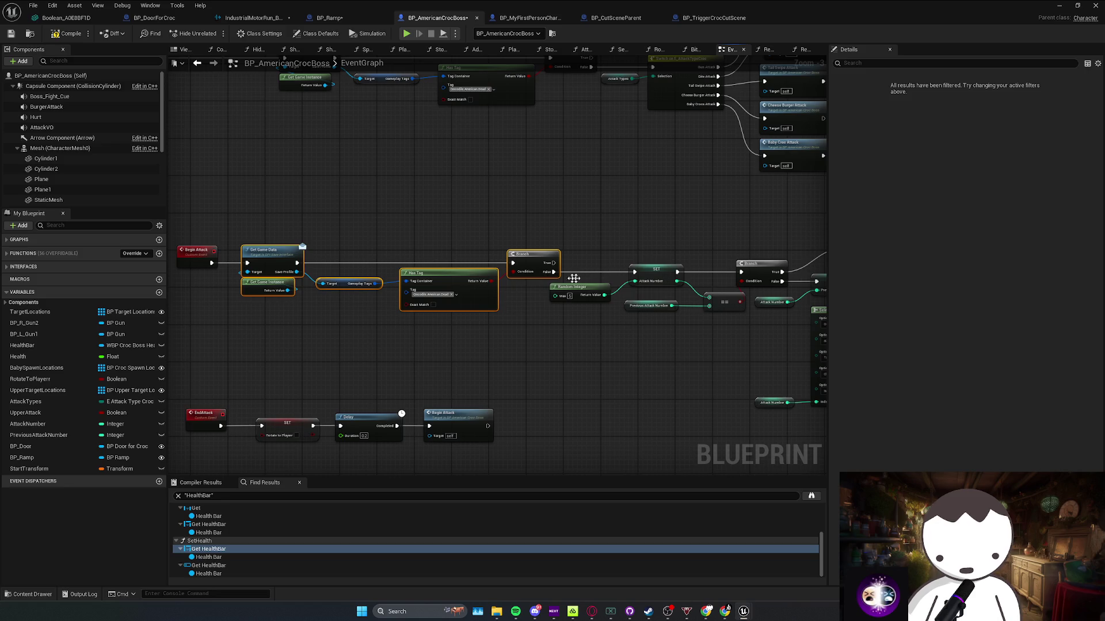
pyautogui.moveTo(452, 291); pyautogui.dragTo(485, 321)
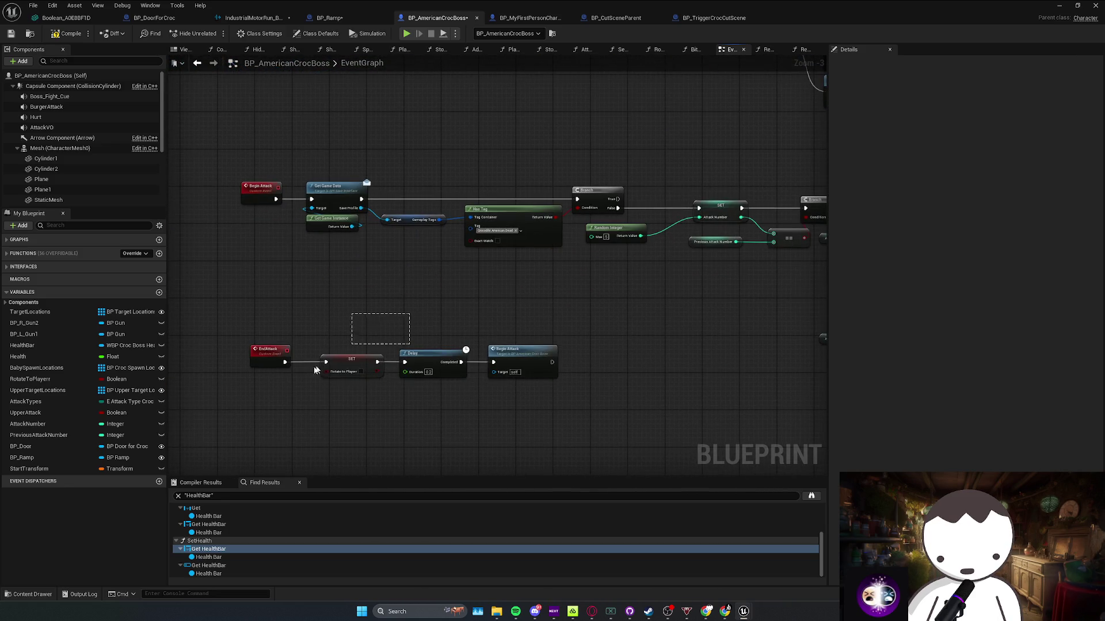
pyautogui.moveTo(222, 376)
pyautogui.mouseDown()
pyautogui.moveTo(415, 321)
pyautogui.moveTo(547, 367)
pyautogui.mouseUp()
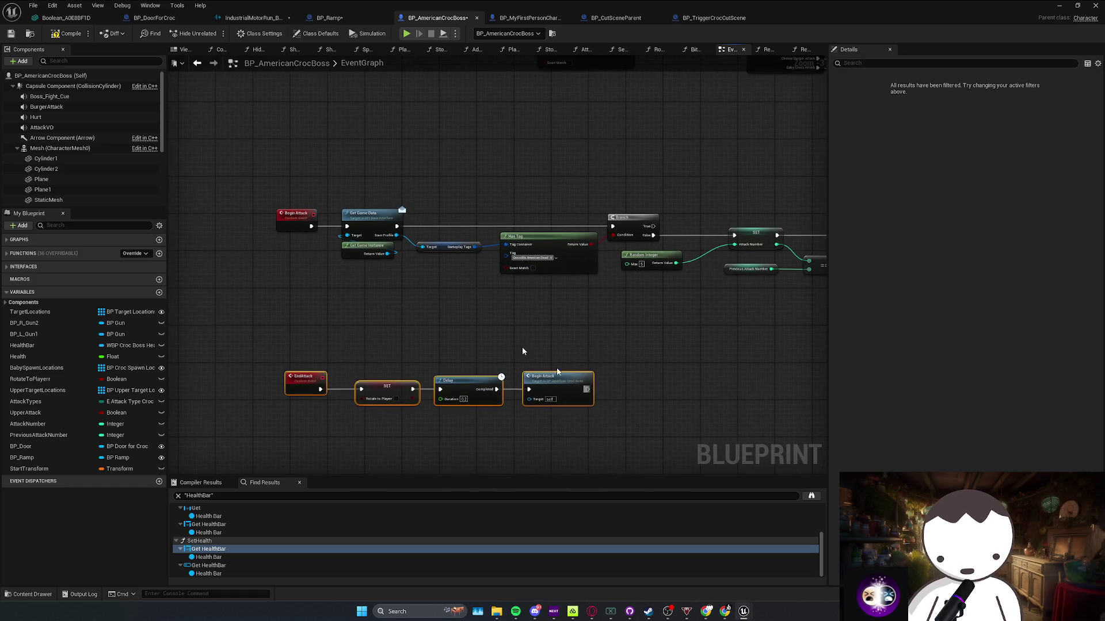
pyautogui.moveTo(614, 212); pyautogui.dragTo(645, 213)
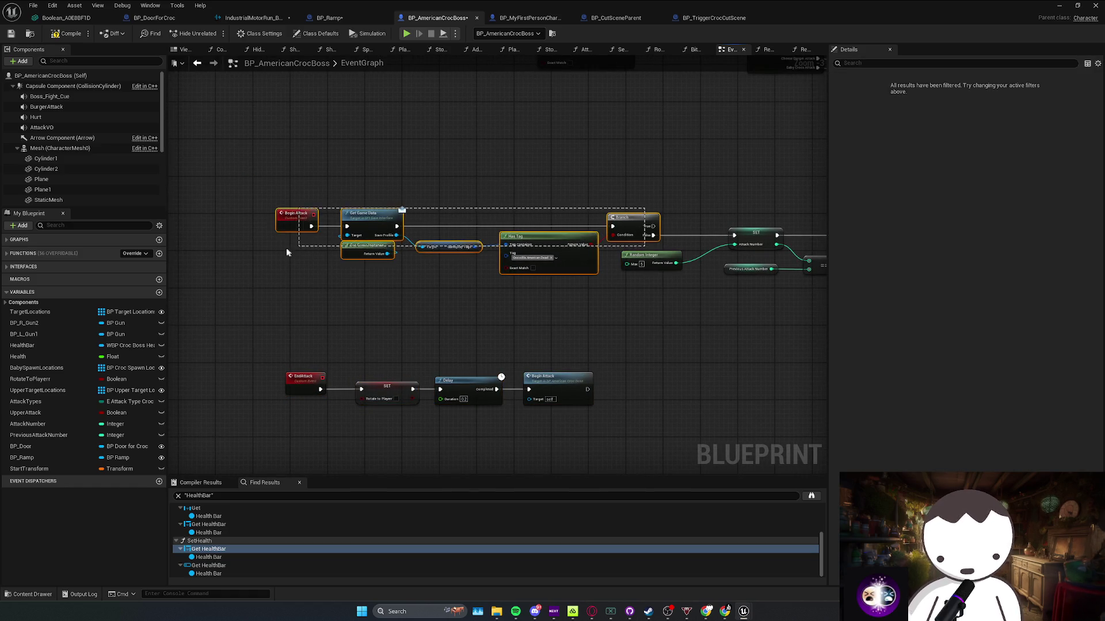
pyautogui.moveTo(558, 253)
pyautogui.mouseDown()
pyautogui.moveTo(469, 240)
pyautogui.moveTo(627, 242)
pyautogui.mouseUp()
pyautogui.click(387, 225)
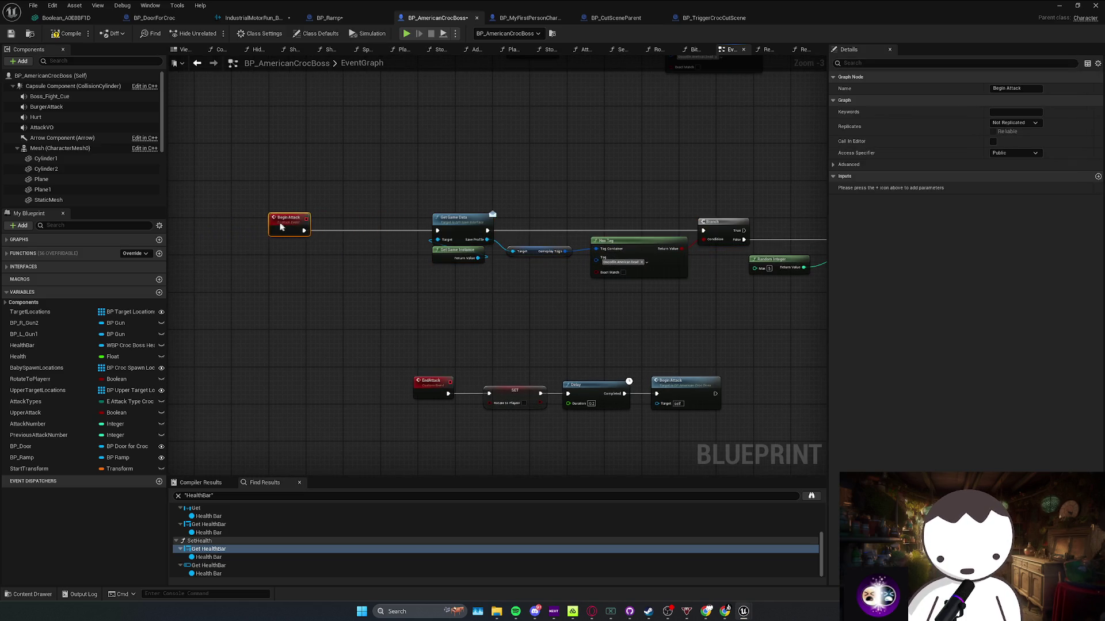
# Review the attack-type branches, follow-up movement nodes and the StartBossFight event rows
pyautogui.scroll(-2, 661, 244)
pyautogui.scroll(1, 481, 256)
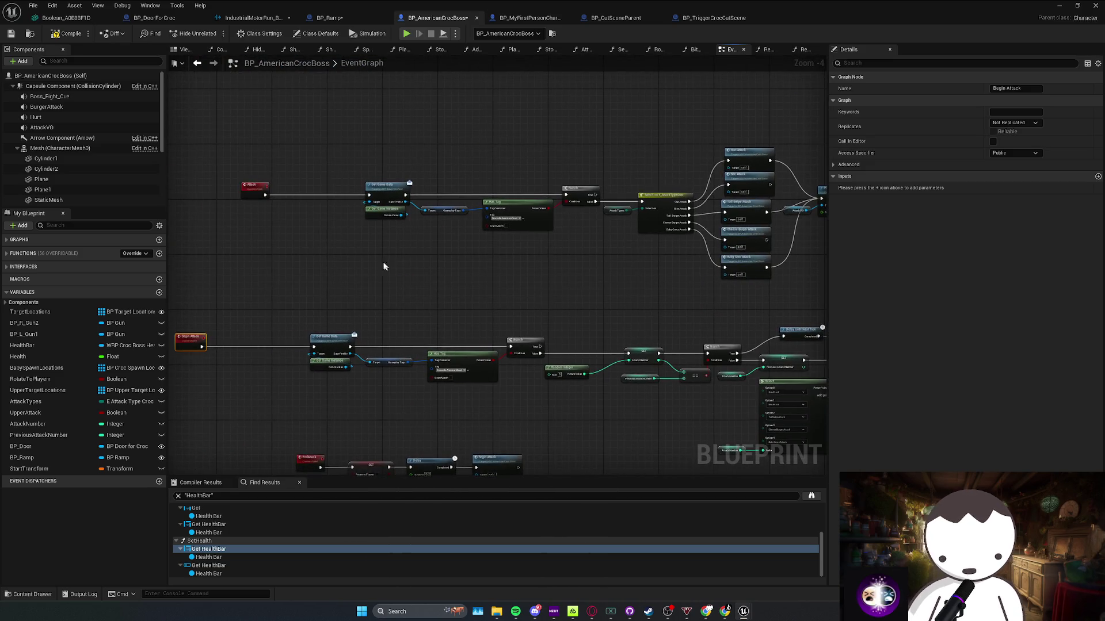
pyautogui.scroll(1, 703, 303)
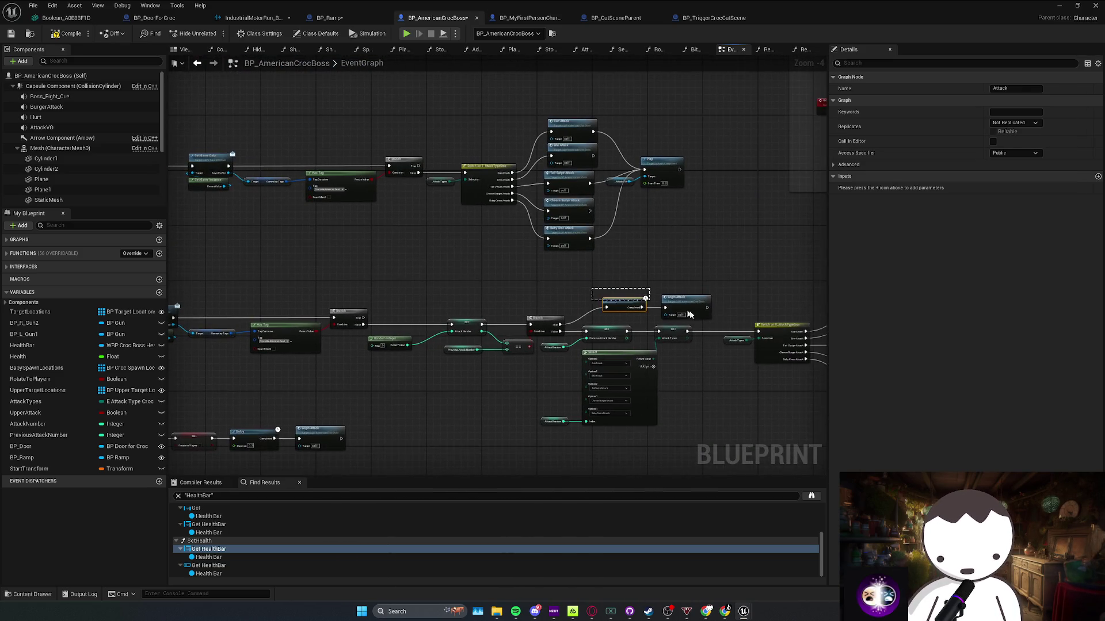
pyautogui.moveTo(512, 280); pyautogui.dragTo(650, 307)
pyautogui.click(796, 345)
pyautogui.moveTo(806, 253)
pyautogui.mouseDown()
pyautogui.moveTo(694, 238)
pyautogui.moveTo(535, 243)
pyautogui.mouseUp()
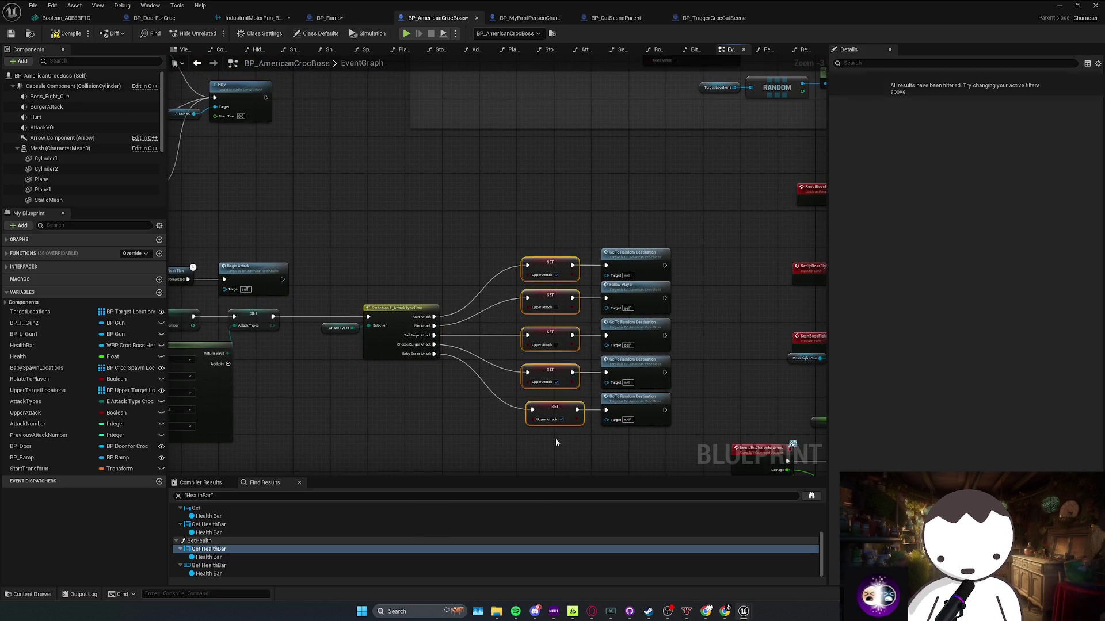
pyautogui.moveTo(556, 441); pyautogui.dragTo(374, 468)
pyautogui.moveTo(501, 272); pyautogui.dragTo(459, 441)
pyautogui.moveTo(416, 294)
pyautogui.mouseDown()
pyautogui.moveTo(191, 189)
pyautogui.moveTo(131, 241)
pyautogui.mouseUp()
pyautogui.moveTo(578, 338)
pyautogui.mouseDown()
pyautogui.moveTo(403, 304)
pyautogui.moveTo(305, 343)
pyautogui.mouseUp()
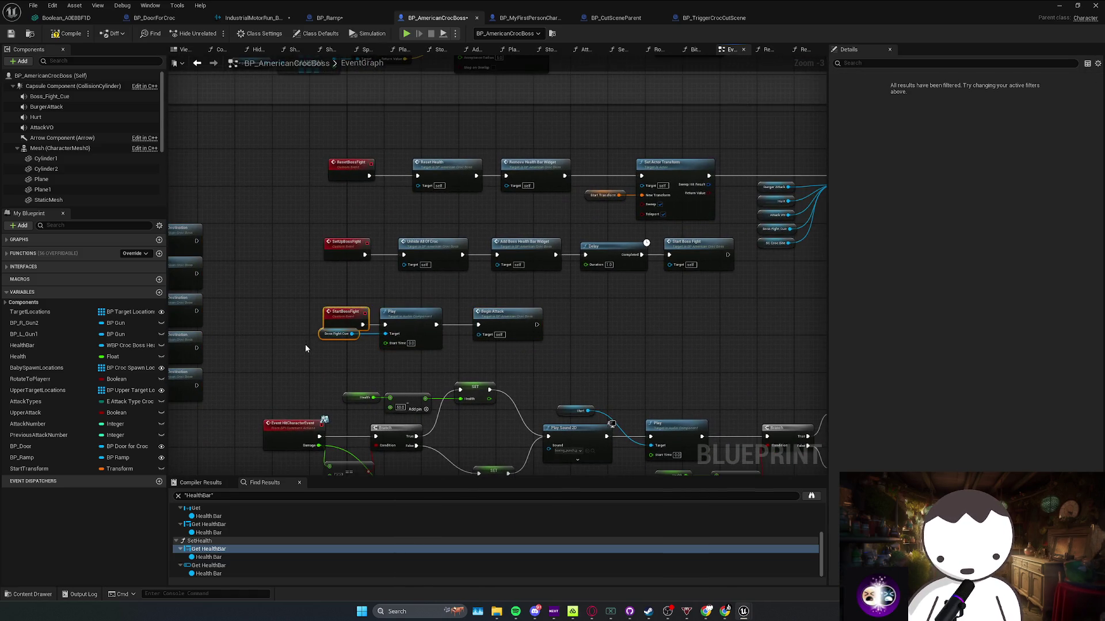
pyautogui.moveTo(606, 344); pyautogui.dragTo(562, 332)
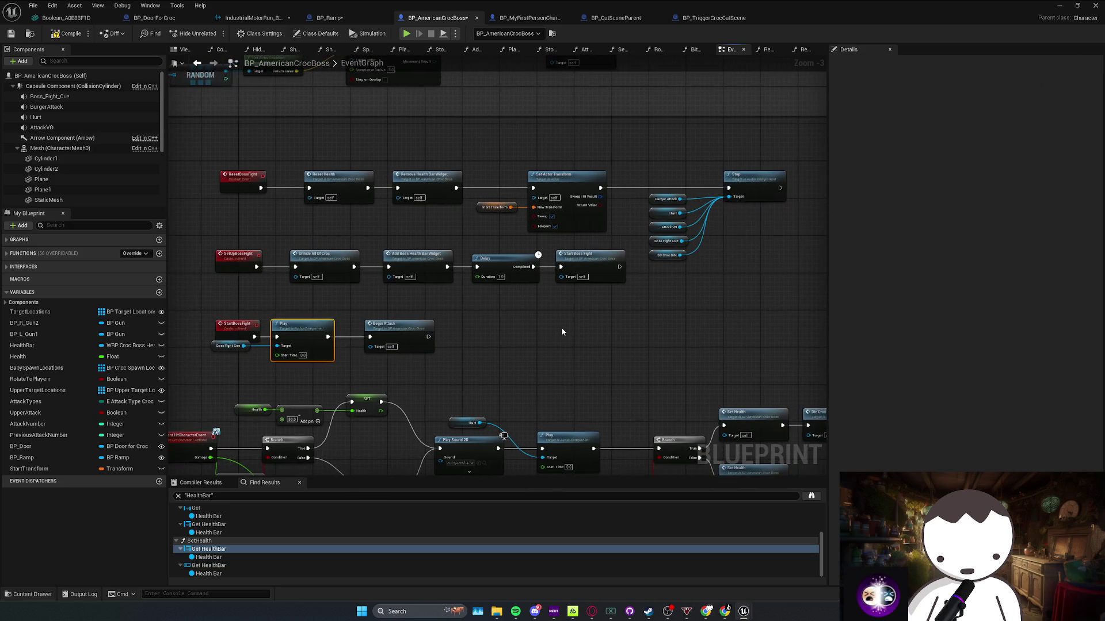
pyautogui.moveTo(549, 215); pyautogui.dragTo(554, 357)
pyautogui.scroll(-1, 554, 357)
# Inspect the JumpToDestination, AI MoveTo, Follow Player and Go To Random Destination nodes
pyautogui.moveTo(654, 260)
pyautogui.mouseDown()
pyautogui.moveTo(624, 389)
pyautogui.moveTo(363, 387)
pyautogui.moveTo(399, 331)
pyautogui.moveTo(518, 322)
pyautogui.moveTo(610, 345)
pyautogui.moveTo(608, 380)
pyautogui.moveTo(538, 431)
pyautogui.mouseUp()
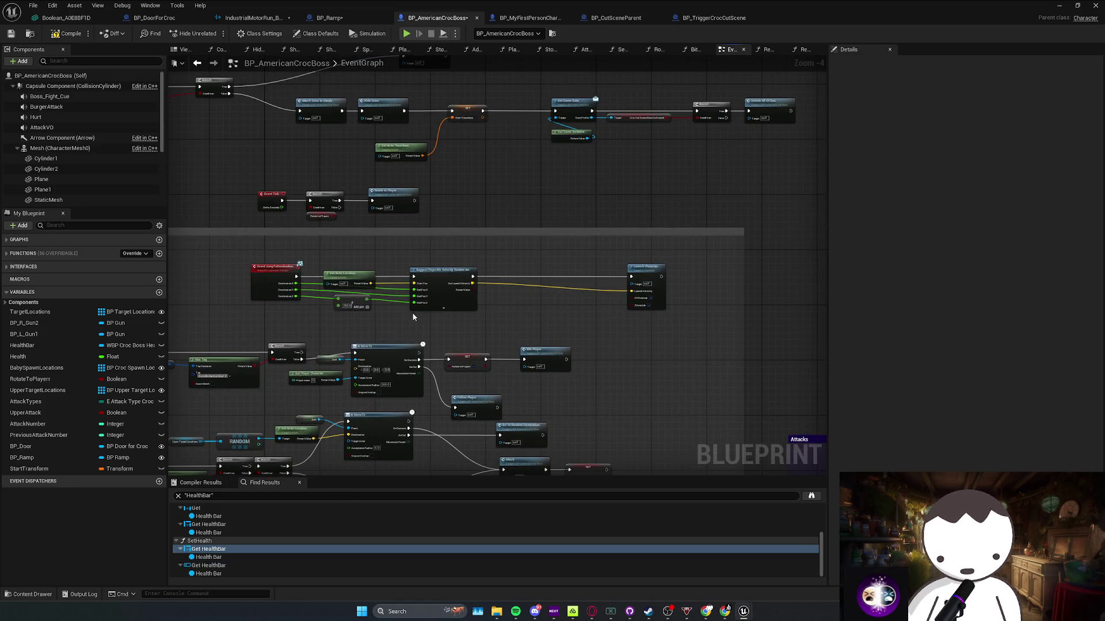
pyautogui.scroll(1, 413, 311)
pyautogui.moveTo(579, 316); pyautogui.dragTo(622, 294)
pyautogui.moveTo(716, 342); pyautogui.dragTo(714, 289)
pyautogui.click(638, 305)
pyautogui.moveTo(745, 356); pyautogui.dragTo(651, 294)
pyautogui.click(627, 290)
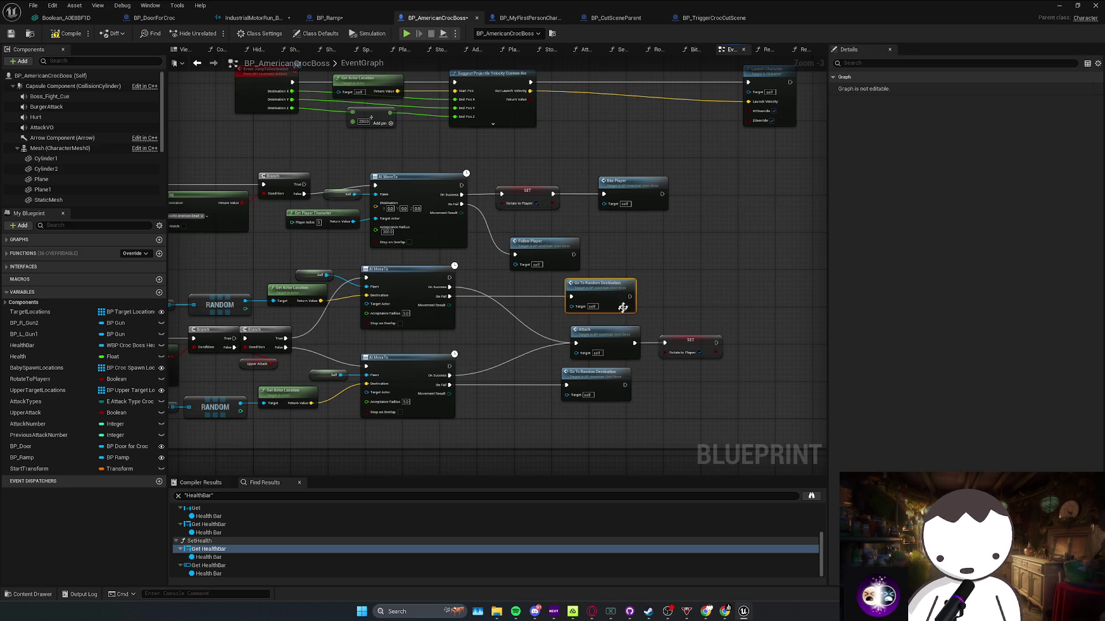
# Check the Attack and GunAttack event definitions, then move the Attack event node left
pyautogui.doubleClick(613, 334)
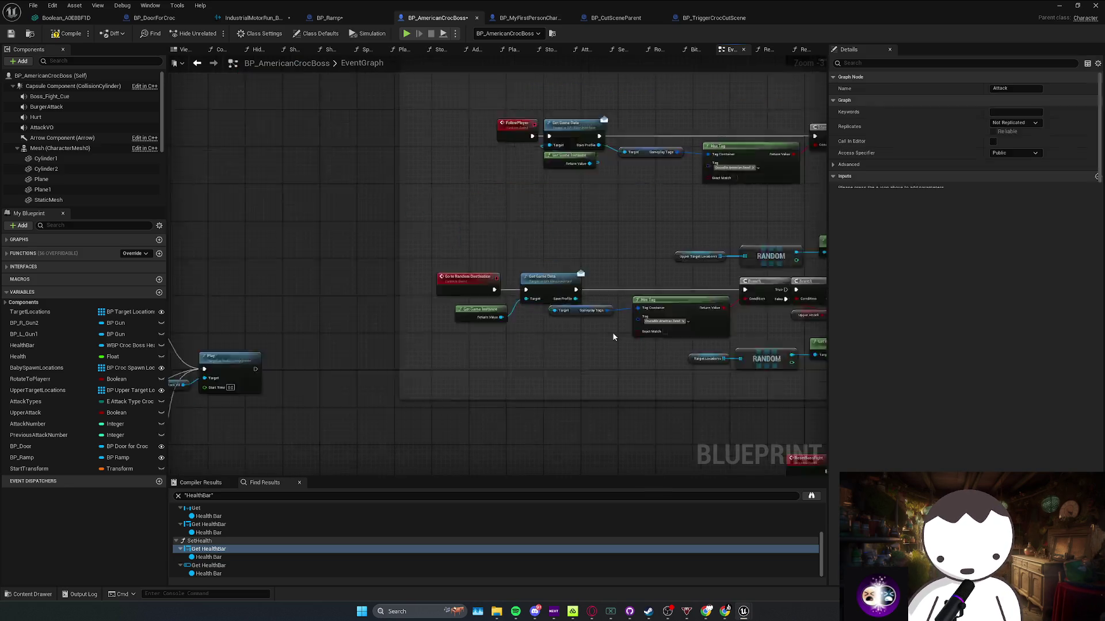
pyautogui.click(459, 280)
pyautogui.doubleClick(525, 189)
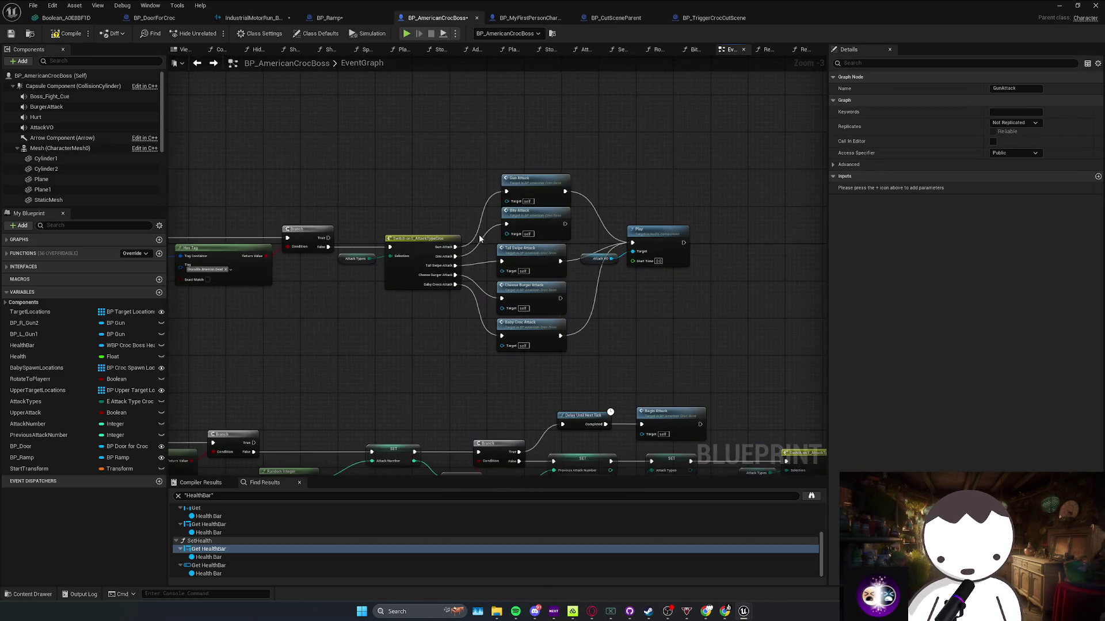
pyautogui.moveTo(590, 269); pyautogui.dragTo(682, 261)
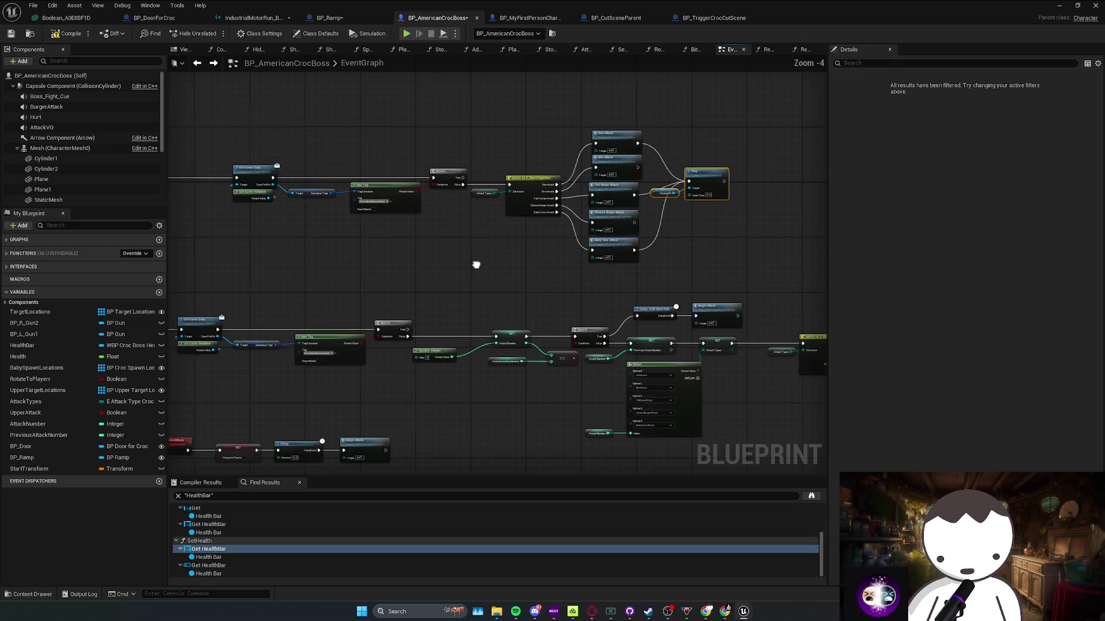
pyautogui.scroll(-1, 454, 268)
pyautogui.moveTo(325, 203); pyautogui.dragTo(242, 205)
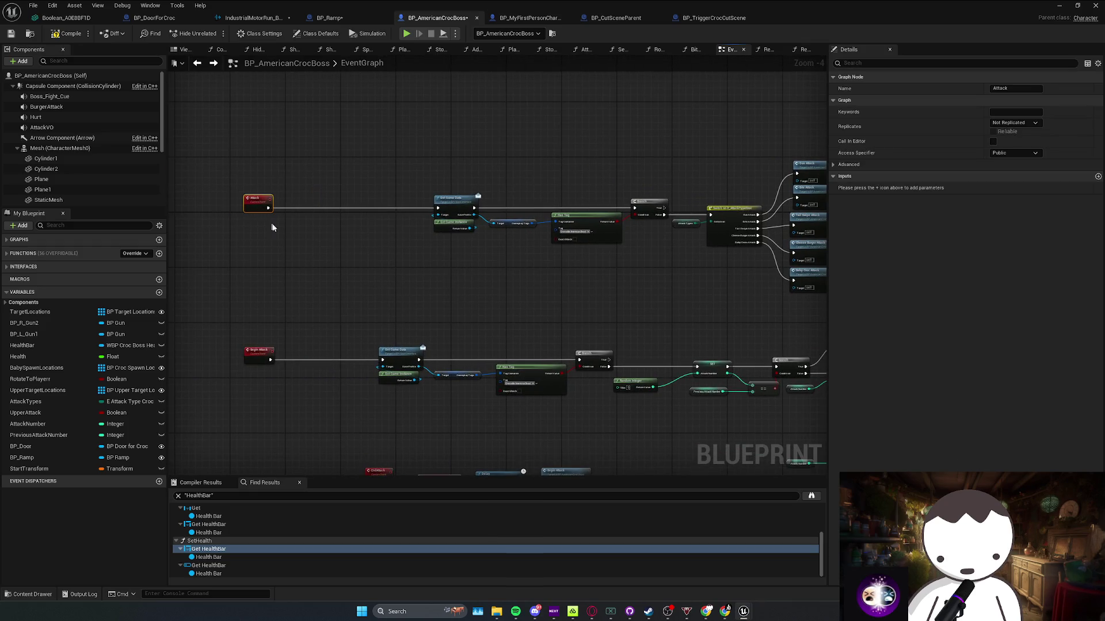
# Check the UpperAttack and RotateToPlayer variables, then move the StartBossFight row and damage network down
pyautogui.click(46, 412)
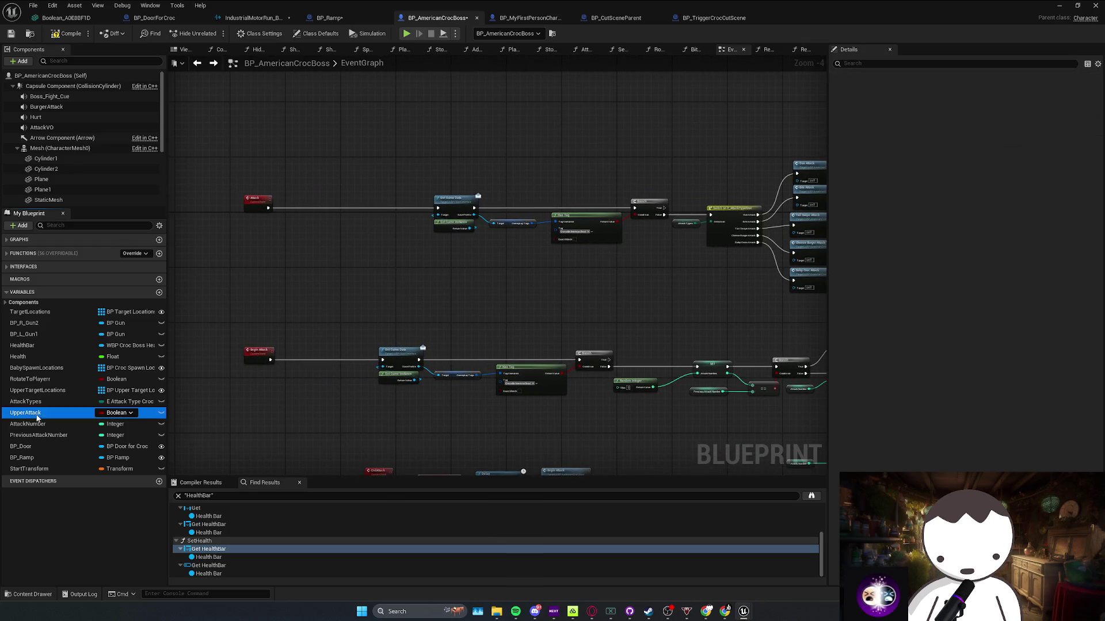
pyautogui.click(49, 381)
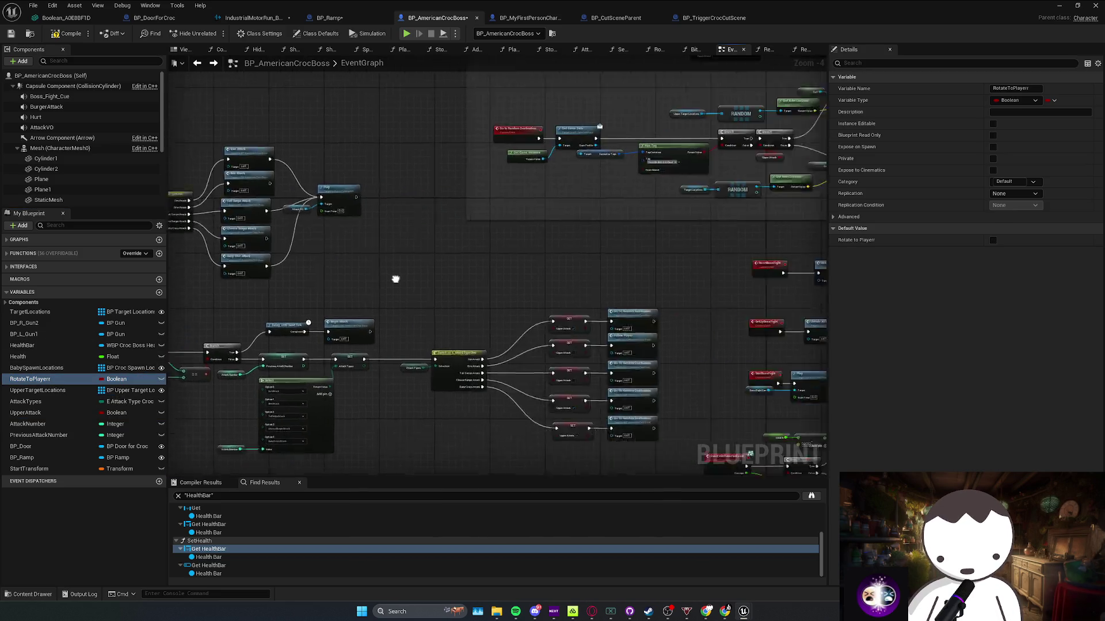
pyautogui.moveTo(715, 276); pyautogui.dragTo(715, 276)
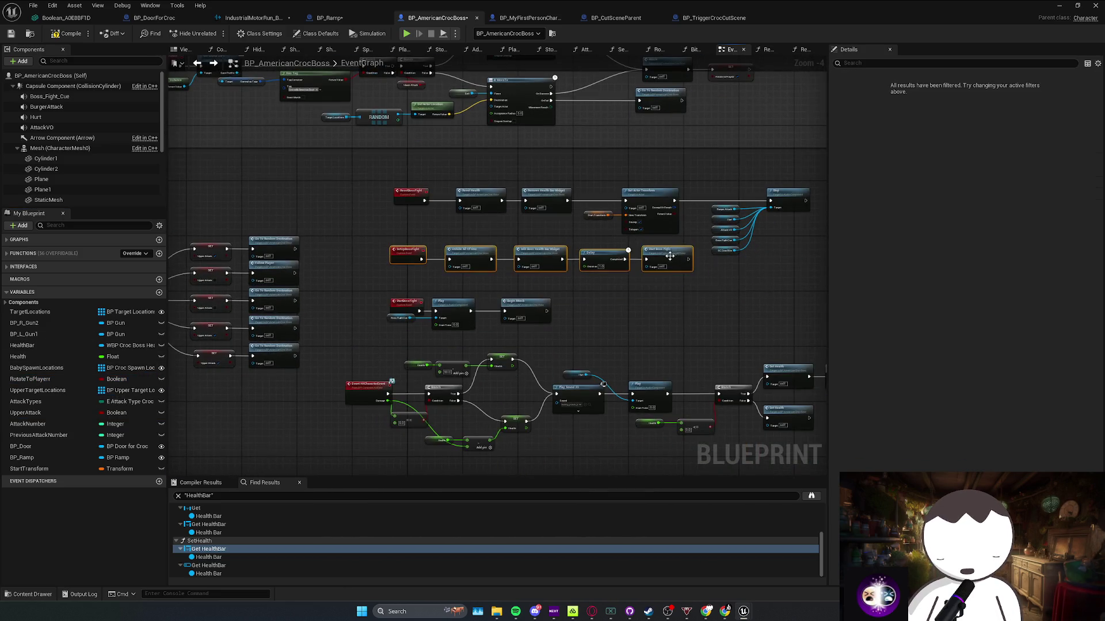
pyautogui.moveTo(477, 258); pyautogui.dragTo(477, 258)
pyautogui.moveTo(438, 225); pyautogui.dragTo(439, 235)
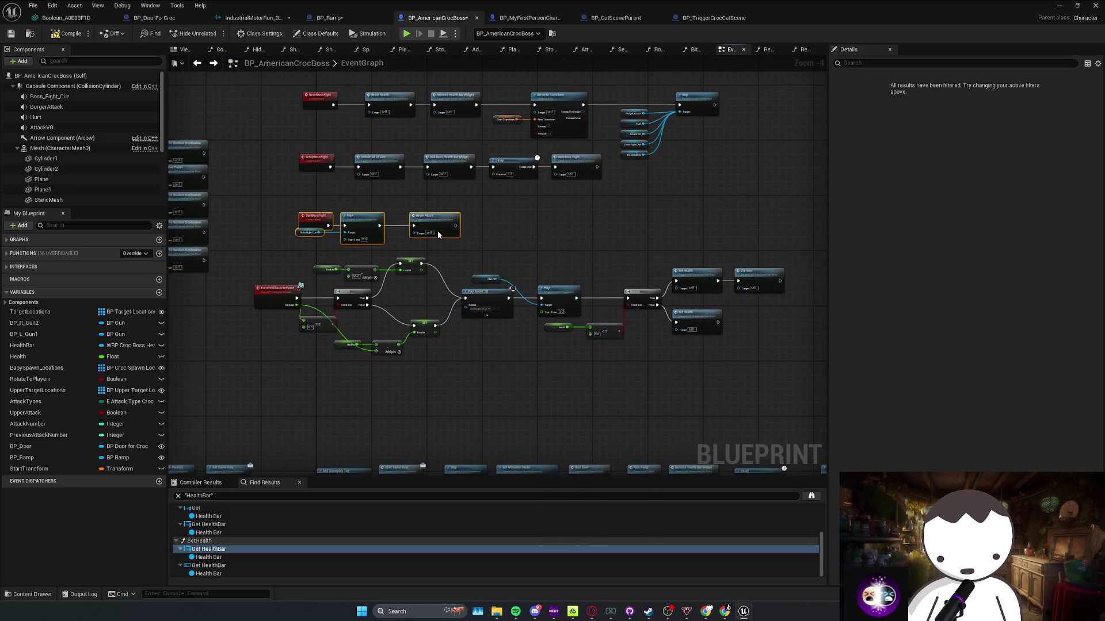
pyautogui.moveTo(248, 251); pyautogui.dragTo(781, 389)
pyautogui.moveTo(698, 283); pyautogui.dragTo(698, 321)
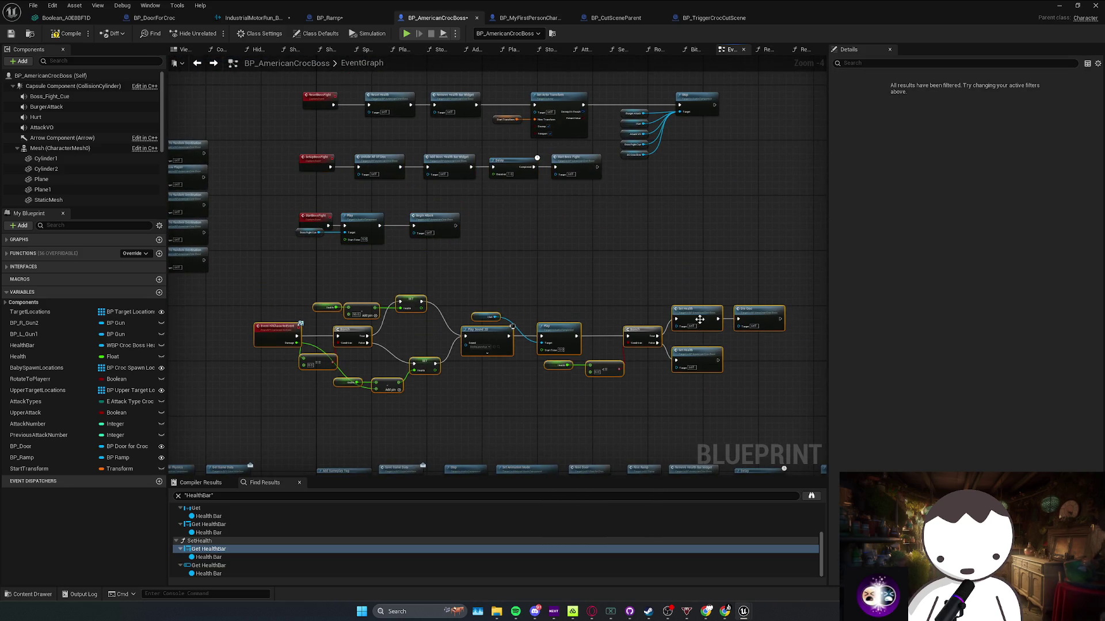
pyautogui.click(487, 334)
# Place the Hurt getter below Play Sound 2D, lower the SetupBossFight and StartBossFight rows, and save
pyautogui.moveTo(508, 300)
pyautogui.mouseDown()
pyautogui.moveTo(471, 321)
pyautogui.moveTo(489, 322)
pyautogui.moveTo(502, 361)
pyautogui.mouseUp()
pyautogui.moveTo(538, 319)
pyautogui.mouseDown()
pyautogui.moveTo(583, 362)
pyautogui.moveTo(521, 374)
pyautogui.moveTo(579, 373)
pyautogui.mouseUp()
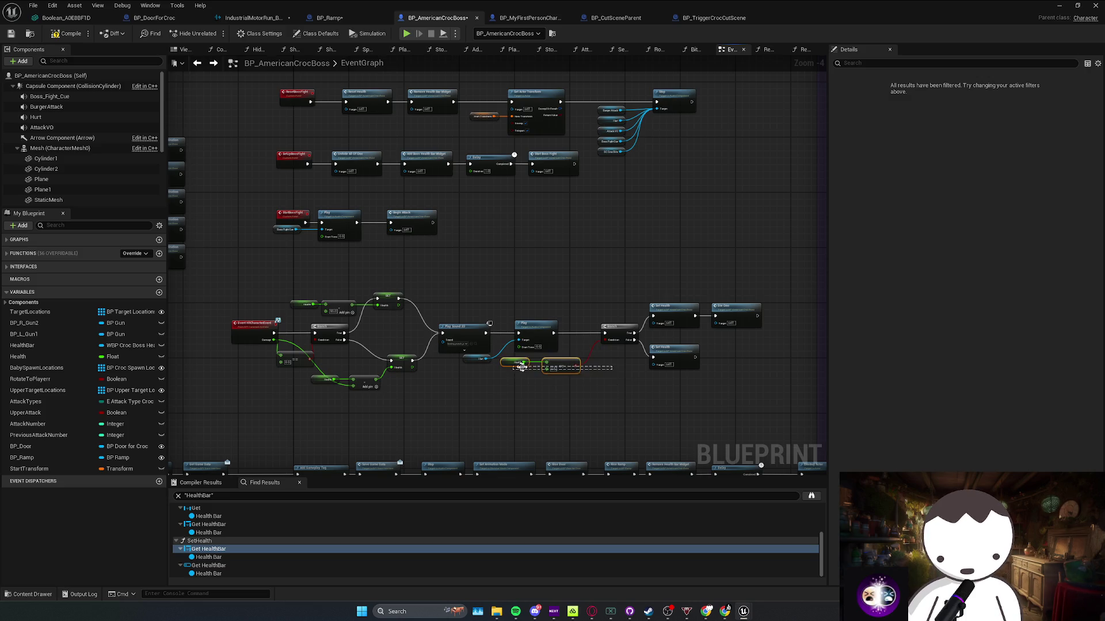
pyautogui.click(587, 387)
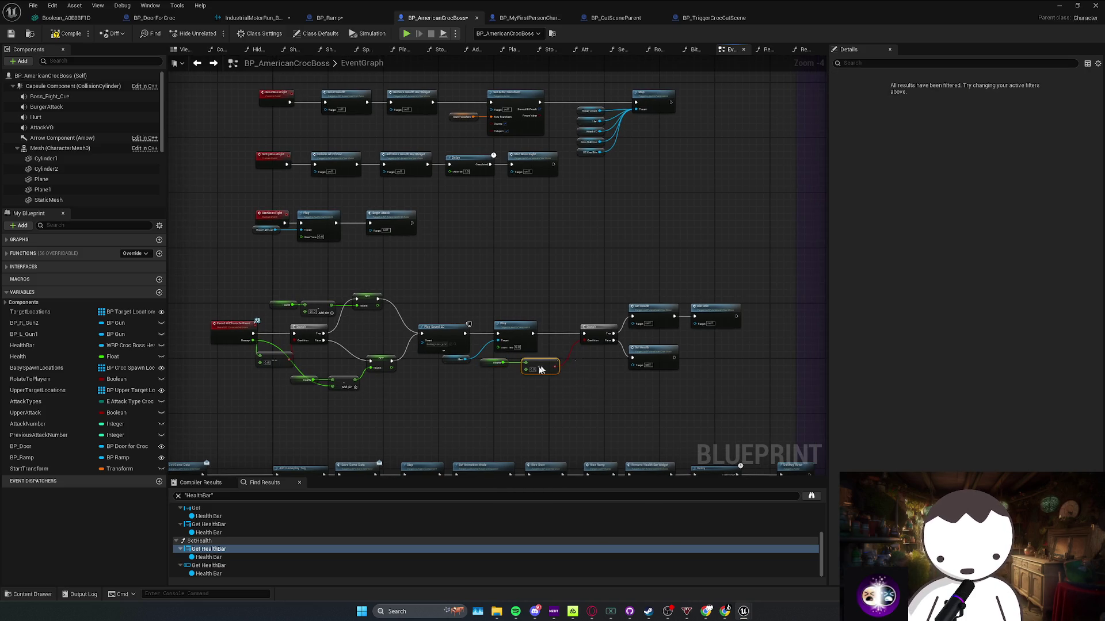
pyautogui.moveTo(488, 387)
pyautogui.mouseDown()
pyautogui.moveTo(579, 316)
pyautogui.moveTo(541, 320)
pyautogui.mouseUp()
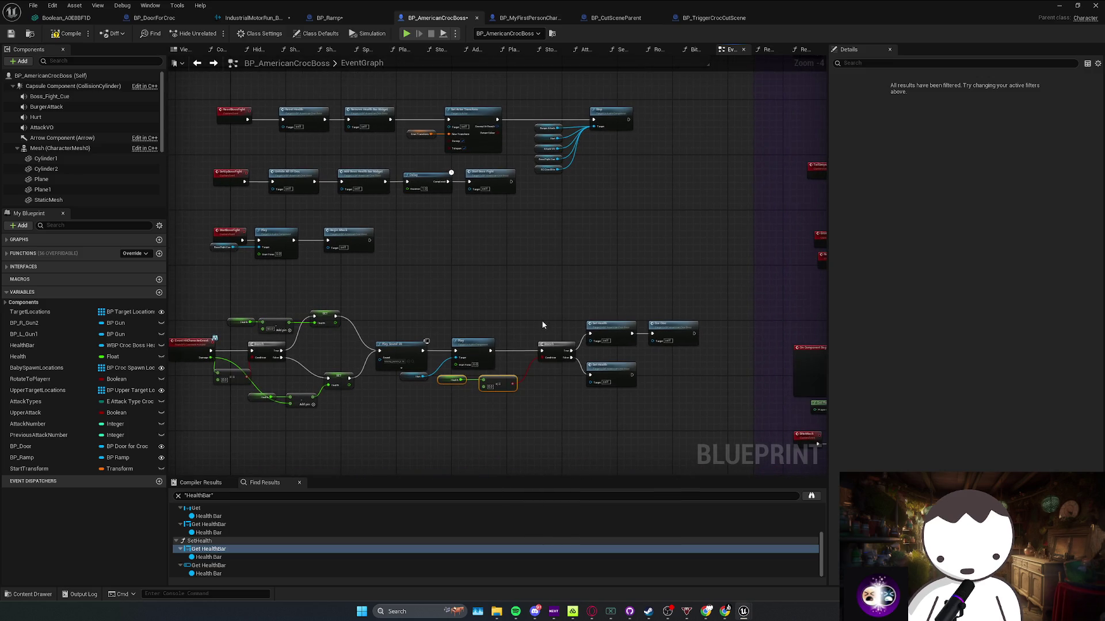
pyautogui.moveTo(512, 246); pyautogui.dragTo(403, 309)
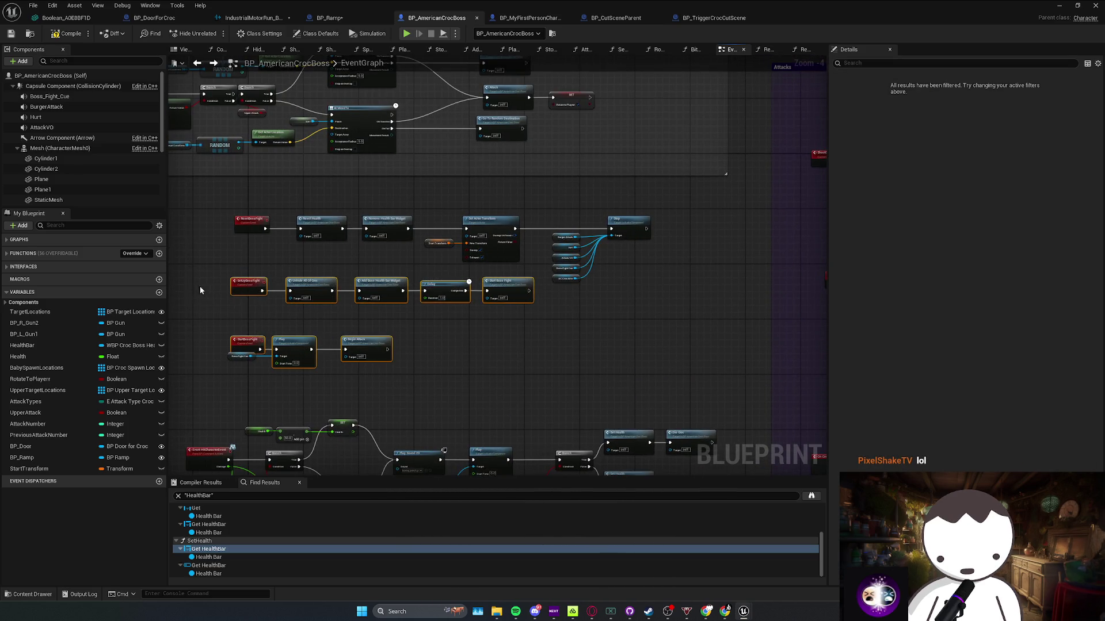
pyautogui.moveTo(514, 364); pyautogui.dragTo(512, 363)
pyautogui.moveTo(509, 300); pyautogui.dragTo(506, 320)
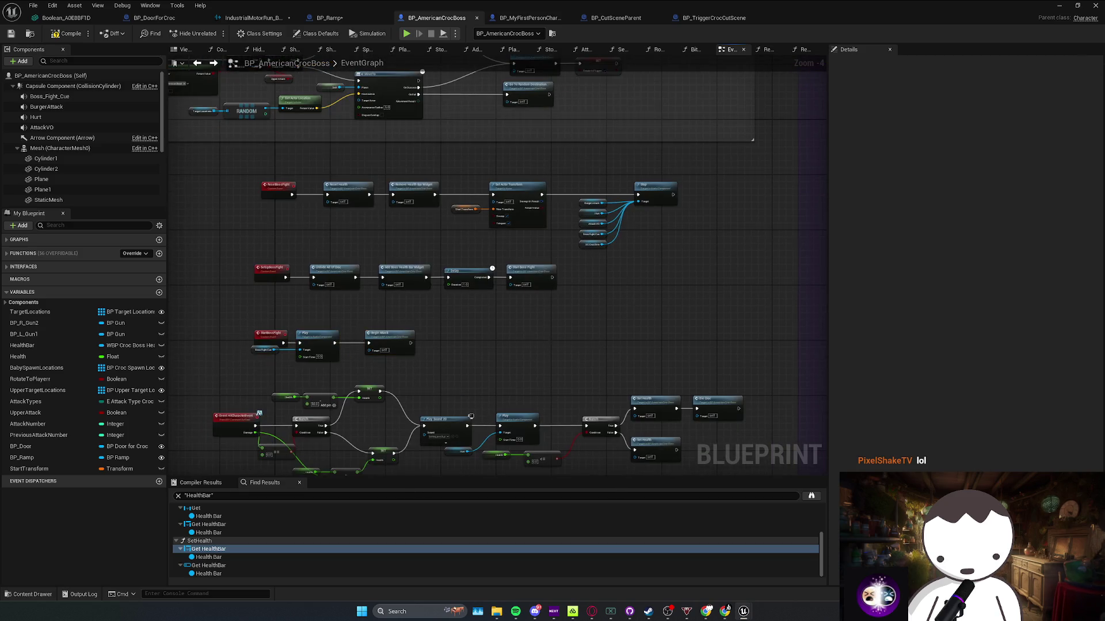
pyautogui.scroll(1, 582, 345)
pyautogui.hotkey('ctrl', 's')
# Insert a Branch node onto the Begin Attack execution wire
pyautogui.scroll(-5, 547, 356)
pyautogui.scroll(5, 547, 323)
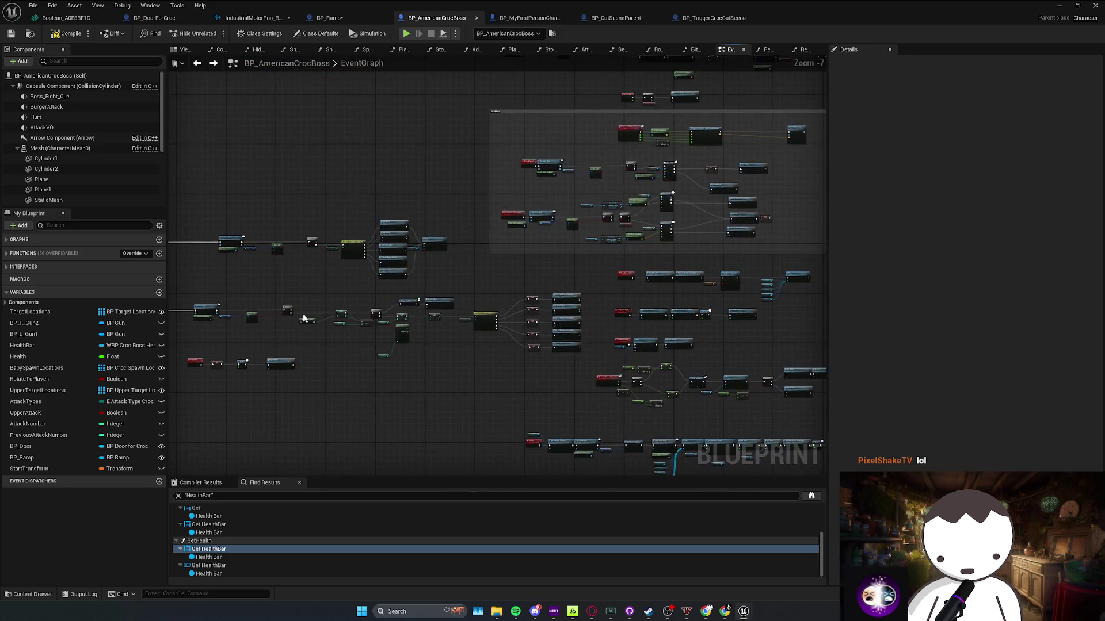
pyautogui.moveTo(477, 302); pyautogui.dragTo(437, 311)
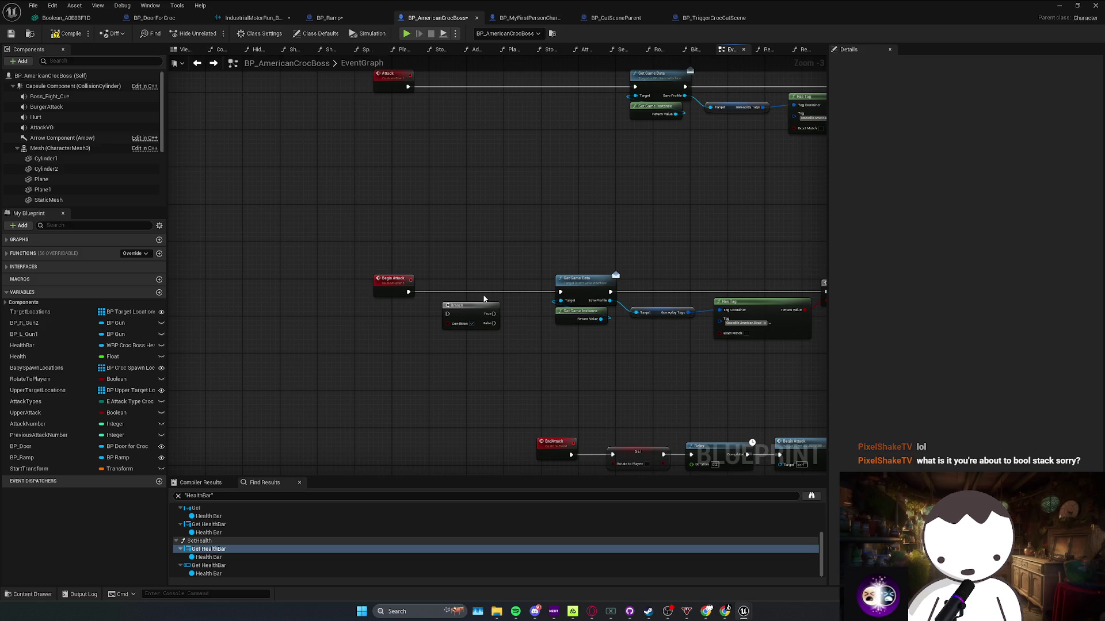
pyautogui.moveTo(476, 310)
pyautogui.mouseDown()
pyautogui.moveTo(475, 292)
pyautogui.moveTo(397, 272)
pyautogui.moveTo(448, 288)
pyautogui.mouseUp()
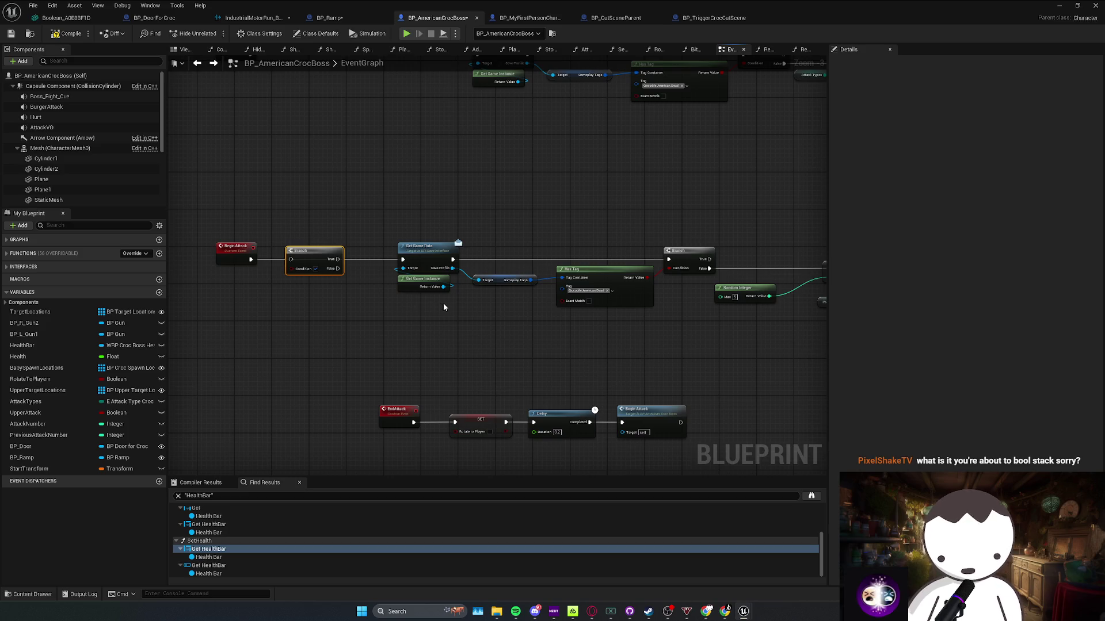
pyautogui.scroll(-2, 467, 319)
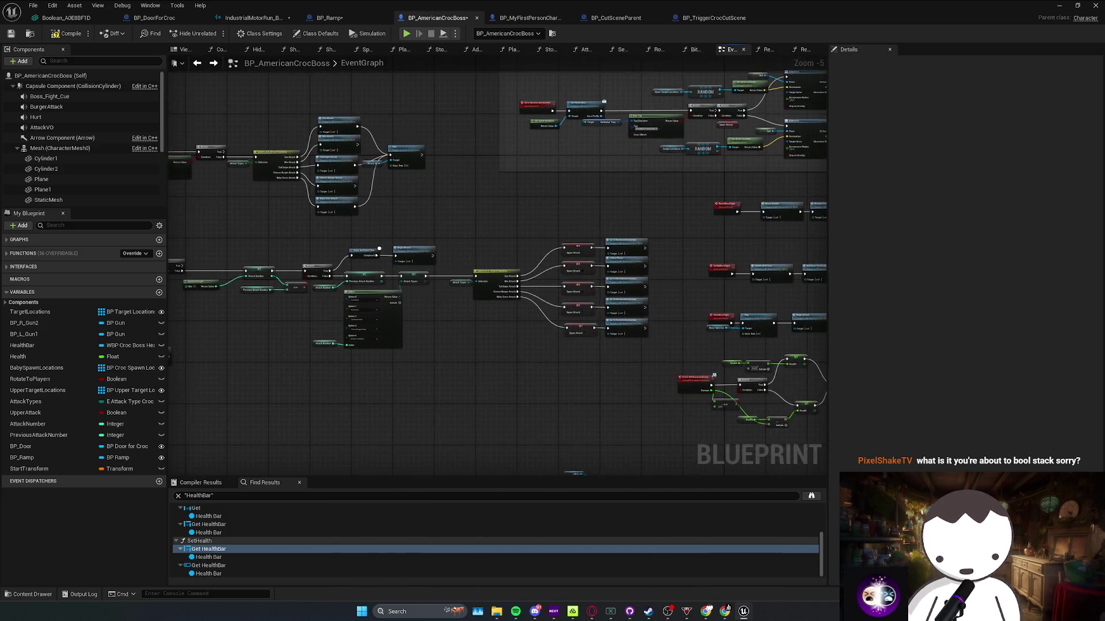
pyautogui.scroll(1, 726, 283)
# Inspect the AI MoveTo, Branch and Follow Player nodes, then jump to the Attack event
pyautogui.moveTo(660, 252)
pyautogui.mouseDown()
pyautogui.moveTo(460, 311)
pyautogui.moveTo(303, 338)
pyautogui.mouseUp()
pyautogui.moveTo(572, 282); pyautogui.dragTo(570, 284)
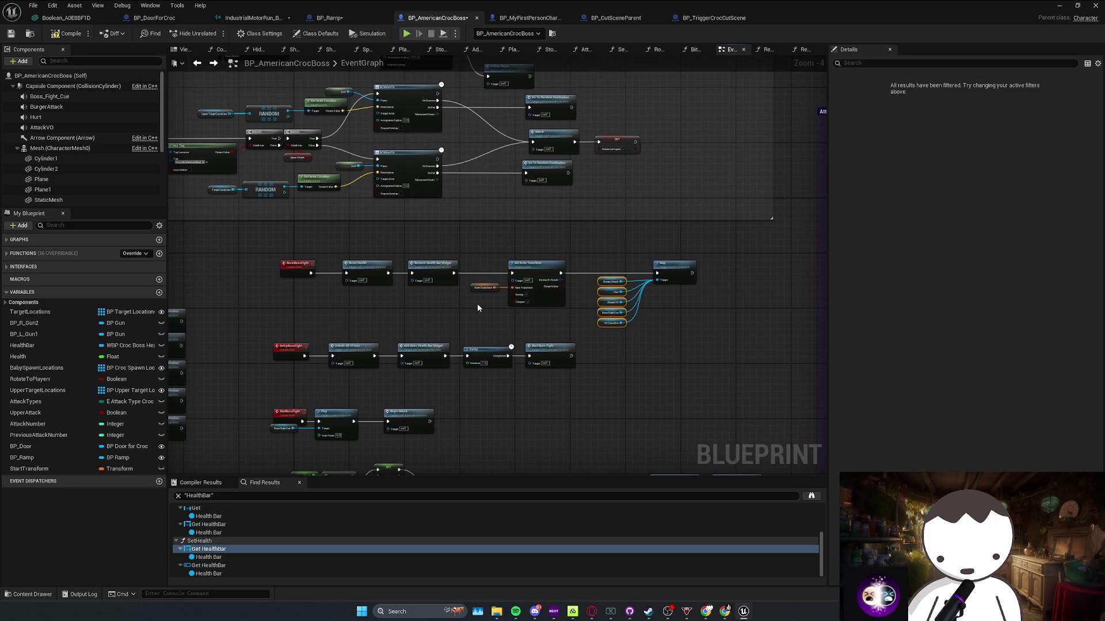
pyautogui.moveTo(585, 287); pyautogui.dragTo(509, 262)
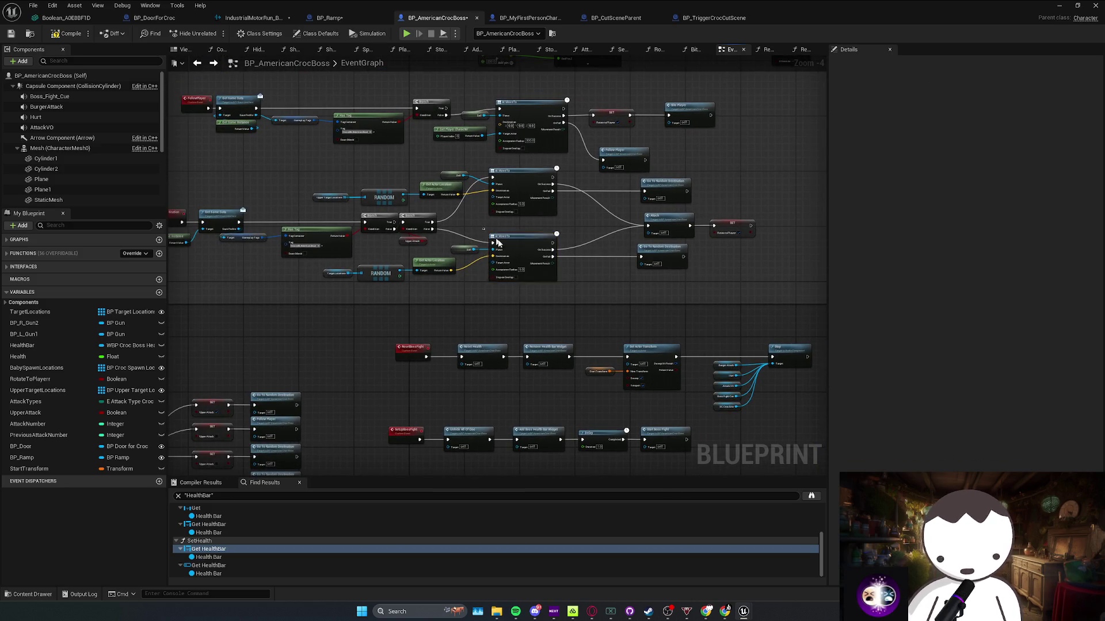
pyautogui.moveTo(588, 294); pyautogui.dragTo(574, 296)
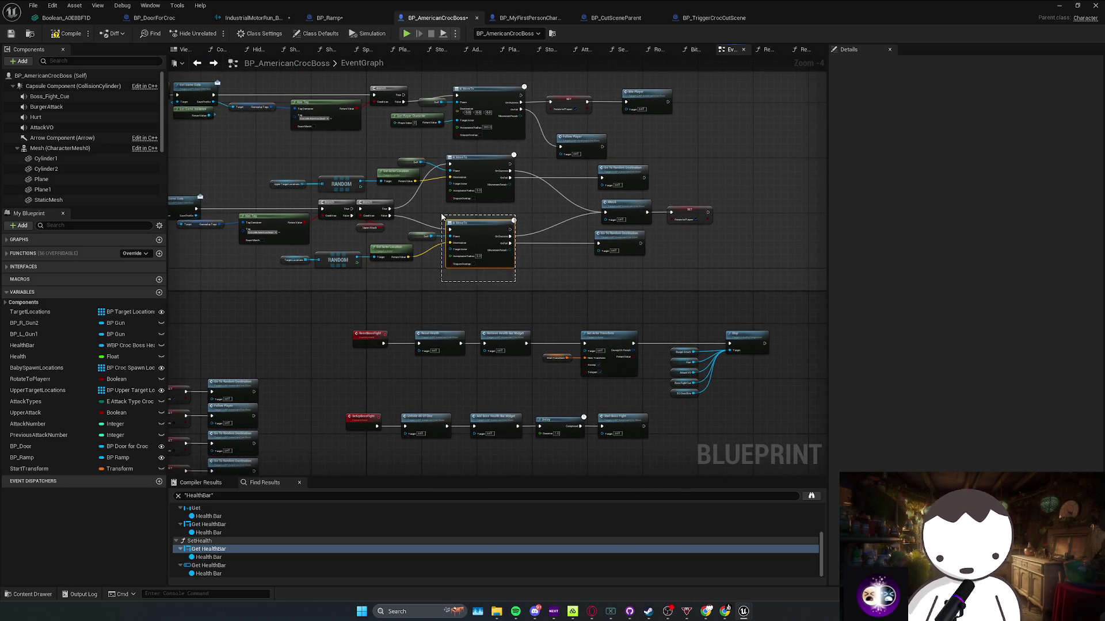
pyautogui.scroll(2, 560, 289)
pyautogui.moveTo(225, 225)
pyautogui.mouseDown()
pyautogui.moveTo(578, 301)
pyautogui.moveTo(771, 321)
pyautogui.moveTo(420, 248)
pyautogui.moveTo(215, 220)
pyautogui.mouseUp()
pyautogui.moveTo(403, 205); pyautogui.dragTo(741, 246)
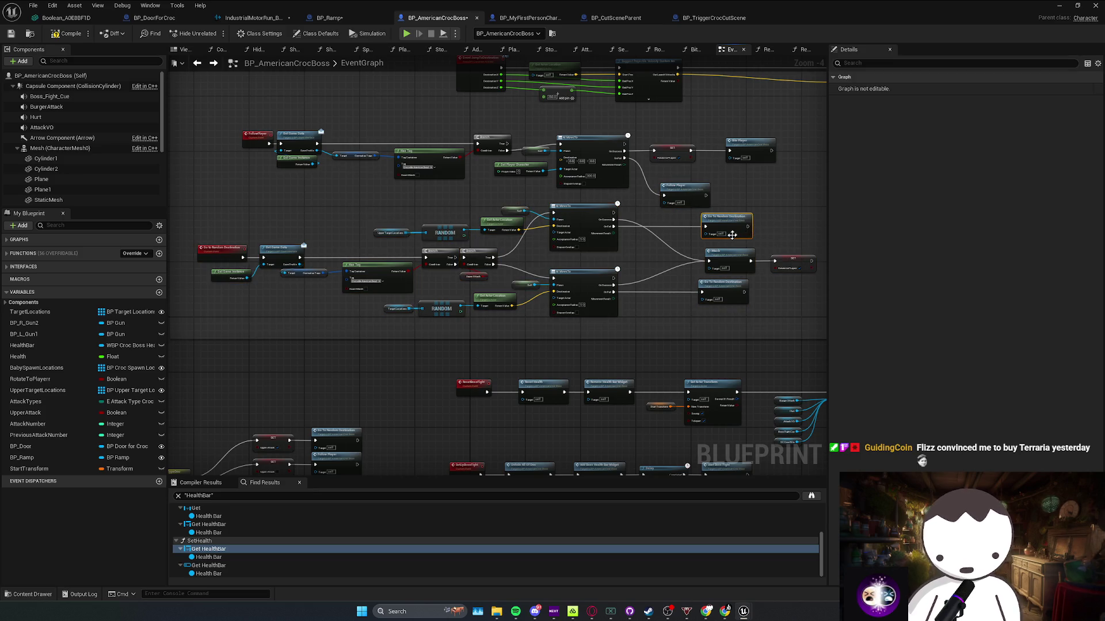
pyautogui.scroll(1, 764, 246)
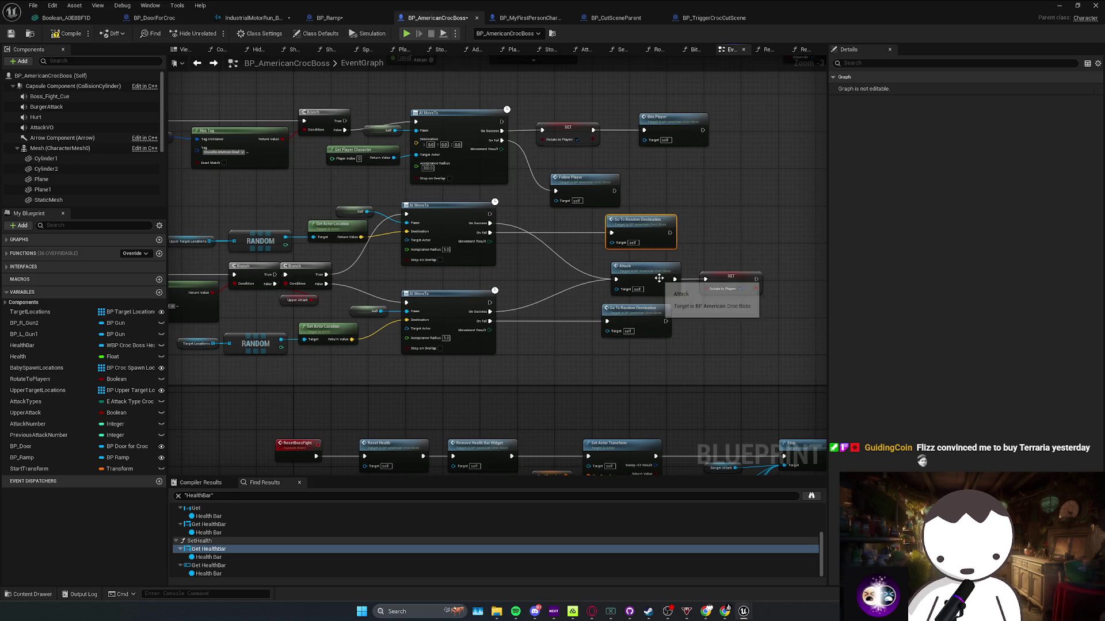
pyautogui.click(683, 151)
pyautogui.doubleClick(655, 271)
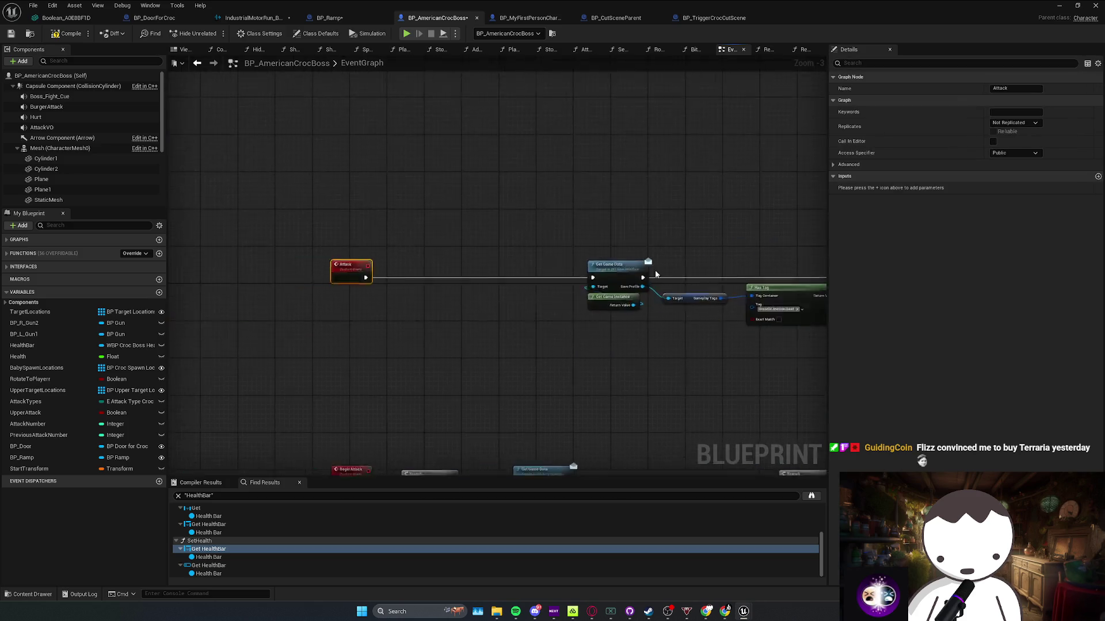
# Move the Branch node beside the Begin Attack event
pyautogui.moveTo(377, 240); pyautogui.dragTo(309, 268)
pyautogui.click(341, 334)
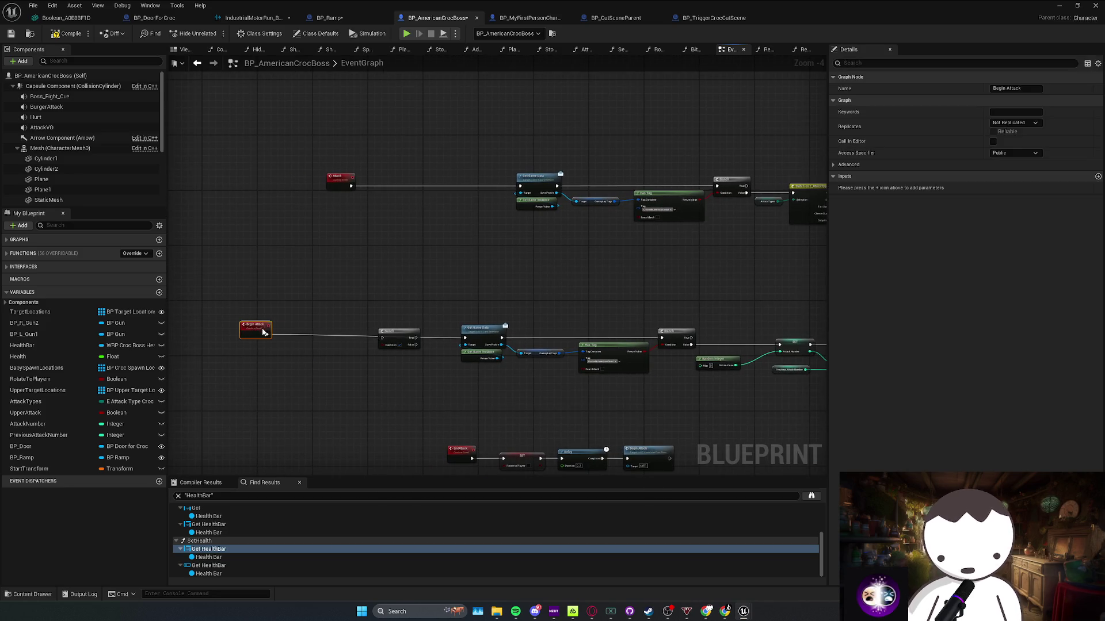
pyautogui.moveTo(377, 327); pyautogui.dragTo(349, 323)
pyautogui.moveTo(338, 181)
pyautogui.mouseDown()
pyautogui.moveTo(289, 185)
pyautogui.moveTo(511, 274)
pyautogui.moveTo(285, 272)
pyautogui.mouseUp()
# Review the MoveTo, Has Tag and EndAttack nodes, then nudge the Branch just after Begin Attack
pyautogui.moveTo(590, 237)
pyautogui.mouseDown()
pyautogui.moveTo(650, 234)
pyautogui.moveTo(536, 263)
pyautogui.mouseUp()
pyautogui.scroll(-2, 567, 244)
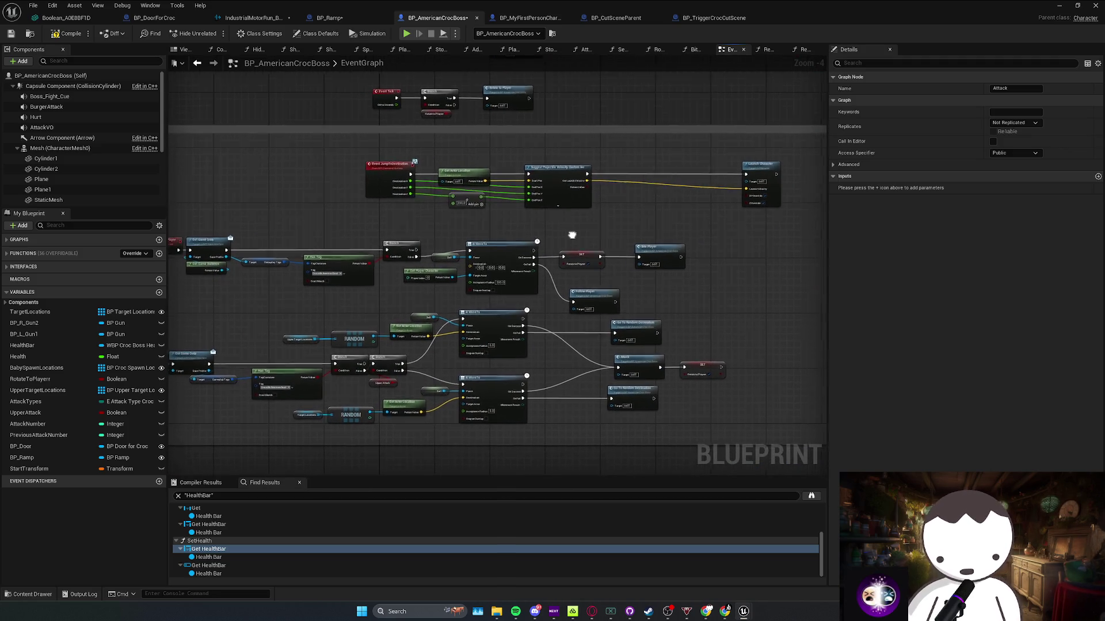
pyautogui.scroll(1, 563, 262)
pyautogui.moveTo(416, 273)
pyautogui.mouseDown()
pyautogui.moveTo(441, 271)
pyautogui.moveTo(357, 271)
pyautogui.moveTo(568, 258)
pyautogui.moveTo(451, 291)
pyautogui.mouseUp()
pyautogui.scroll(1, 698, 207)
pyautogui.scroll(1, 698, 207)
pyautogui.moveTo(697, 207)
pyautogui.mouseDown()
pyautogui.moveTo(260, 347)
pyautogui.moveTo(234, 299)
pyautogui.mouseUp()
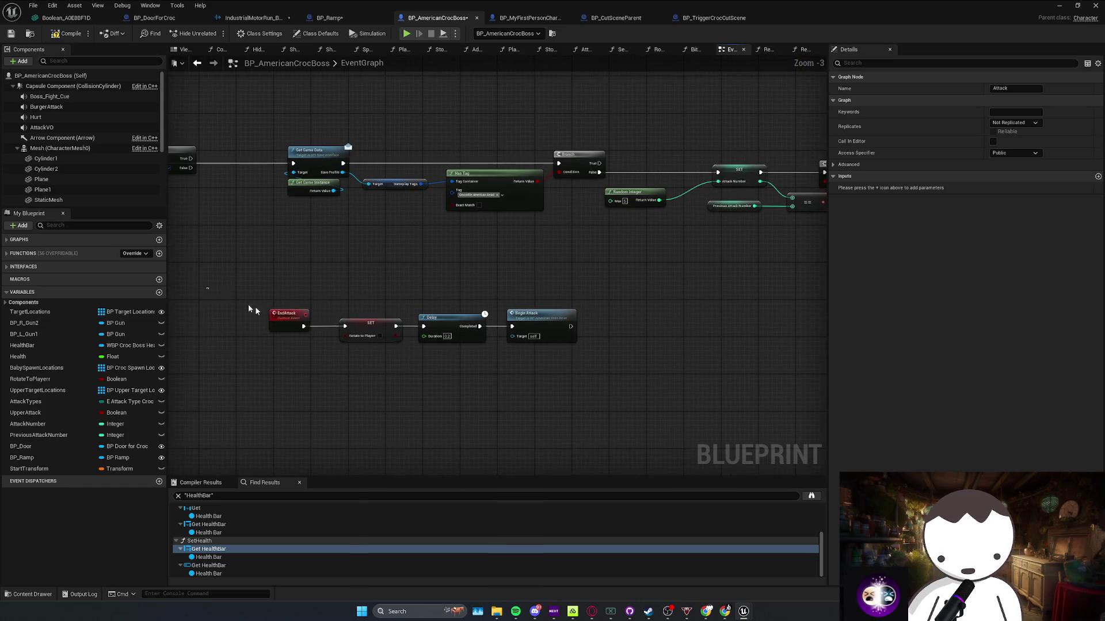
pyautogui.scroll(-1, 585, 367)
pyautogui.scroll(-1, 585, 367)
pyautogui.scroll(1, 680, 308)
pyautogui.doubleClick(590, 236)
pyautogui.moveTo(504, 262); pyautogui.dragTo(491, 266)
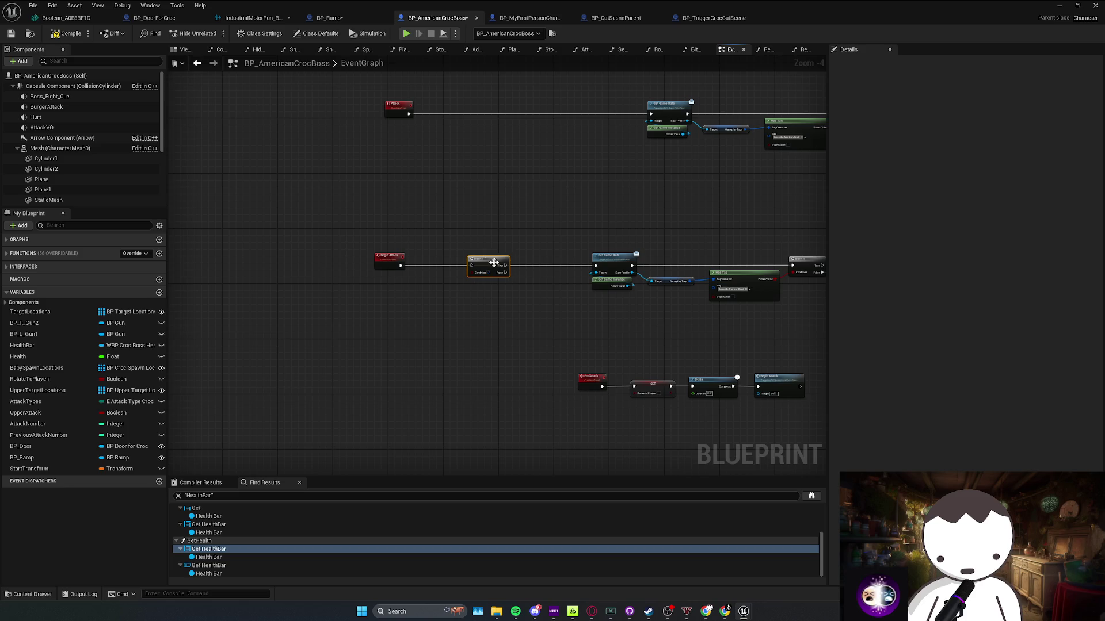
pyautogui.moveTo(422, 269); pyautogui.dragTo(390, 275)
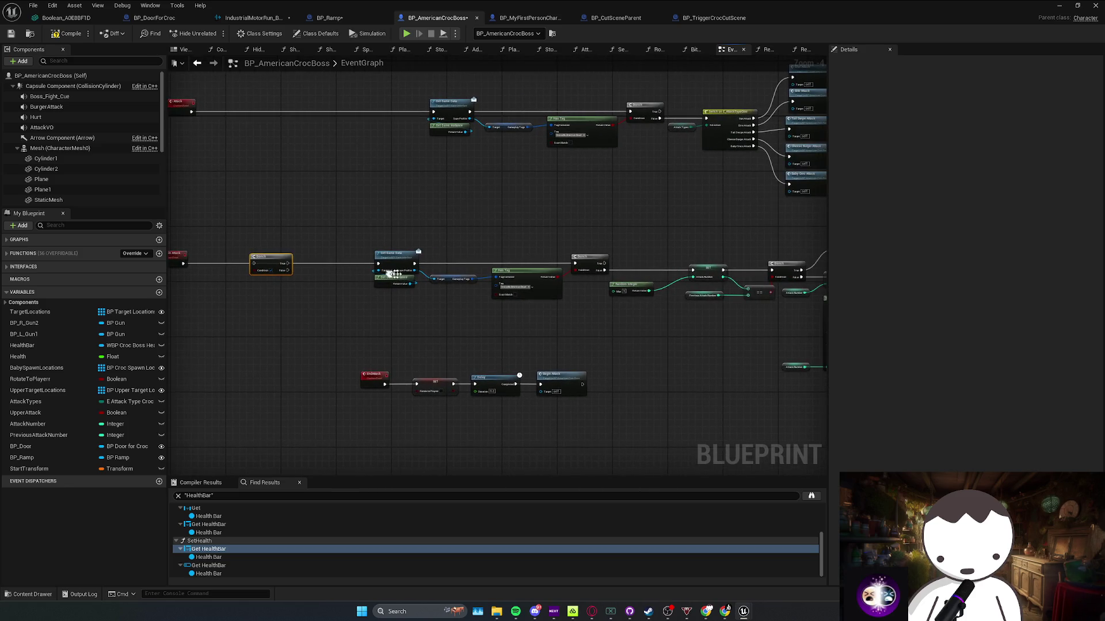
pyautogui.moveTo(557, 278)
pyautogui.mouseDown()
pyautogui.moveTo(521, 299)
pyautogui.moveTo(533, 341)
pyautogui.moveTo(252, 275)
pyautogui.moveTo(451, 273)
pyautogui.moveTo(711, 172)
pyautogui.moveTo(590, 257)
pyautogui.moveTo(391, 272)
pyautogui.mouseUp()
# Tidy the ResetBossFight, SetUpBossFight and StartBossFight node rows
pyautogui.moveTo(266, 212)
pyautogui.mouseDown()
pyautogui.moveTo(256, 213)
pyautogui.moveTo(692, 285)
pyautogui.mouseUp()
pyautogui.scroll(-1, 490, 452)
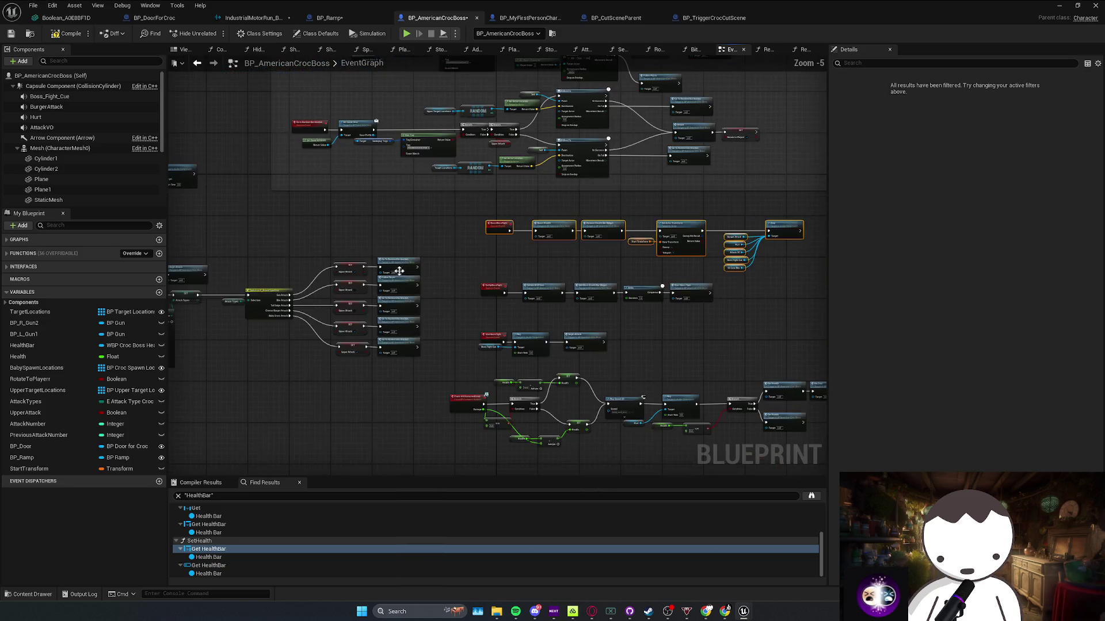
pyautogui.scroll(2, 460, 305)
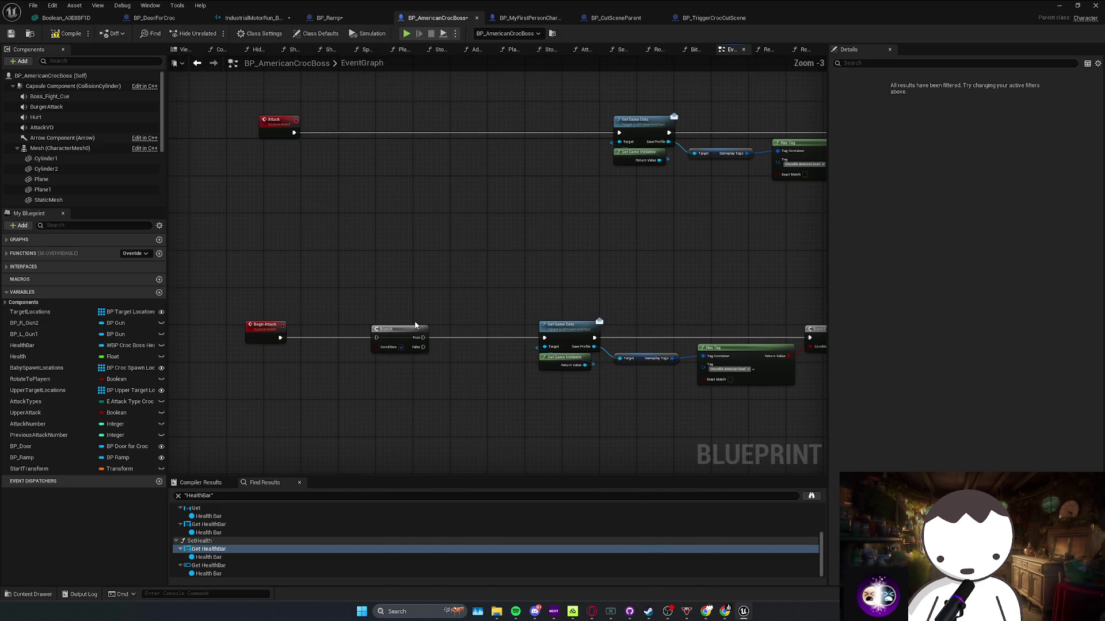
pyautogui.click(418, 319)
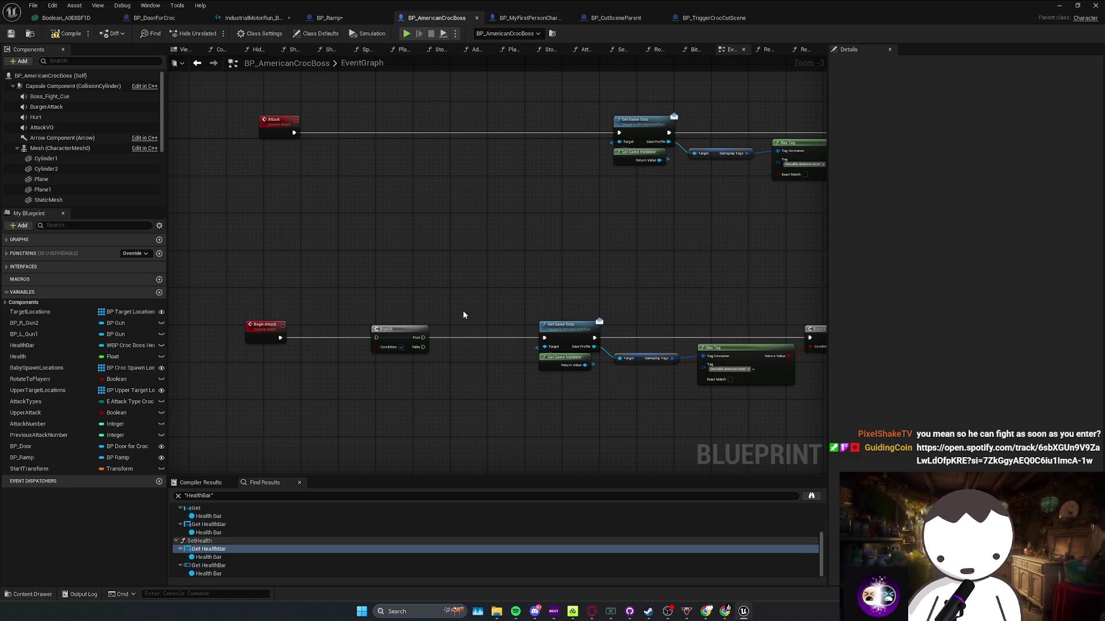
pyautogui.scroll(-8, 465, 314)
pyautogui.scroll(8, 406, 310)
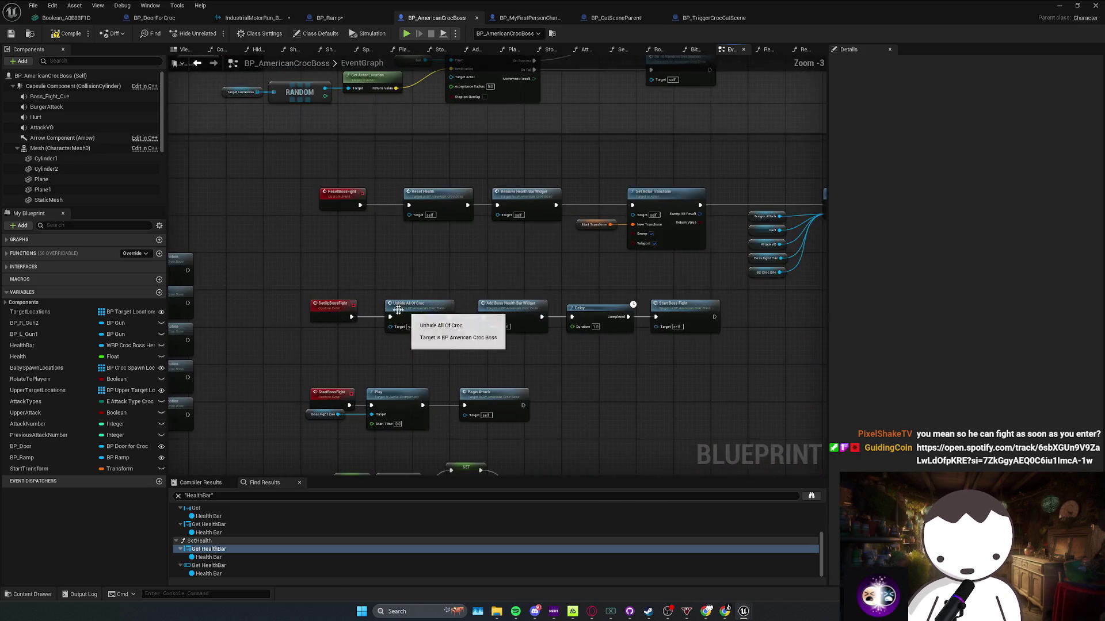
pyautogui.moveTo(275, 288)
pyautogui.mouseDown()
pyautogui.moveTo(656, 348)
pyautogui.moveTo(645, 333)
pyautogui.mouseUp()
pyautogui.moveTo(569, 374)
pyautogui.mouseDown()
pyautogui.moveTo(308, 437)
pyautogui.moveTo(383, 443)
pyautogui.moveTo(617, 351)
pyautogui.mouseUp()
pyautogui.scroll(-1, 546, 362)
pyautogui.scroll(2, 438, 374)
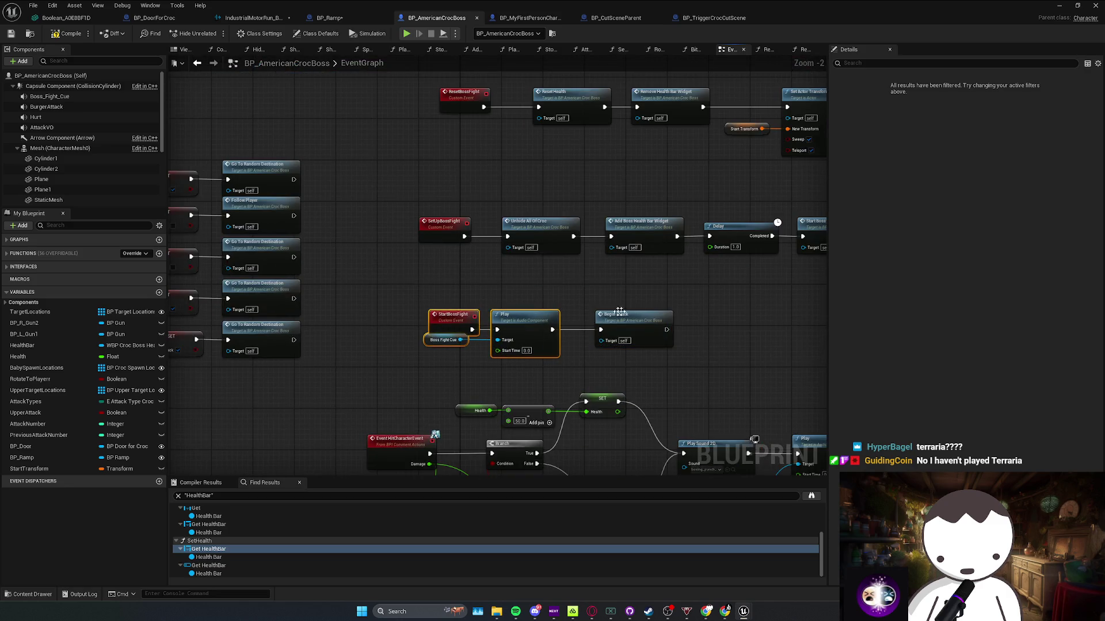
# Return to Begin Attack and pull a wire from its execution output without adding a node
pyautogui.doubleClick(538, 315)
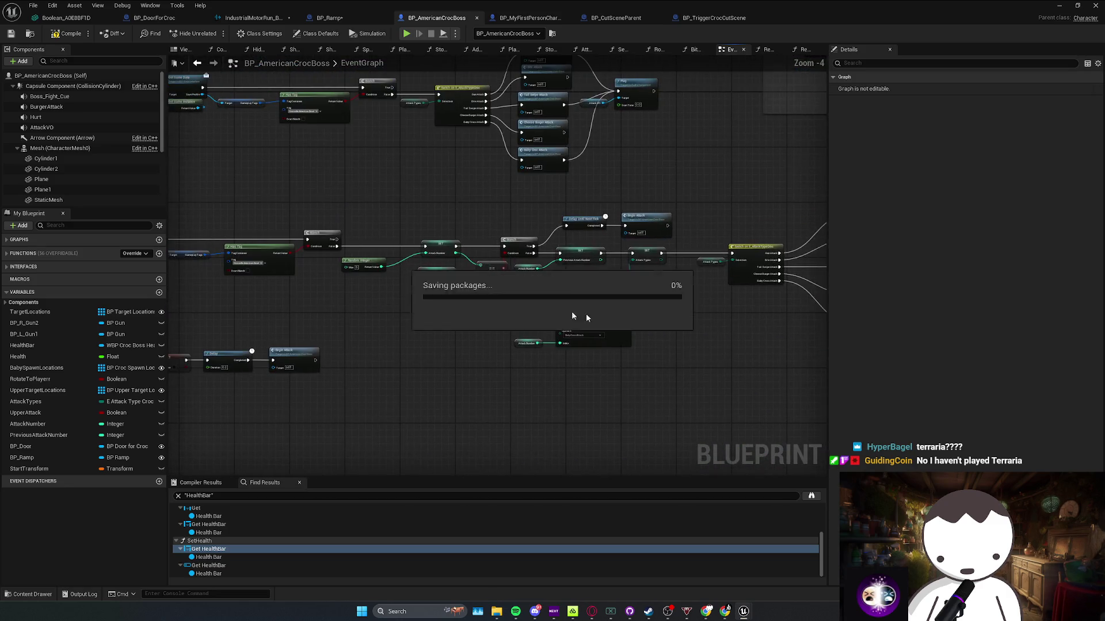
pyautogui.moveTo(322, 260)
pyautogui.mouseDown()
pyautogui.moveTo(336, 262)
pyautogui.moveTo(364, 311)
pyautogui.mouseUp()
pyautogui.moveTo(446, 302); pyautogui.dragTo(462, 300)
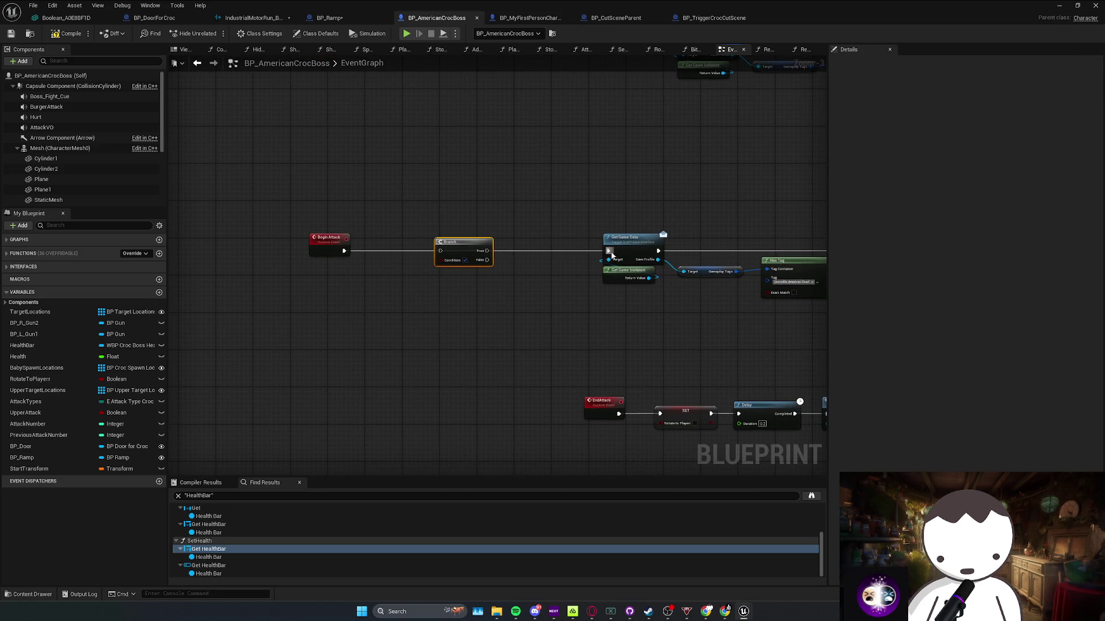
# Rewire the Branch after Begin Attack into Get Game Data and promote its Condition to a CanAttack Boolean
pyautogui.rightClick(443, 249)
pyautogui.click(472, 276)
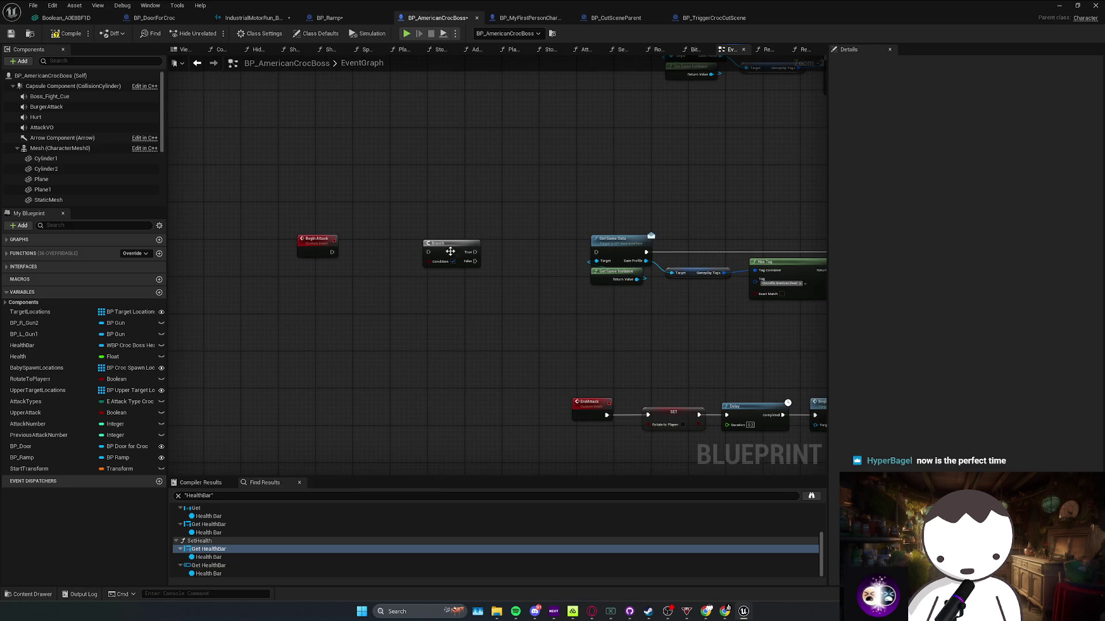
pyautogui.moveTo(429, 252); pyautogui.dragTo(332, 252)
pyautogui.moveTo(475, 252); pyautogui.dragTo(596, 252)
pyautogui.moveTo(430, 264); pyautogui.dragTo(463, 279)
pyautogui.click(493, 316)
pyautogui.write('CanAttack')
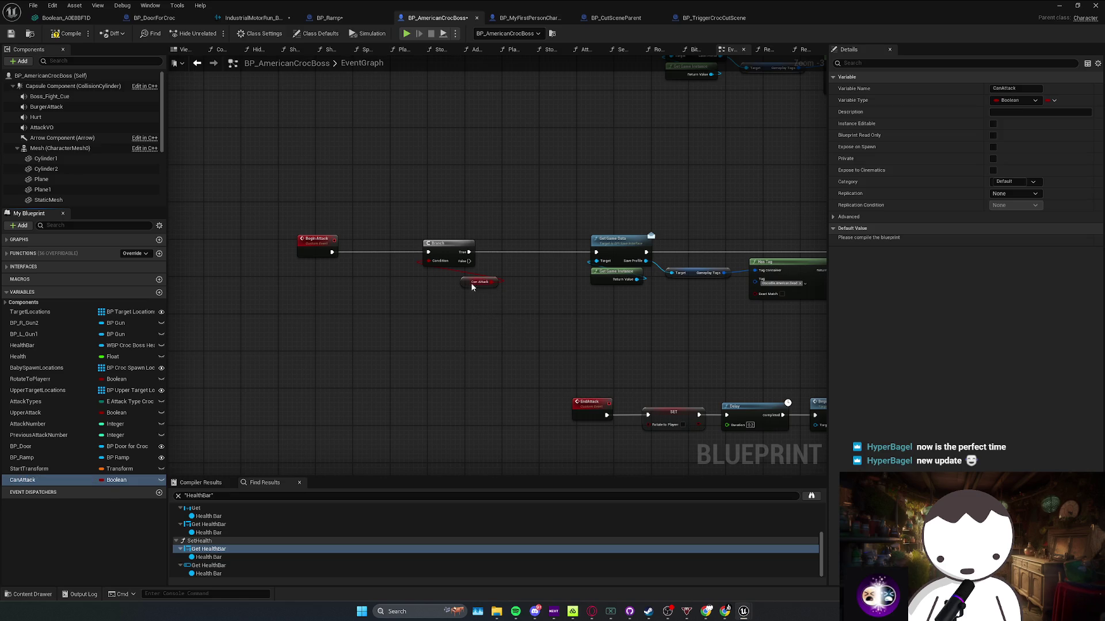
pyautogui.moveTo(471, 286); pyautogui.dragTo(429, 277)
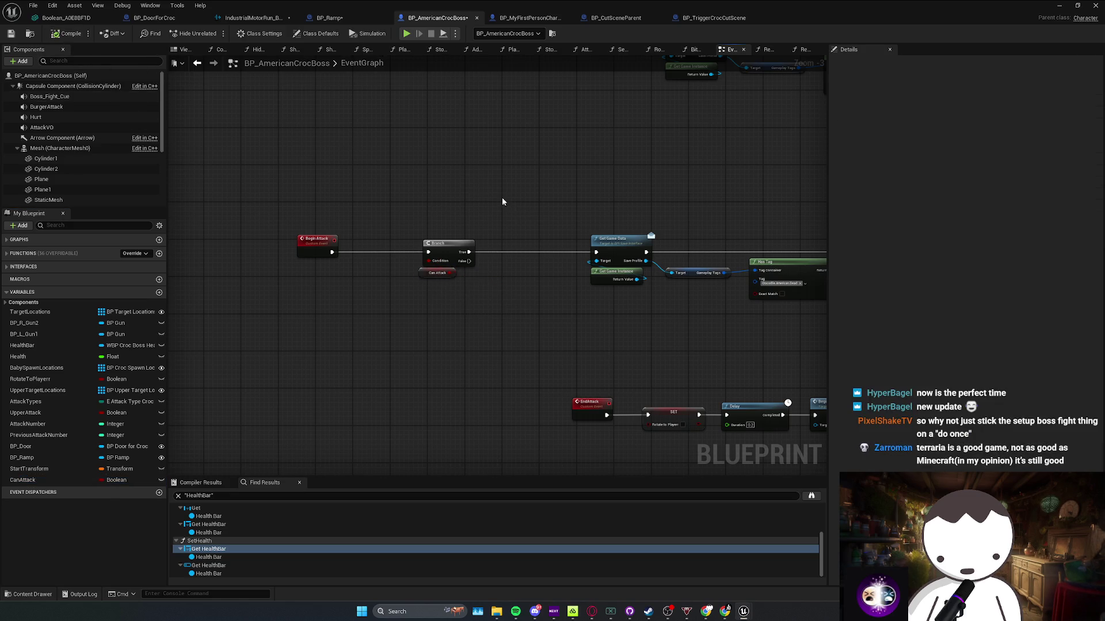
# Copy the Branch and CanAttack getter onto the Attack event's execution line
pyautogui.moveTo(469, 382); pyautogui.dragTo(428, 461)
pyautogui.hotkey('ctrl', 'c')
pyautogui.hotkey('ctrl', 'v')
pyautogui.moveTo(503, 290)
pyautogui.mouseDown()
pyautogui.moveTo(518, 348)
pyautogui.moveTo(533, 261)
pyautogui.mouseUp()
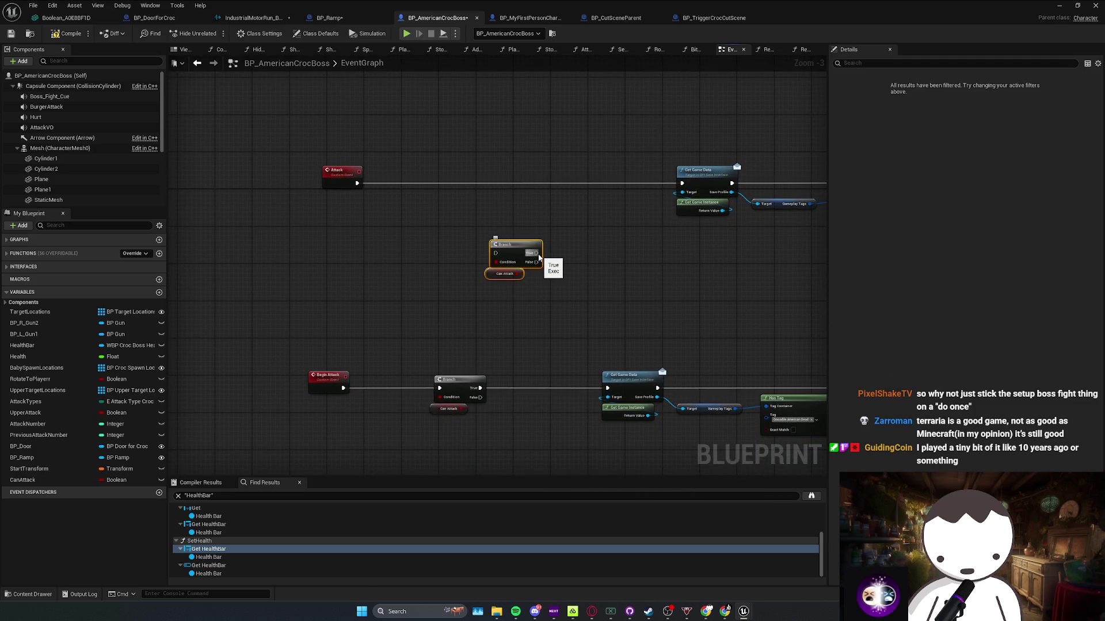
pyautogui.moveTo(506, 246); pyautogui.dragTo(500, 181)
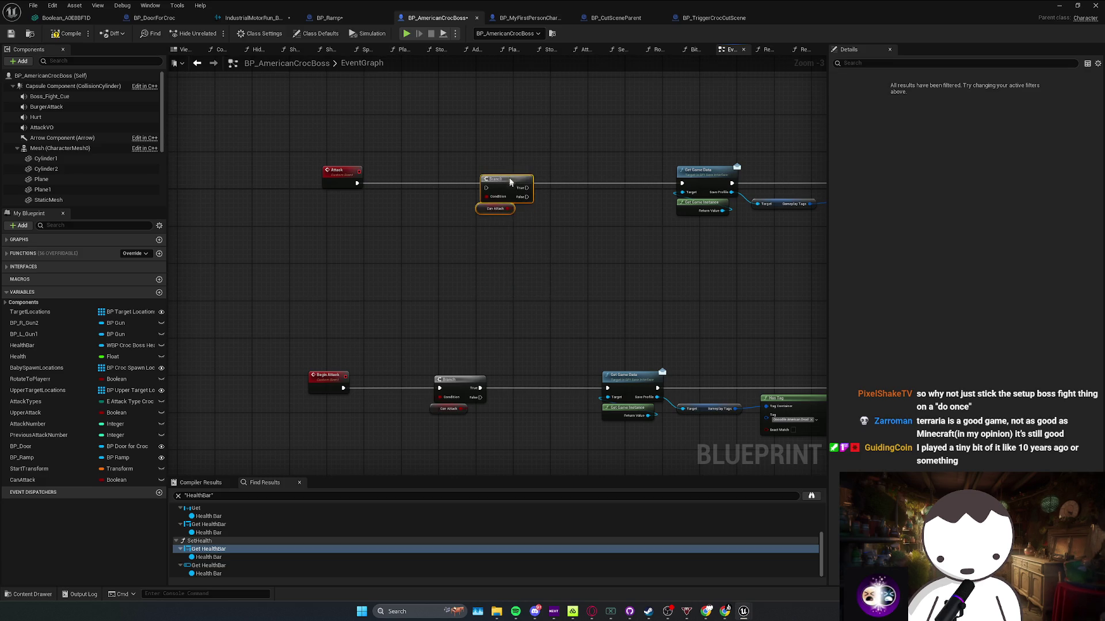
pyautogui.scroll(-4, 607, 227)
pyautogui.scroll(4, 339, 258)
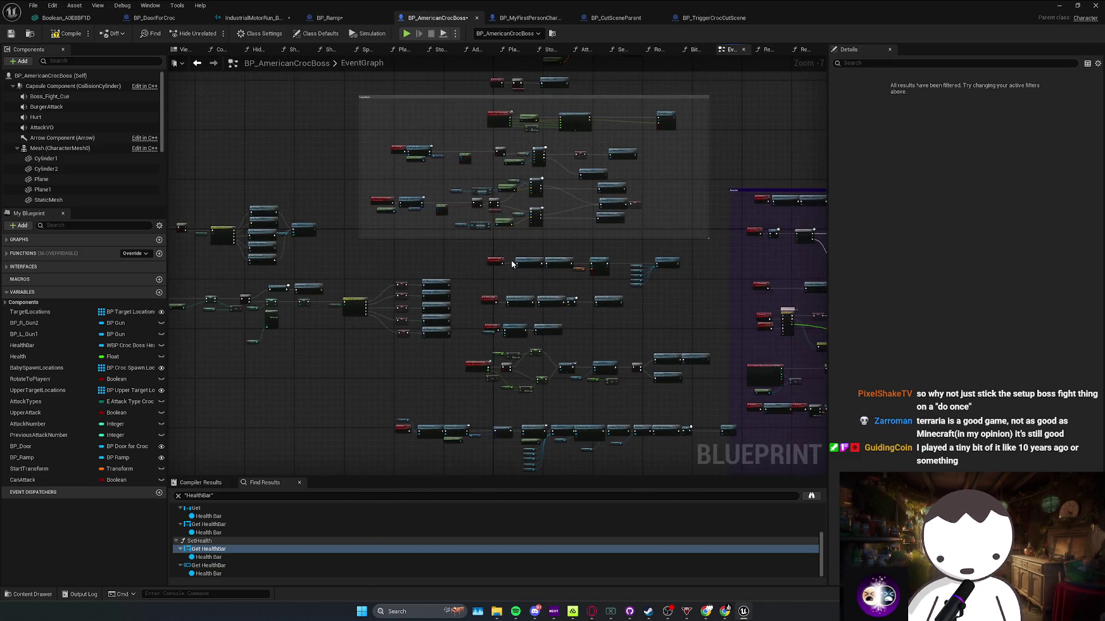
# Rearrange the SetUpBossFight chain, including Unhide All Of Croc and Add Boss Health Bar Widget
pyautogui.moveTo(521, 330)
pyautogui.mouseDown()
pyautogui.moveTo(416, 297)
pyautogui.moveTo(715, 394)
pyautogui.mouseUp()
pyautogui.moveTo(430, 342); pyautogui.dragTo(595, 343)
pyautogui.moveTo(576, 377); pyautogui.dragTo(421, 360)
pyautogui.moveTo(399, 311)
pyautogui.mouseDown()
pyautogui.moveTo(765, 366)
pyautogui.moveTo(624, 350)
pyautogui.moveTo(741, 369)
pyautogui.mouseUp()
pyautogui.moveTo(469, 336)
pyautogui.mouseDown()
pyautogui.moveTo(279, 330)
pyautogui.moveTo(324, 358)
pyautogui.moveTo(357, 359)
pyautogui.mouseUp()
pyautogui.moveTo(219, 305)
pyautogui.mouseDown()
pyautogui.moveTo(314, 343)
pyautogui.moveTo(299, 344)
pyautogui.moveTo(360, 354)
pyautogui.moveTo(454, 322)
pyautogui.moveTo(412, 301)
pyautogui.mouseUp()
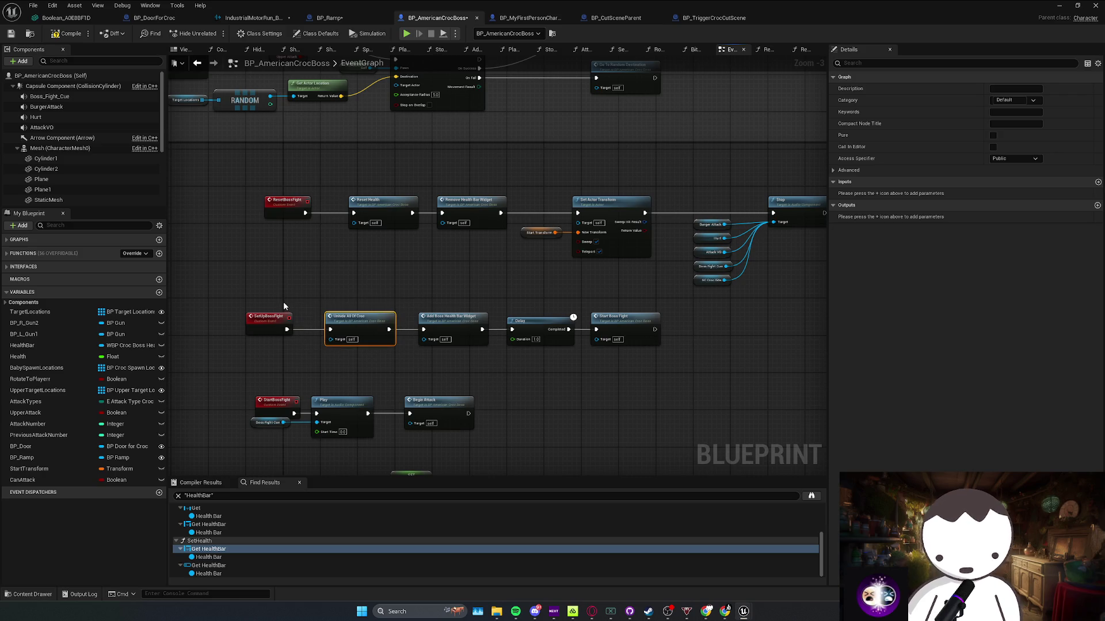
pyautogui.moveTo(368, 336); pyautogui.dragTo(392, 342)
pyautogui.moveTo(252, 314)
pyautogui.mouseDown()
pyautogui.moveTo(501, 368)
pyautogui.moveTo(616, 365)
pyautogui.mouseUp()
pyautogui.click(616, 365)
pyautogui.moveTo(472, 354)
pyautogui.mouseDown()
pyautogui.moveTo(414, 302)
pyautogui.moveTo(499, 347)
pyautogui.moveTo(386, 340)
pyautogui.mouseUp()
pyautogui.scroll(-2, 394, 345)
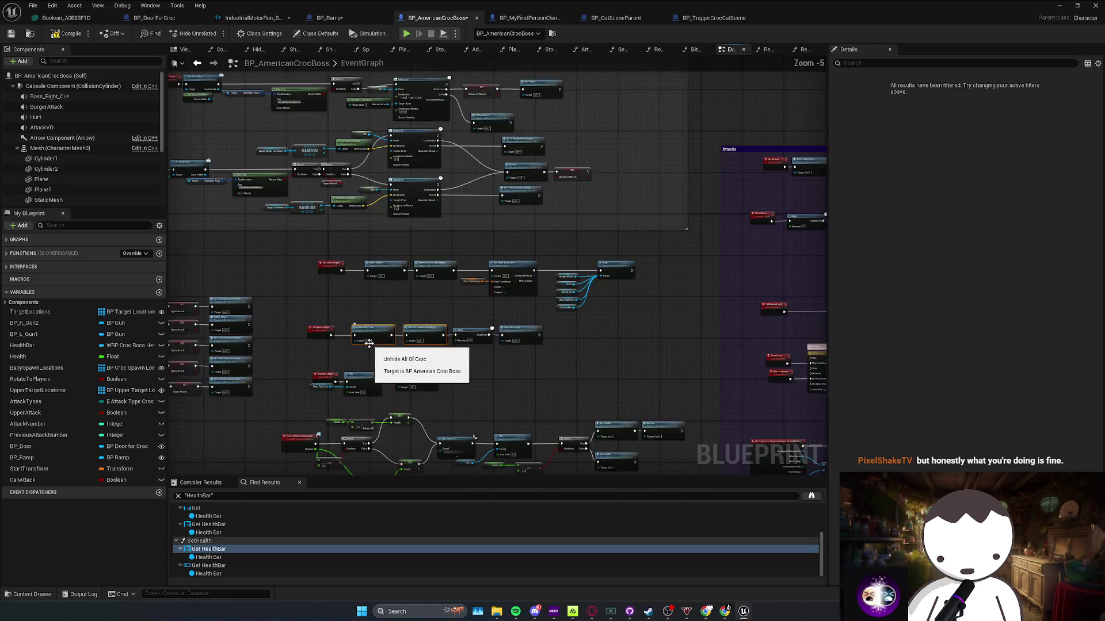
pyautogui.scroll(4, 458, 276)
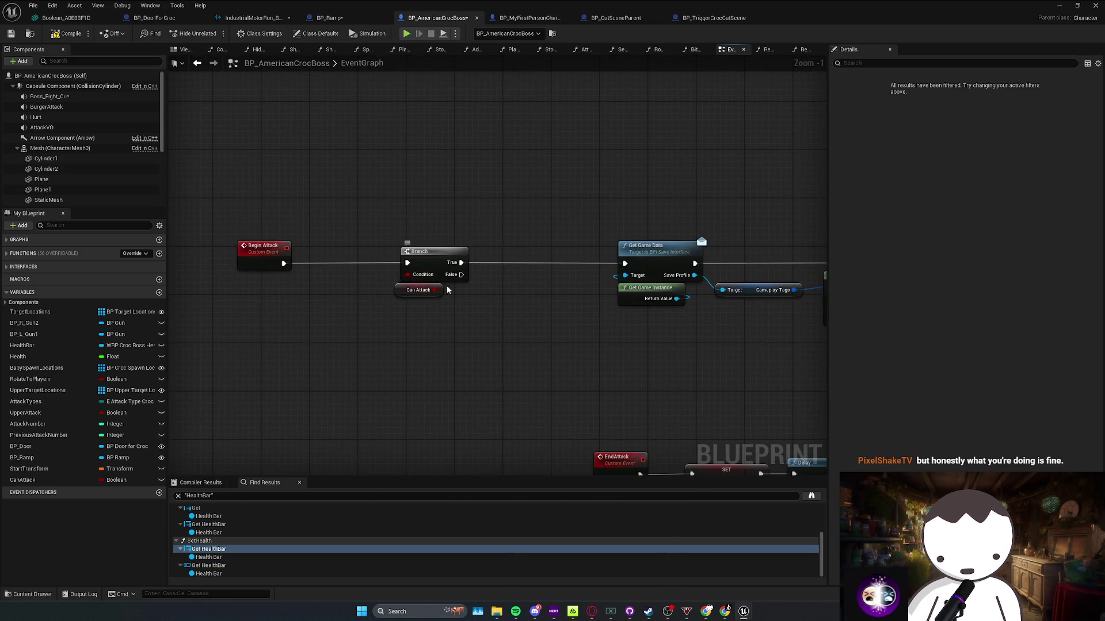
# Check the CanAttack variable's settings and save the croc boss blueprint
pyautogui.click(404, 292)
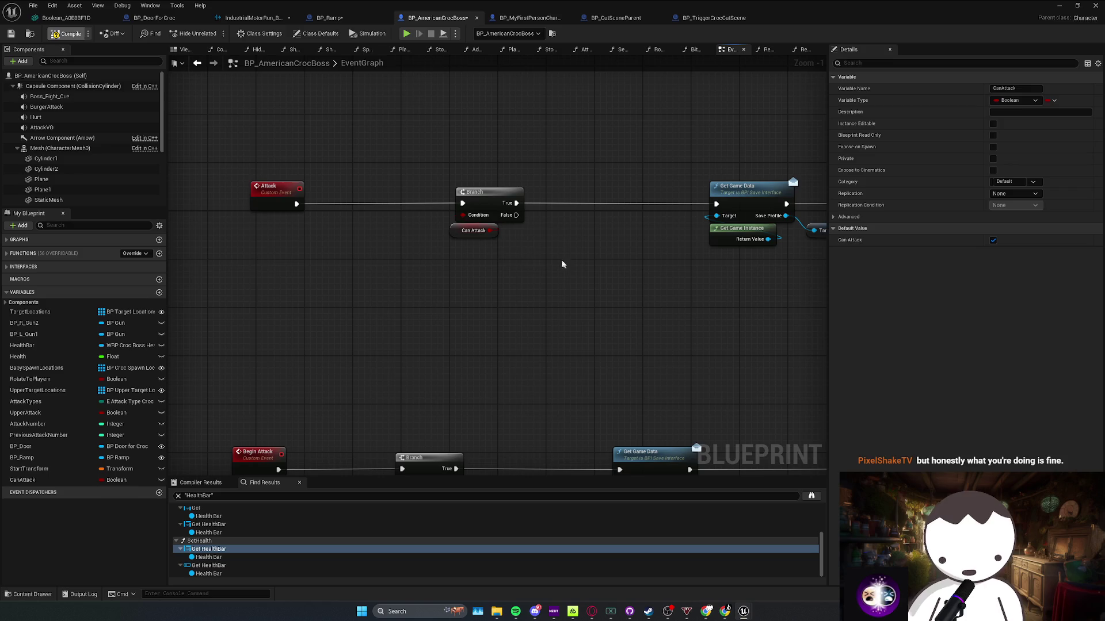
pyautogui.click(451, 231)
pyautogui.hotkey('ctrl', 's')
pyautogui.scroll(-5, 523, 256)
pyautogui.scroll(4, 279, 418)
# Drag CanAttack into the graph as a SET node and position it near Begin Attack
pyautogui.moveTo(22, 480)
pyautogui.mouseDown()
pyautogui.moveTo(691, 311)
pyautogui.moveTo(731, 260)
pyautogui.moveTo(685, 316)
pyautogui.moveTo(629, 348)
pyautogui.moveTo(456, 387)
pyautogui.mouseUp()
pyautogui.click(699, 315)
pyautogui.scroll(-2, 731, 260)
pyautogui.moveTo(561, 340); pyautogui.dragTo(518, 370)
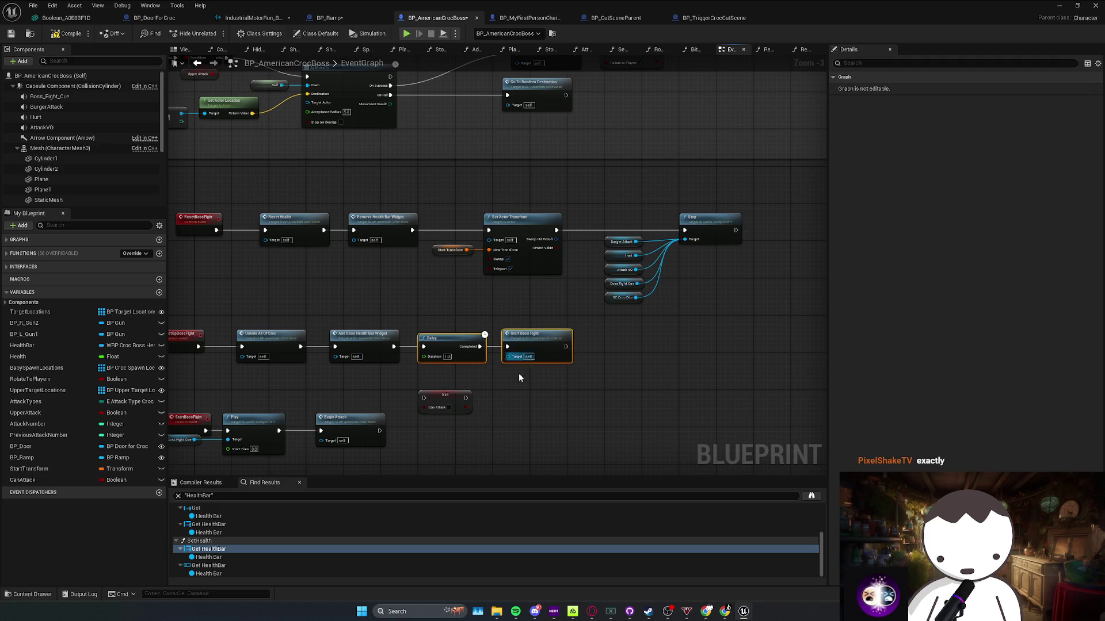
# Place the SET CanAttack node on the execution line feeding Begin Attack
pyautogui.moveTo(459, 337)
pyautogui.mouseDown()
pyautogui.moveTo(435, 365)
pyautogui.moveTo(412, 362)
pyautogui.mouseUp()
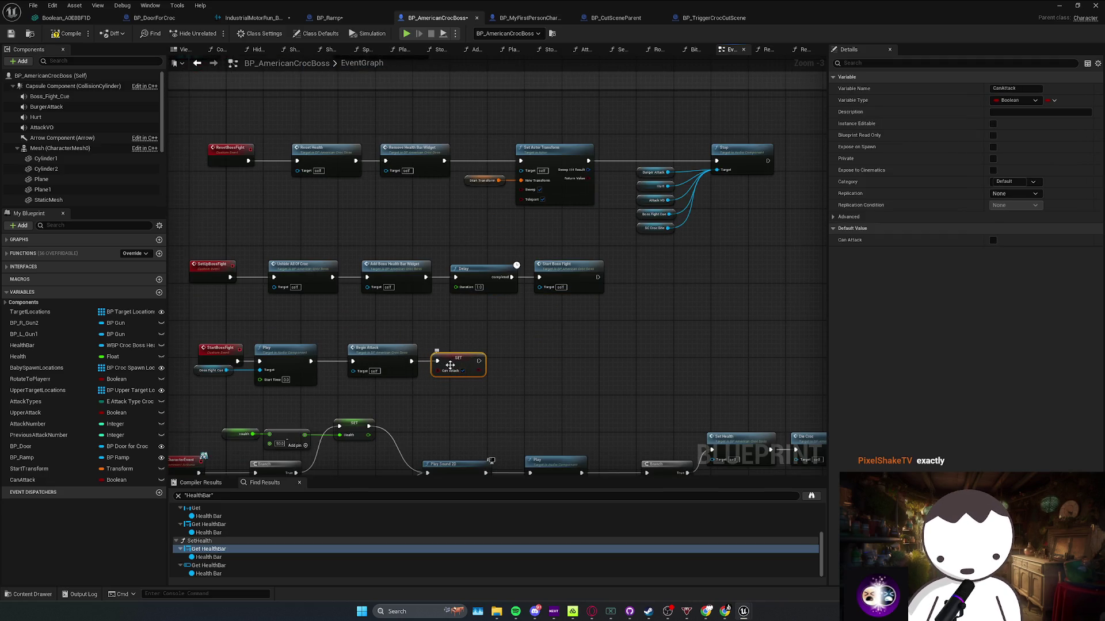
pyautogui.hotkey('ctrl', 'z')
pyautogui.hotkey('ctrl', 'z')
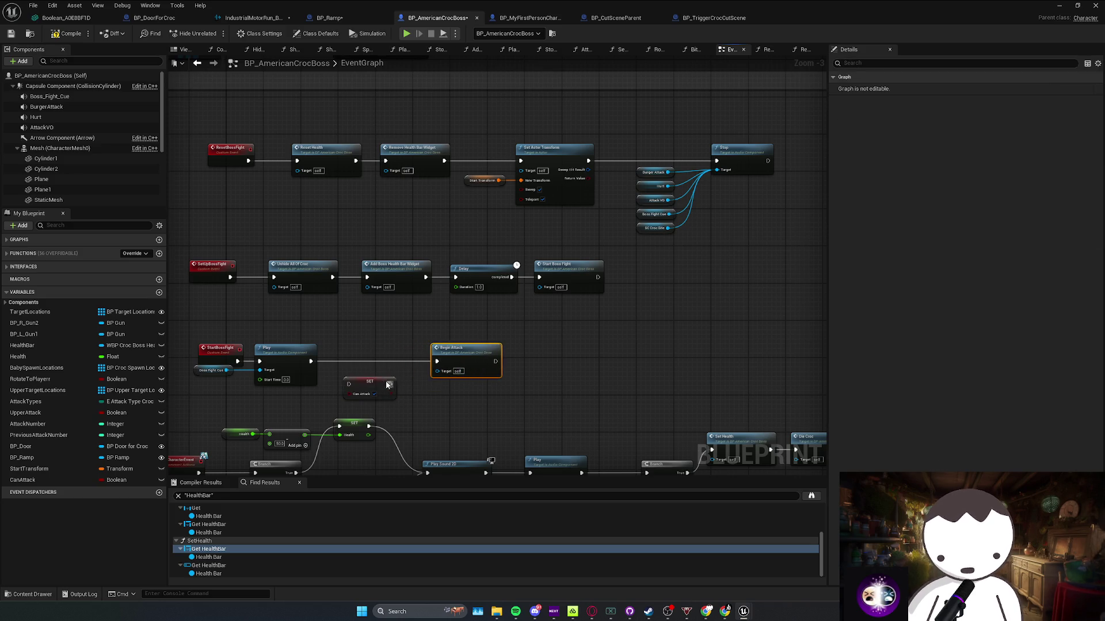
pyautogui.moveTo(388, 384); pyautogui.dragTo(383, 363)
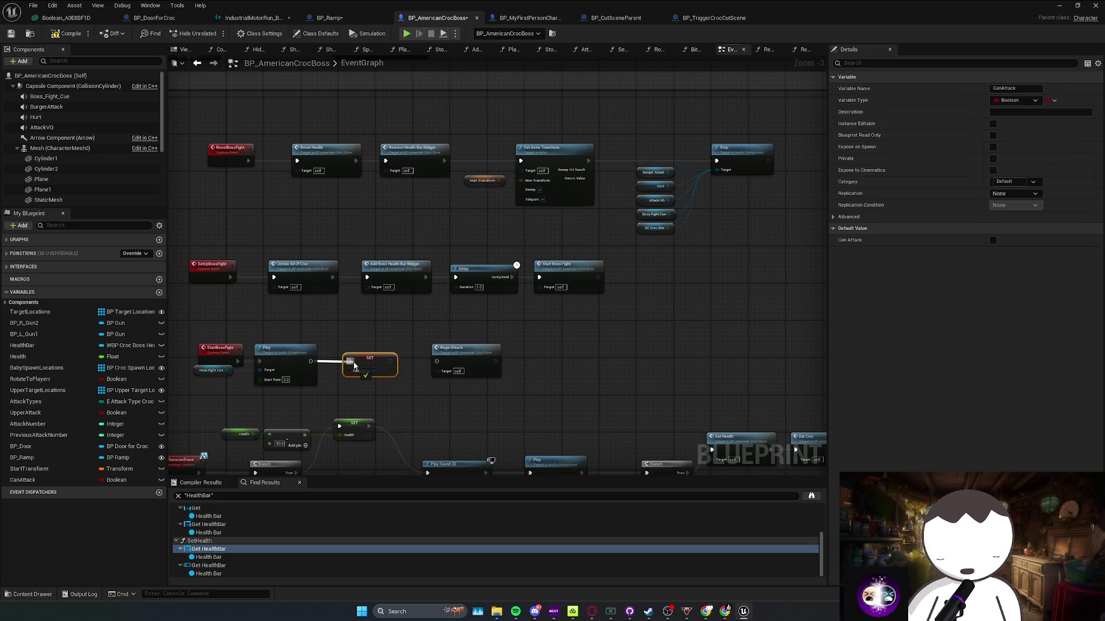
pyautogui.moveTo(436, 361); pyautogui.dragTo(392, 363)
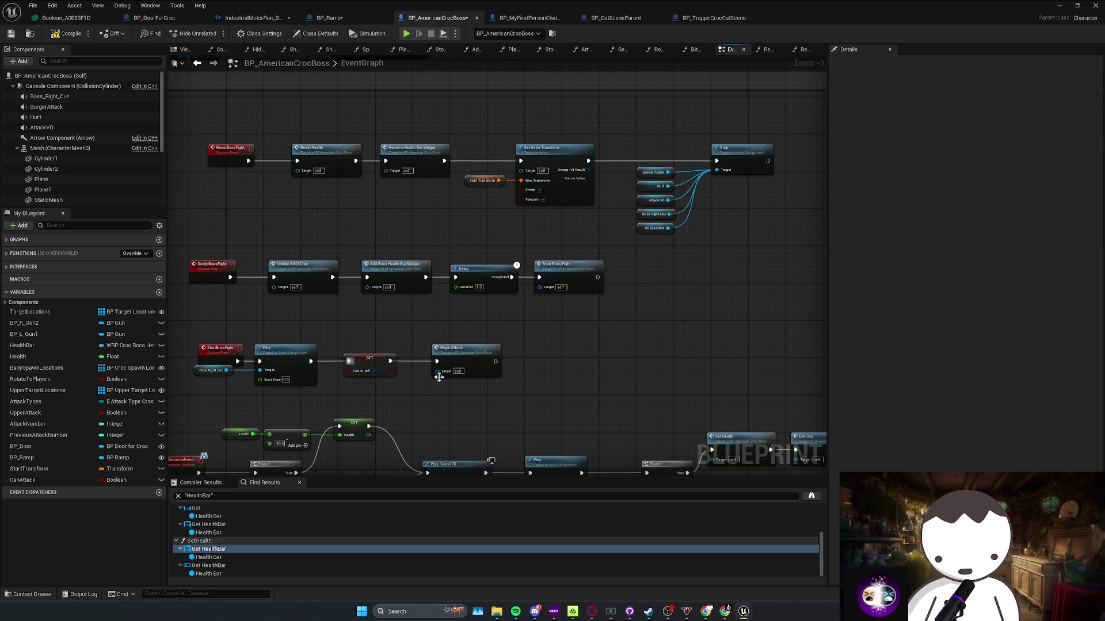
# Dock the Boolean mesh editor, glance at the cutscene blueprints, and return to the croc boss graph
pyautogui.click(66, 18)
pyautogui.moveTo(103, 35); pyautogui.dragTo(79, 21)
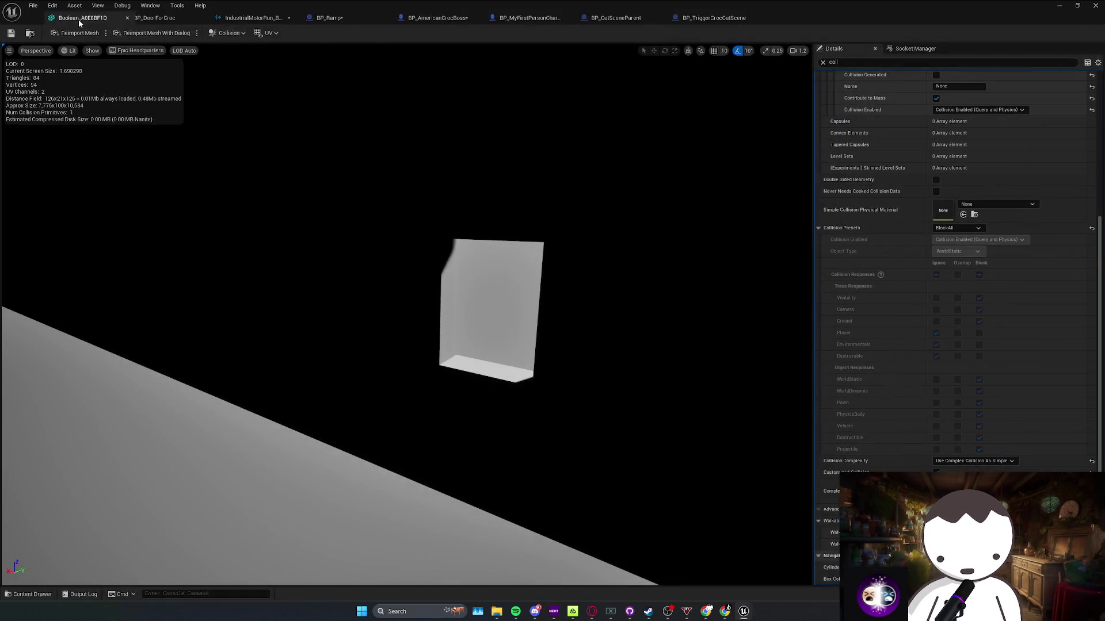
pyautogui.click(690, 23)
pyautogui.click(615, 18)
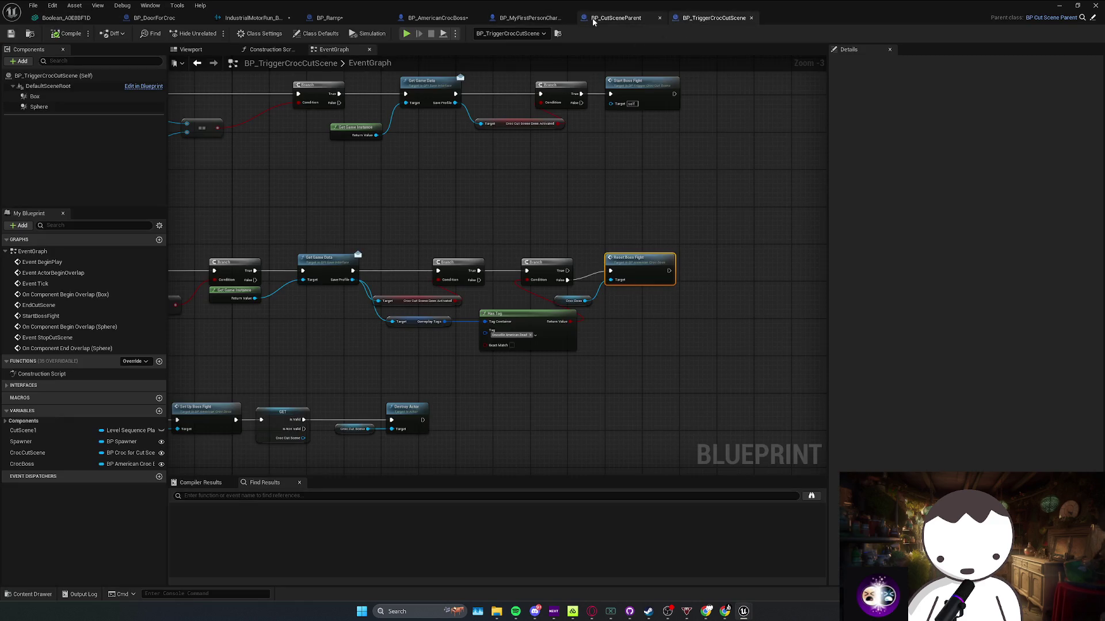
pyautogui.click(455, 18)
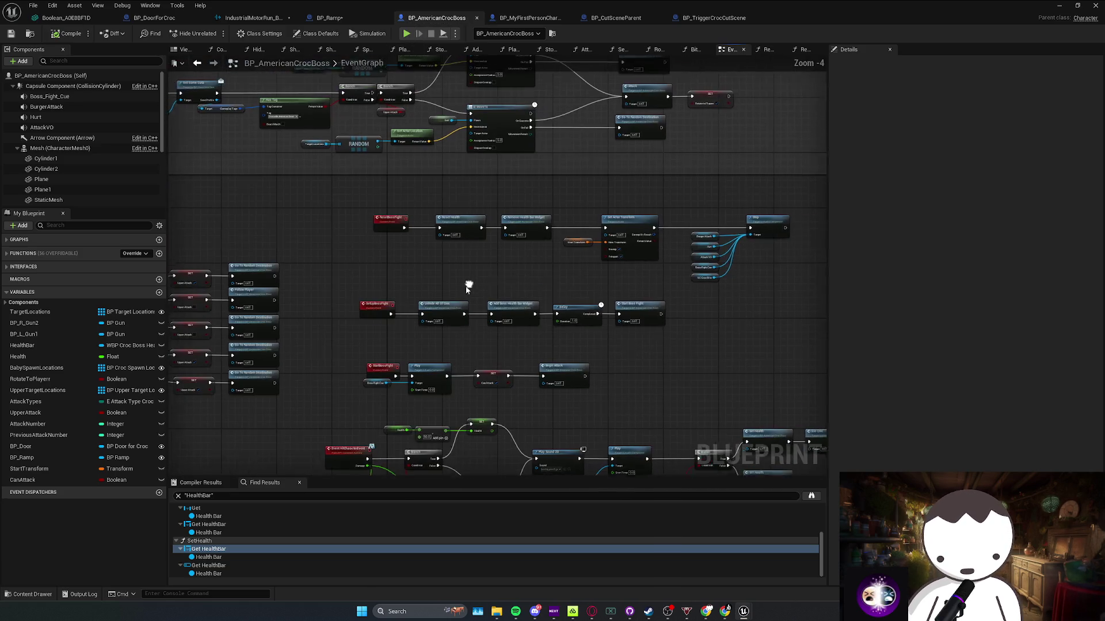
# Splice a CanAttack setter between ResetBossFight and Reset Health, then save the blueprint
pyautogui.scroll(-1, 556, 284)
pyautogui.click(23, 480)
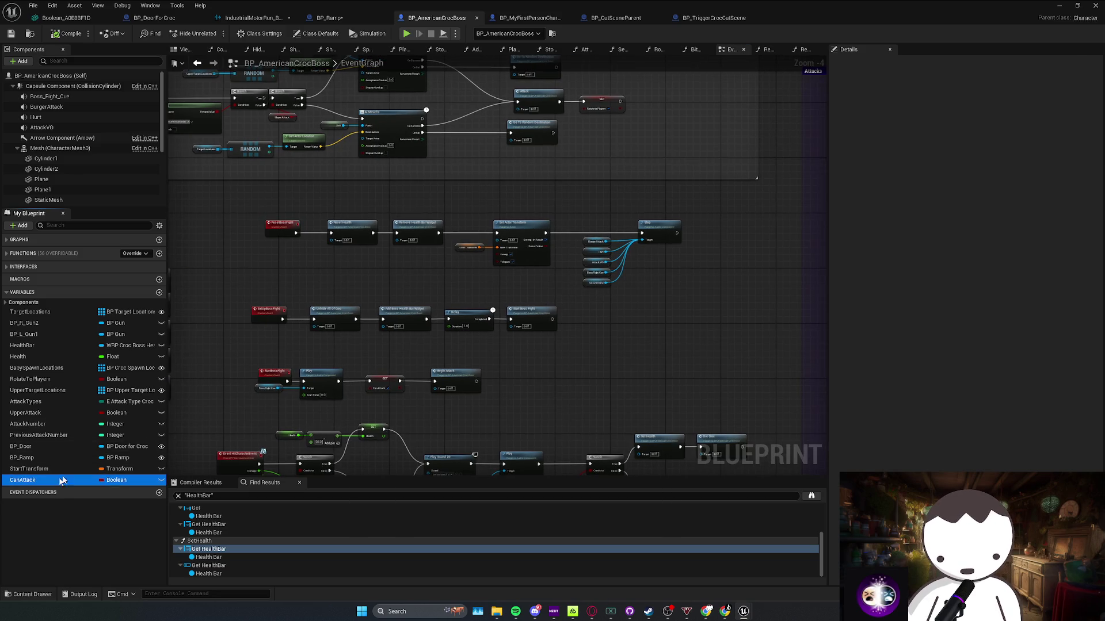
pyautogui.scroll(2, 328, 288)
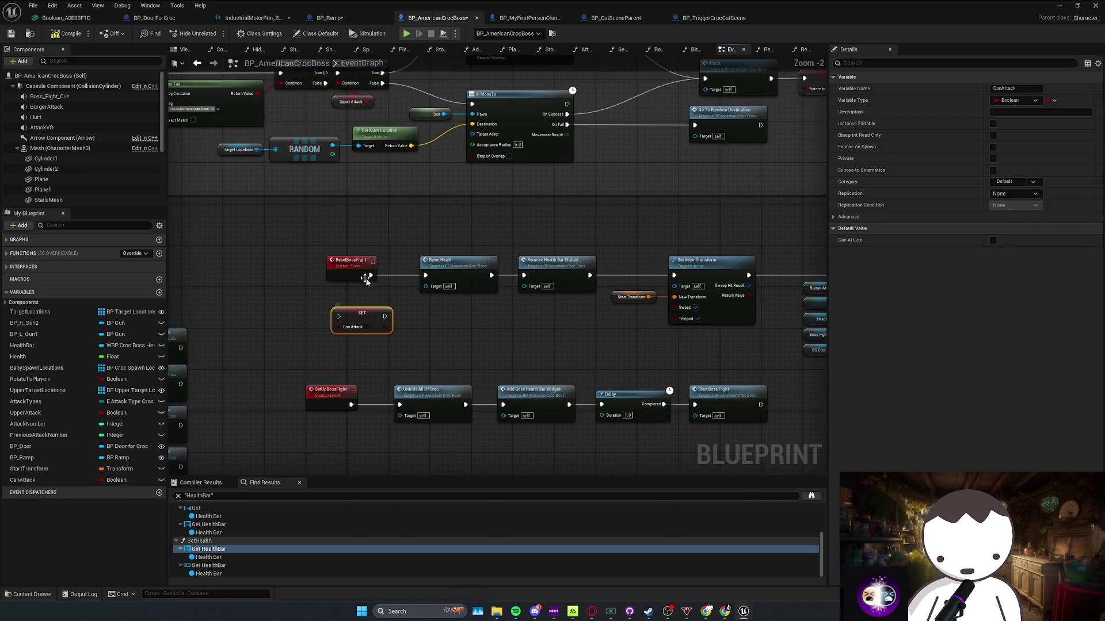
pyautogui.moveTo(365, 280); pyautogui.dragTo(275, 282)
pyautogui.moveTo(365, 317); pyautogui.dragTo(362, 280)
pyautogui.moveTo(288, 275); pyautogui.dragTo(427, 275)
pyautogui.click(465, 321)
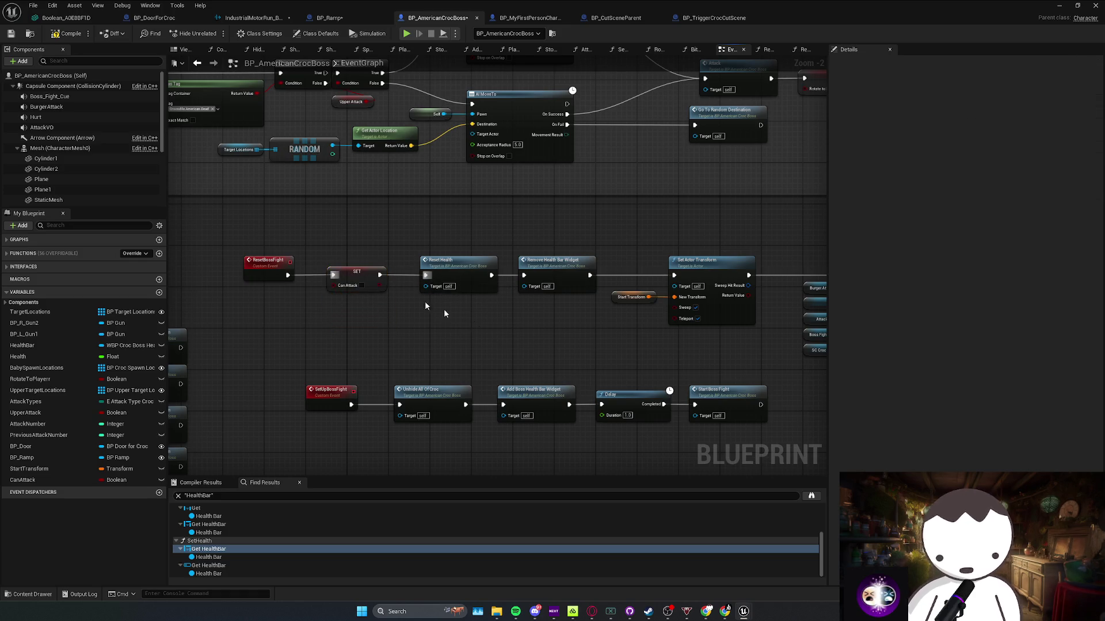
pyautogui.hotkey('ctrl', 's')
# Review the Set Actor Transform nodes, minimize the blueprint editor, and fly to the translucent cube
pyautogui.moveTo(437, 233); pyautogui.dragTo(370, 220)
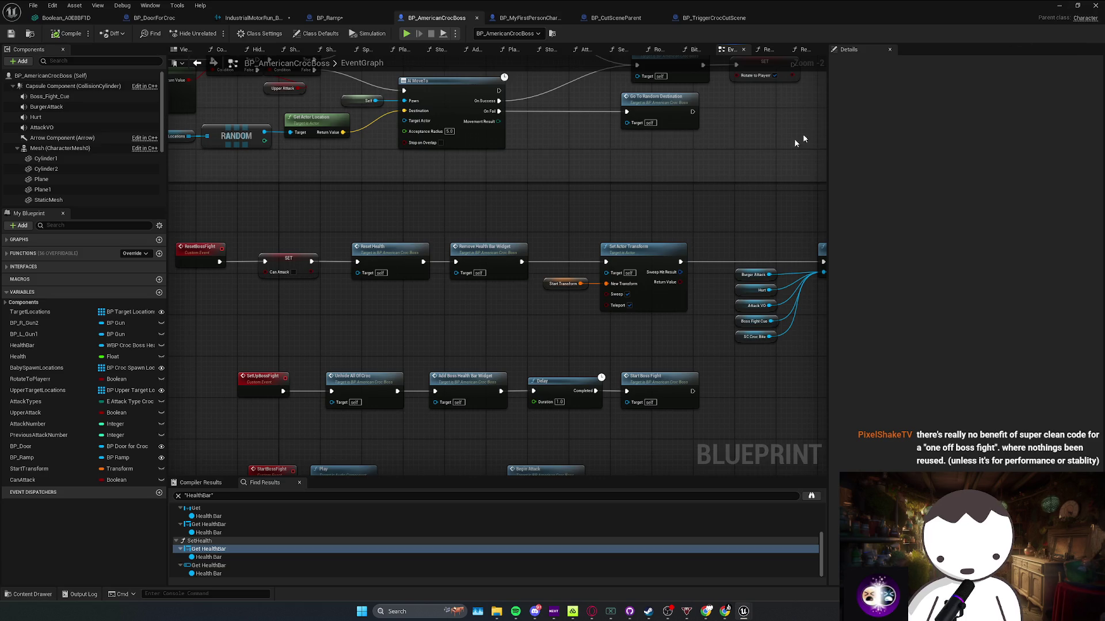
pyautogui.scroll(1, 544, 233)
pyautogui.moveTo(477, 322); pyautogui.dragTo(608, 238)
pyautogui.scroll(1, 608, 237)
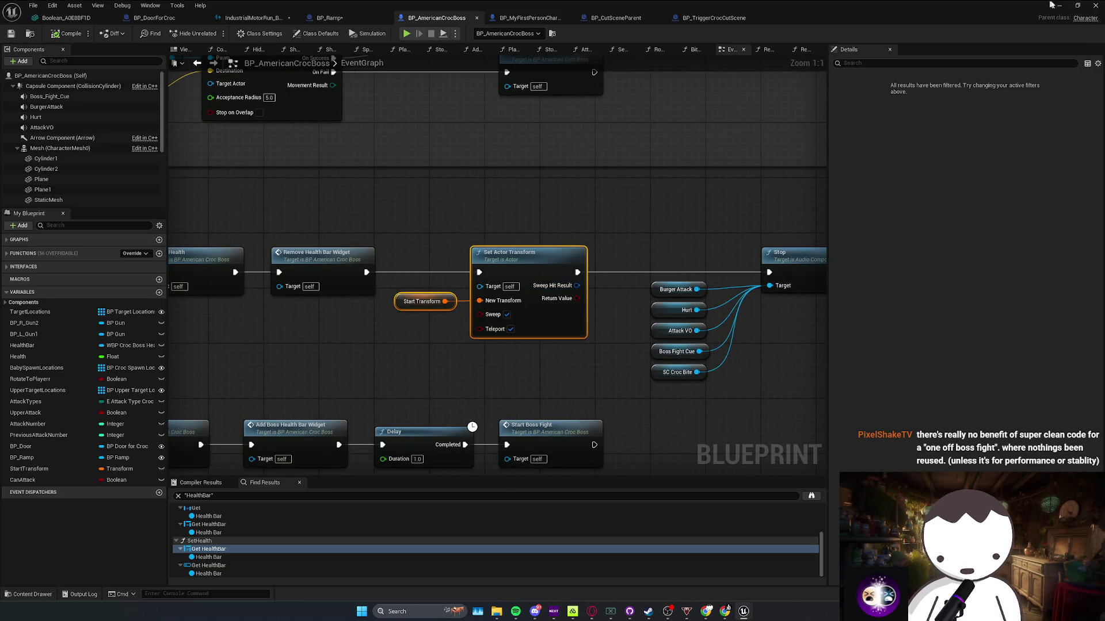
pyautogui.click(1060, 6)
pyautogui.moveTo(544, 211)
pyautogui.mouseDown()
pyautogui.moveTo(532, 213)
pyautogui.moveTo(543, 211)
pyautogui.mouseUp()
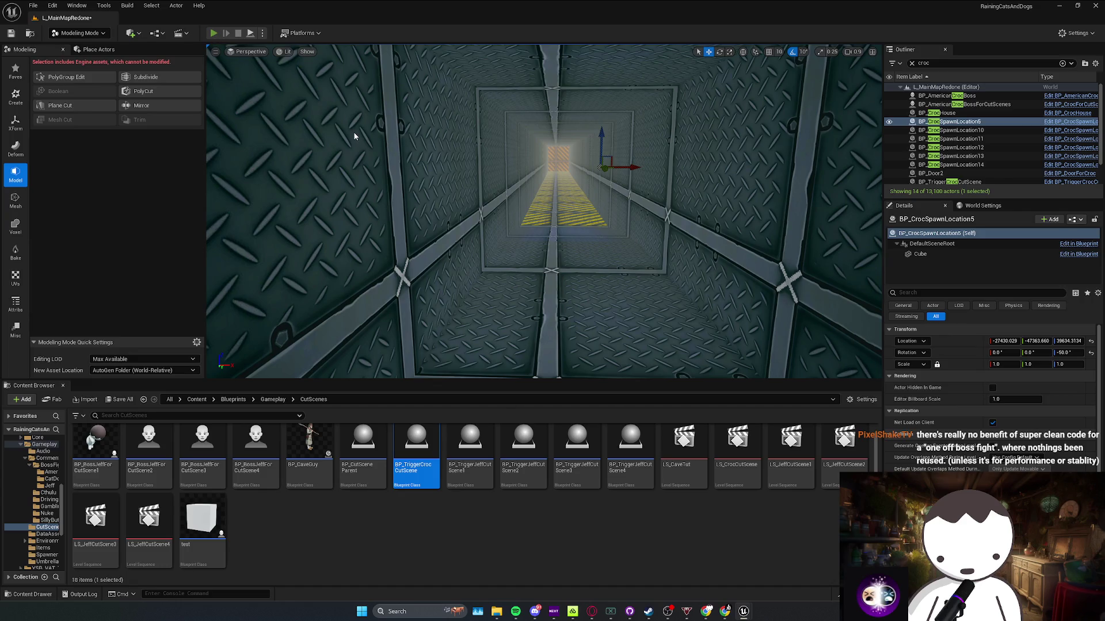
# Run a brief play session, stop it, and tuck the croc boss blueprint editor away again
pyautogui.click(213, 33)
pyautogui.press('Escape')
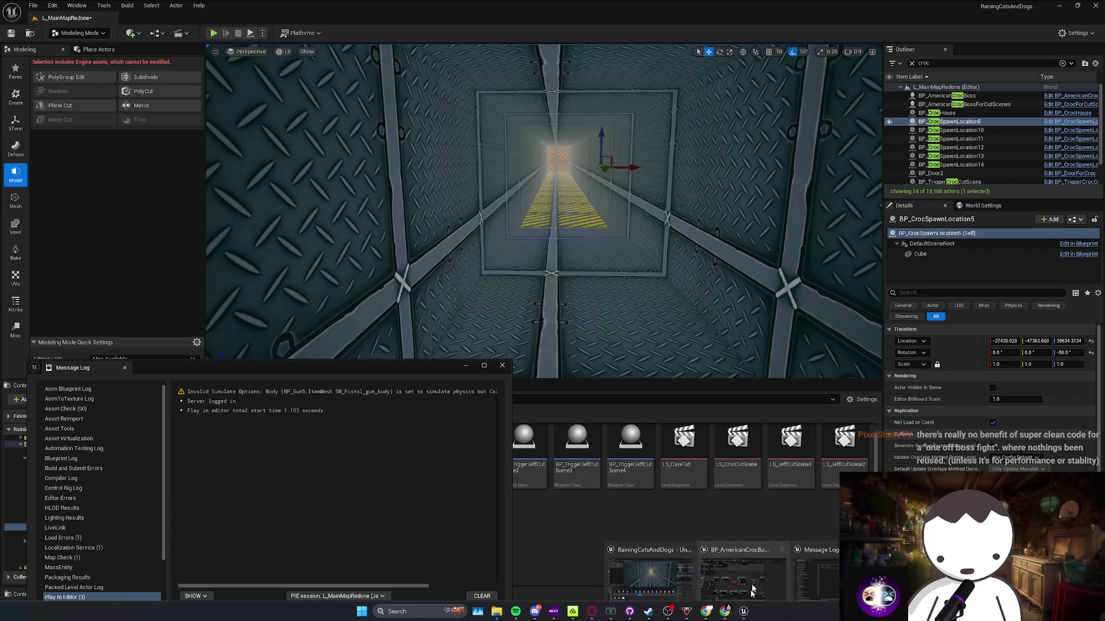
pyautogui.click(750, 599)
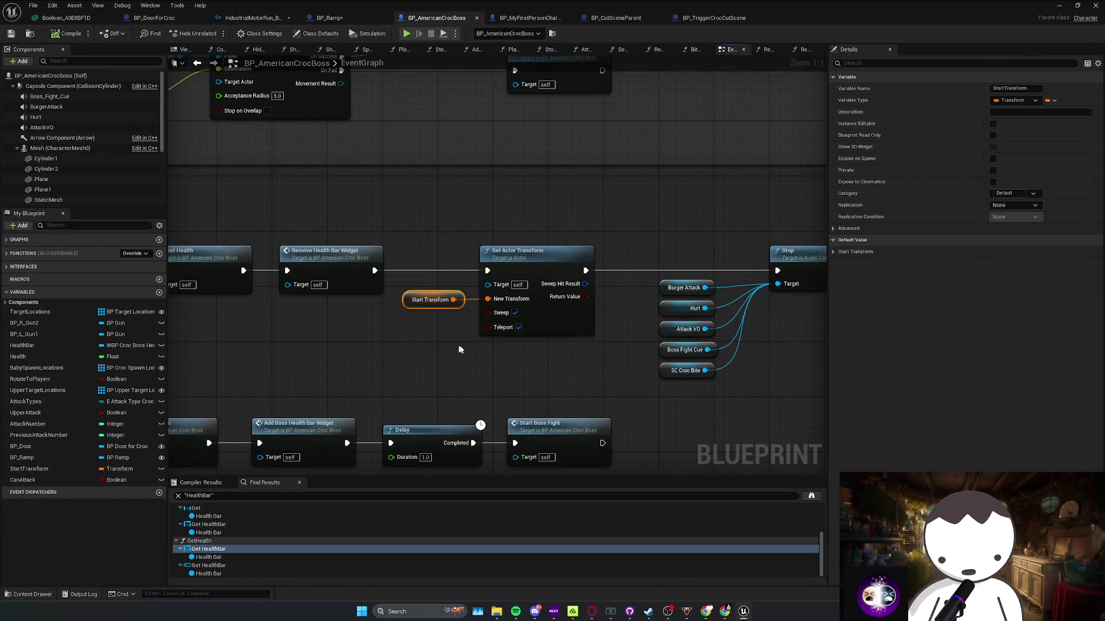
pyautogui.click(562, 201)
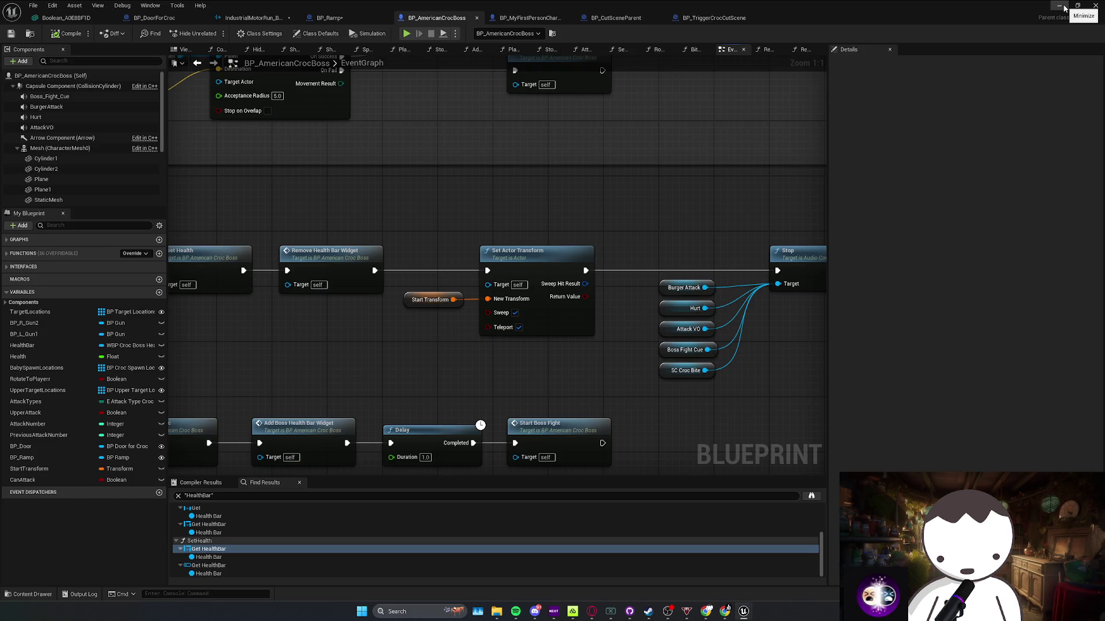
pyautogui.click(1064, 8)
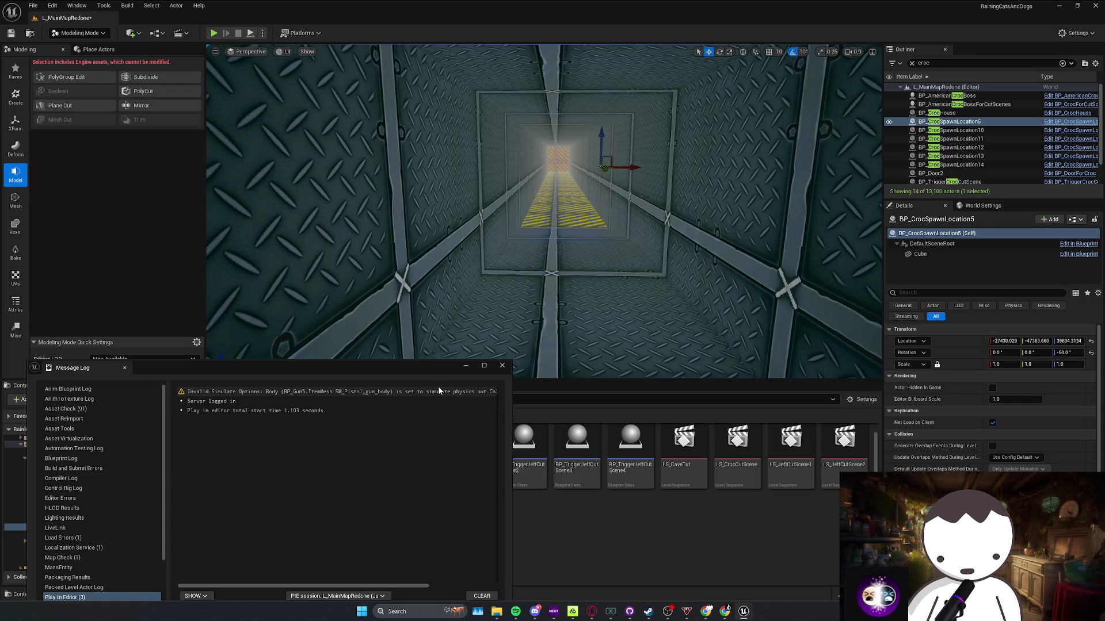
# Fly the viewport camera down the tunnel toward the lit end and start Play In Editor
pyautogui.rightClick(500, 352)
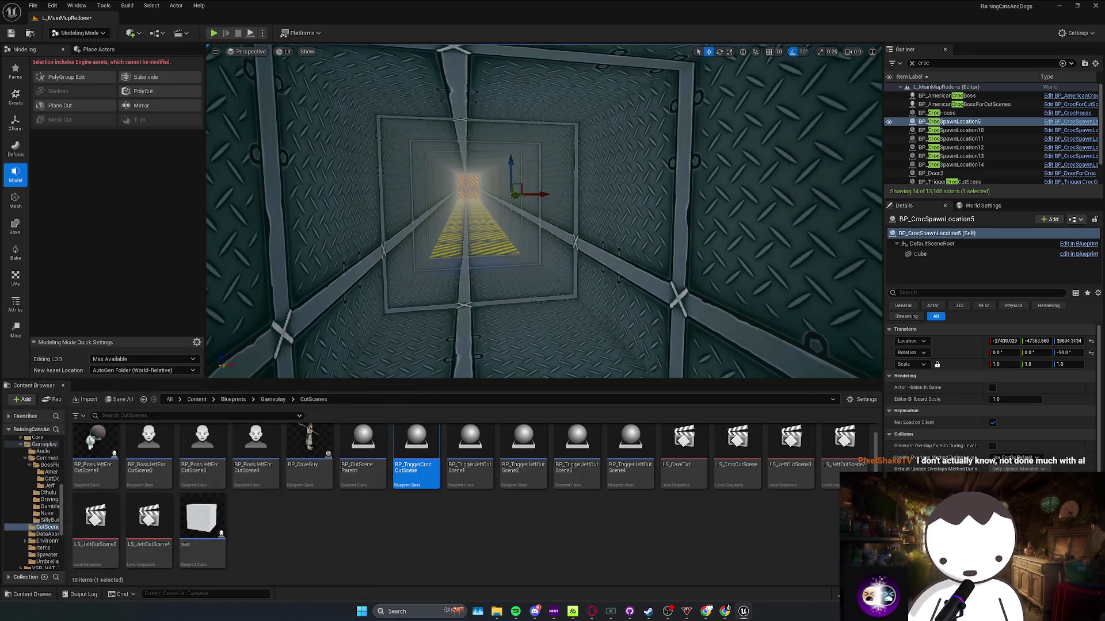
pyautogui.press('w')
pyautogui.press('s')
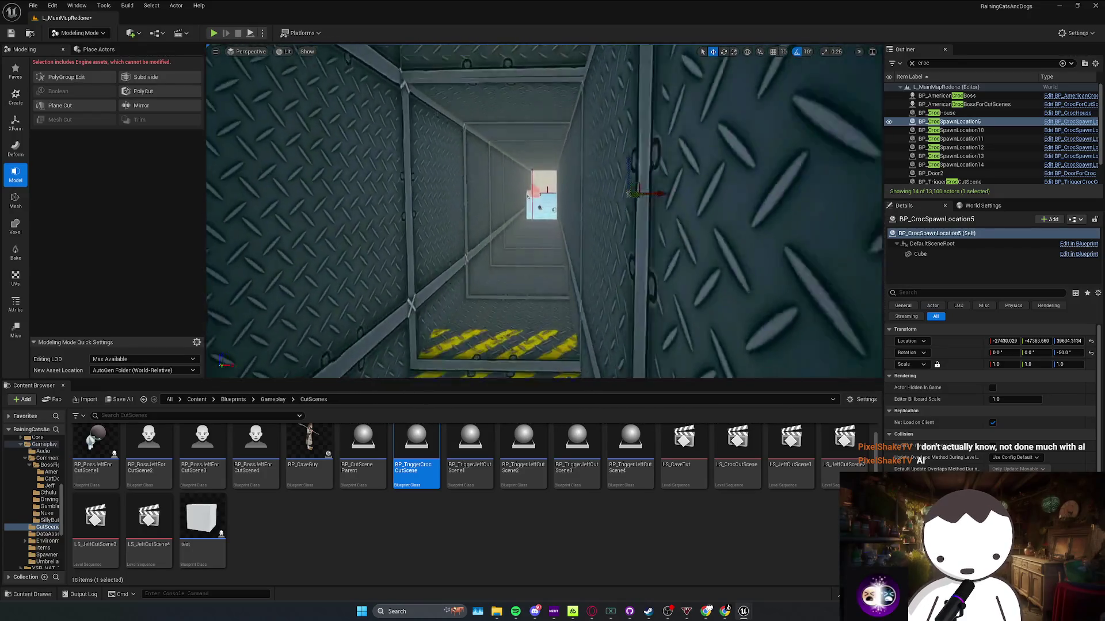
pyautogui.press('a')
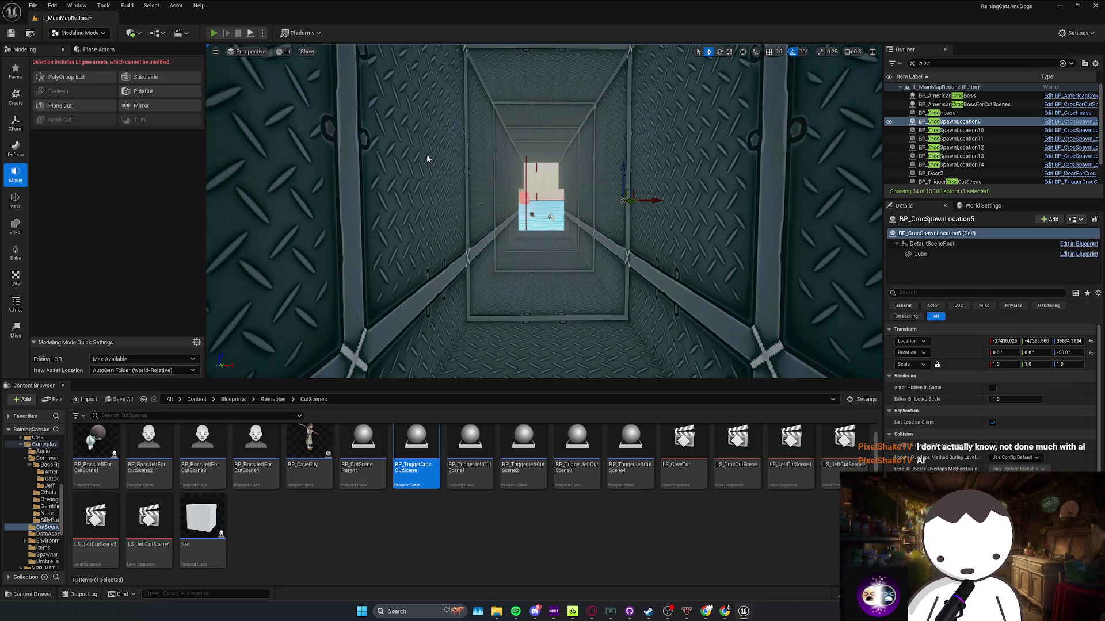
pyautogui.hotkey('alt', 'p')
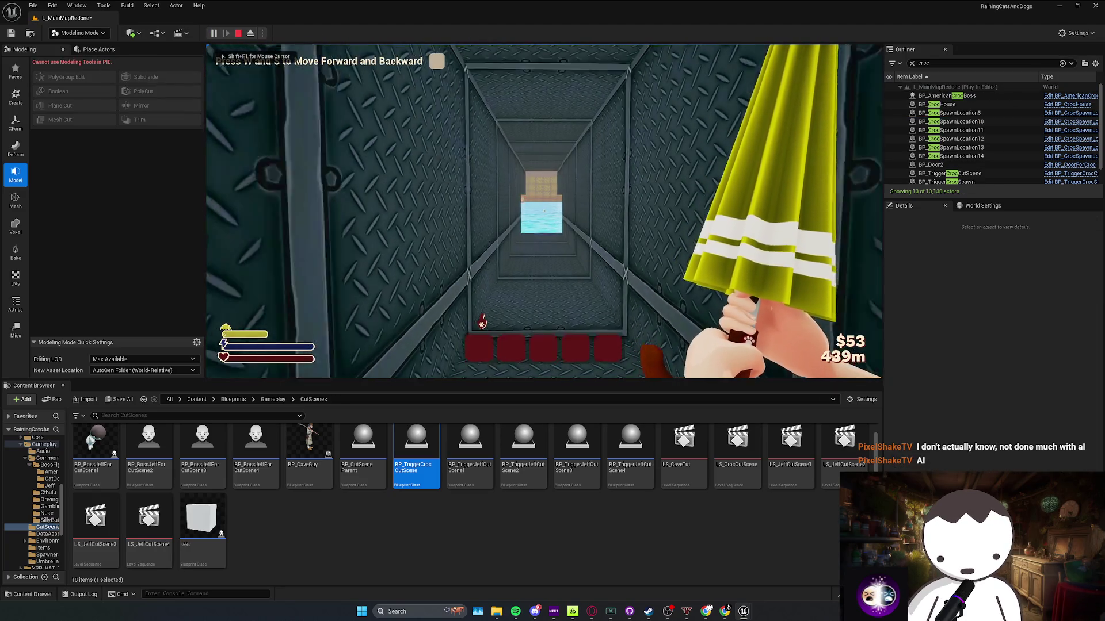
# Walk down the striped corridor into the pool arena and hit the croc boss twice with the umbrella
pyautogui.press('w')
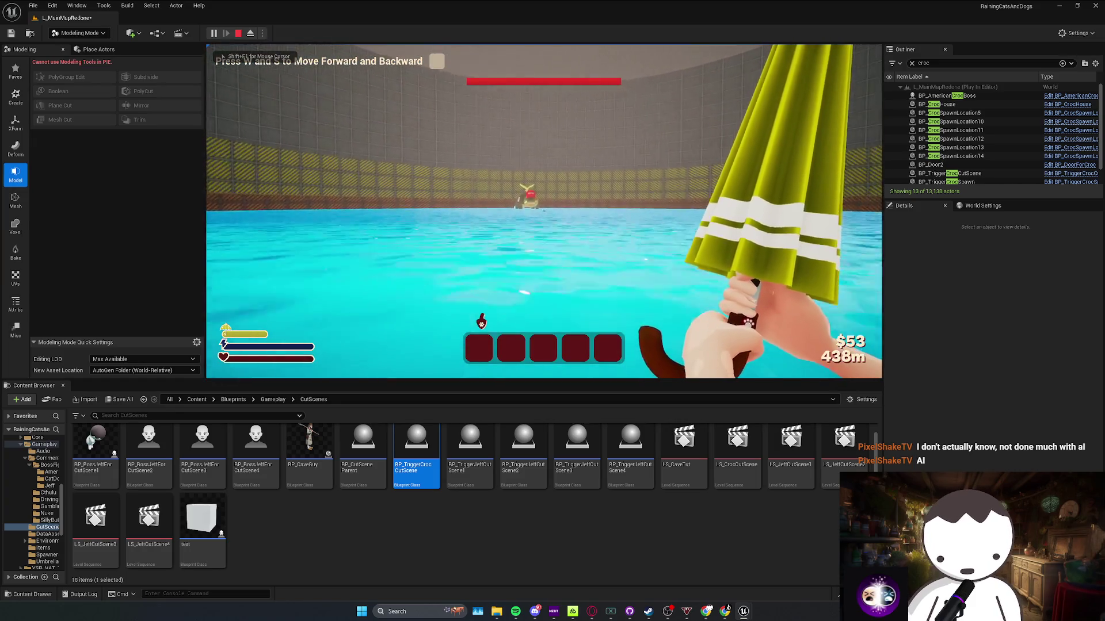
pyautogui.press('w')
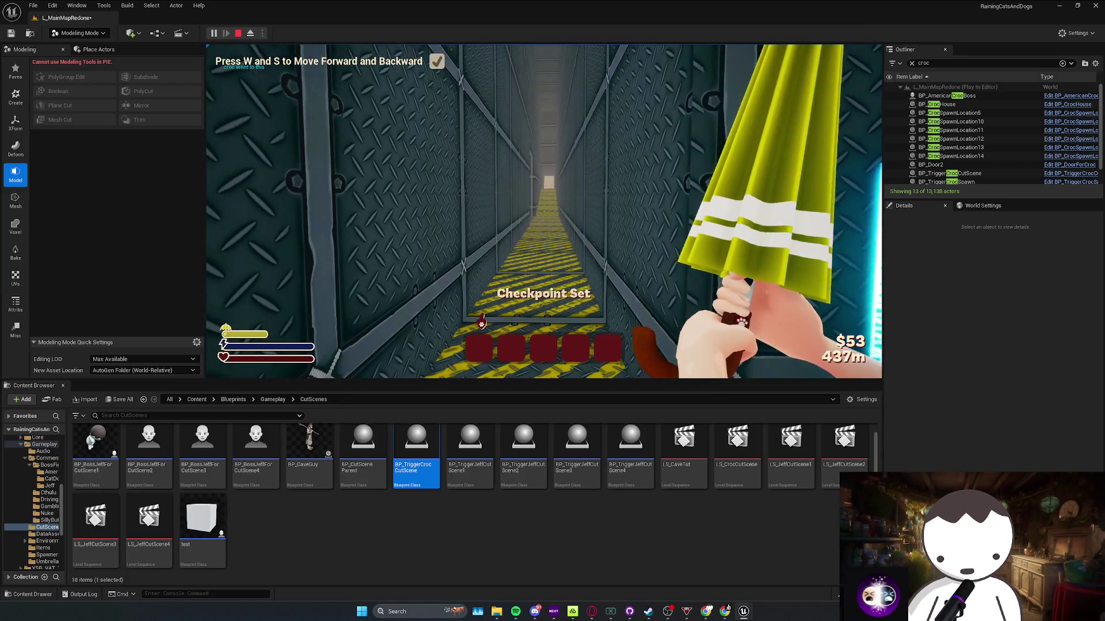
pyautogui.press('w')
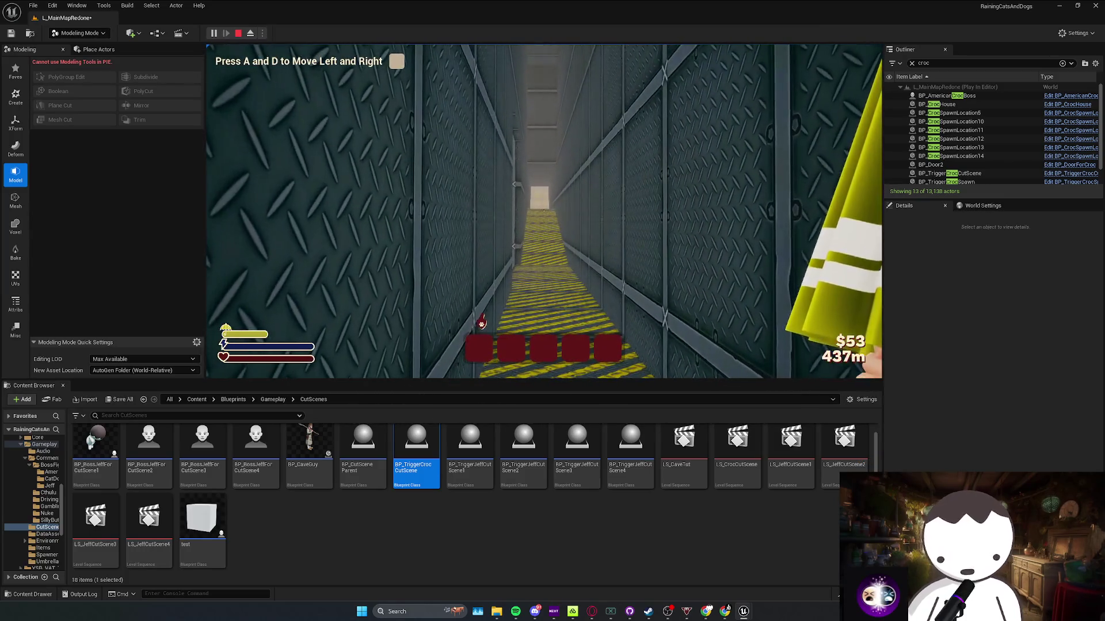
pyautogui.press('w')
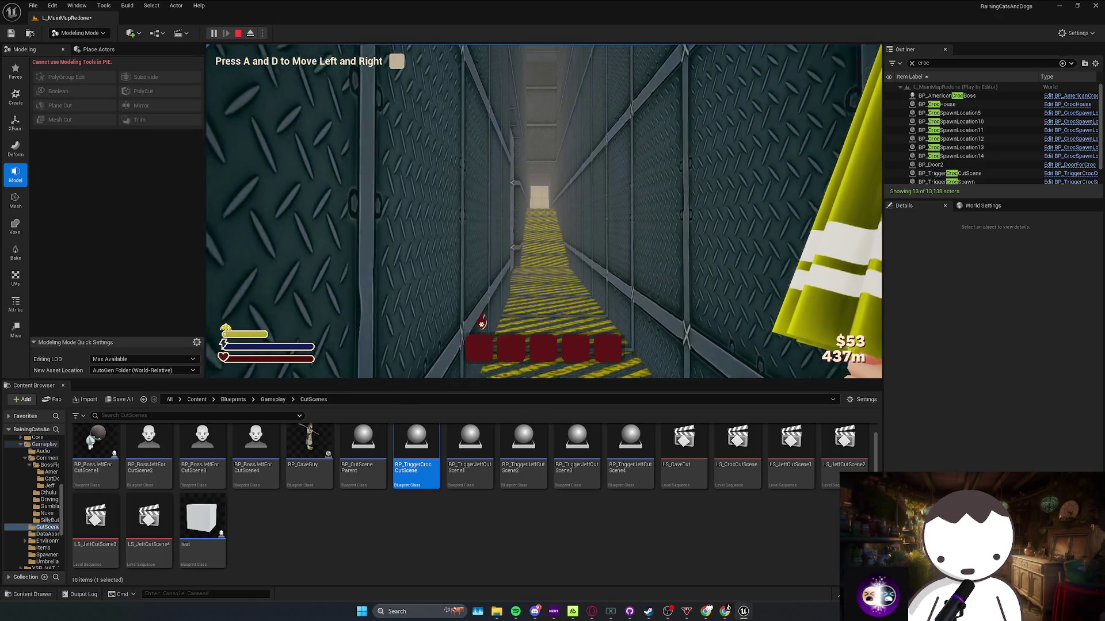
pyautogui.press('w')
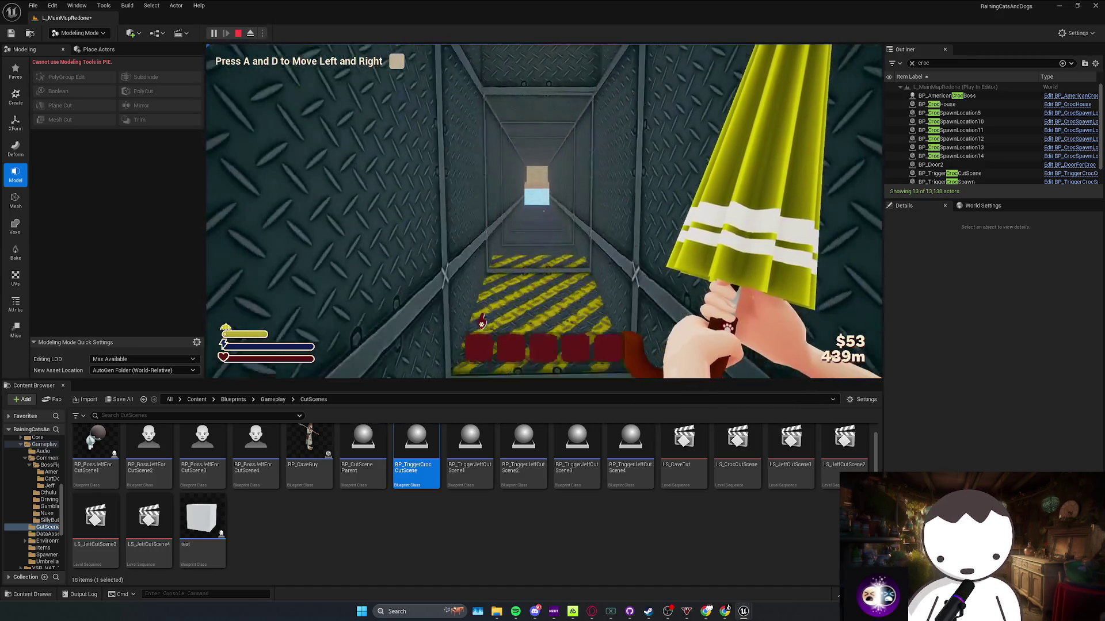
pyautogui.press('w')
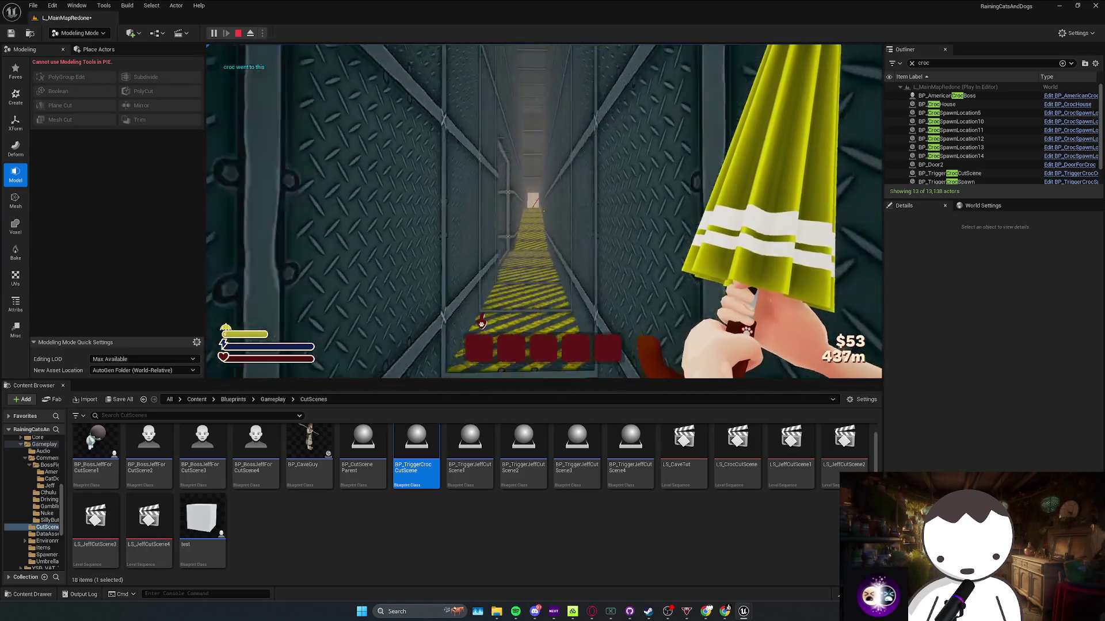
pyautogui.press('w')
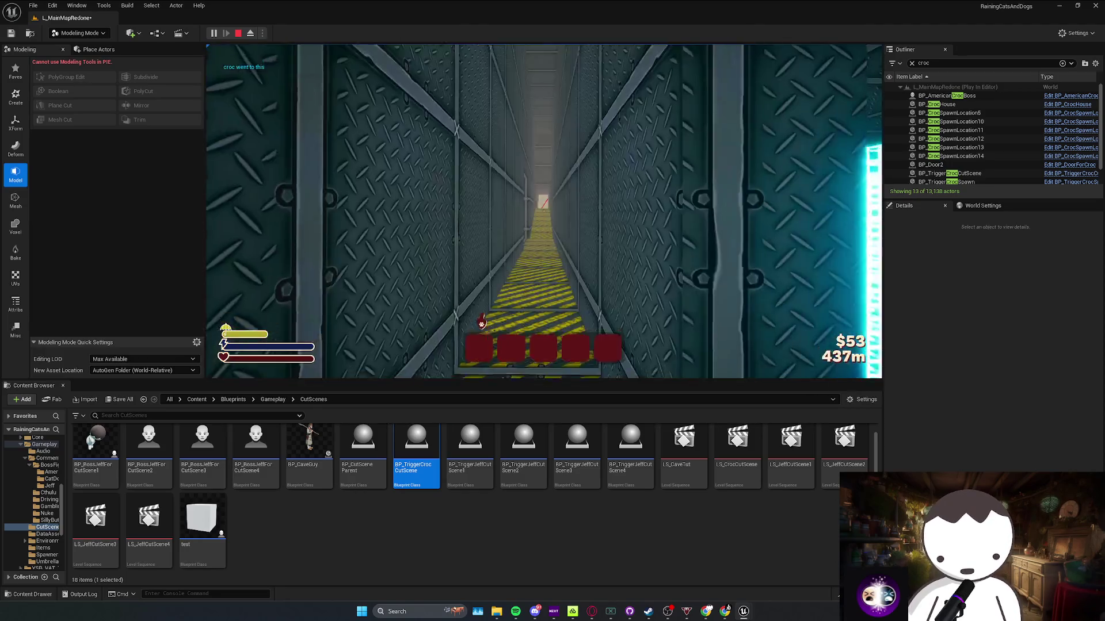
pyautogui.press('w')
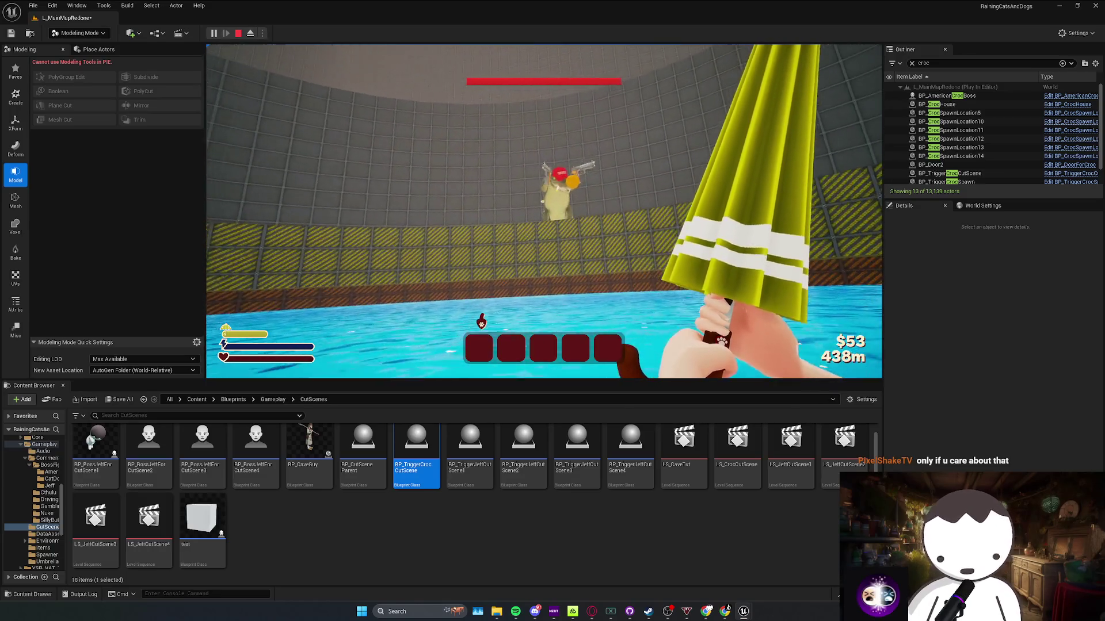
pyautogui.click(544, 211)
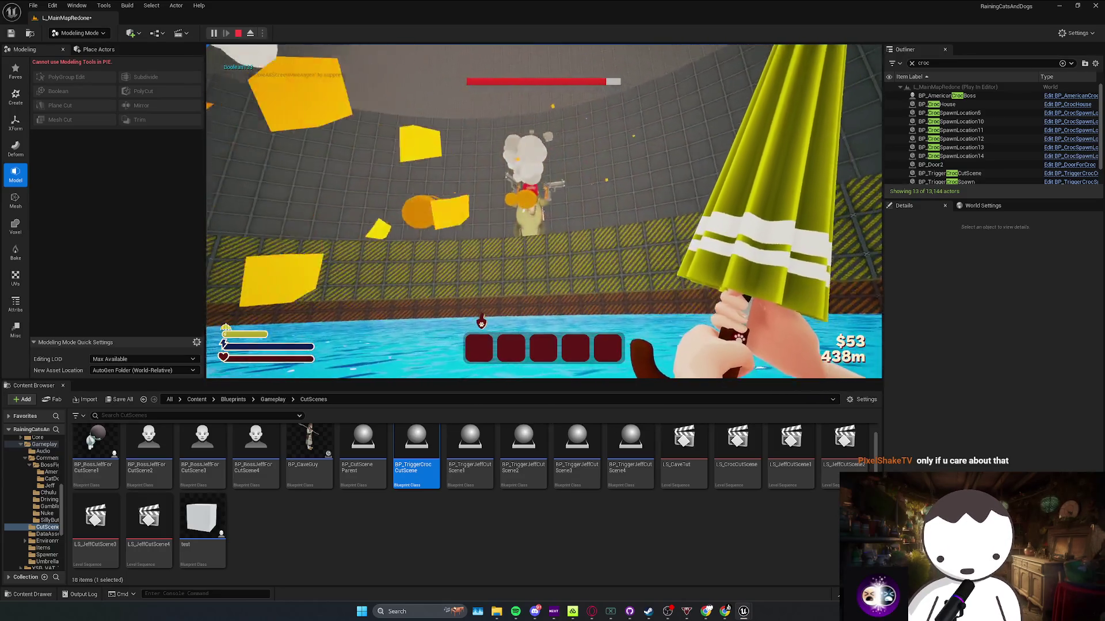
pyautogui.click(544, 211)
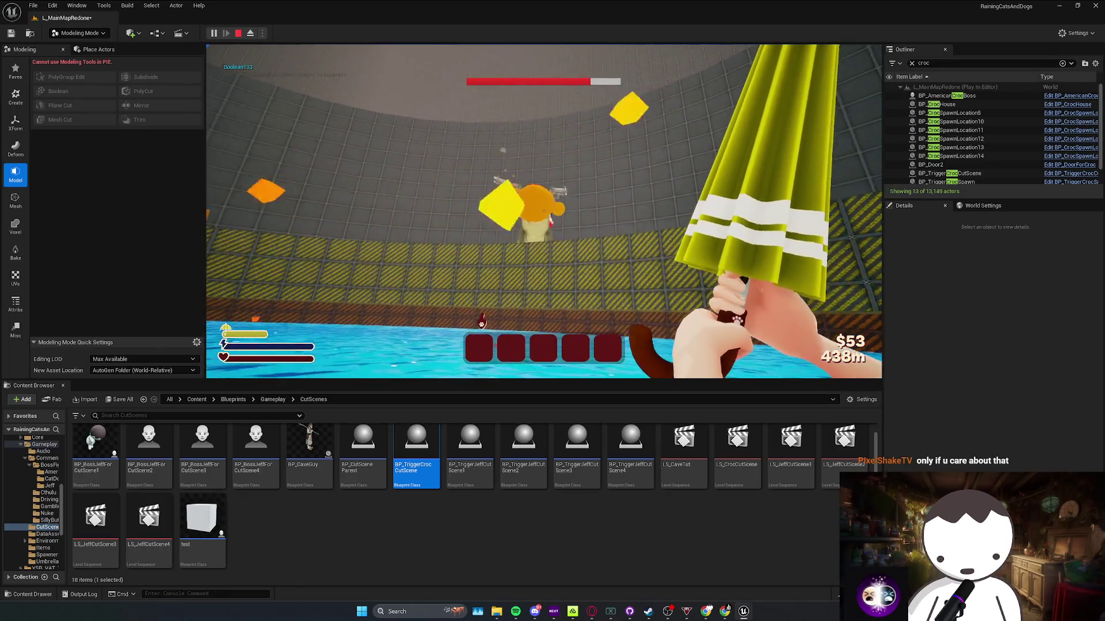
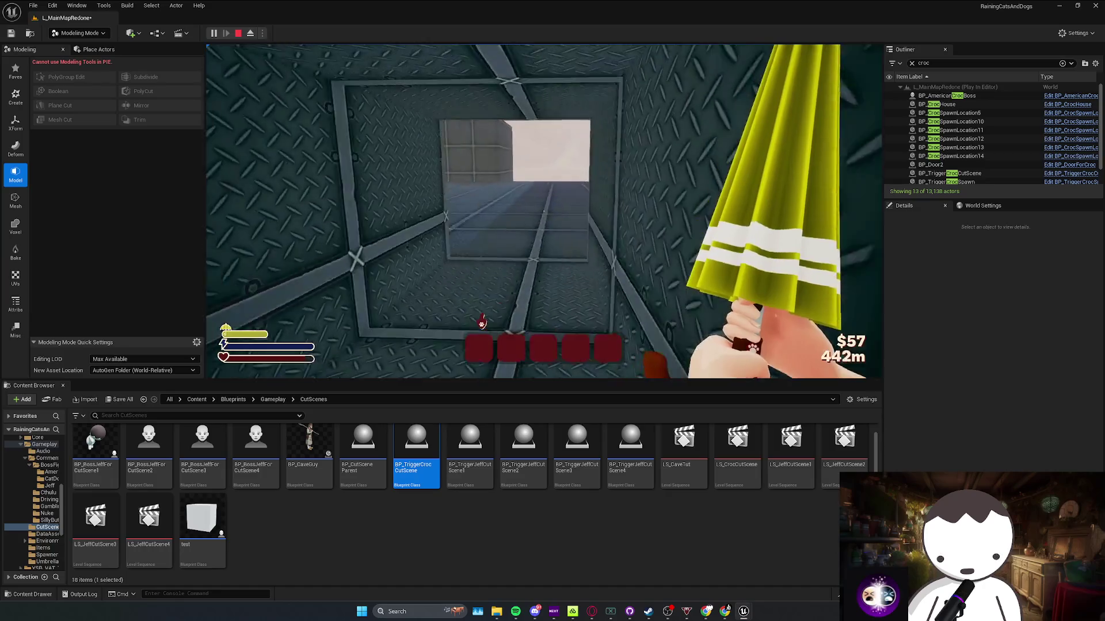
# Stop the play session, save the croc boss blueprint, and glance at ResetHealth before returning to EventGraph
pyautogui.press('Escape')
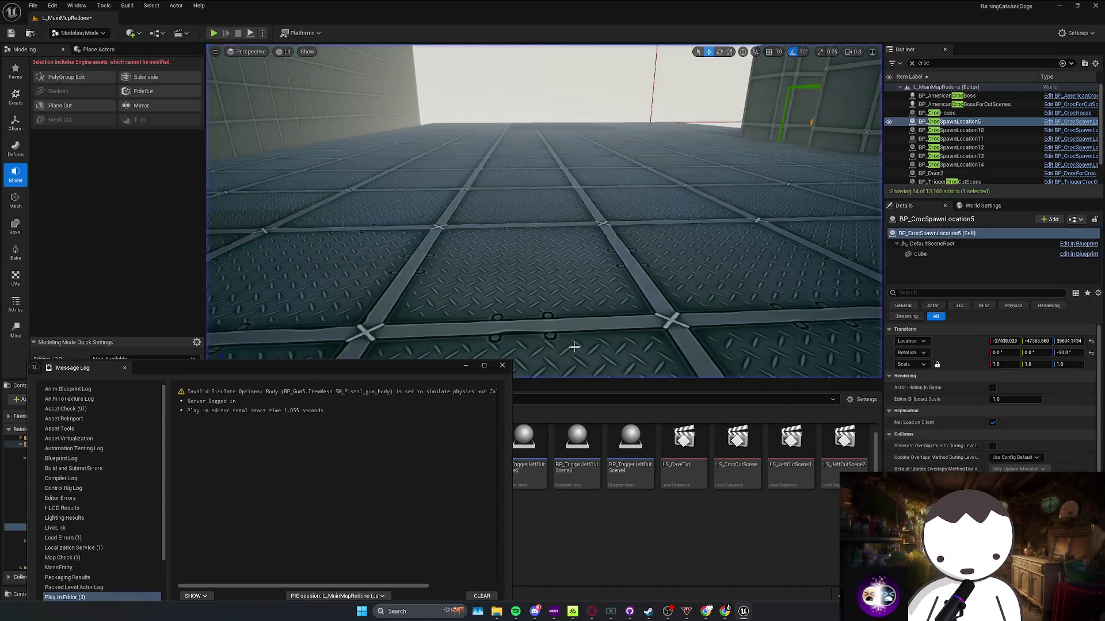
pyautogui.moveTo(743, 611)
pyautogui.click(791, 567)
pyautogui.hotkey('ctrl', 's')
pyautogui.scroll(-2, 530, 377)
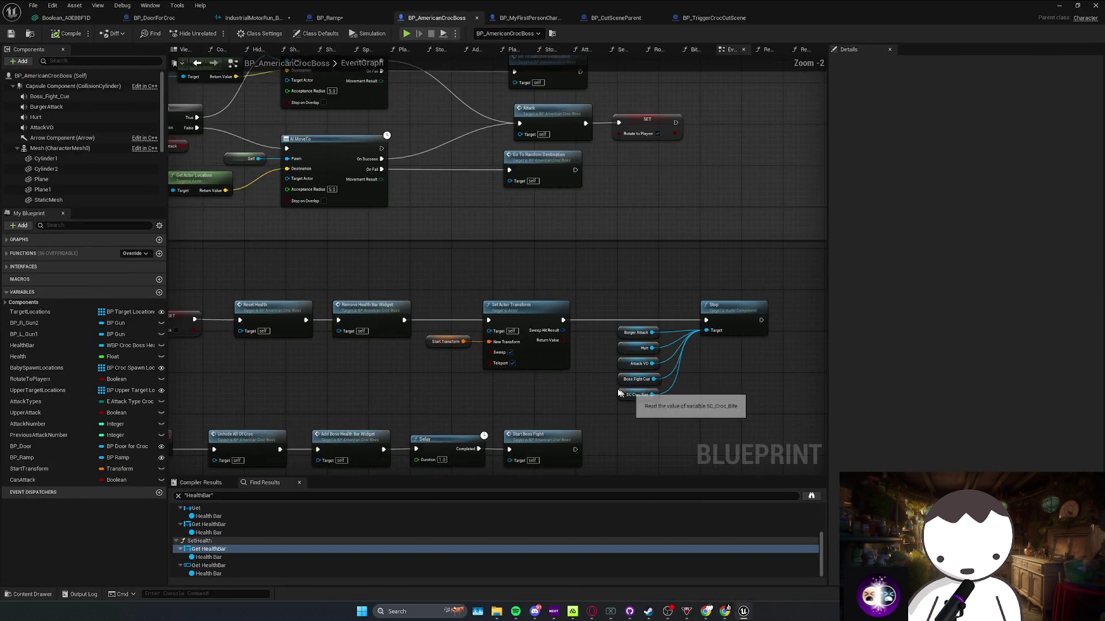
pyautogui.doubleClick(434, 288)
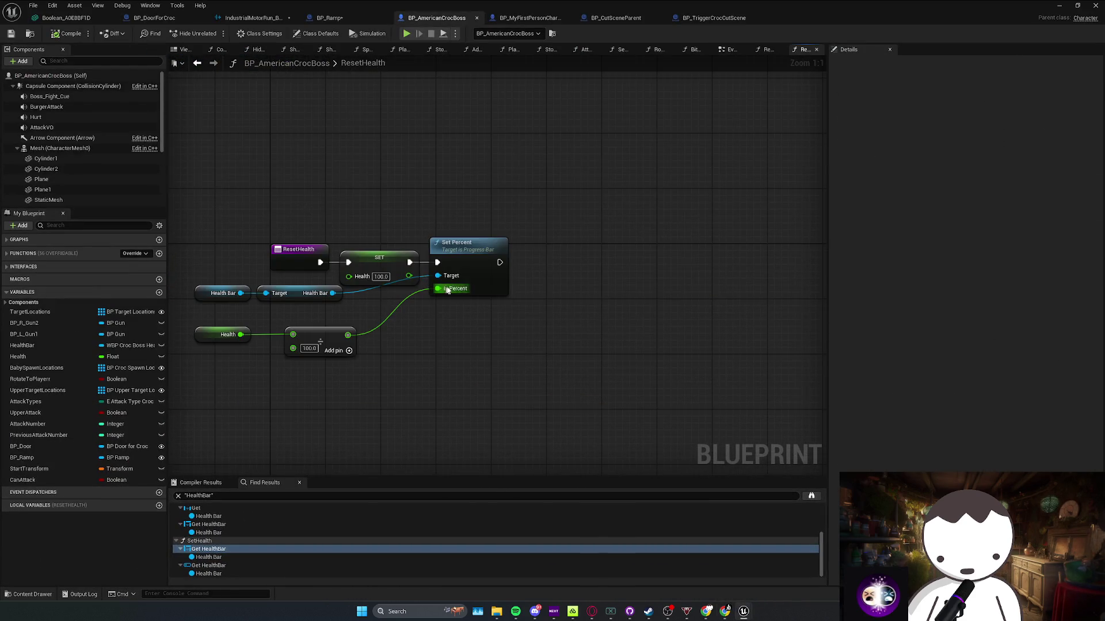
pyautogui.hotkey('alt', 'Left')
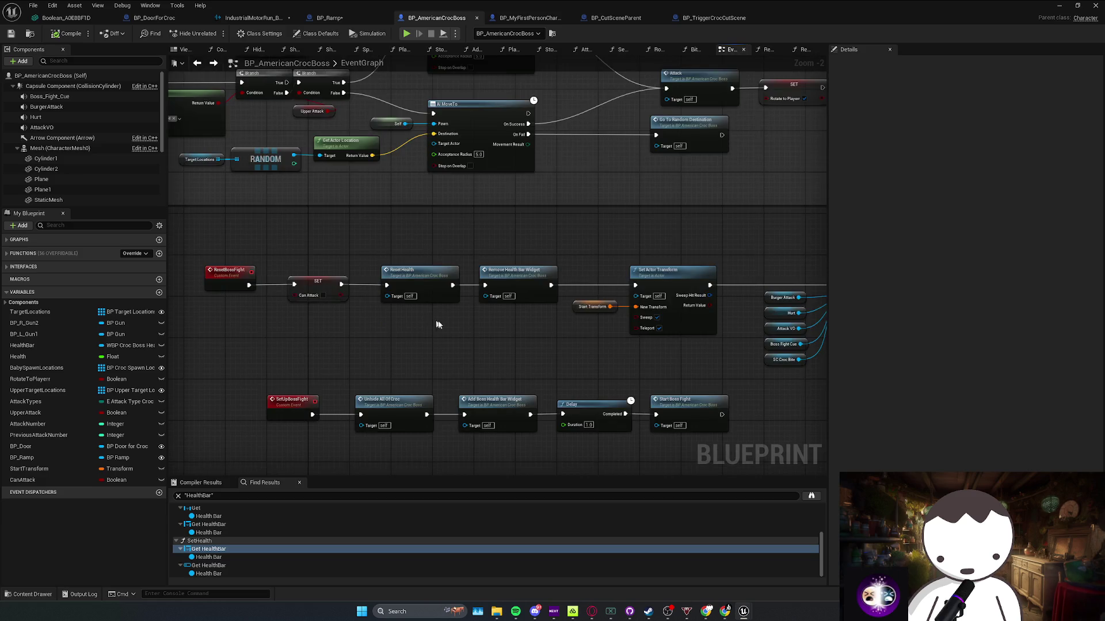
pyautogui.scroll(-2, 449, 322)
pyautogui.scroll(3, 456, 344)
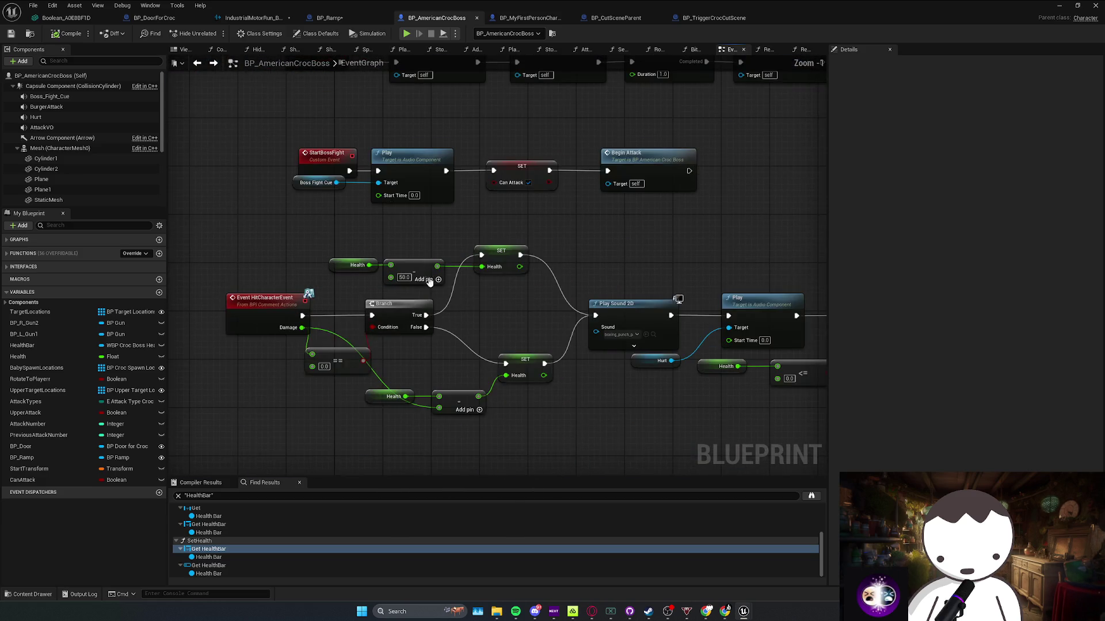
# Inspect the SET Health, Health getter and Add nodes and the Health variable's properties
pyautogui.moveTo(505, 287); pyautogui.dragTo(588, 372)
pyautogui.click(435, 322)
pyautogui.click(403, 357)
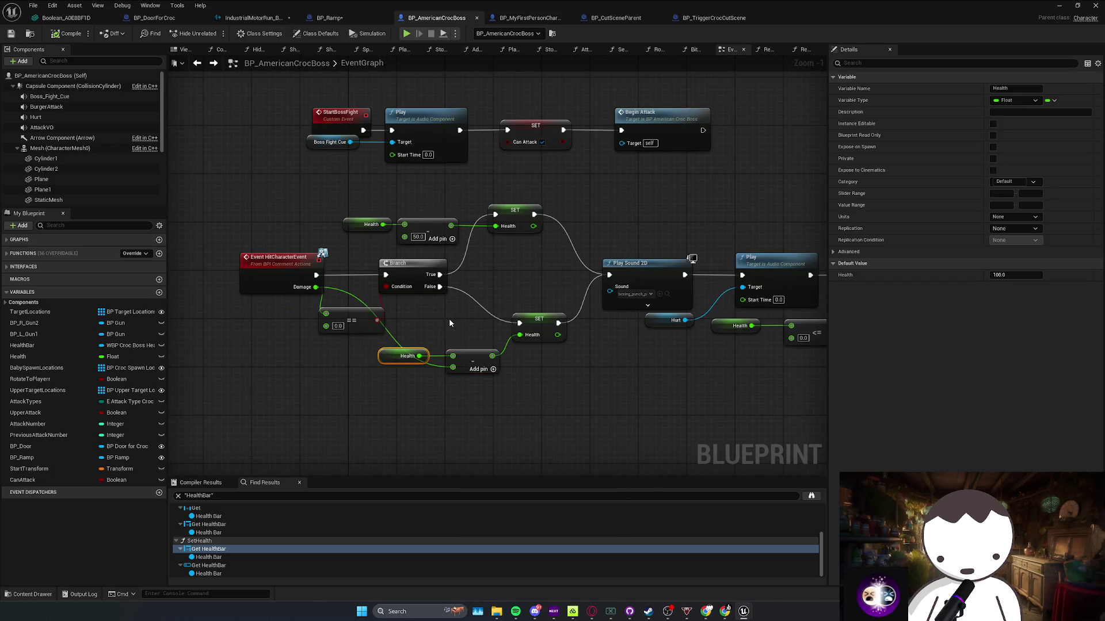
pyautogui.click(494, 330)
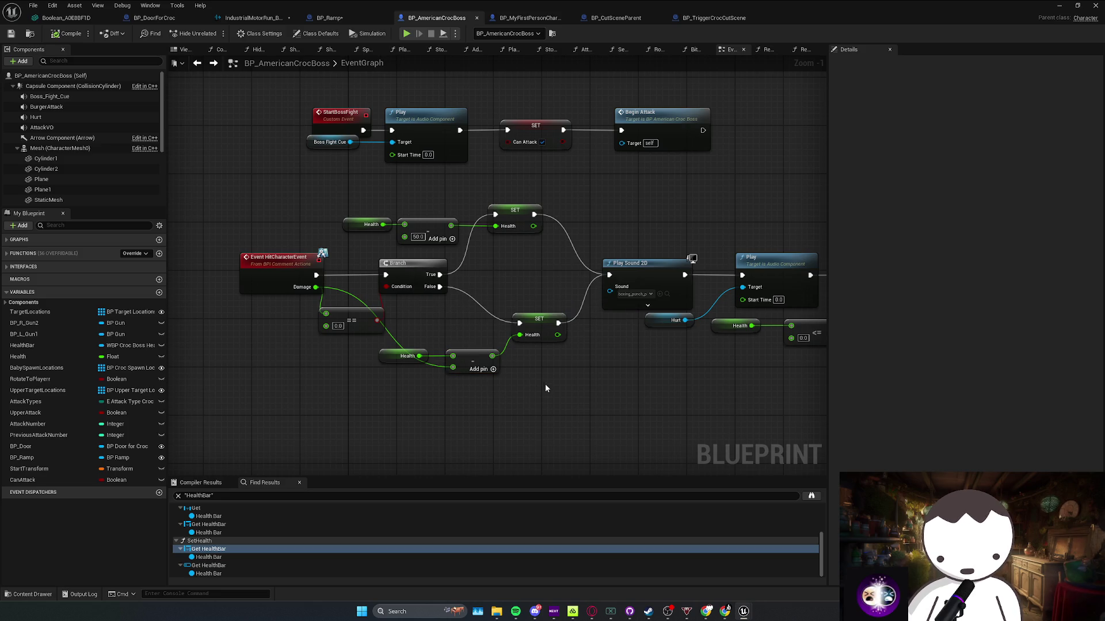
pyautogui.moveTo(493, 323); pyautogui.dragTo(413, 401)
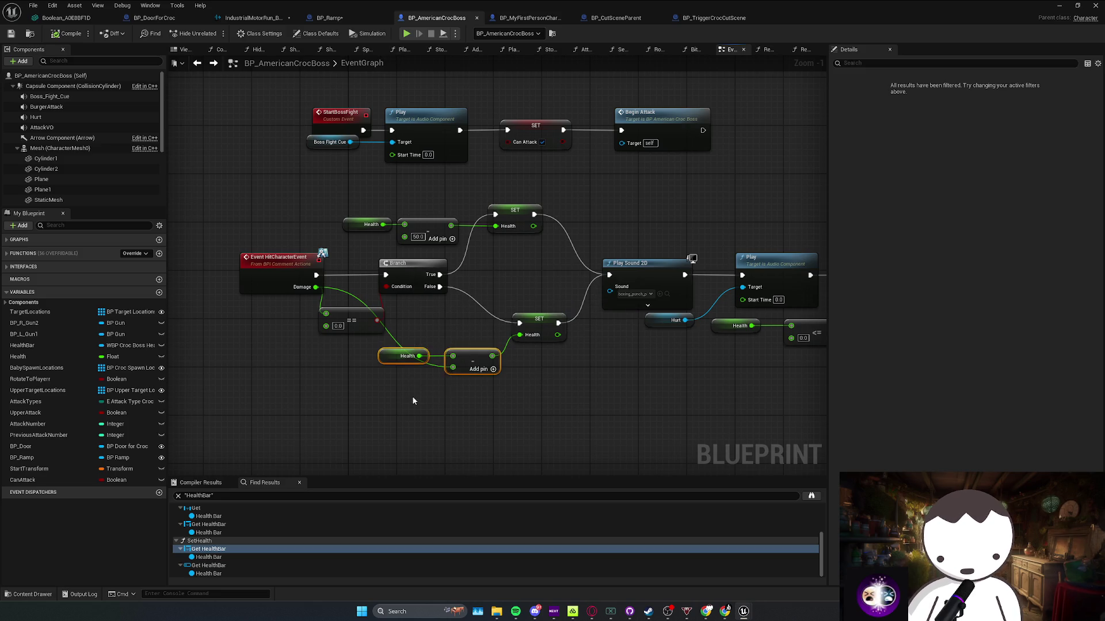
pyautogui.click(464, 333)
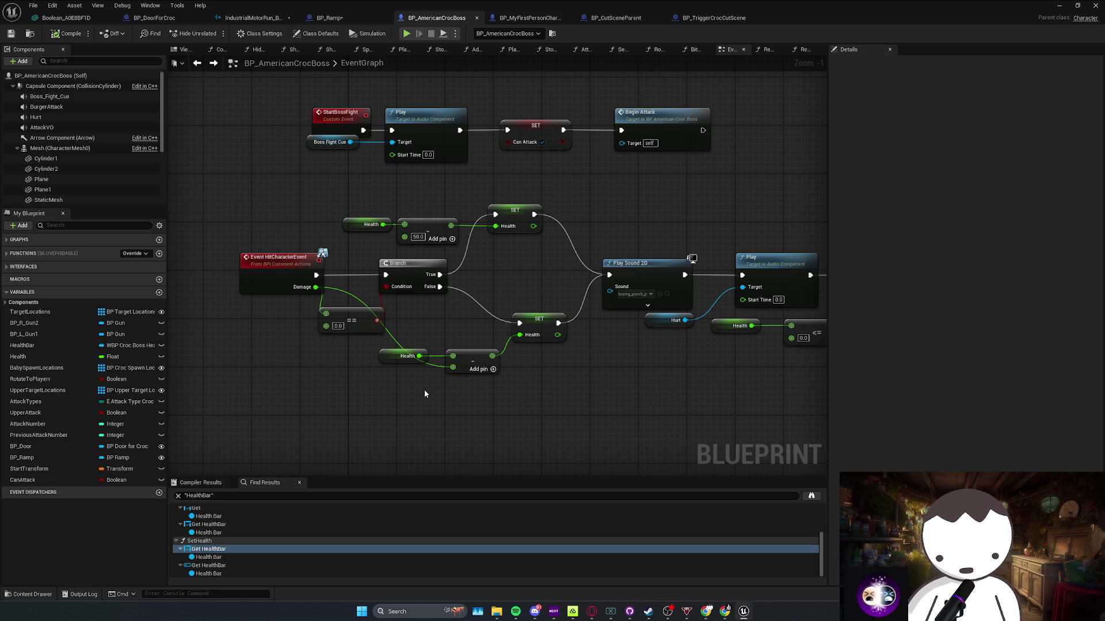
# Turn off Sweep and Teleport on the reset Set Actor Transform node
pyautogui.scroll(-4, 487, 237)
pyautogui.scroll(6, 477, 340)
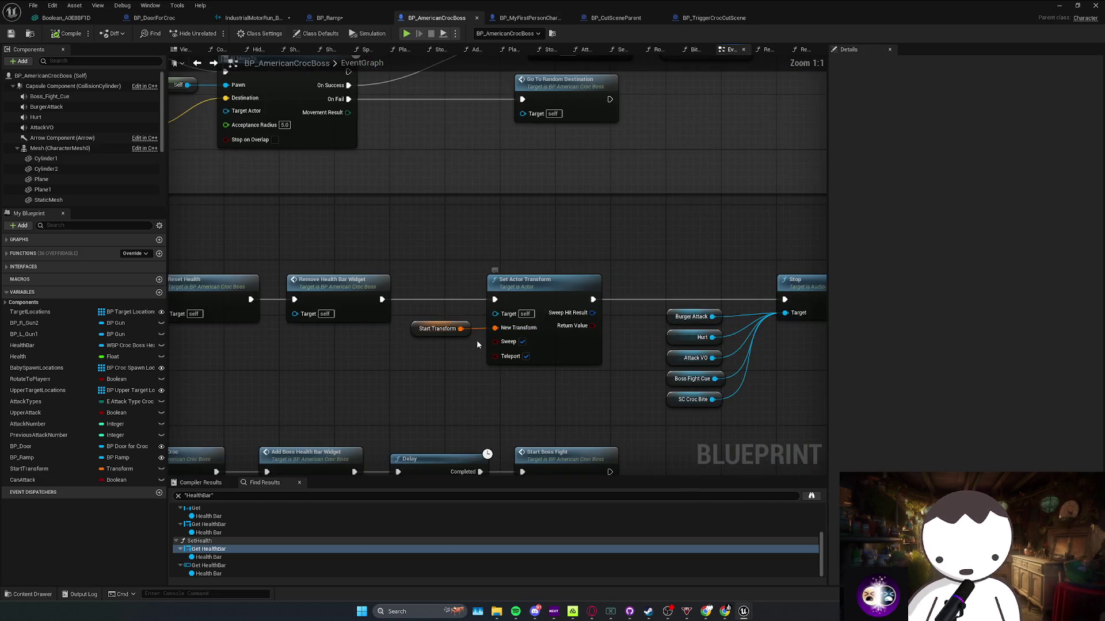
pyautogui.moveTo(439, 357); pyautogui.dragTo(520, 289)
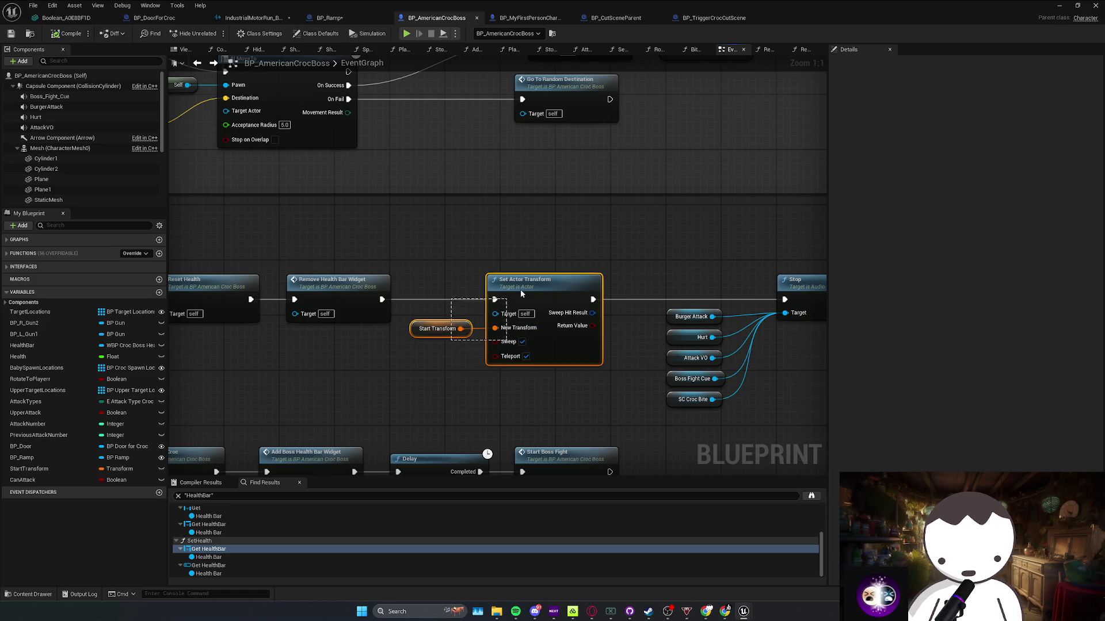
pyautogui.click(526, 355)
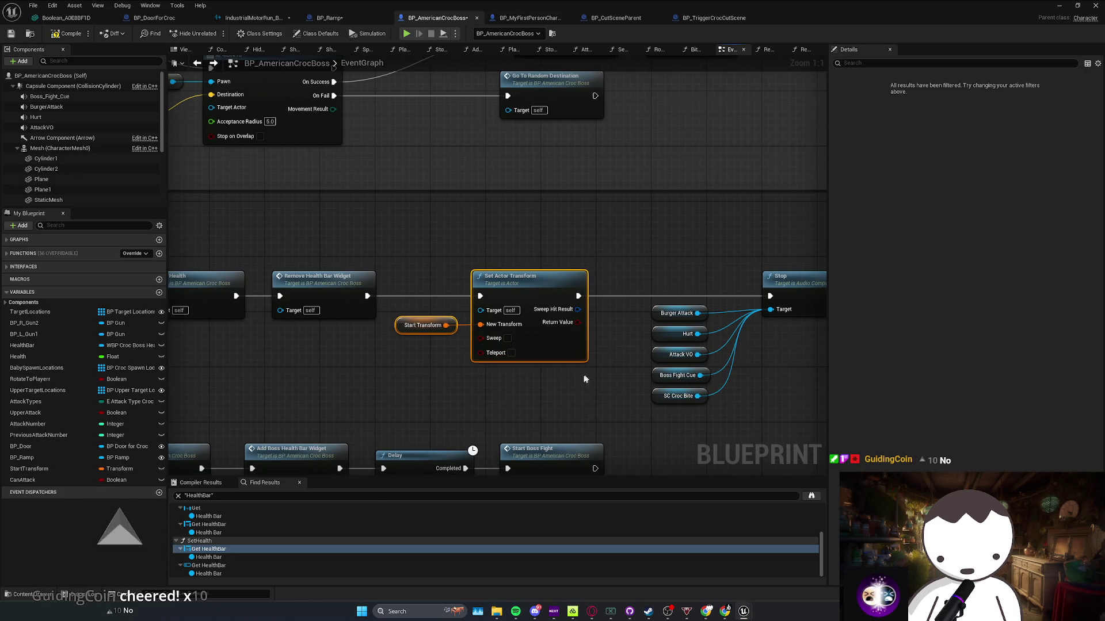
# Move the Stop node and its five audio variables further right
pyautogui.moveTo(566, 400)
pyautogui.mouseDown()
pyautogui.moveTo(717, 272)
pyautogui.moveTo(794, 271)
pyautogui.mouseUp()
pyautogui.click(505, 261)
pyautogui.click(409, 325)
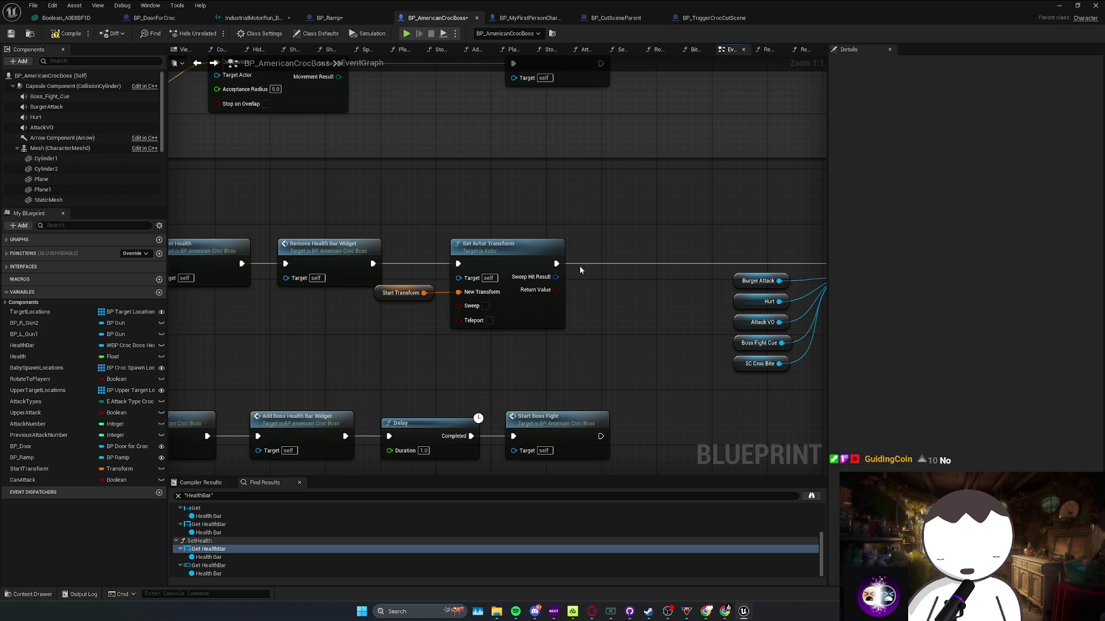
# Add a Set Actor Transform node from the 'actor transf' search and save the blueprint
pyautogui.rightClick(473, 342)
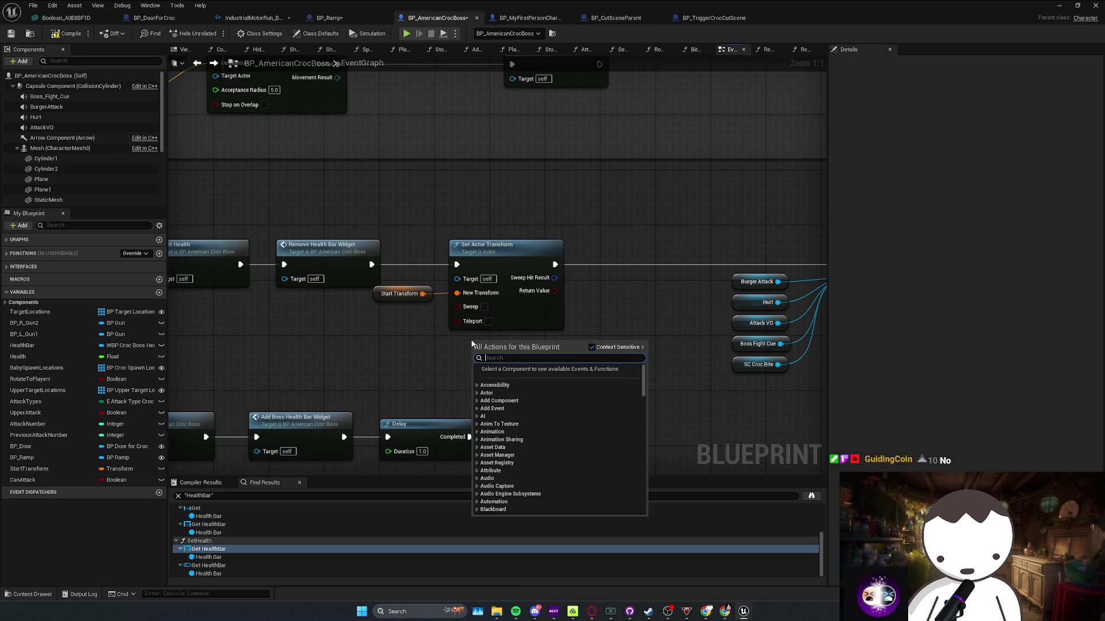
pyautogui.write('set world trans')
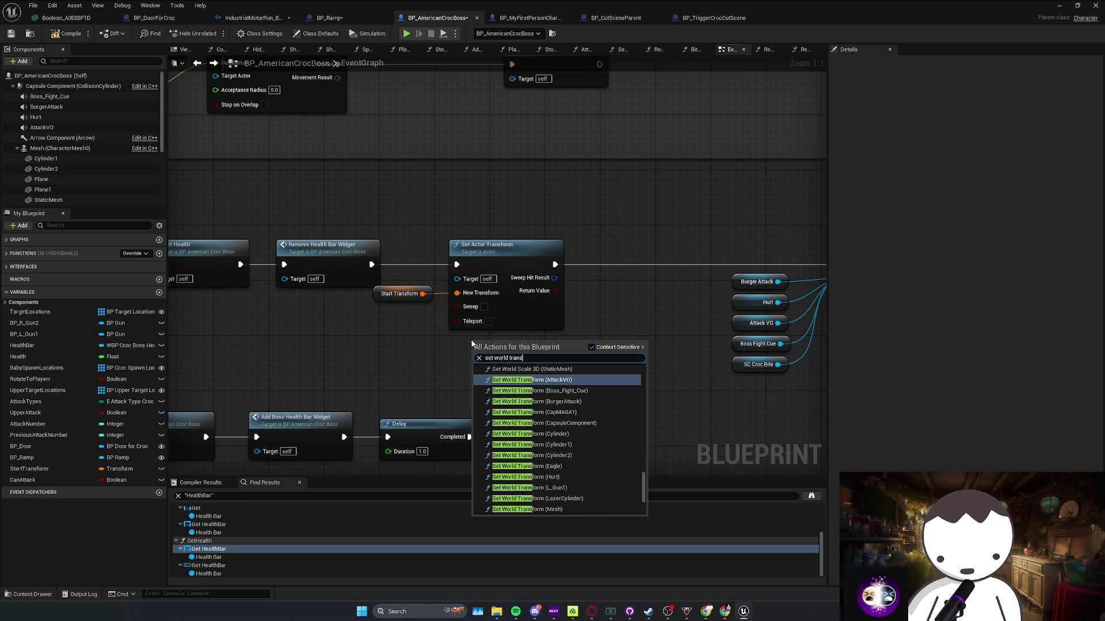
pyautogui.press('BackSpace')
pyautogui.press('BackSpace')
pyautogui.press('BackSpace')
pyautogui.write('actor transfo')
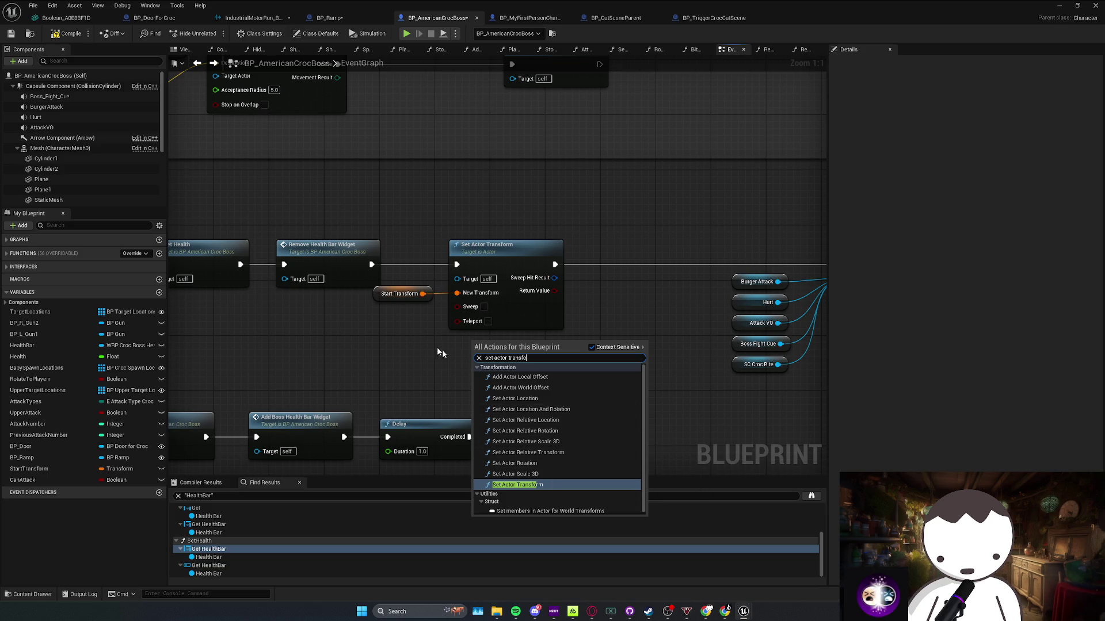
pyautogui.press('Return')
pyautogui.scroll(-3, 530, 382)
pyautogui.hotkey('ctrl', 's')
# Reposition Get Actor Transform, save, and remove SET Start Transform and Get Actor Transform from BeginPlay
pyautogui.scroll(-5, 578, 361)
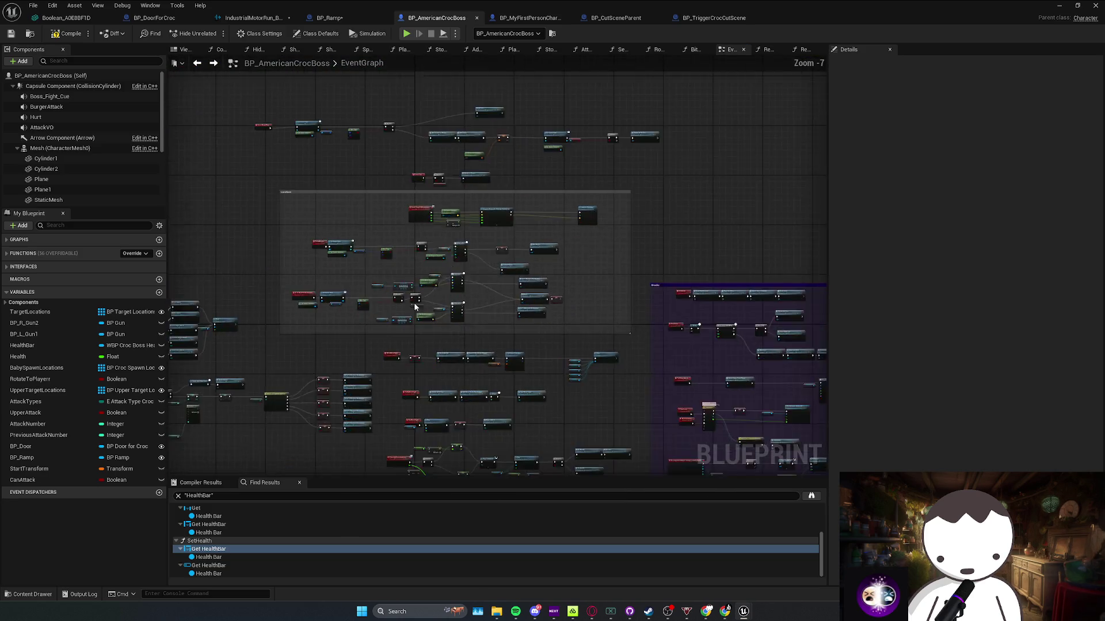
pyautogui.scroll(6, 631, 299)
pyautogui.moveTo(604, 276); pyautogui.dragTo(578, 261)
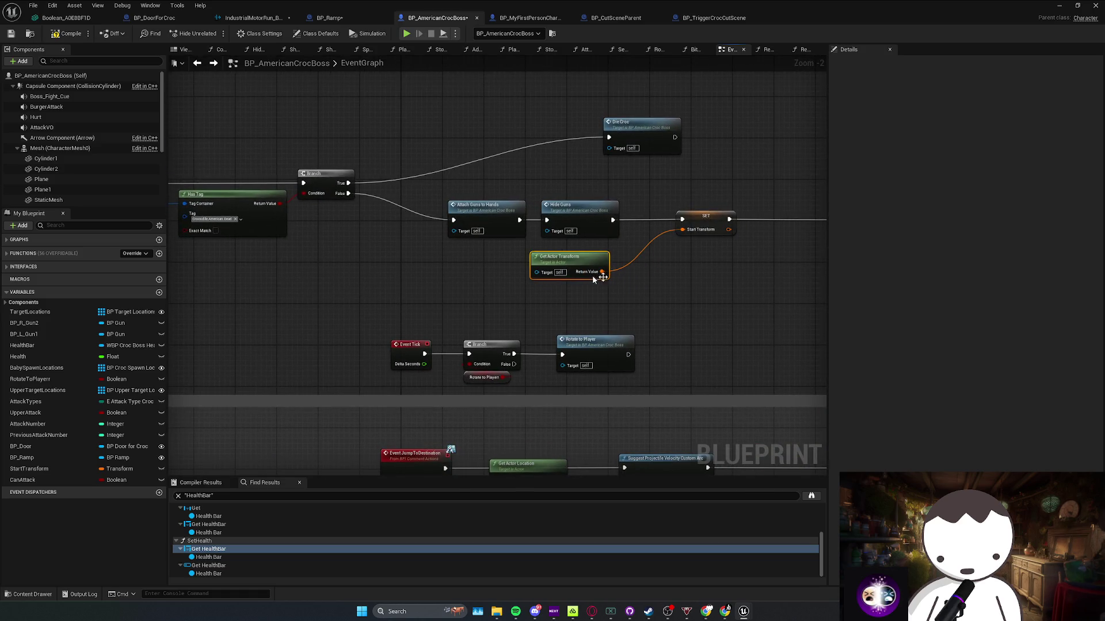
pyautogui.hotkey('ctrl', 's')
pyautogui.scroll(-1, 667, 297)
pyautogui.moveTo(609, 320)
pyautogui.mouseDown()
pyautogui.moveTo(557, 301)
pyautogui.moveTo(662, 305)
pyautogui.moveTo(535, 309)
pyautogui.moveTo(476, 276)
pyautogui.moveTo(257, 252)
pyautogui.moveTo(416, 239)
pyautogui.mouseUp()
pyautogui.press('Delete')
# Wire Attach Guns to Get Game Data, add a Delay after Unhide All Of Croc, and paste SET Start Transform on its Completed pin
pyautogui.moveTo(713, 246)
pyautogui.mouseDown()
pyautogui.moveTo(500, 251)
pyautogui.moveTo(713, 234)
pyautogui.moveTo(515, 235)
pyautogui.moveTo(525, 229)
pyautogui.mouseUp()
pyautogui.click(620, 242)
pyautogui.hotkey('ctrl', 'v')
pyautogui.moveTo(517, 228); pyautogui.dragTo(476, 233)
pyautogui.click(472, 259)
pyautogui.click(1059, 5)
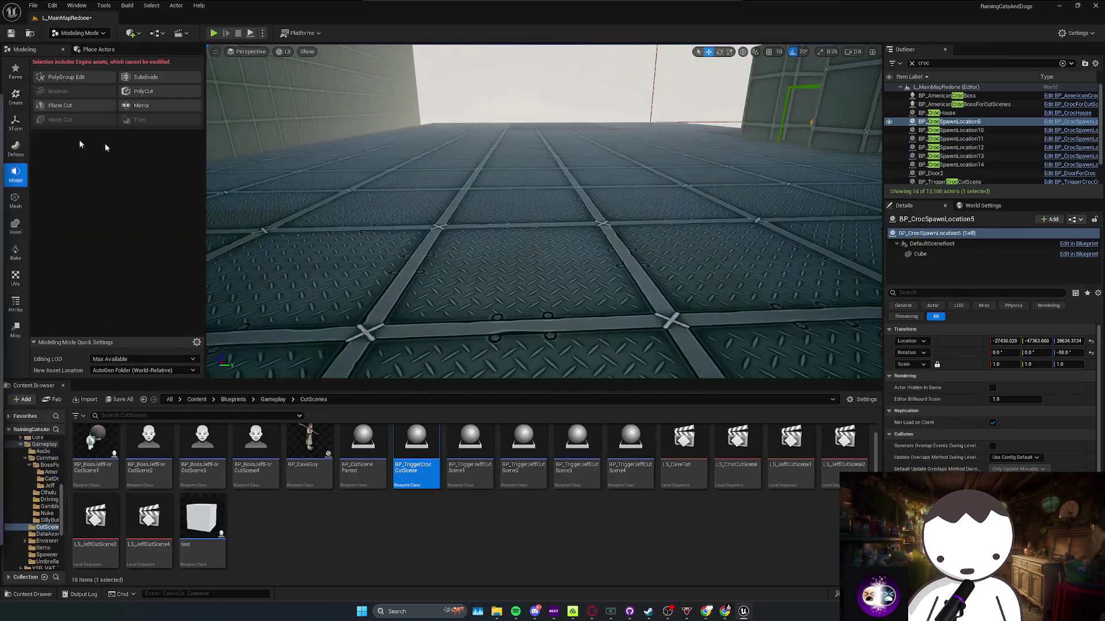
# Fly the camera into the striped corridor and run a short playtest there
pyautogui.scroll(1, 544, 211)
pyautogui.press('w')
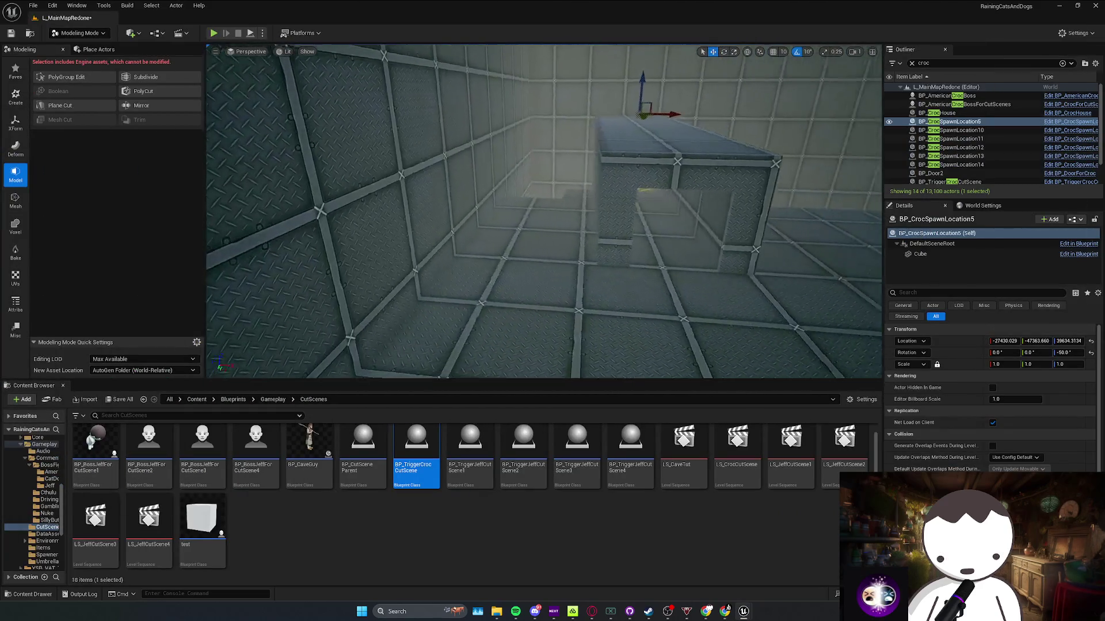
pyautogui.scroll(1, 481, 115)
pyautogui.press('w')
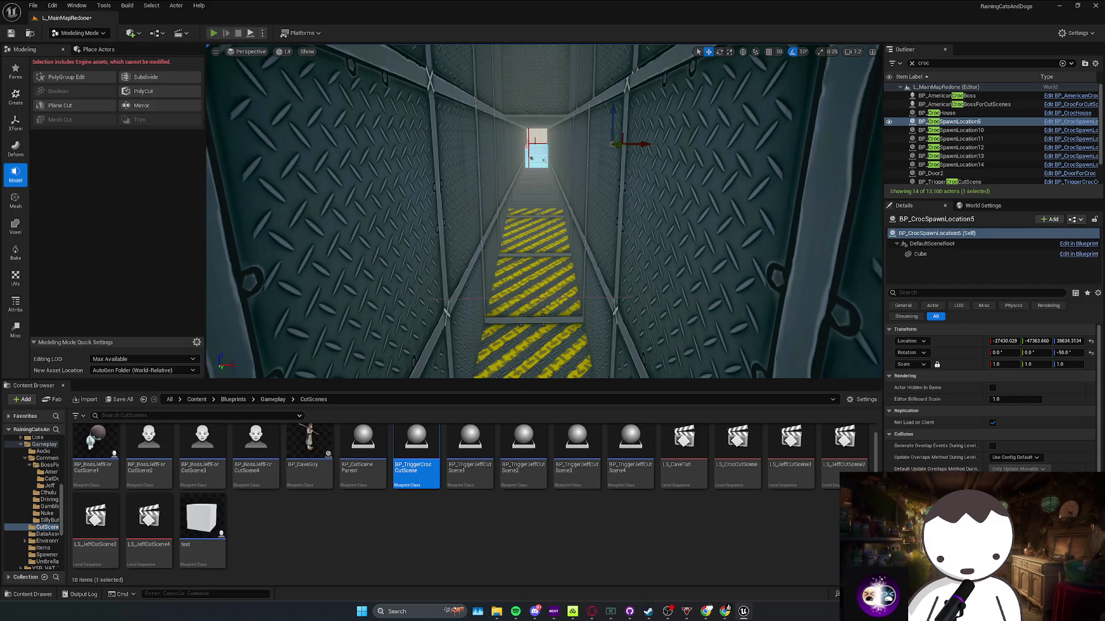
pyautogui.click(213, 32)
pyautogui.press('w')
pyautogui.press('w')
pyautogui.press('Escape')
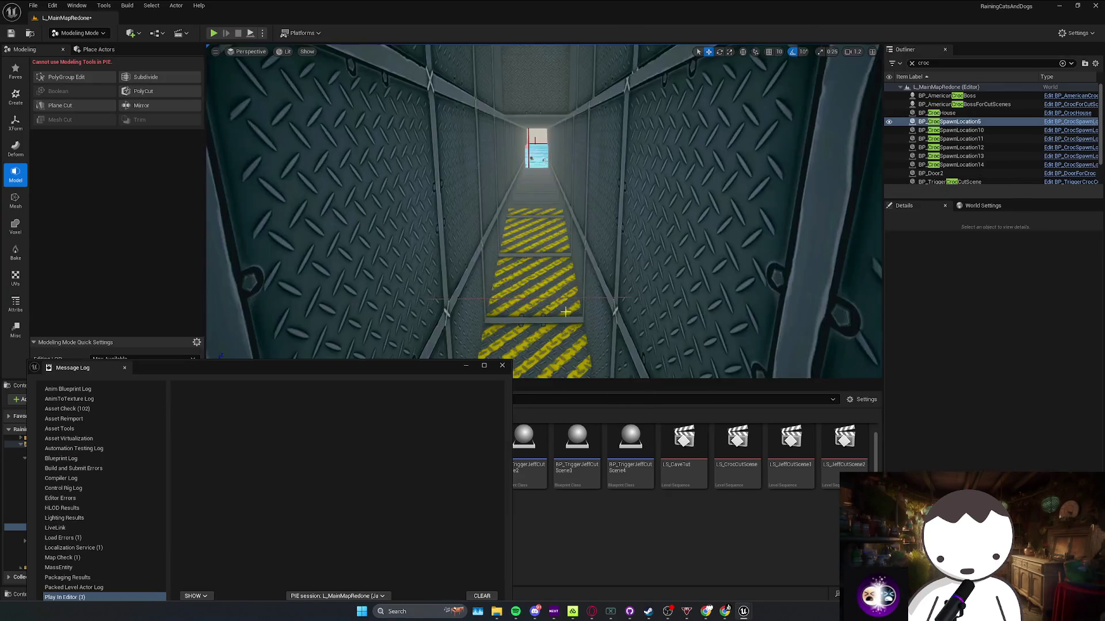
# Delete the two save files from the SaveGames folder and close it
pyautogui.moveTo(493, 617)
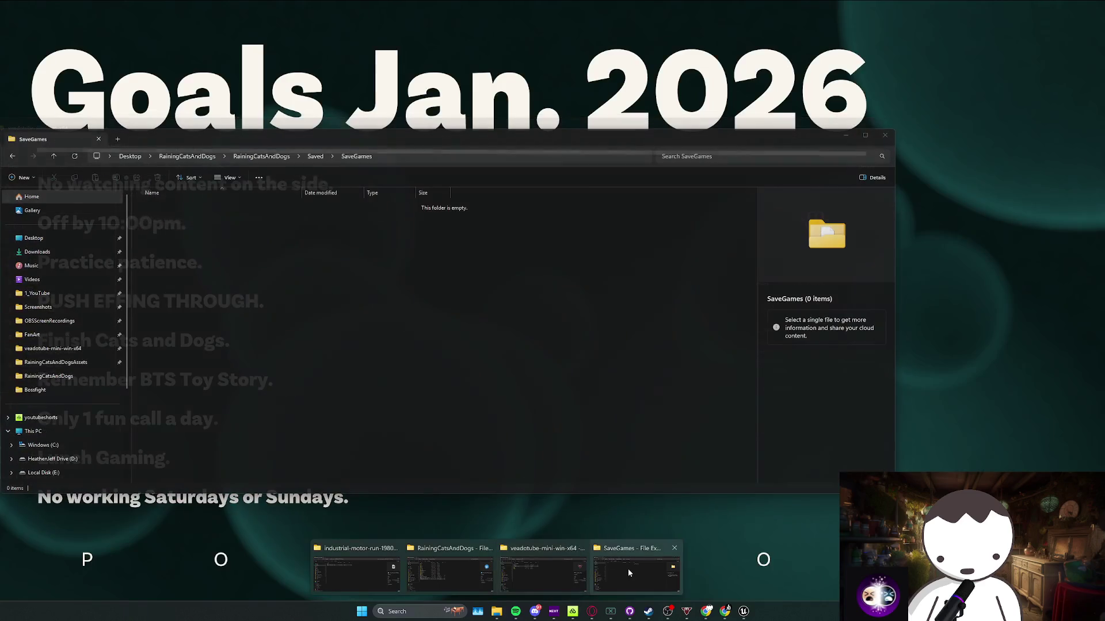
pyautogui.click(627, 569)
pyautogui.press('Delete')
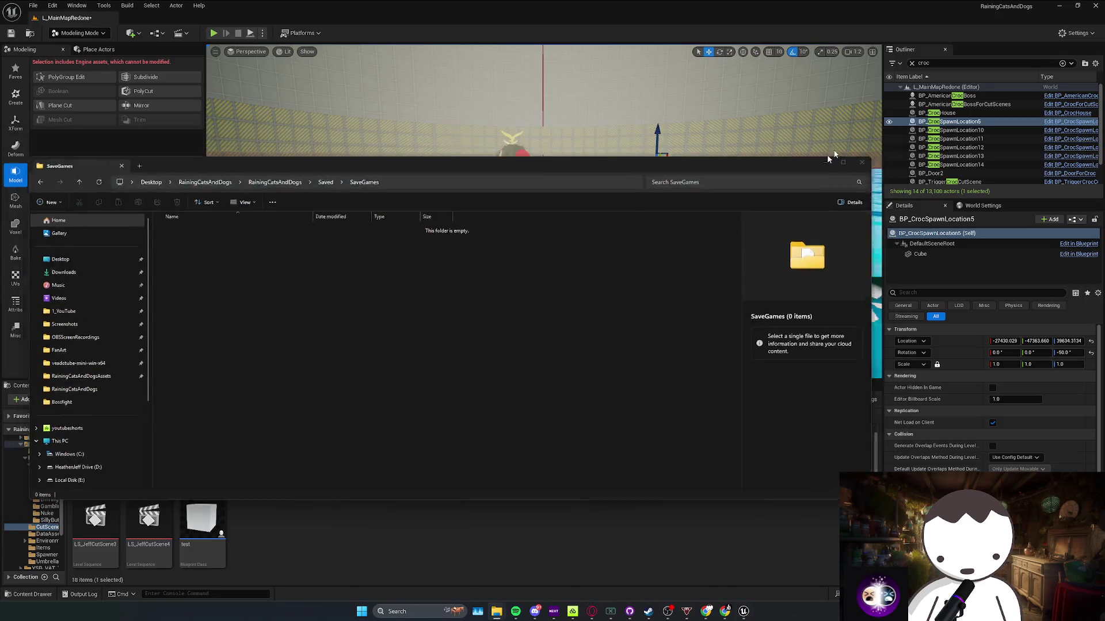
pyautogui.click(884, 135)
pyautogui.scroll(-2, 759, 198)
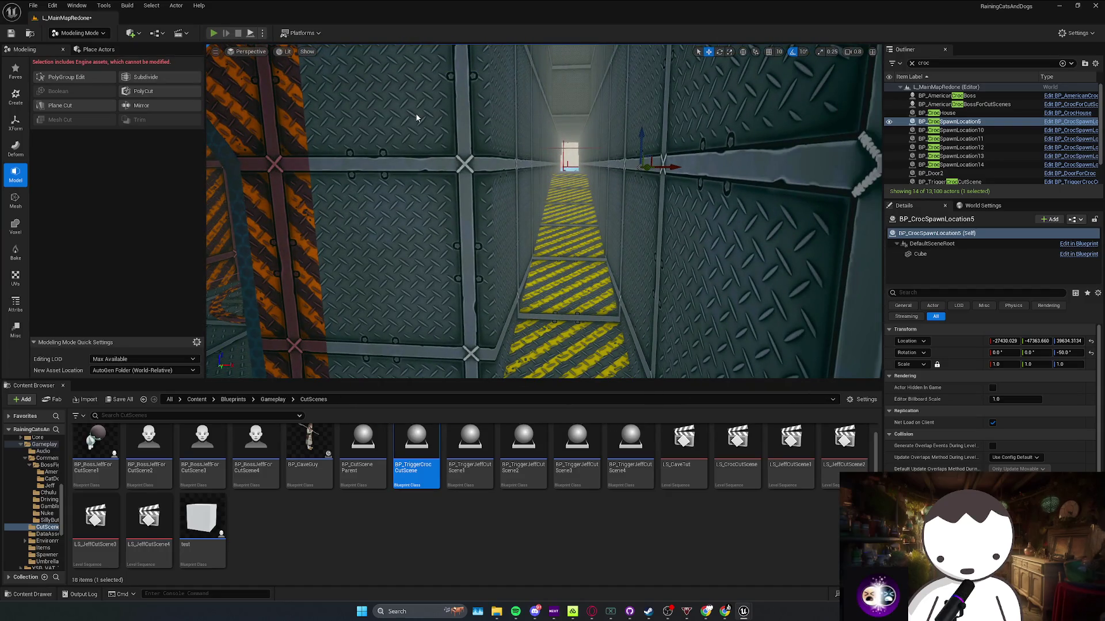
# Run two more playtests into the croc's pool room, stopping each and closing the message log
pyautogui.hotkey('alt', 'p')
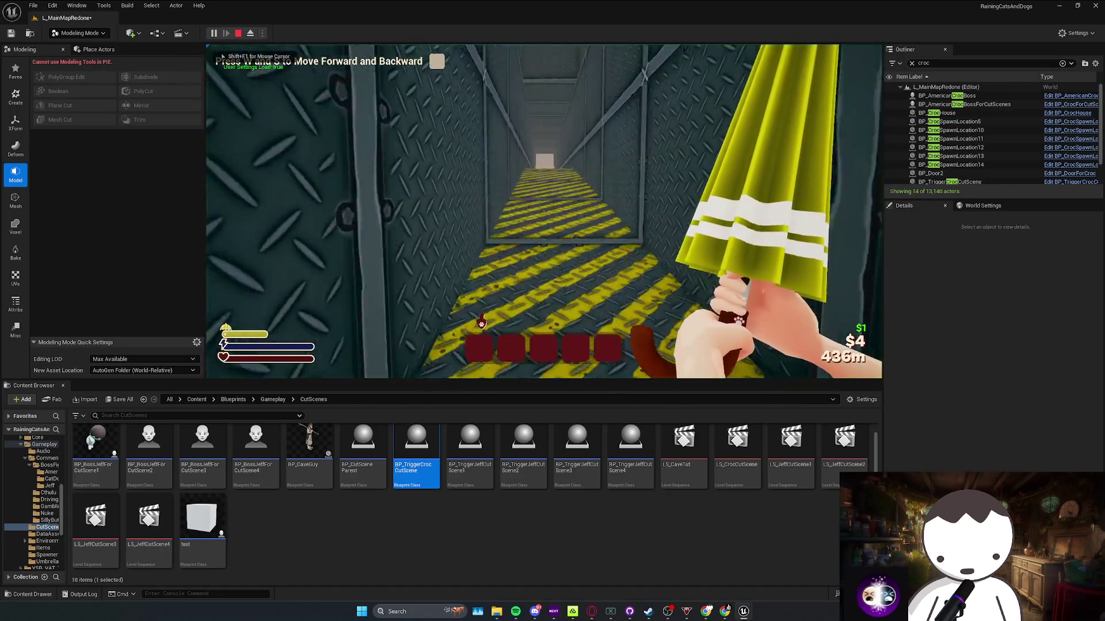
pyautogui.press('w')
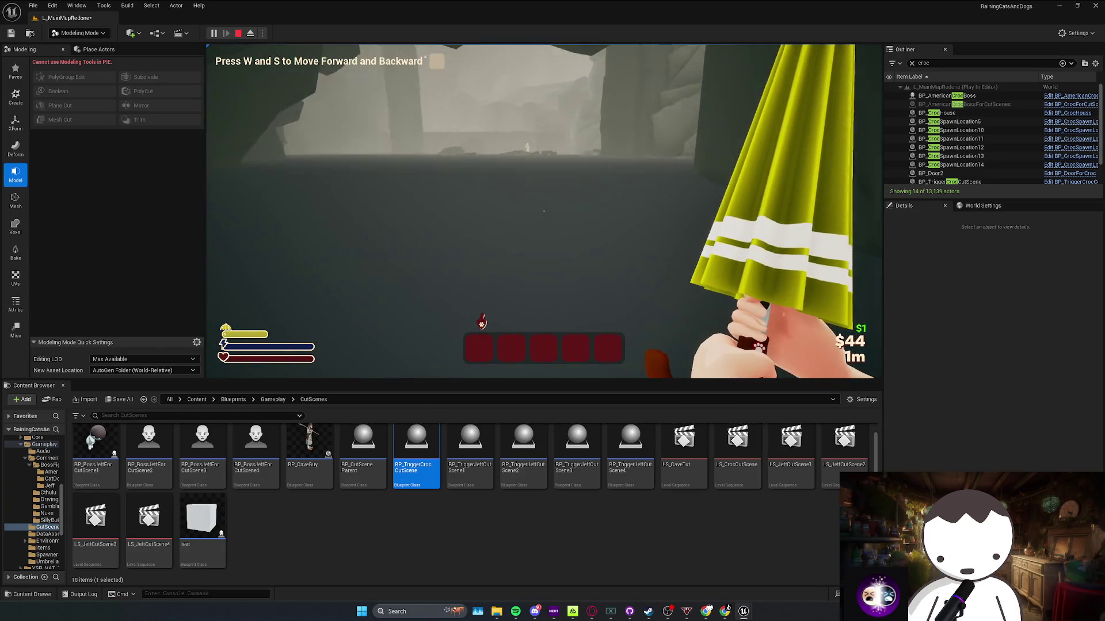
pyautogui.press('Escape')
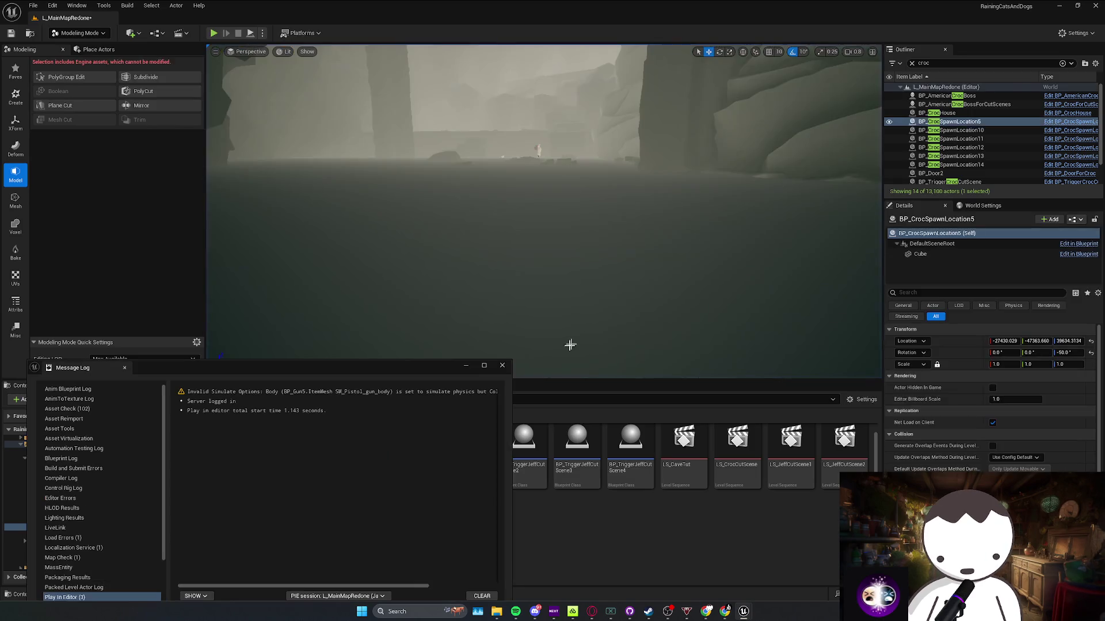
pyautogui.press('f')
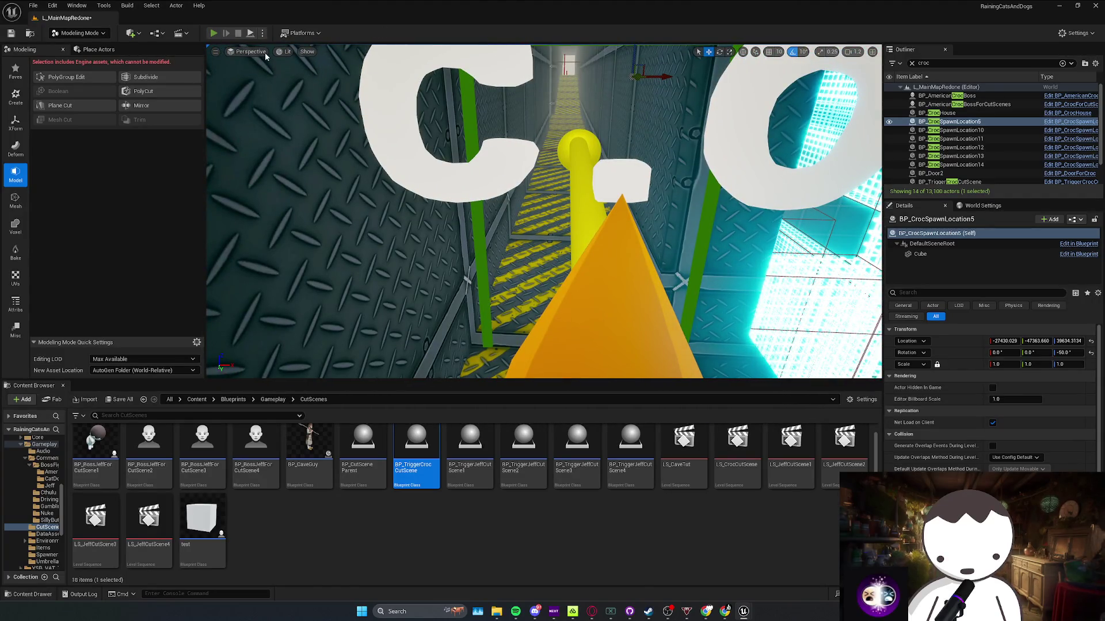
pyautogui.hotkey('alt', 'p')
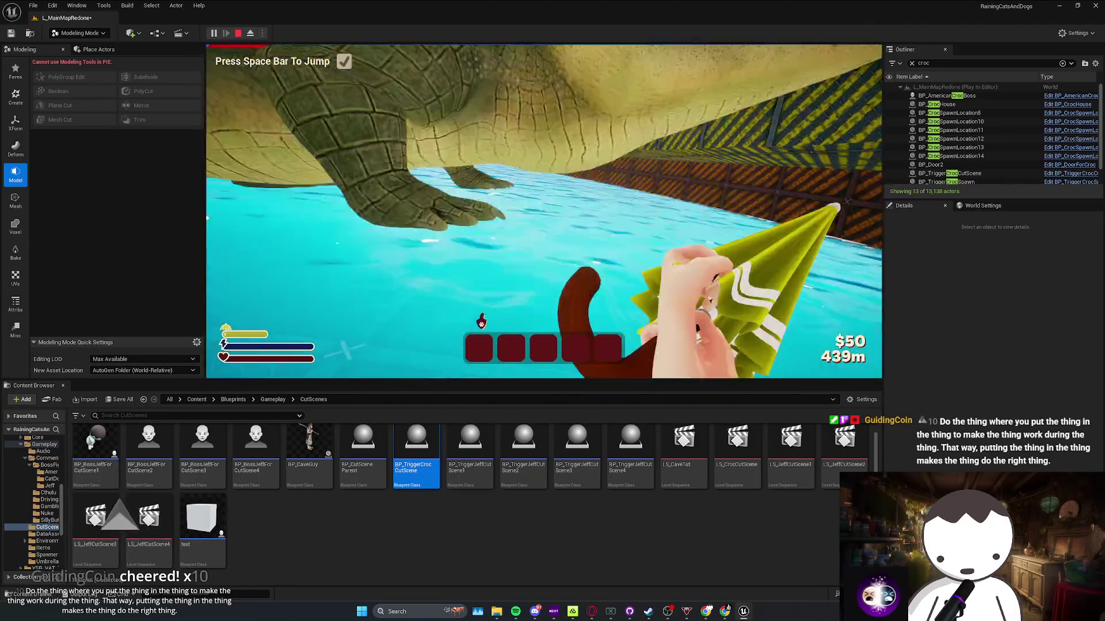
pyautogui.press('Escape')
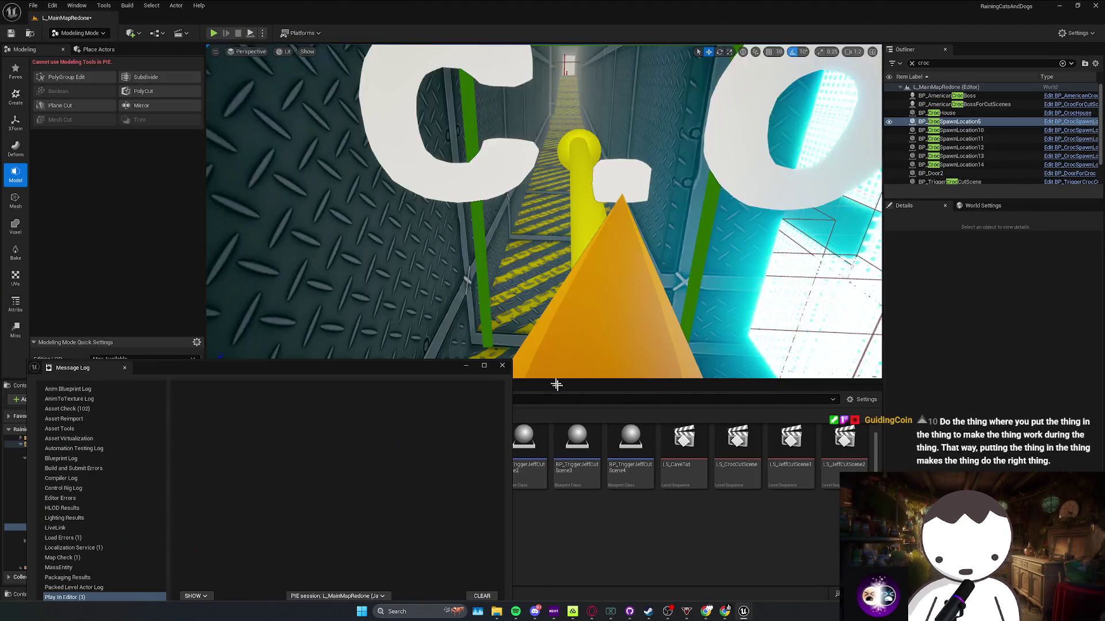
pyautogui.click(502, 366)
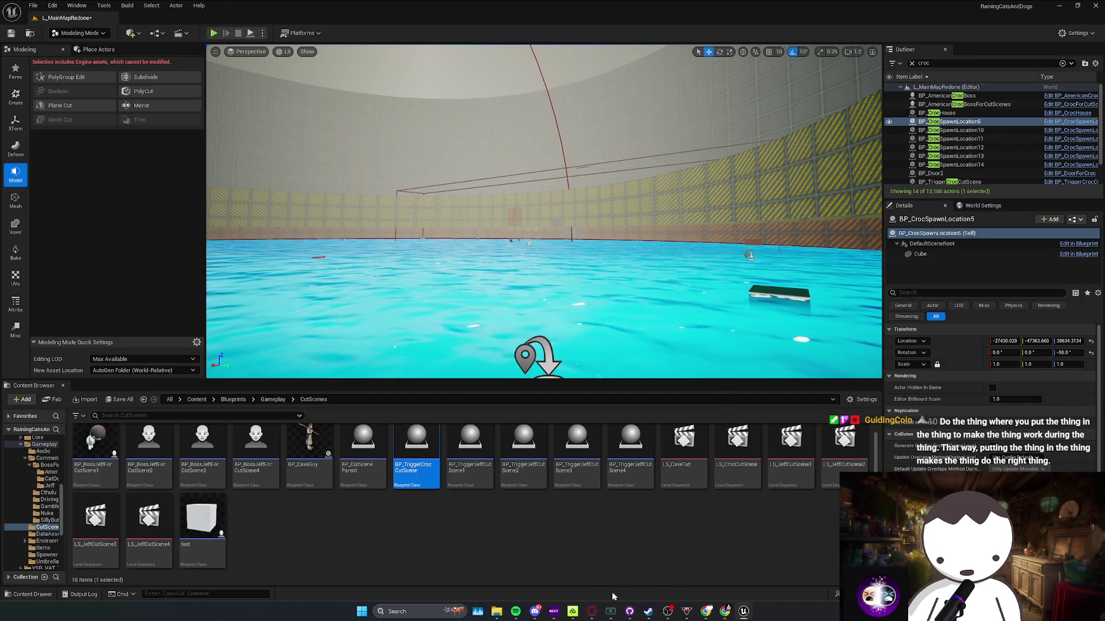
# Delete the two selected .sav files in SaveGames and return to Unreal
pyautogui.moveTo(503, 615)
pyautogui.click(357, 578)
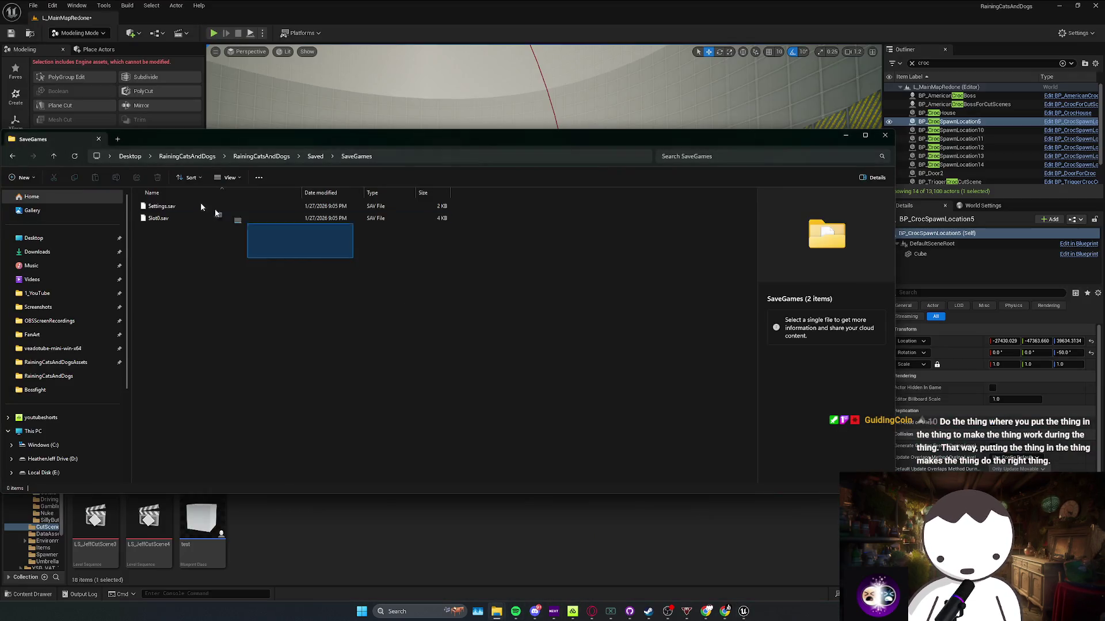
pyautogui.press('Delete')
pyautogui.click(530, 357)
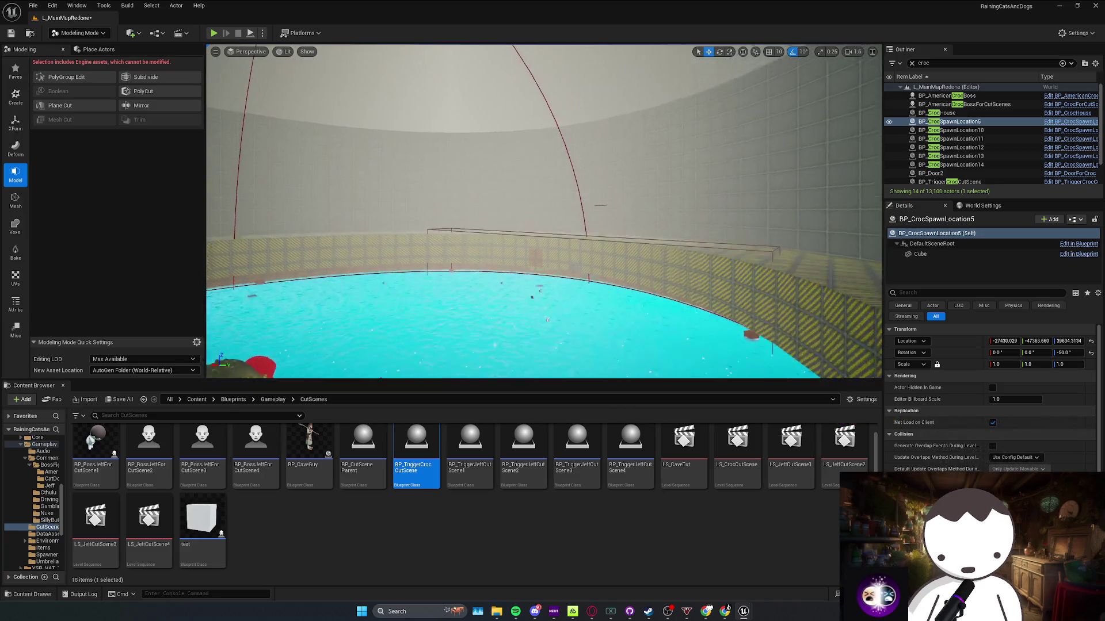
# Fly into the steel corridor, start a playtest, and walk into the water to trigger and skip the croc cutscene
pyautogui.press('w')
pyautogui.scroll(-2, 544, 212)
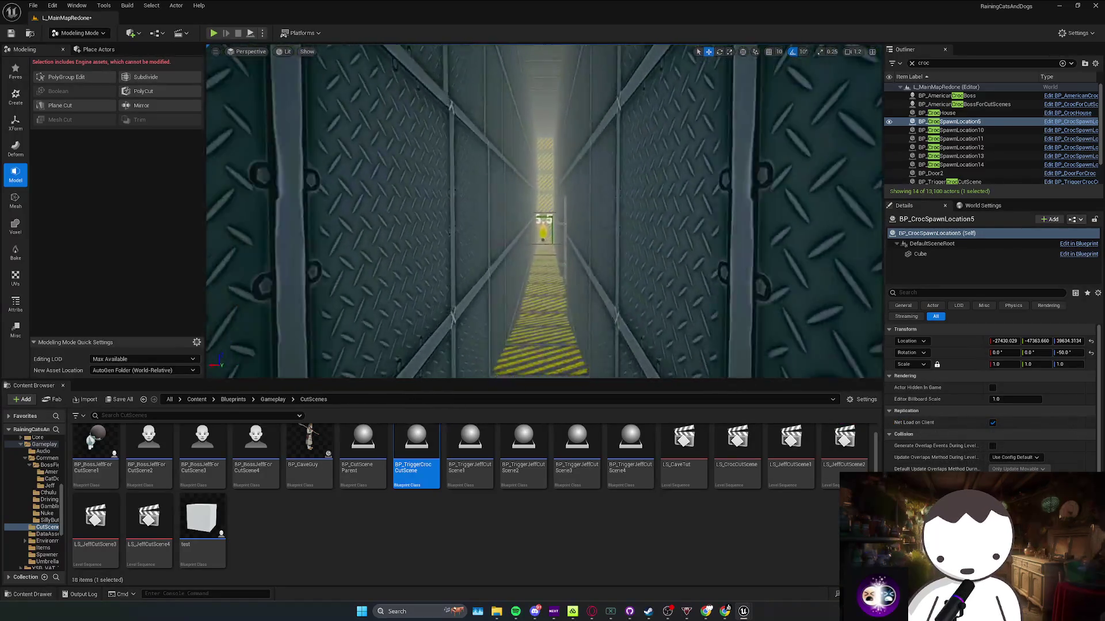
pyautogui.press('w')
pyautogui.scroll(-1, 285, 92)
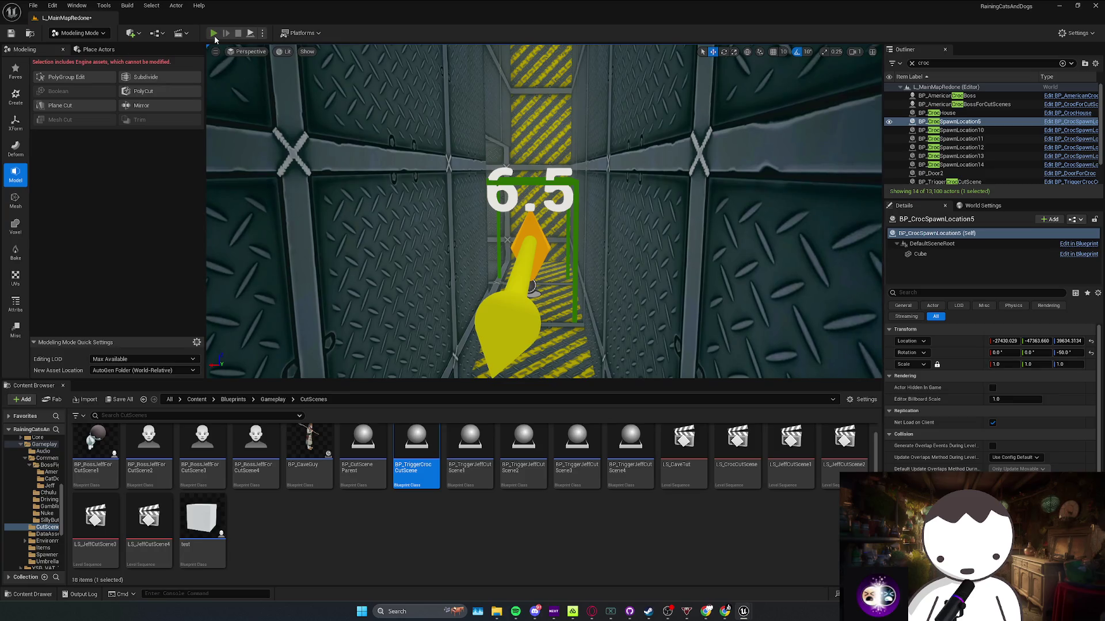
pyautogui.hotkey('alt', 'p')
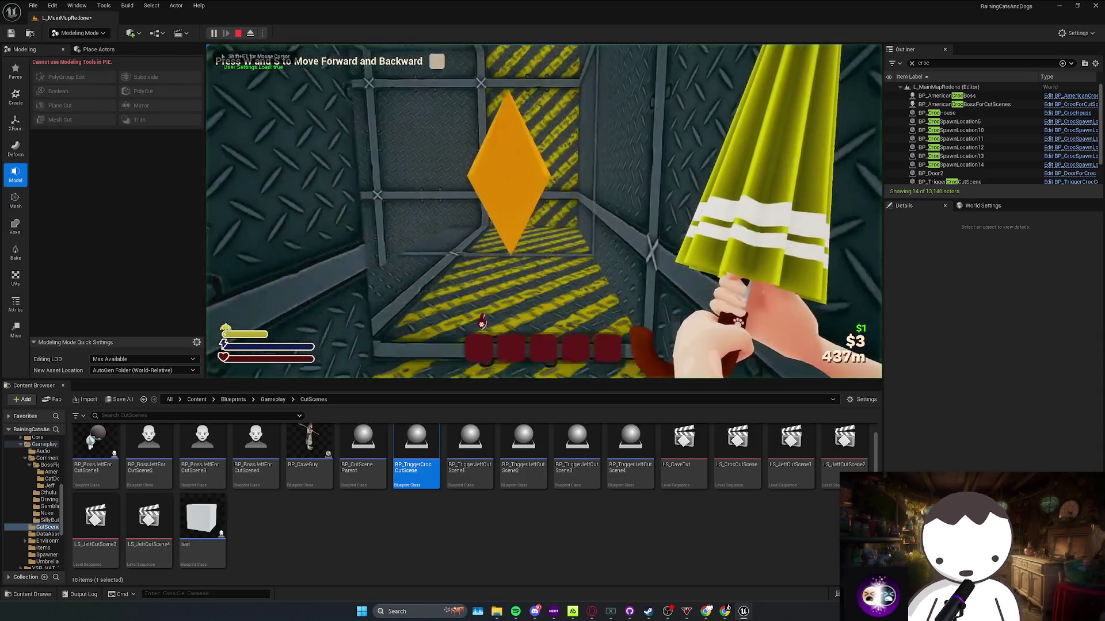
pyautogui.press('w')
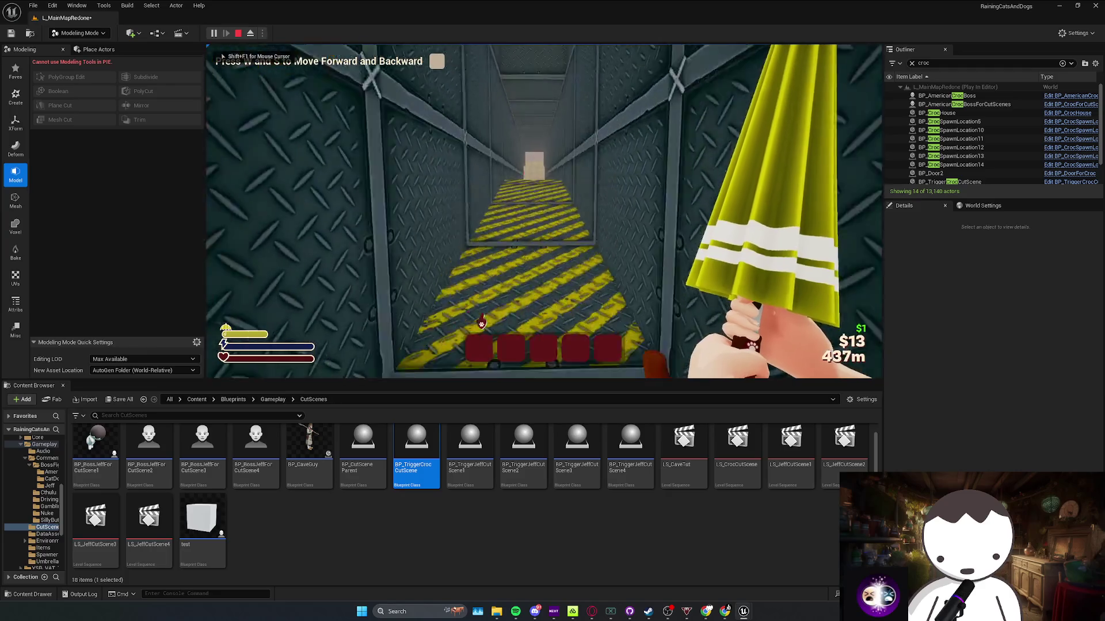
pyautogui.press('w')
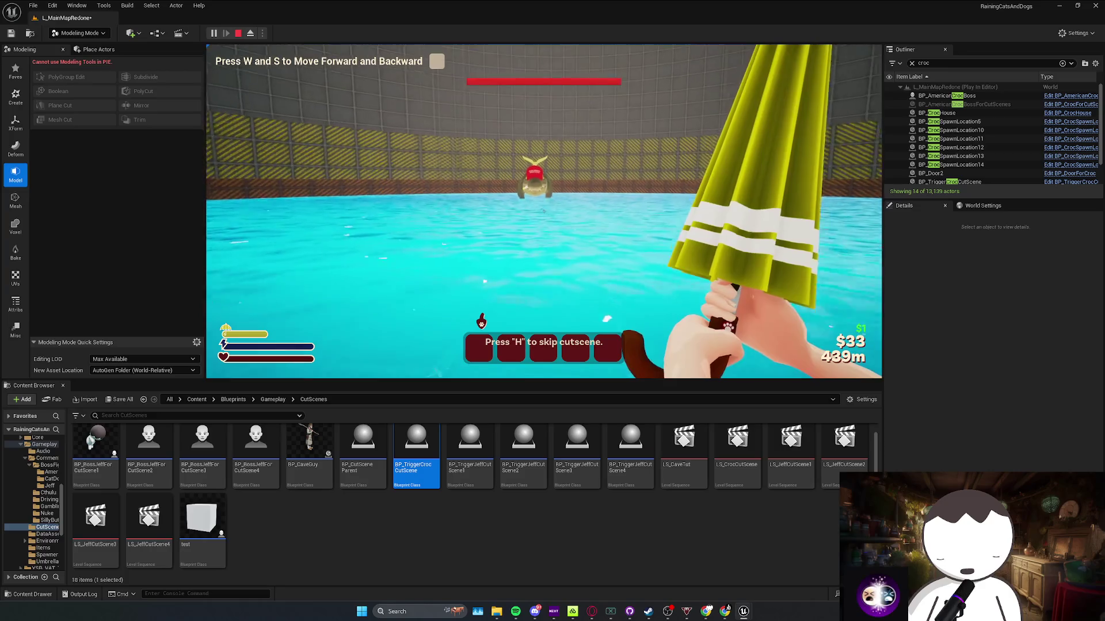
pyautogui.press('w')
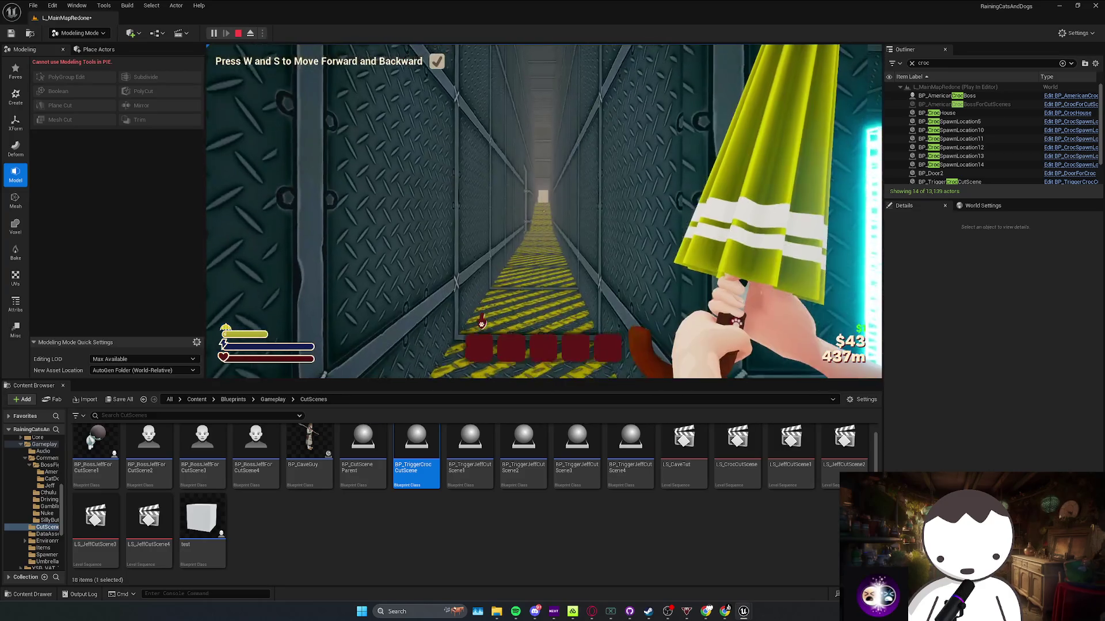
# Move into the water arena, toggle wireframe view, stop the playtest, and focus on BP_CrocSpawnLocation5
pyautogui.press('w')
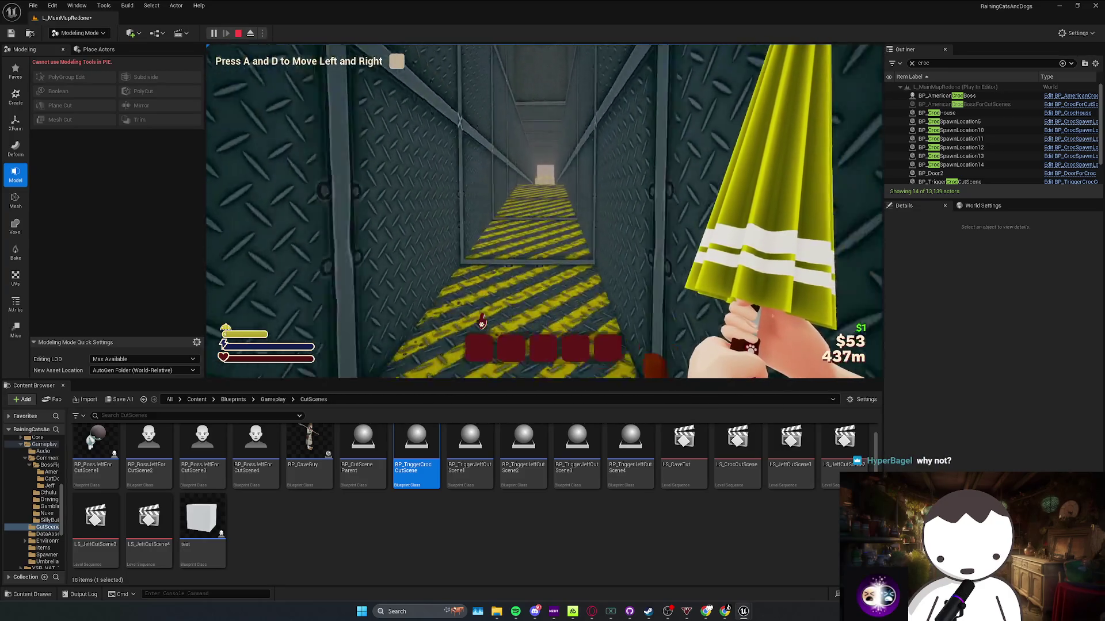
pyautogui.press('w')
pyautogui.press('a')
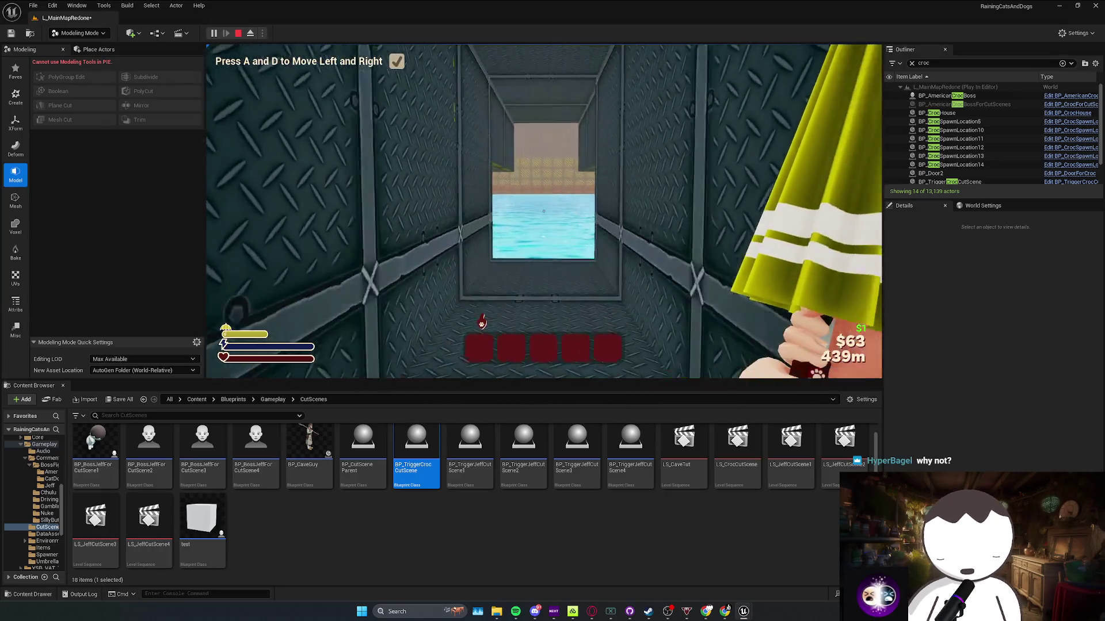
pyautogui.press('space')
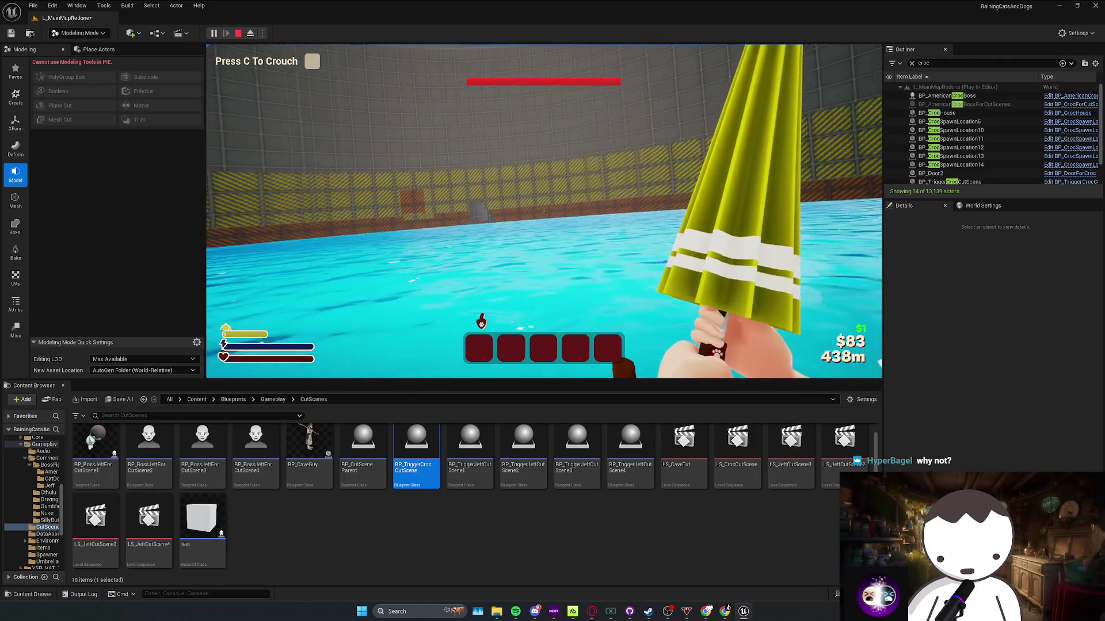
pyautogui.press('F1')
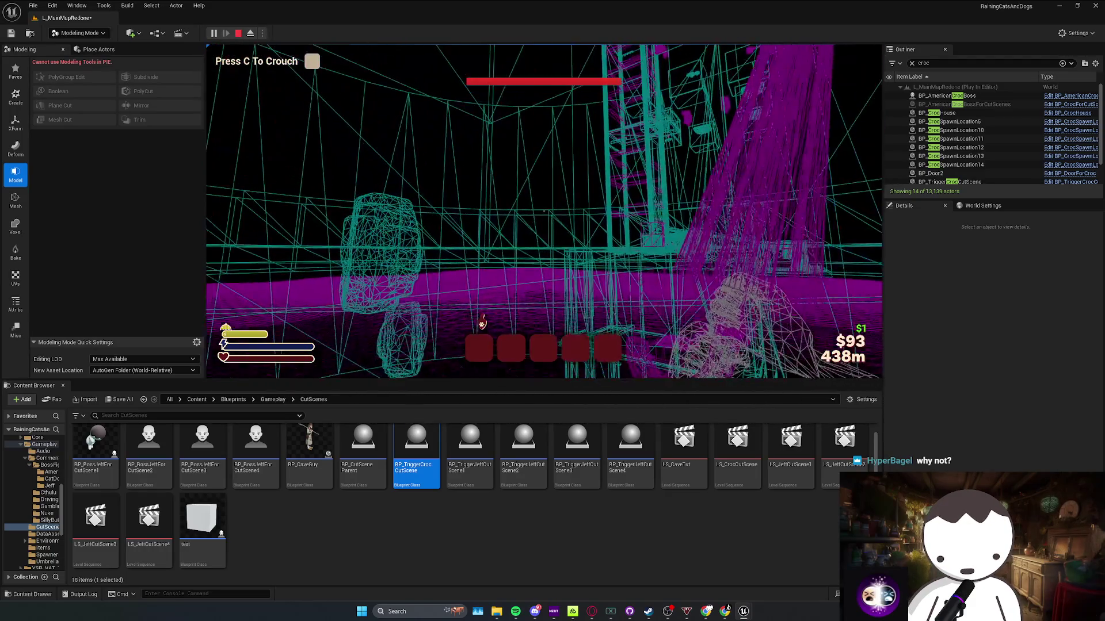
pyautogui.press('F3')
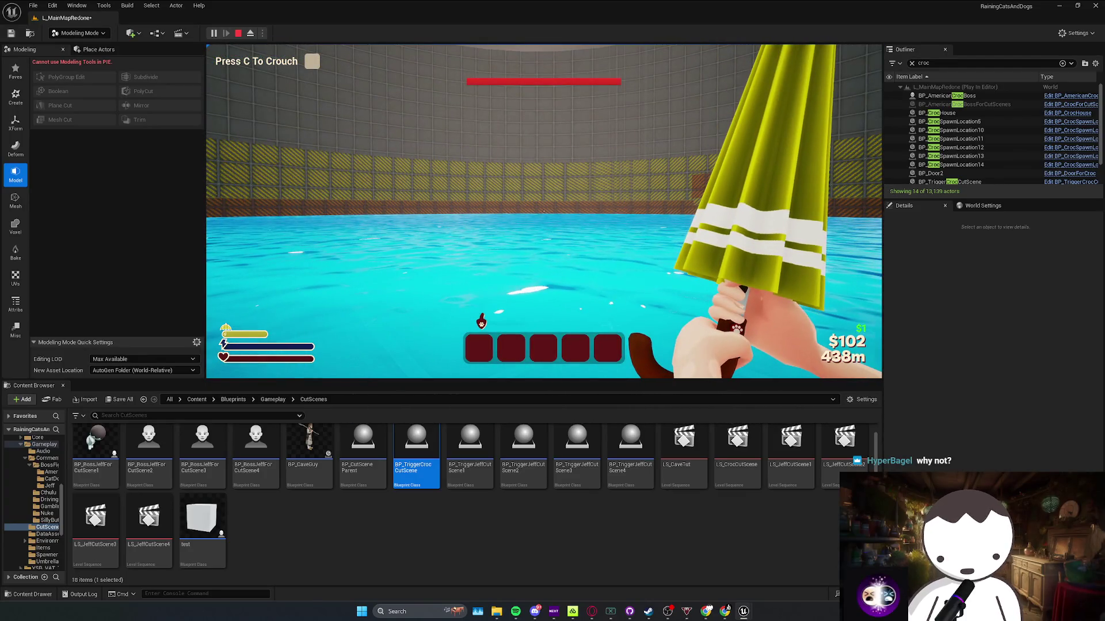
pyautogui.press('Escape')
pyautogui.doubleClick(950, 121)
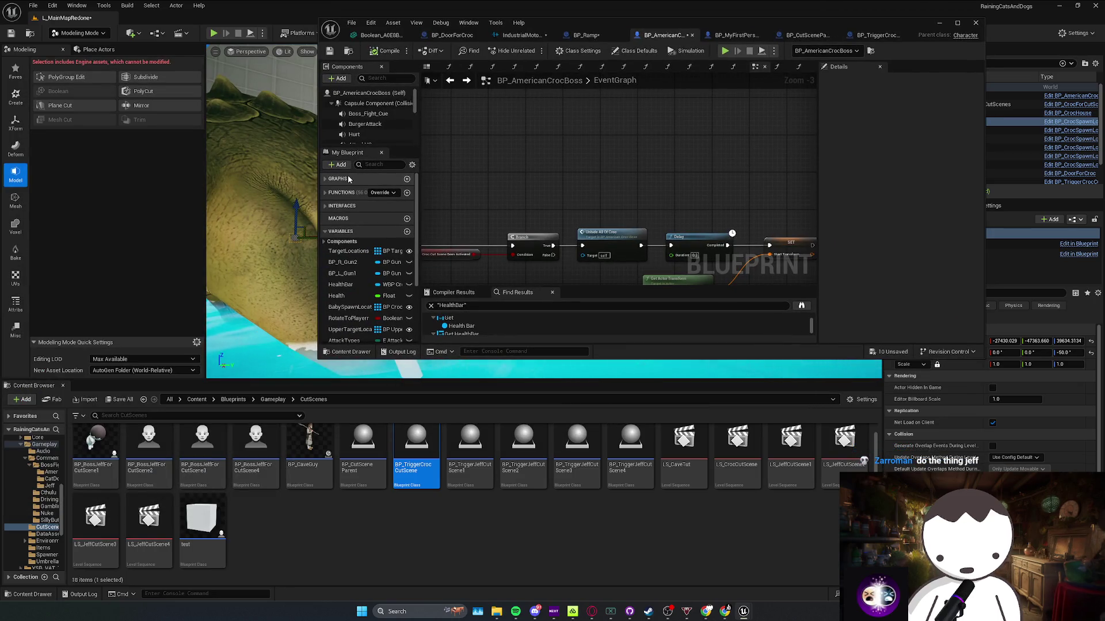
# Check the reset nodes, close the croc boss Blueprint, and start a playtest down the corridor toward the croc spawn
pyautogui.moveTo(575, 208); pyautogui.dragTo(635, 201)
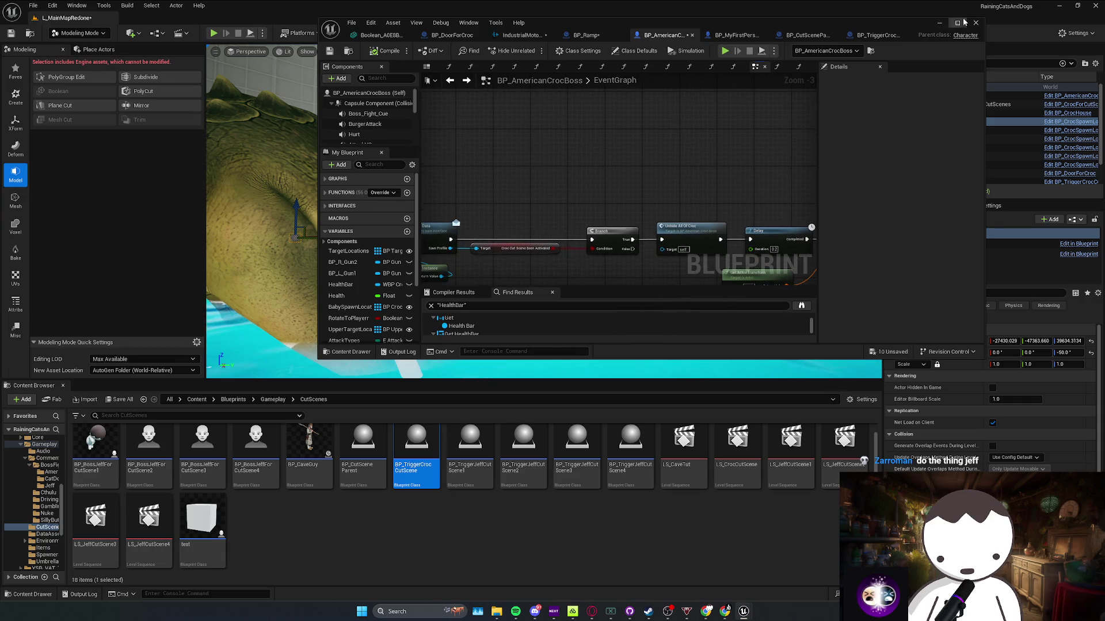
pyautogui.click(975, 23)
pyautogui.moveTo(487, 182)
pyautogui.mouseDown()
pyautogui.moveTo(487, 164)
pyautogui.moveTo(486, 183)
pyautogui.mouseUp()
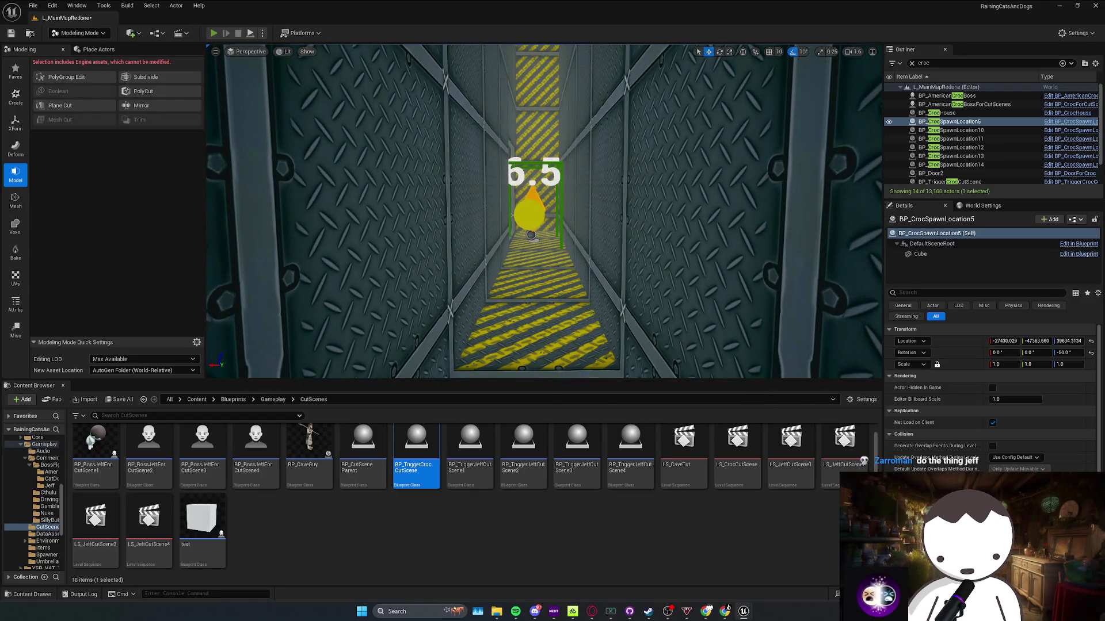
pyautogui.hotkey('alt', 'p')
pyautogui.press('w')
pyautogui.press('w')
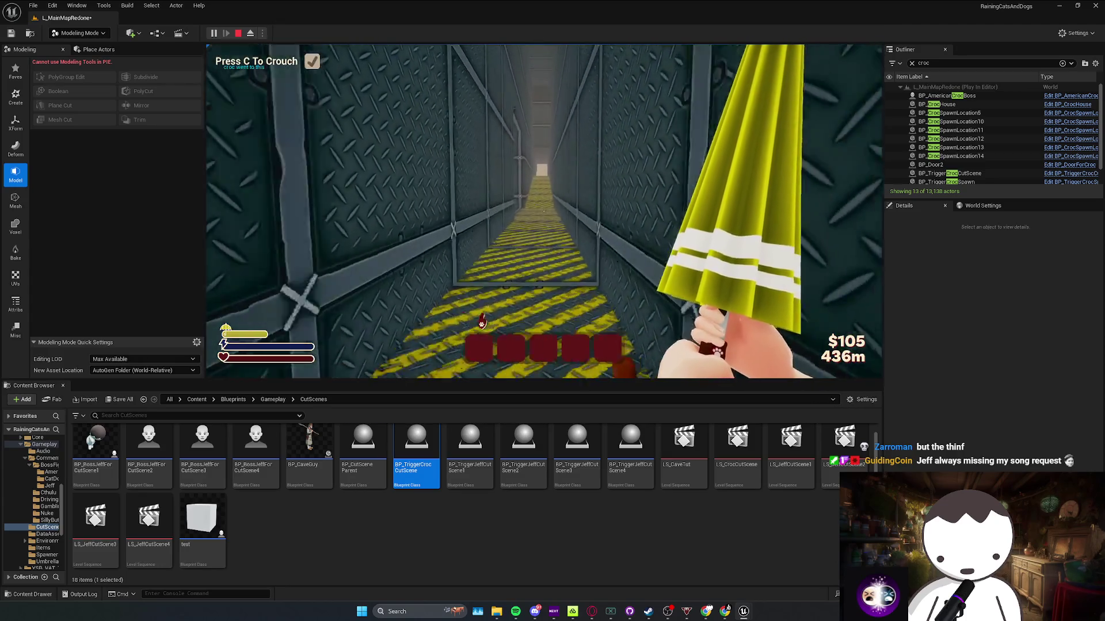
# Sprint down the corridor with wireframe on to see the croc, then stop and return to BP_AmericanCrocBoss
pyautogui.hotkey('shift', 'F1')
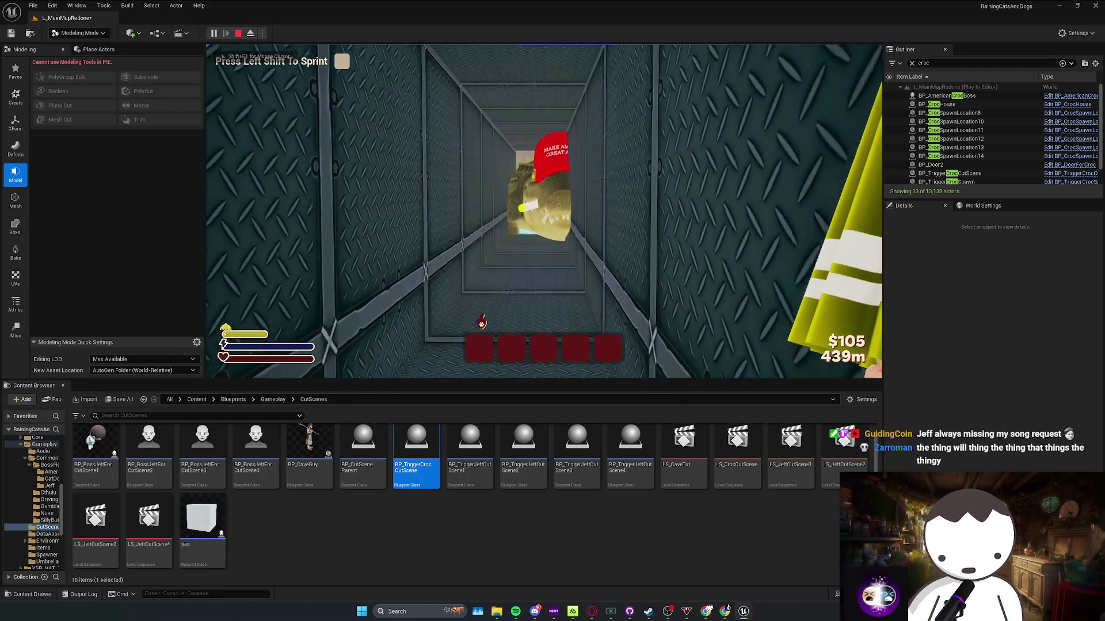
pyautogui.press('shift')
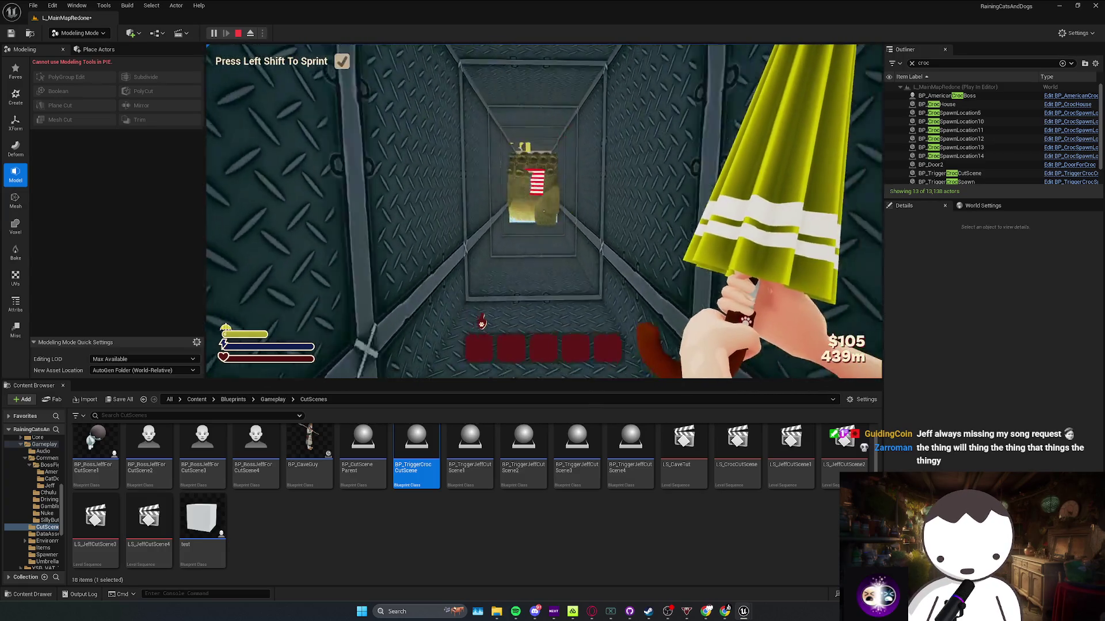
pyautogui.press('F1')
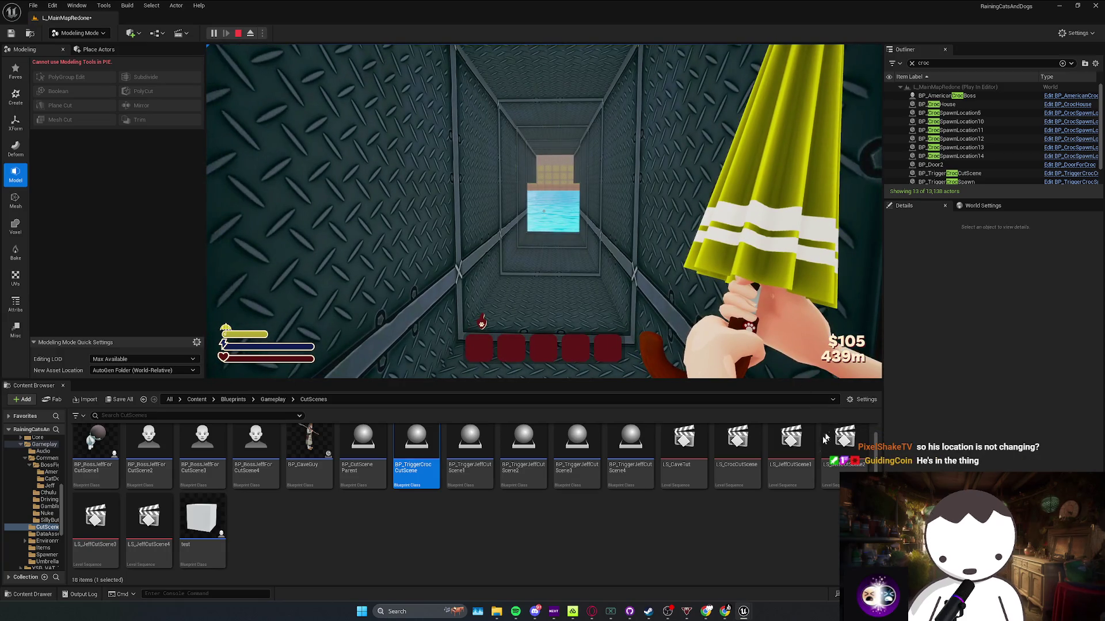
pyautogui.press('Escape')
pyautogui.moveTo(744, 611)
pyautogui.click(662, 552)
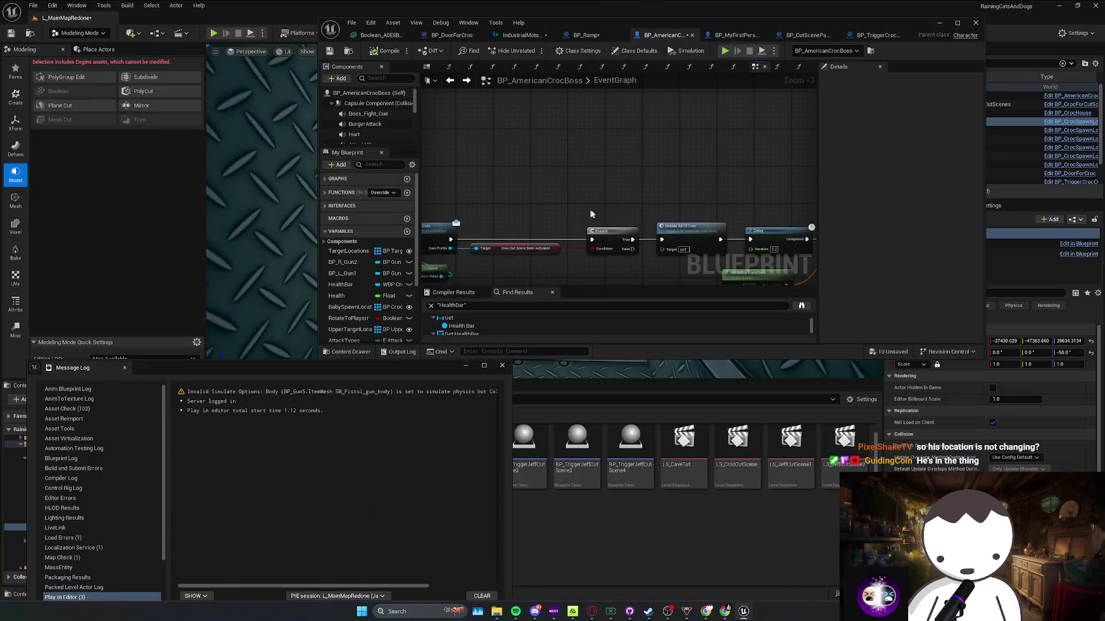
# Close the message log, queue Larger Than Life in Spotify, and return to the croc boss Find Results
pyautogui.click(503, 365)
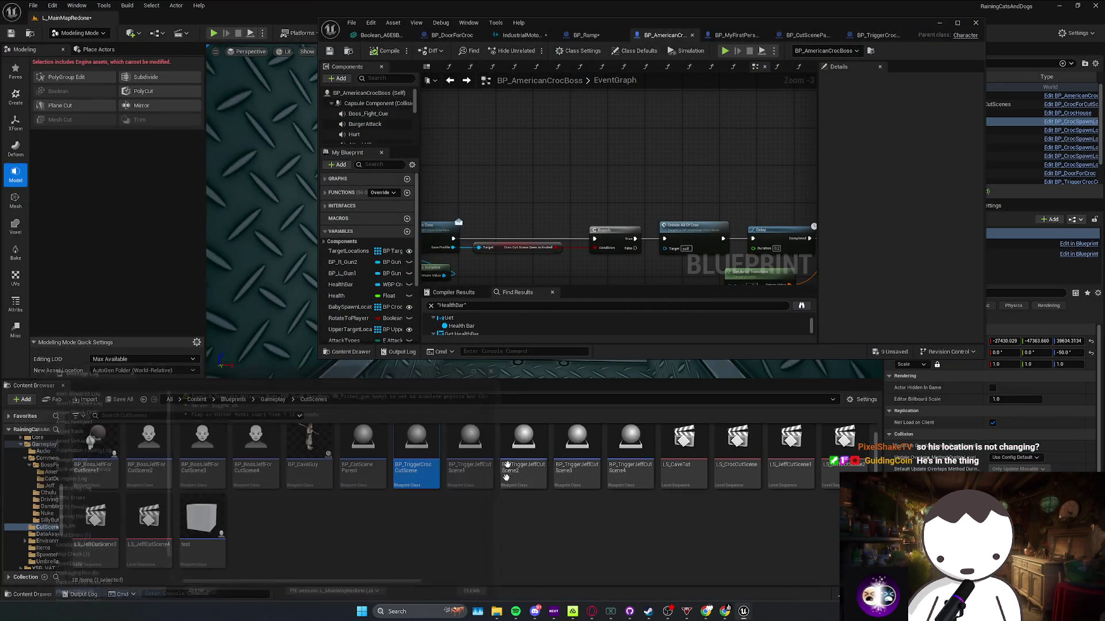
pyautogui.hotkey('alt', 'Tab')
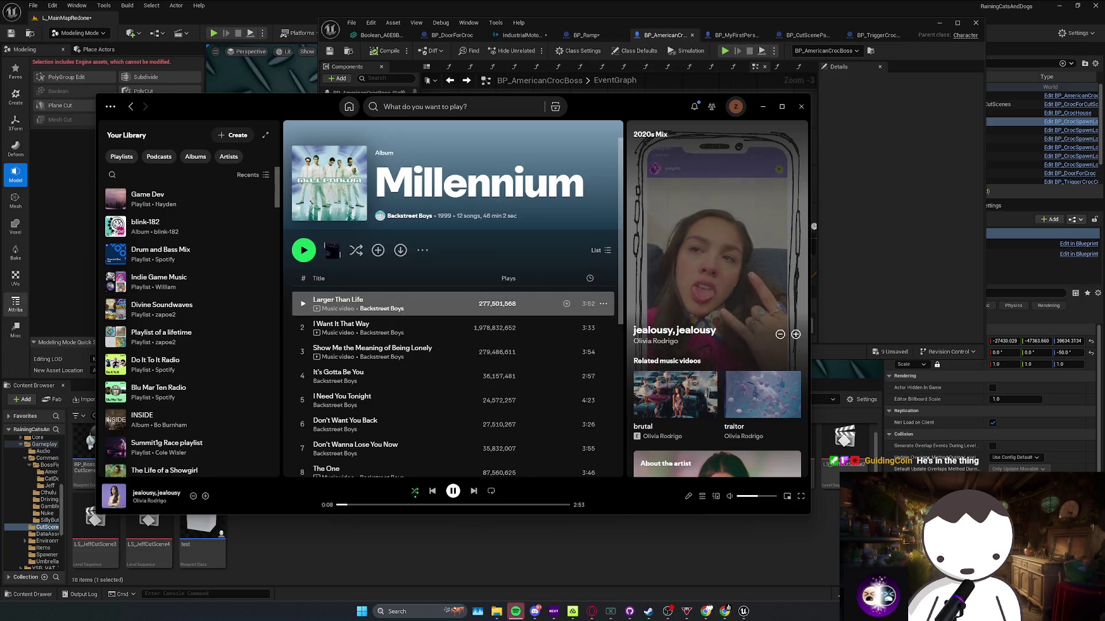
pyautogui.rightClick(399, 315)
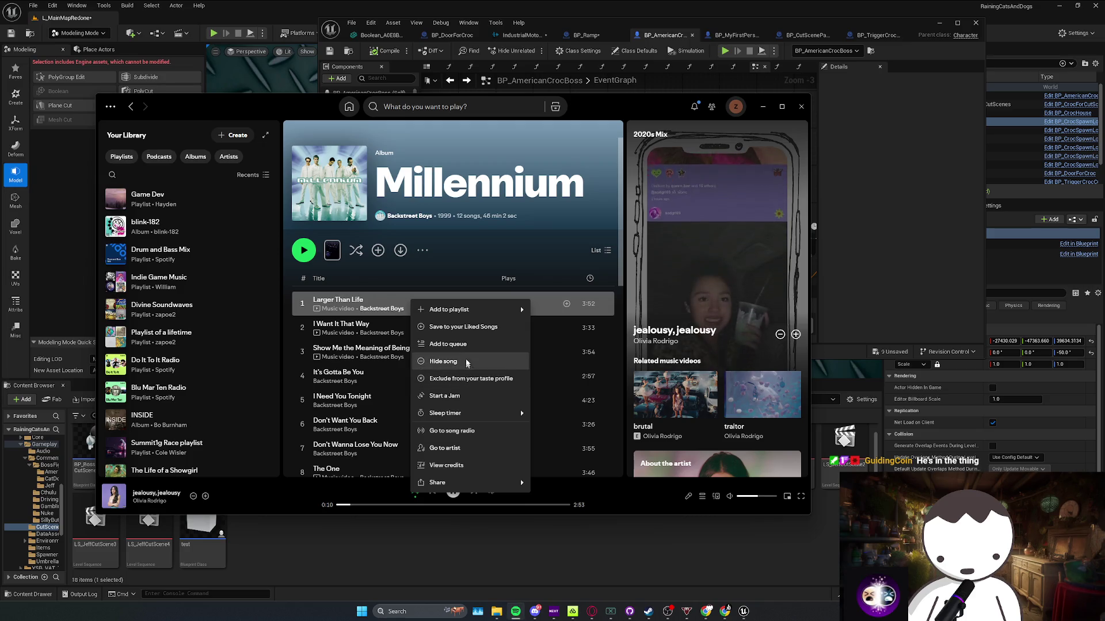
pyautogui.click(468, 362)
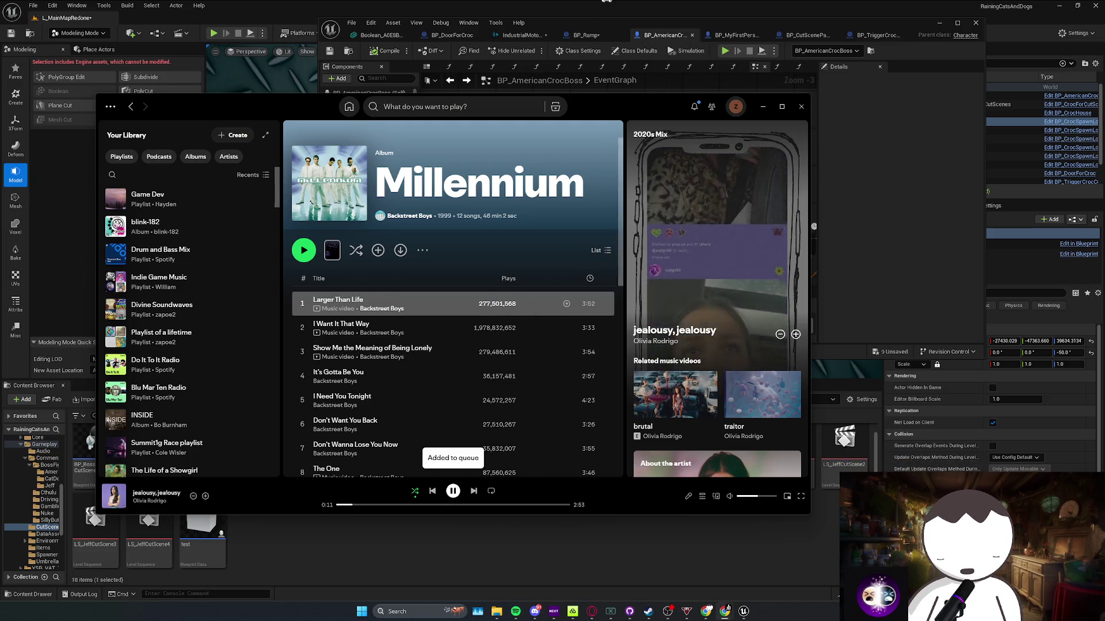
pyautogui.hotkey('alt', 'Tab')
pyautogui.rightClick(494, 299)
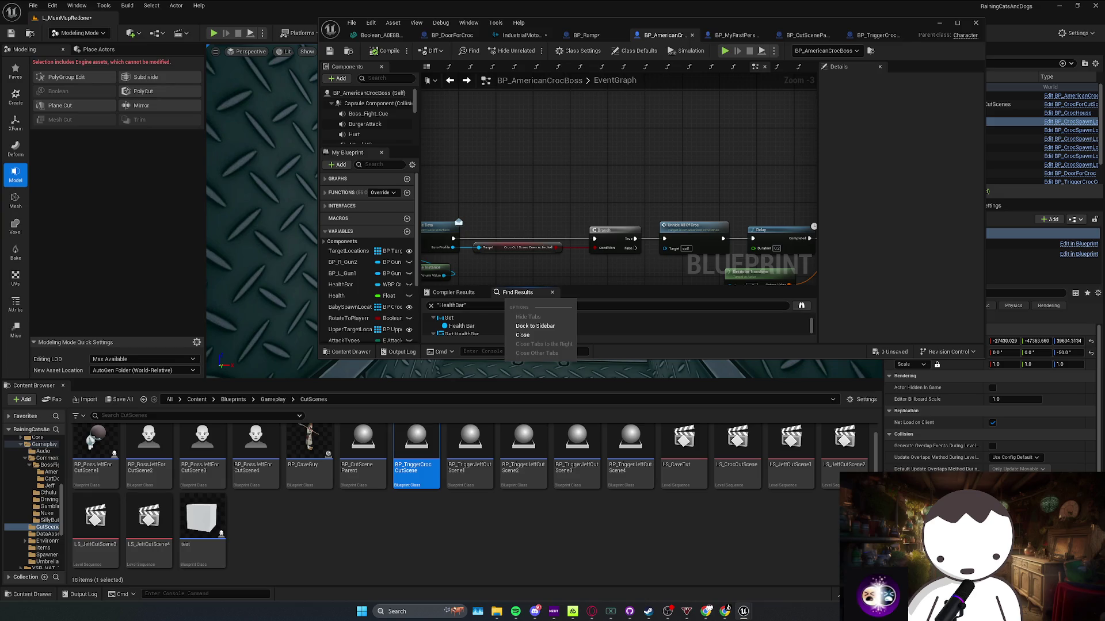
# Maximize the Blueprint editor and move Set Actor Transform right, aligning Start Transform with its New Transform input
pyautogui.scroll(-2, 627, 243)
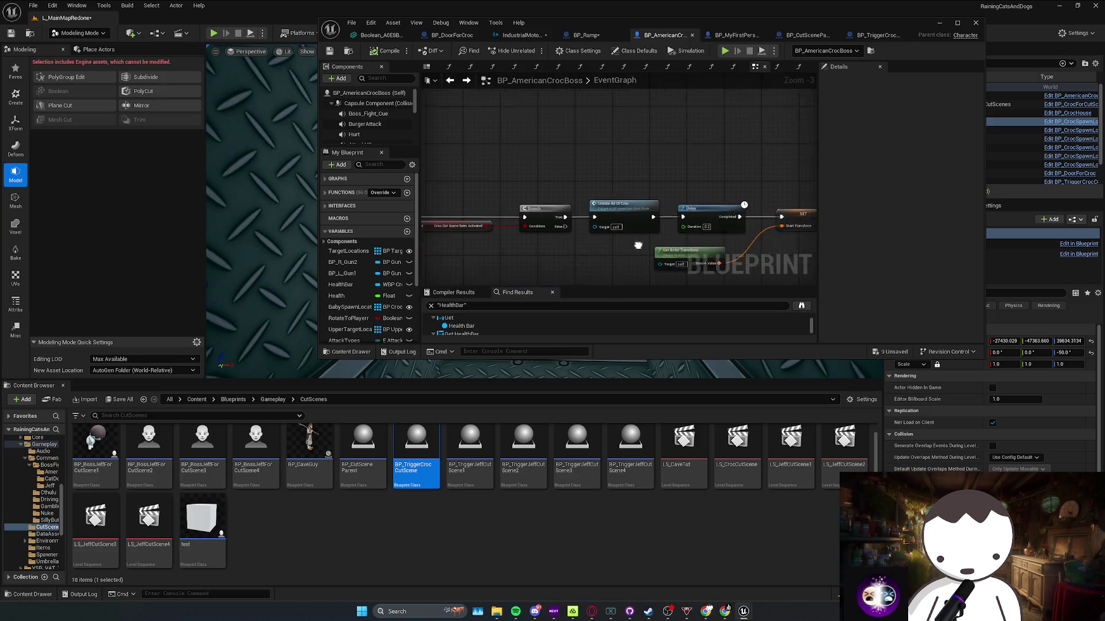
pyautogui.doubleClick(678, 27)
pyautogui.scroll(2, 567, 193)
pyautogui.moveTo(537, 295); pyautogui.dragTo(413, 239)
pyautogui.scroll(-3, 413, 240)
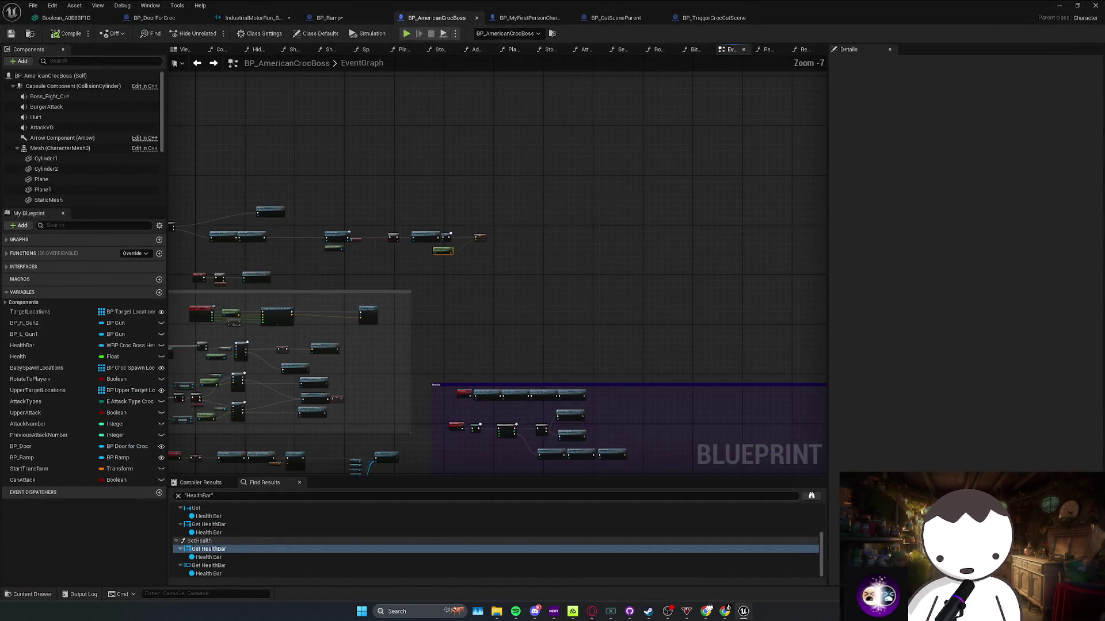
pyautogui.scroll(5, 537, 179)
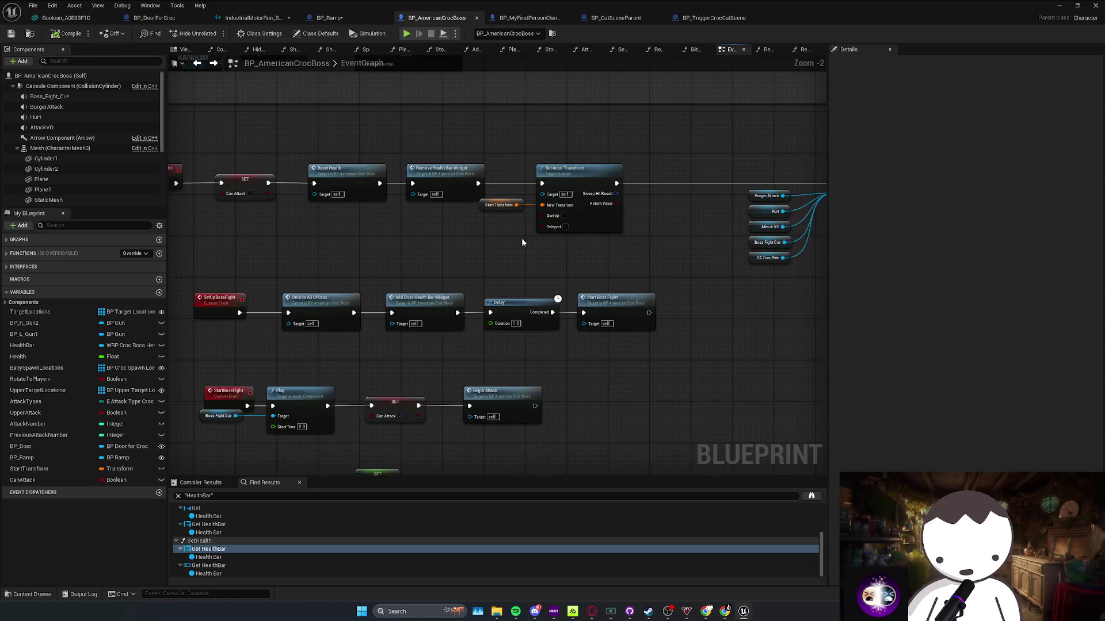
pyautogui.scroll(1, 554, 275)
pyautogui.click(525, 299)
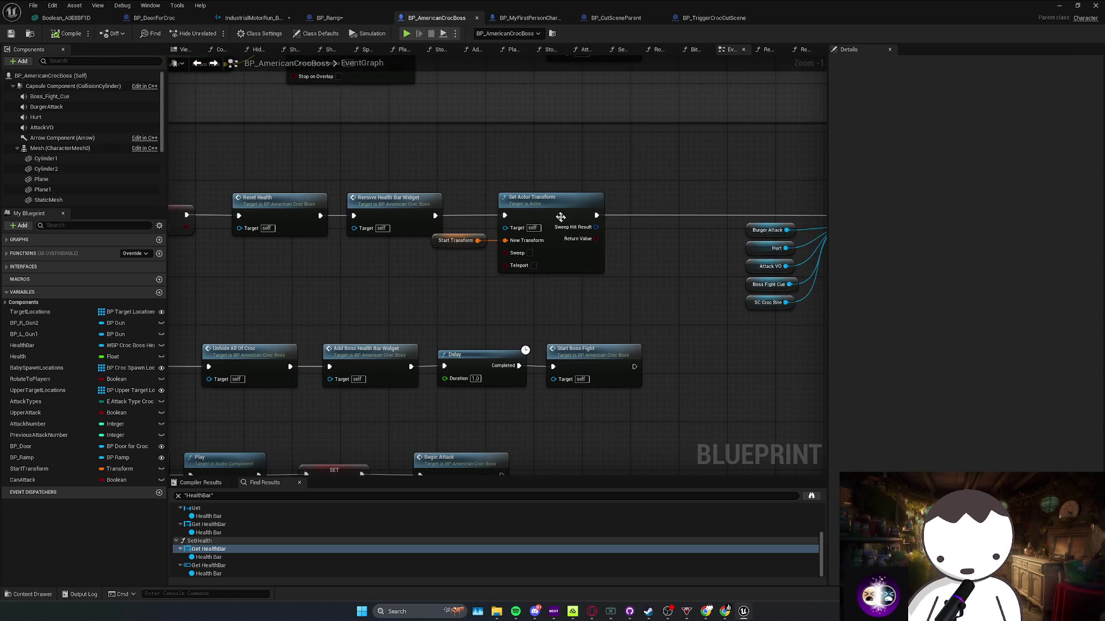
pyautogui.moveTo(563, 219); pyautogui.dragTo(617, 222)
pyautogui.moveTo(446, 246); pyautogui.dragTo(516, 248)
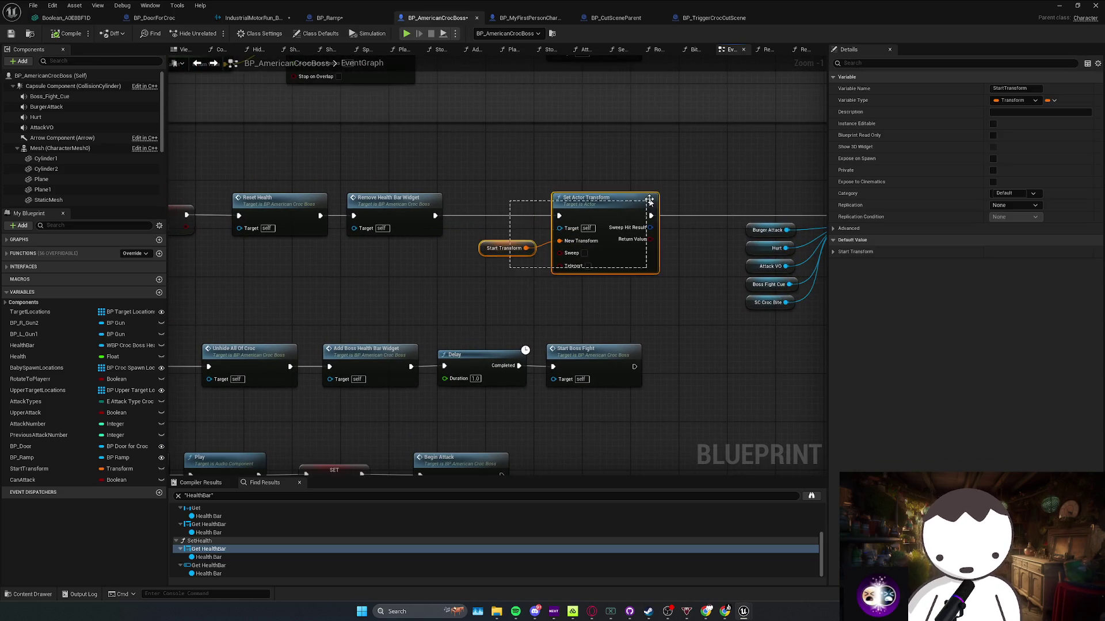
pyautogui.press('q')
pyautogui.moveTo(751, 319)
pyautogui.mouseDown()
pyautogui.moveTo(510, 335)
pyautogui.moveTo(685, 205)
pyautogui.mouseUp()
pyautogui.click(597, 326)
# Select Set Actor Transform and Start Transform together and nudge them to leave a gap after Remove Health Bar Widget
pyautogui.click(257, 260)
pyautogui.moveTo(277, 185)
pyautogui.mouseDown()
pyautogui.moveTo(382, 294)
pyautogui.moveTo(437, 310)
pyautogui.mouseUp()
pyautogui.moveTo(256, 226); pyautogui.dragTo(275, 223)
pyautogui.moveTo(409, 301); pyautogui.dragTo(406, 300)
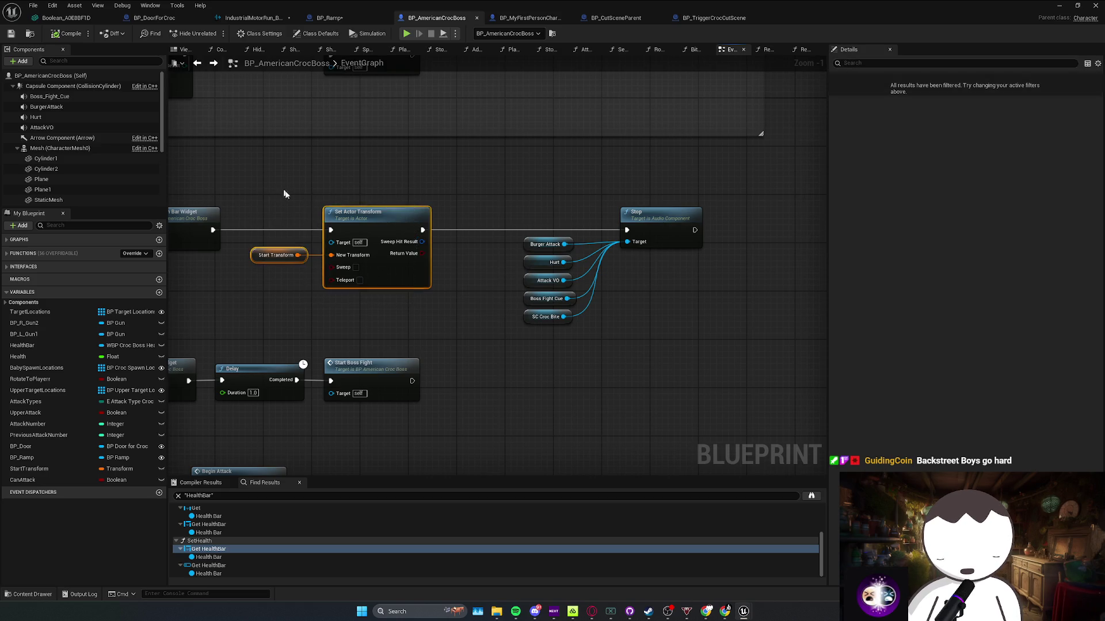
pyautogui.moveTo(350, 226); pyautogui.dragTo(302, 226)
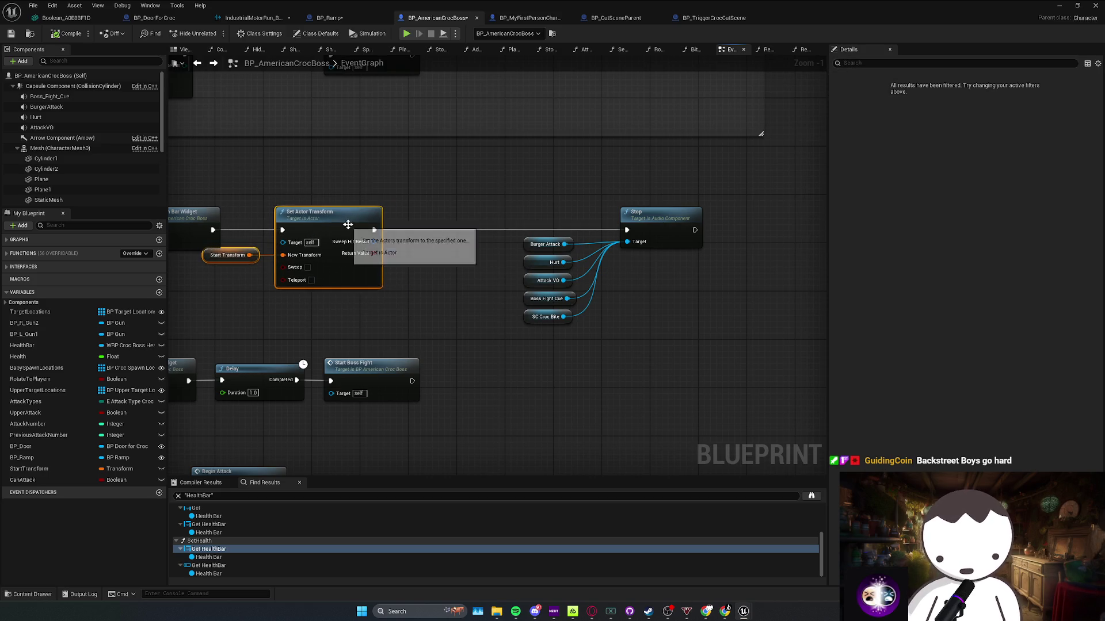
pyautogui.keyDown('ctrl'); pyautogui.click(332, 226); pyautogui.keyUp('ctrl')
pyautogui.scroll(-1, 411, 238)
pyautogui.keyDown('ctrl'); pyautogui.click(374, 214); pyautogui.keyUp('ctrl')
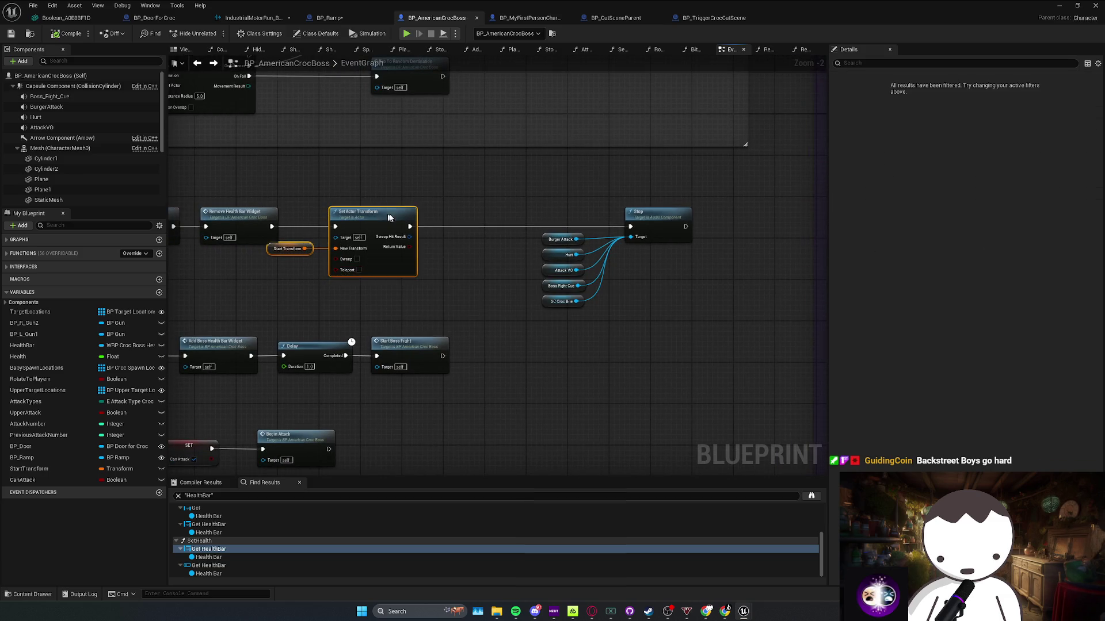
pyautogui.moveTo(374, 214); pyautogui.dragTo(406, 212)
pyautogui.click(499, 284)
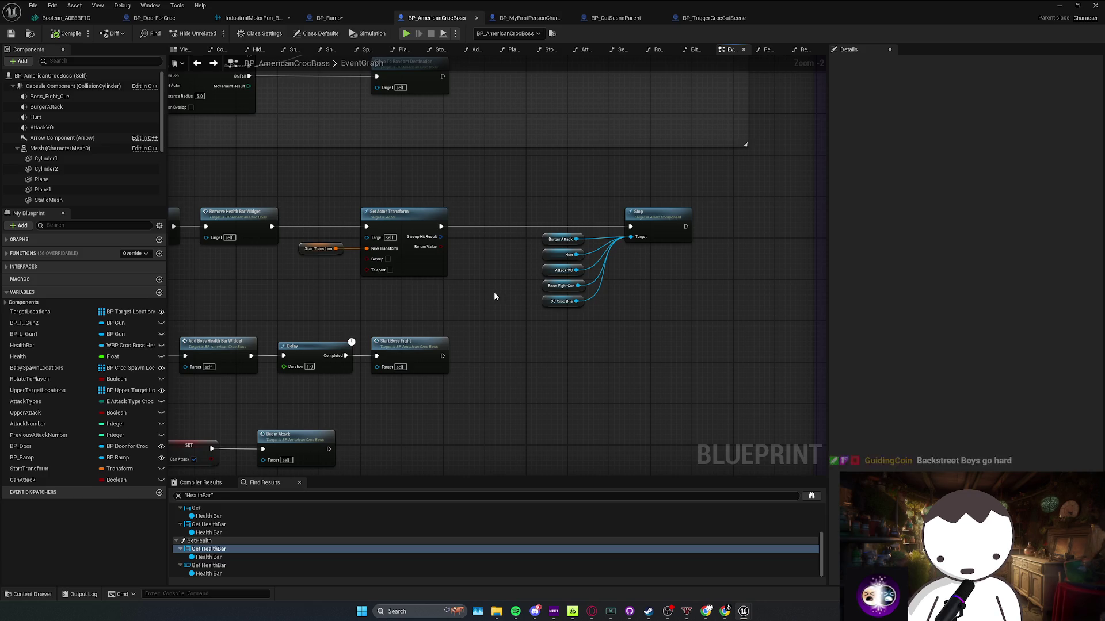
pyautogui.rightClick(494, 292)
# Cancel a 'set actor' node search, start an Epic Developer Assistant question, then return to BP_BossJeff's EventGraph
pyautogui.write('set')
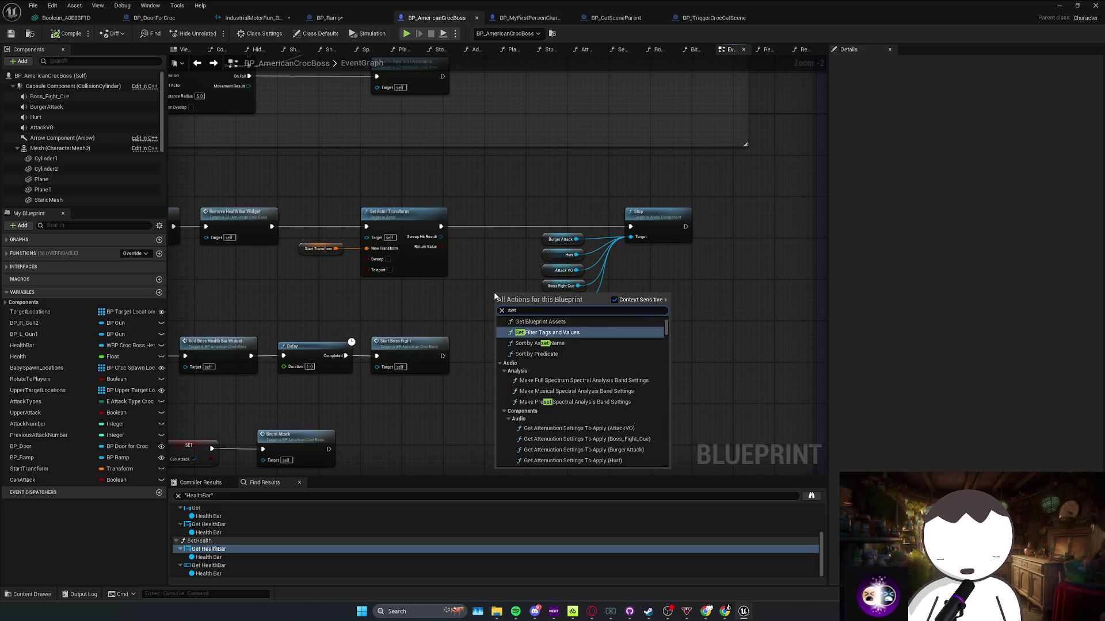
pyautogui.write(' a')
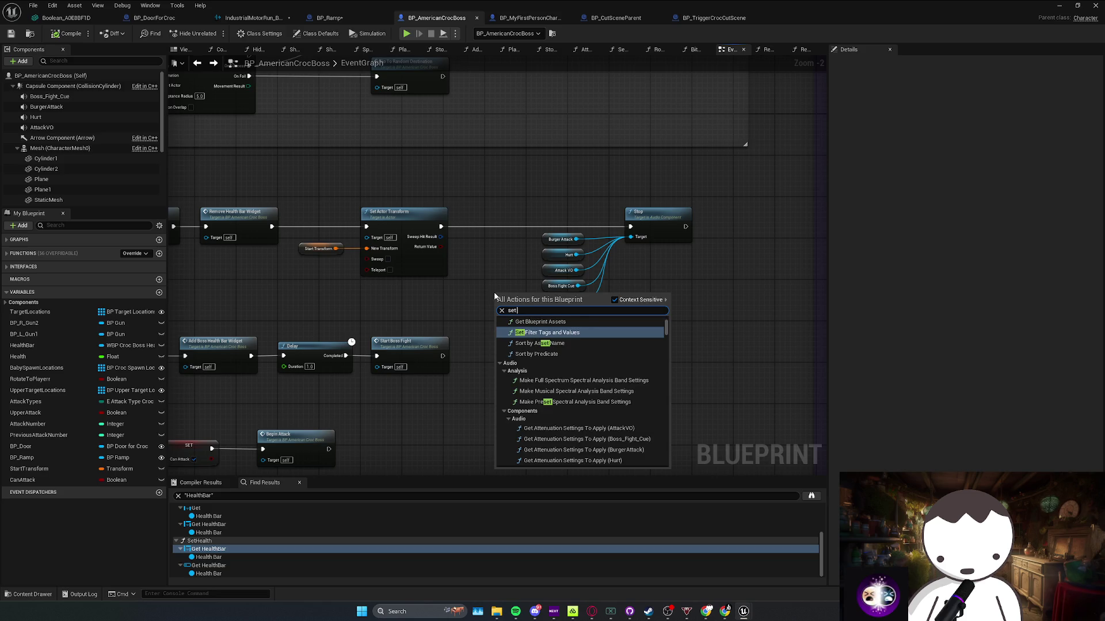
pyautogui.write('ctor')
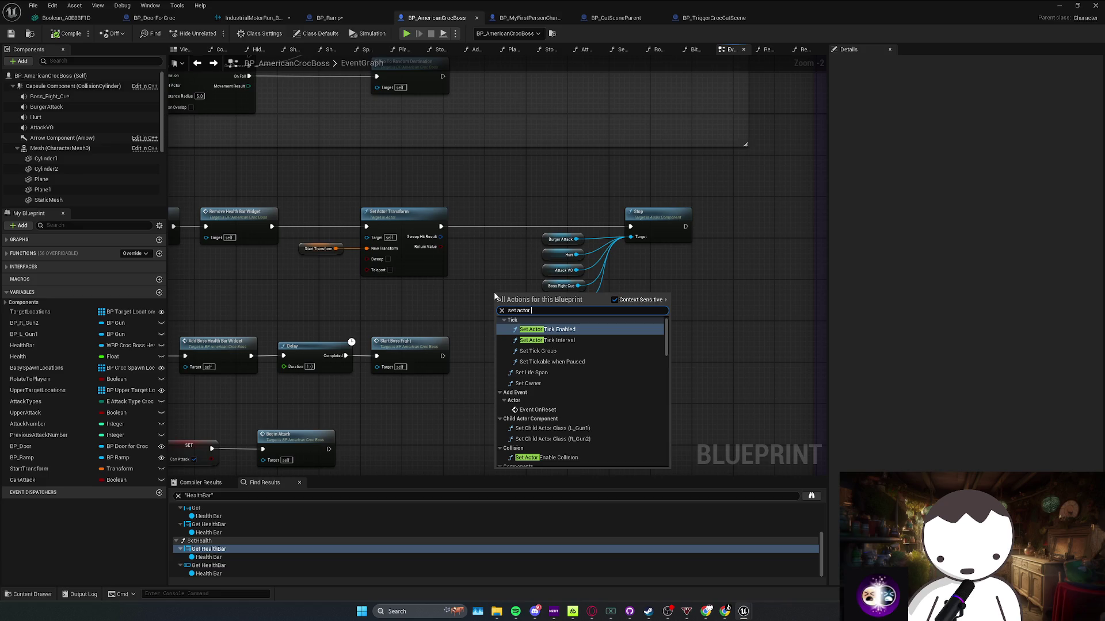
pyautogui.press('Escape')
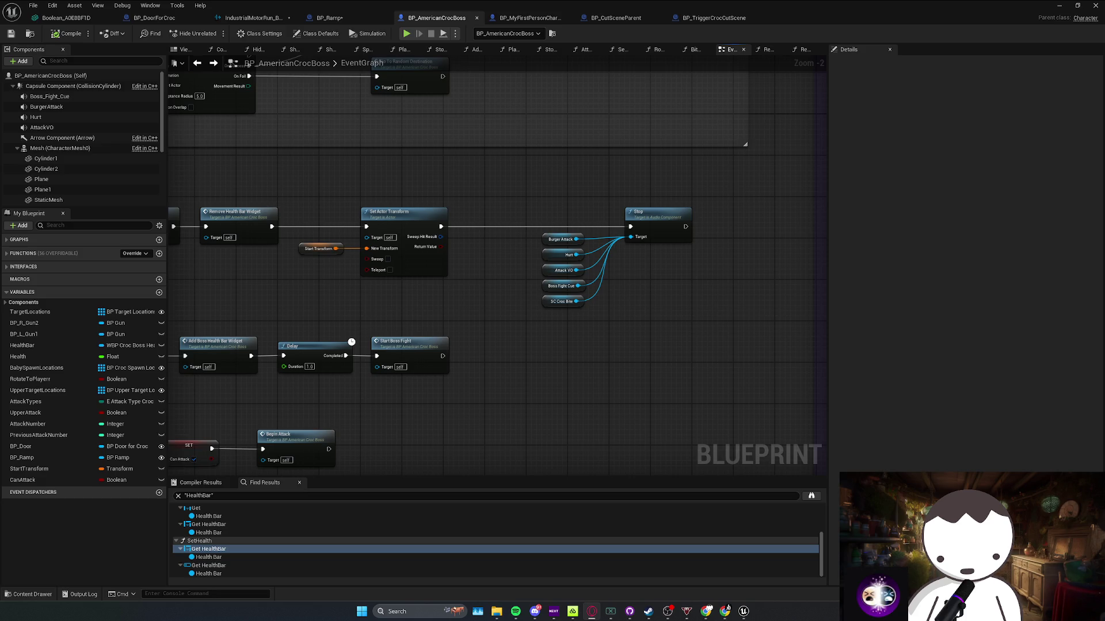
pyautogui.hotkey('alt', 'Tab')
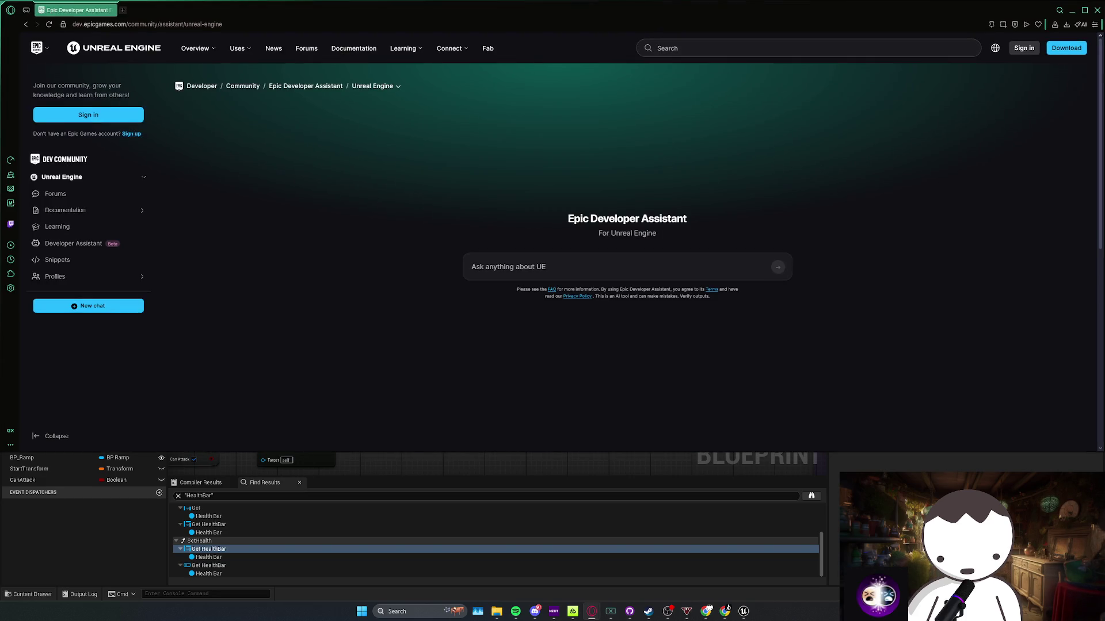
pyautogui.click(533, 266)
pyautogui.write("I can't set my")
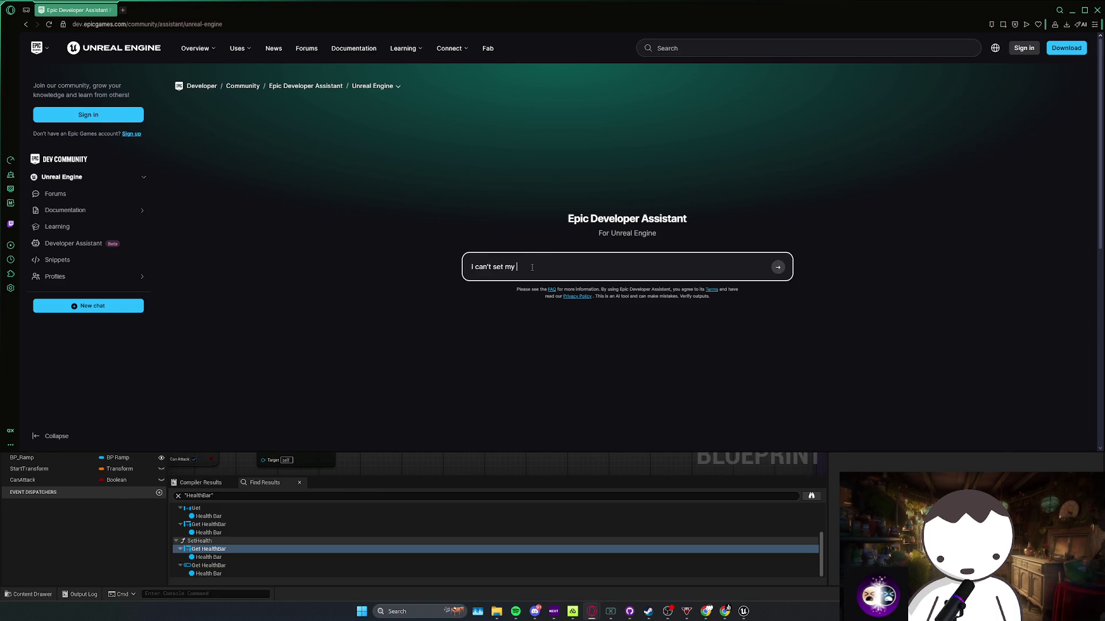
pyautogui.hotkey('alt', 'Tab')
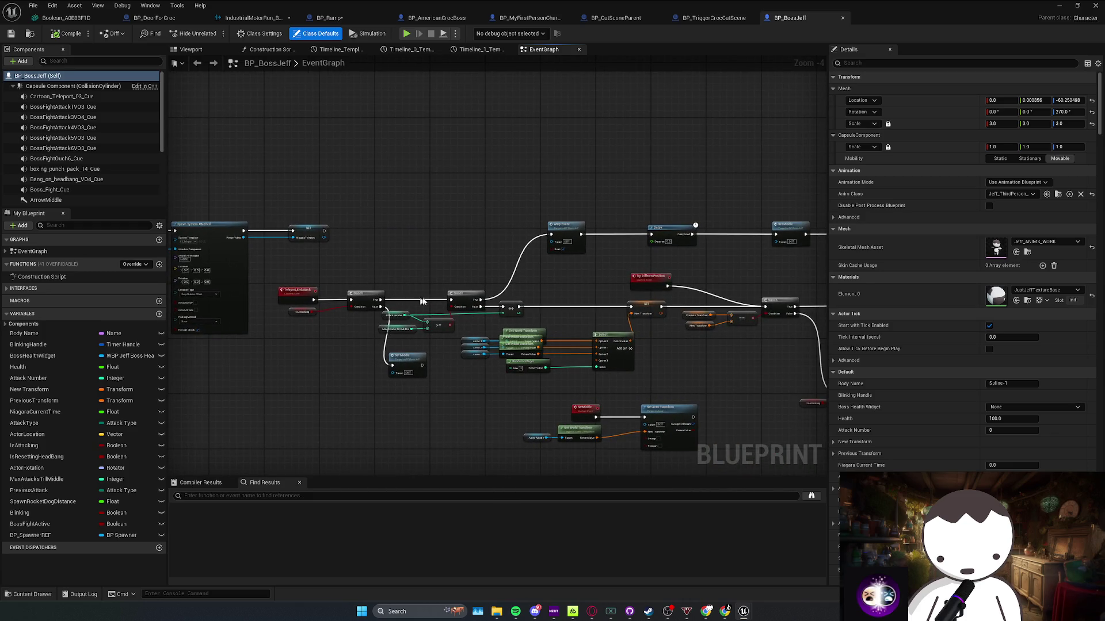
# Look over BP_BossJeff's event graph, especially its SET and New Transform reset nodes
pyautogui.moveTo(456, 278)
pyautogui.mouseDown()
pyautogui.moveTo(562, 308)
pyautogui.moveTo(366, 252)
pyautogui.mouseUp()
pyautogui.scroll(1, 518, 299)
pyautogui.moveTo(576, 265); pyautogui.dragTo(403, 259)
pyautogui.moveTo(633, 259); pyautogui.dragTo(517, 247)
pyautogui.moveTo(662, 245)
pyautogui.mouseDown()
pyautogui.moveTo(571, 287)
pyautogui.moveTo(679, 371)
pyautogui.moveTo(539, 377)
pyautogui.mouseUp()
pyautogui.click(587, 382)
pyautogui.moveTo(459, 376); pyautogui.dragTo(506, 305)
pyautogui.click(452, 363)
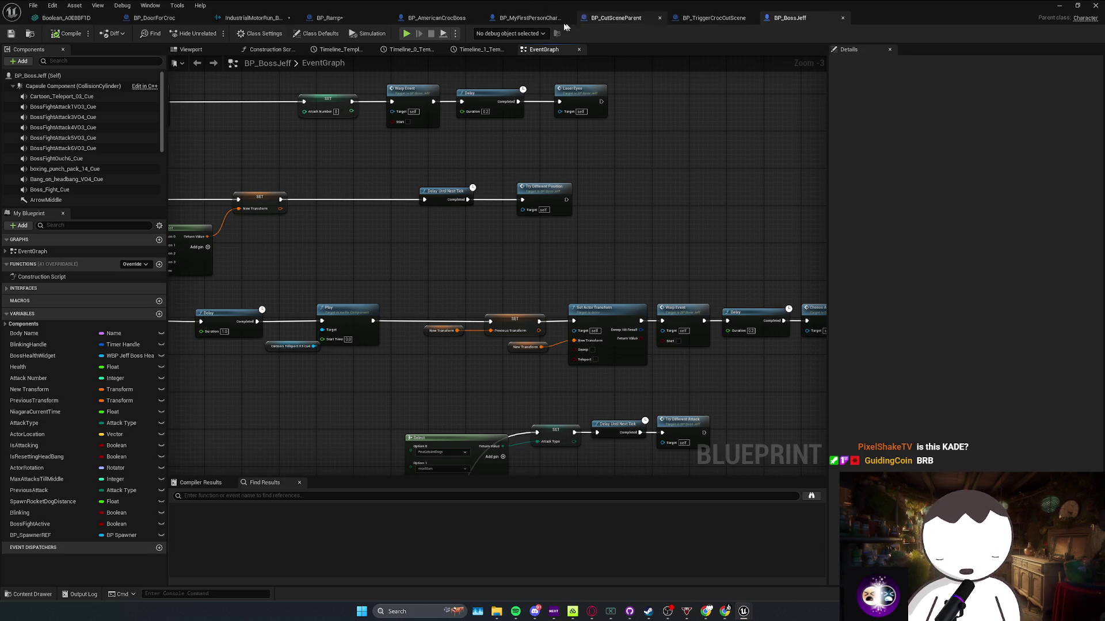
# Glance through BP_MyFirstPersonCharacter, BP_CutSceneParent and BP_DoorForCroc, then return to BP_AmericanCrocBoss
pyautogui.click(529, 18)
pyautogui.scroll(1, 536, 116)
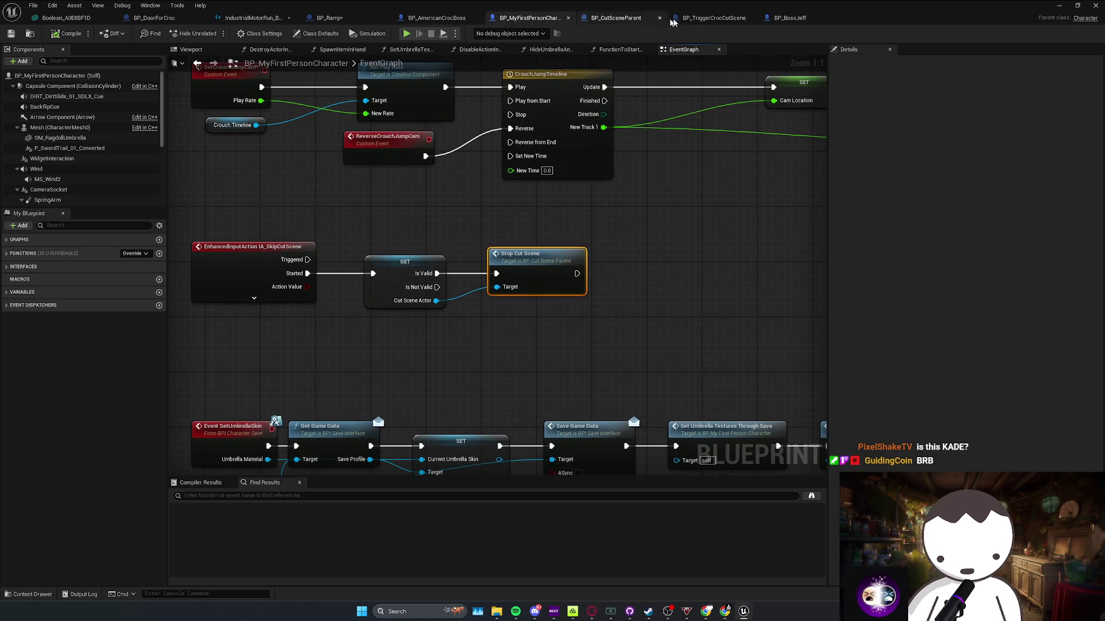
pyautogui.click(603, 17)
pyautogui.click(524, 18)
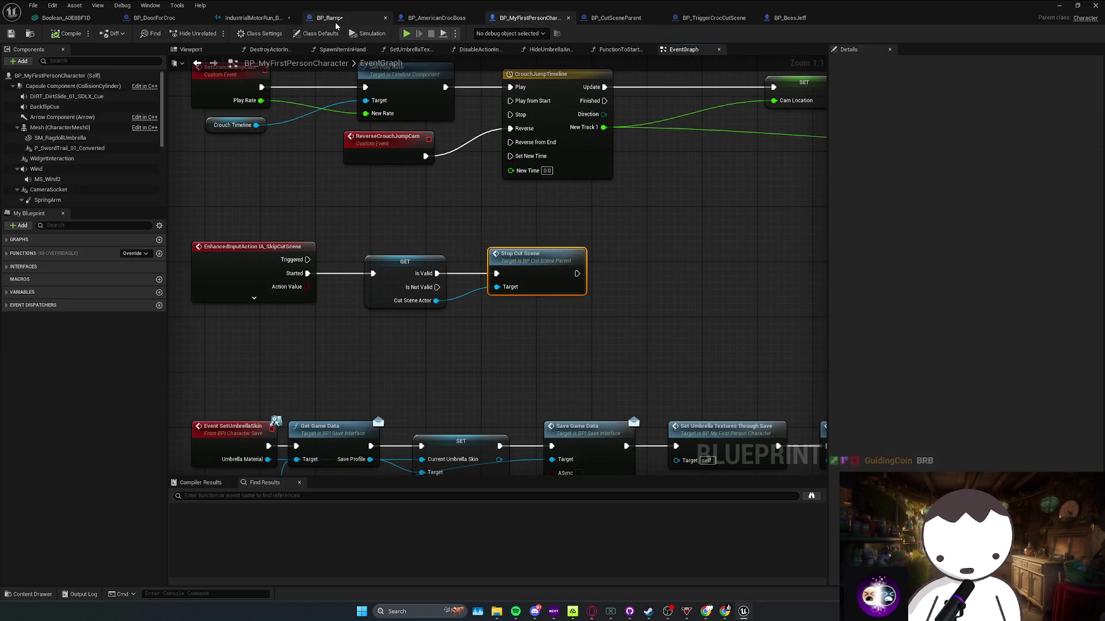
pyautogui.click(154, 18)
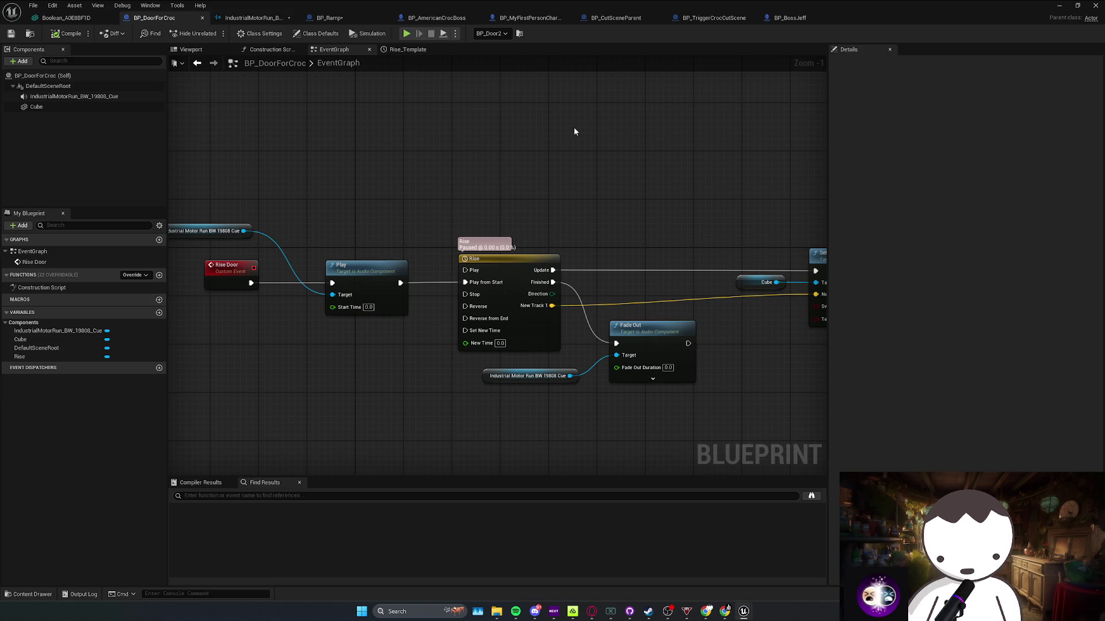
pyautogui.moveTo(571, 133); pyautogui.dragTo(541, 131)
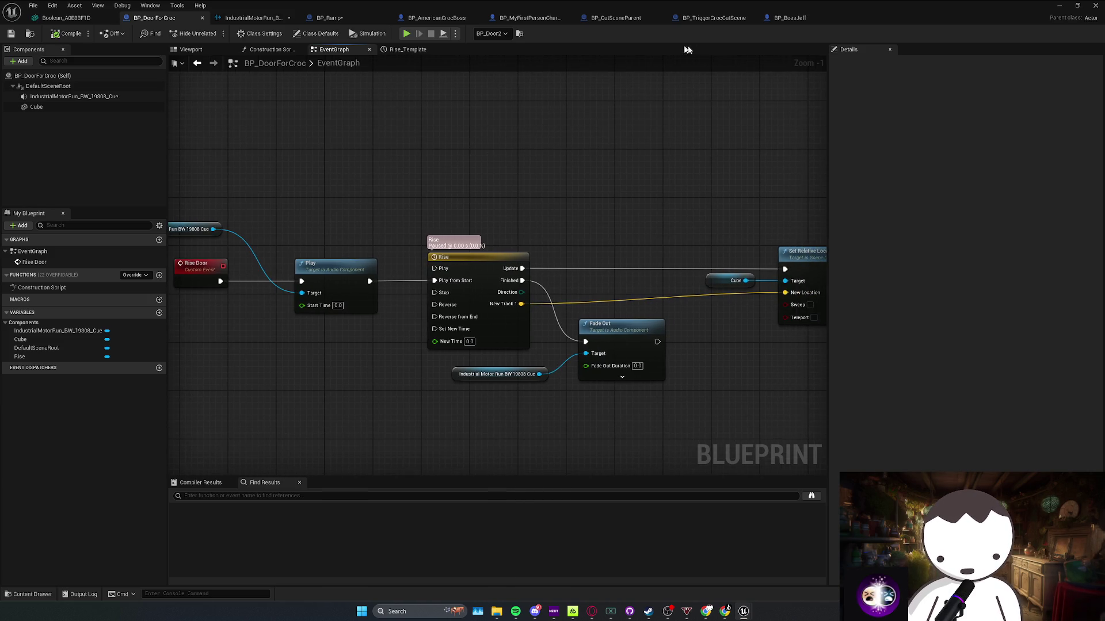
pyautogui.click(437, 18)
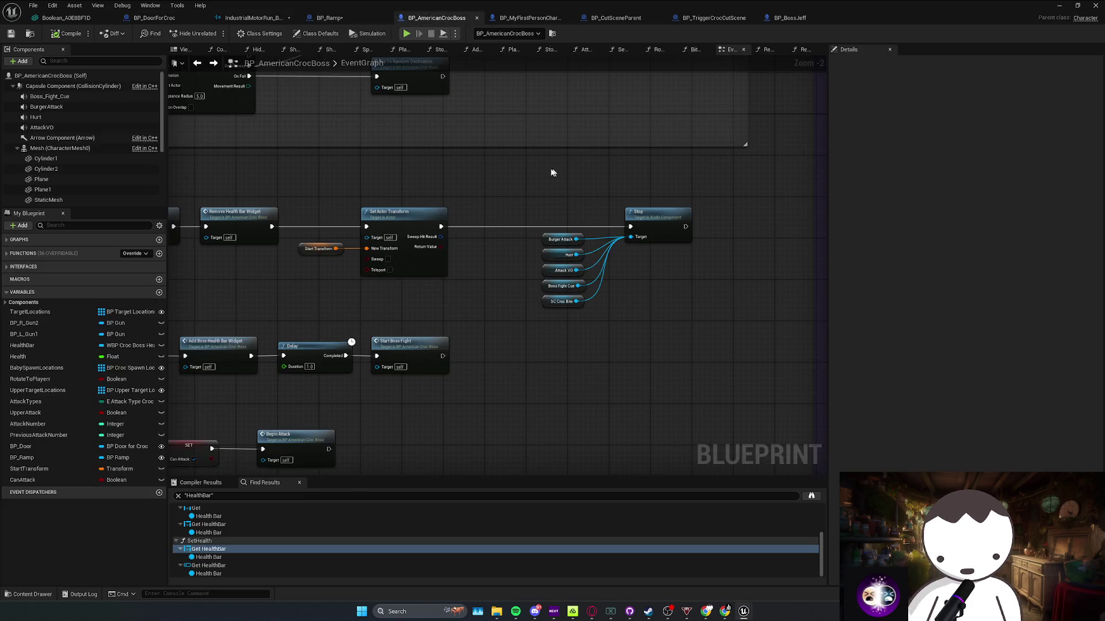
# Move around the croc boss graph to view the AI MoveTo nodes and reset chain
pyautogui.moveTo(415, 196)
pyautogui.mouseDown()
pyautogui.moveTo(438, 198)
pyautogui.moveTo(476, 259)
pyautogui.mouseUp()
pyautogui.scroll(-3, 476, 271)
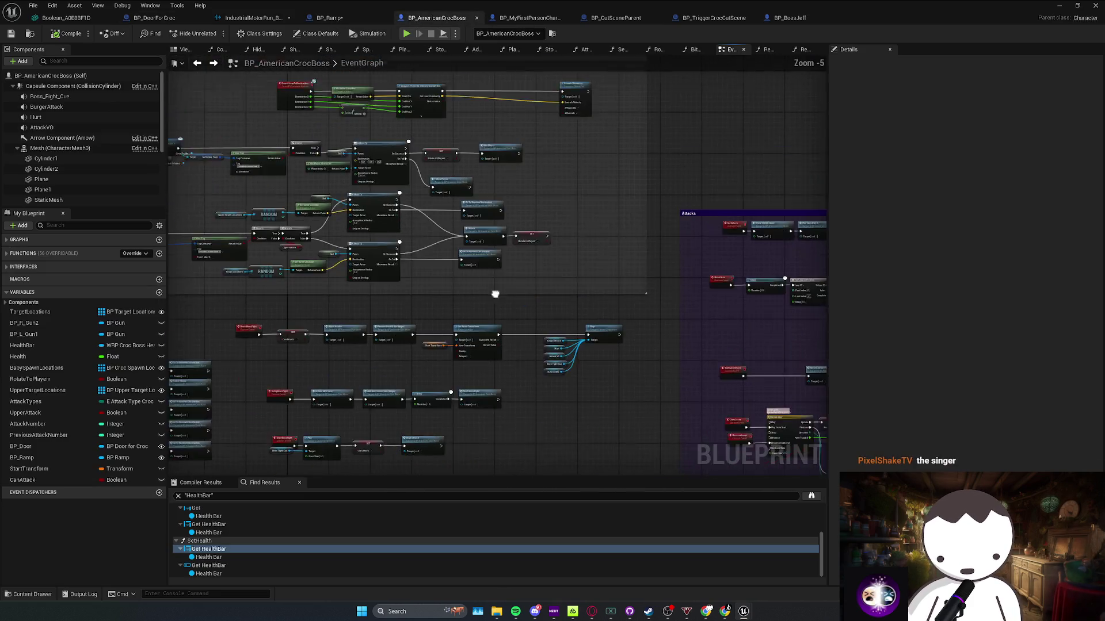
pyautogui.scroll(2, 337, 237)
pyautogui.scroll(1, 336, 237)
pyautogui.moveTo(337, 237); pyautogui.dragTo(407, 221)
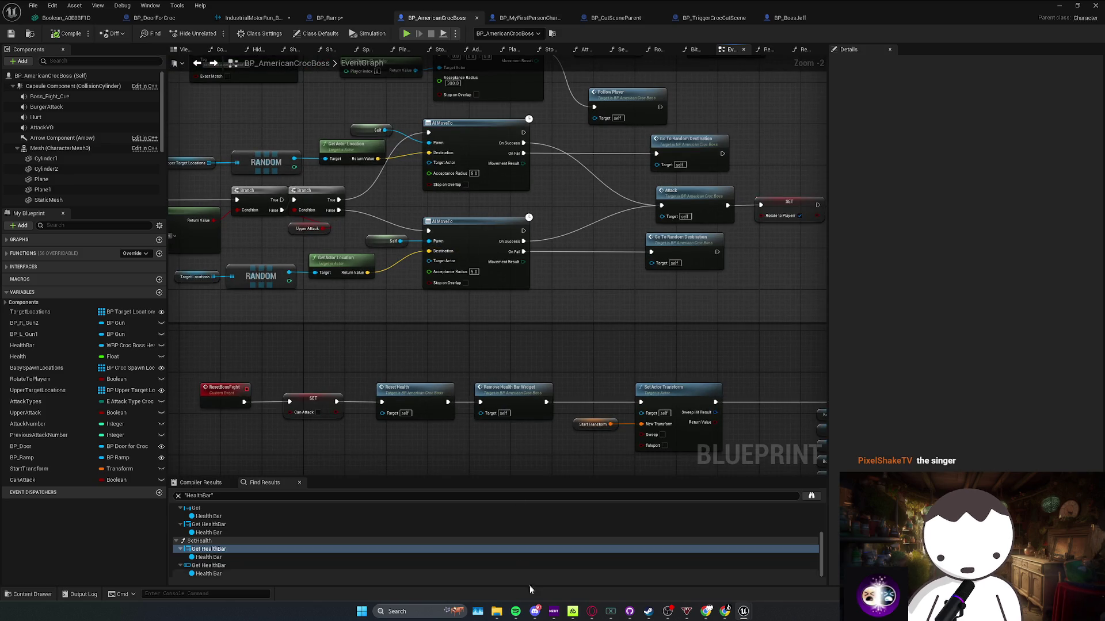
pyautogui.click(525, 615)
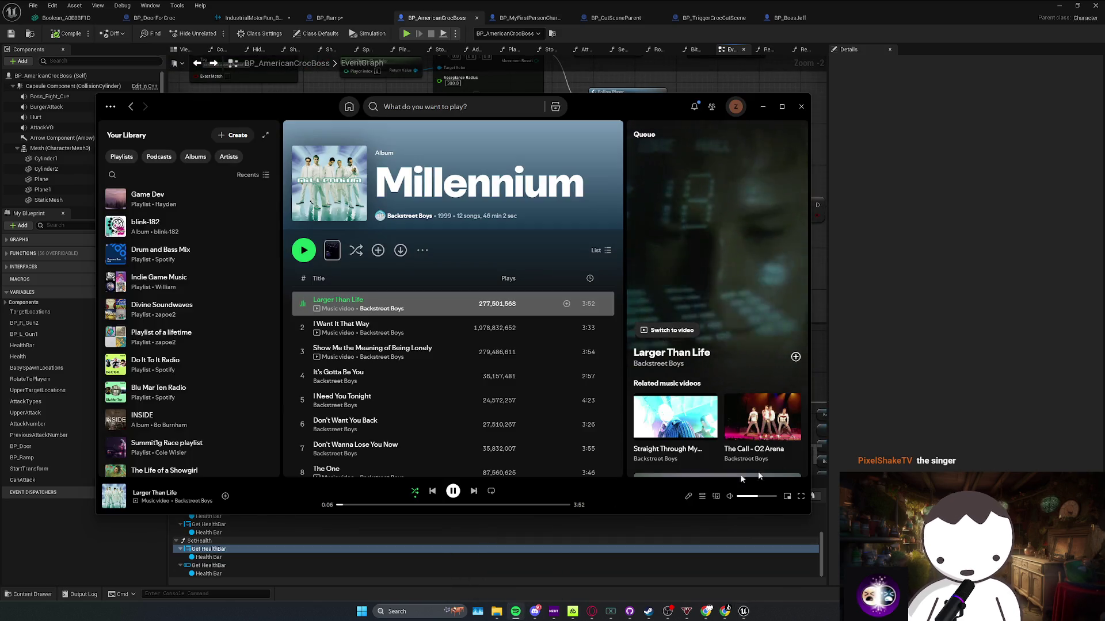
pyautogui.click(871, 446)
# Review the SetUpBossFight chain's Unhide All Of Croc, health bar, Delay and Start Boss Fight nodes
pyautogui.moveTo(633, 340)
pyautogui.mouseDown()
pyautogui.moveTo(513, 309)
pyautogui.moveTo(583, 263)
pyautogui.mouseUp()
pyautogui.moveTo(602, 233)
pyautogui.mouseDown()
pyautogui.moveTo(328, 270)
pyautogui.moveTo(345, 252)
pyautogui.moveTo(509, 277)
pyautogui.moveTo(303, 326)
pyautogui.moveTo(482, 321)
pyautogui.moveTo(230, 308)
pyautogui.moveTo(240, 308)
pyautogui.mouseUp()
pyautogui.moveTo(288, 276)
pyautogui.mouseDown()
pyautogui.moveTo(727, 224)
pyautogui.moveTo(702, 276)
pyautogui.moveTo(609, 236)
pyautogui.moveTo(481, 290)
pyautogui.moveTo(220, 308)
pyautogui.mouseUp()
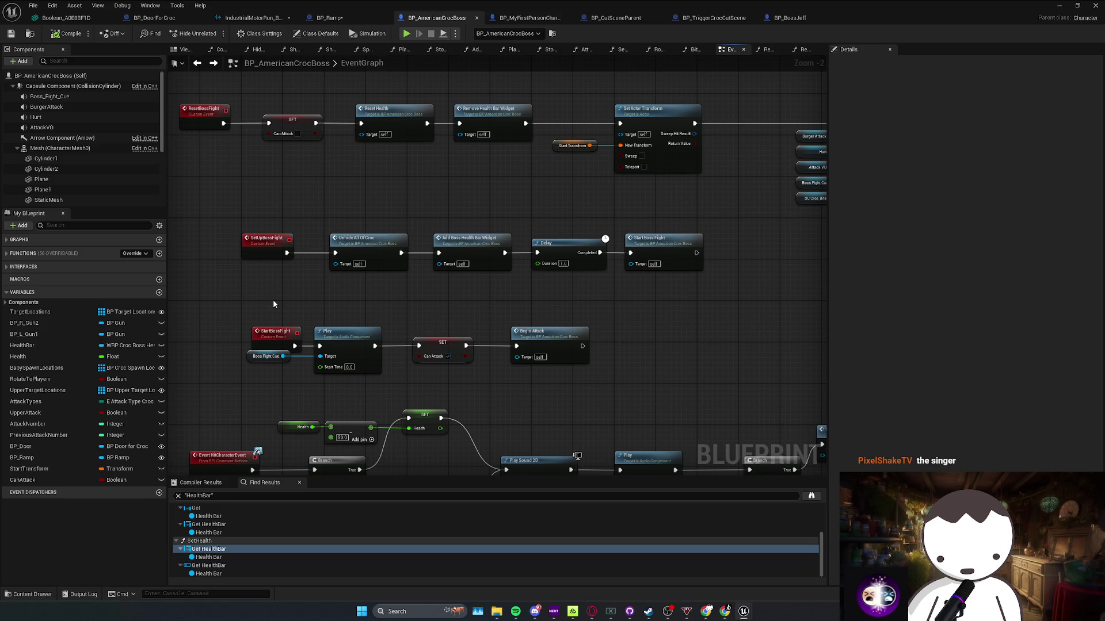
pyautogui.moveTo(271, 300)
pyautogui.mouseDown()
pyautogui.moveTo(756, 227)
pyautogui.moveTo(453, 281)
pyautogui.moveTo(242, 300)
pyautogui.moveTo(608, 231)
pyautogui.moveTo(722, 227)
pyautogui.mouseUp()
pyautogui.click(594, 251)
pyautogui.moveTo(594, 251)
pyautogui.mouseDown()
pyautogui.moveTo(222, 306)
pyautogui.moveTo(410, 299)
pyautogui.moveTo(502, 321)
pyautogui.moveTo(431, 320)
pyautogui.moveTo(473, 239)
pyautogui.moveTo(551, 266)
pyautogui.moveTo(441, 180)
pyautogui.moveTo(374, 154)
pyautogui.moveTo(339, 160)
pyautogui.mouseUp()
# Bring the Epic Developer Assistant chat in Opera to the front
pyautogui.rightClick(549, 308)
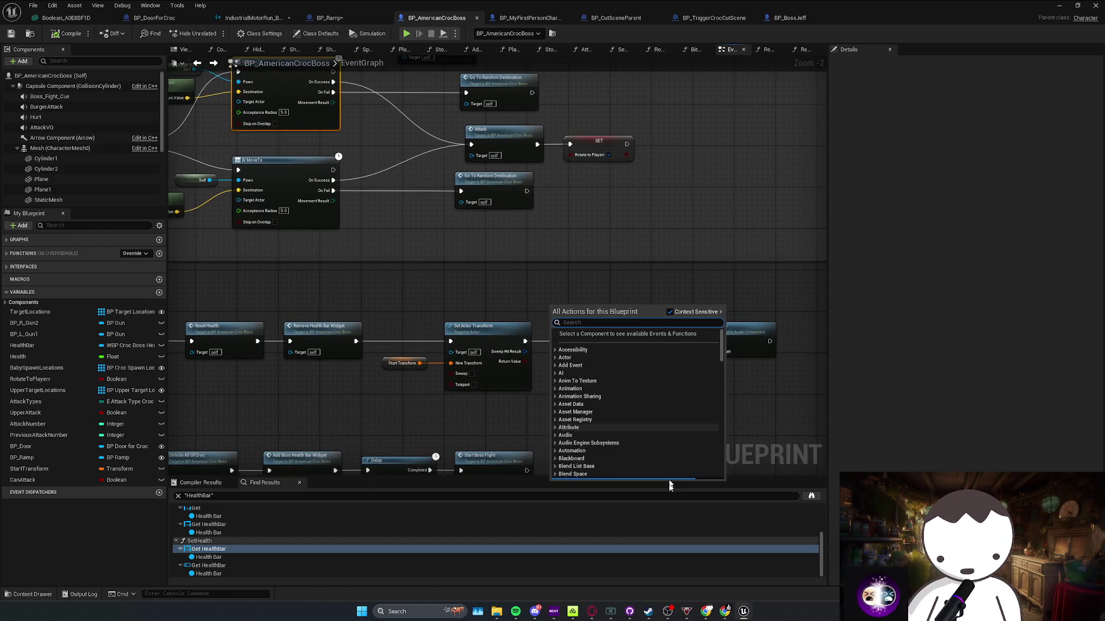
pyautogui.click(591, 611)
pyautogui.click(636, 583)
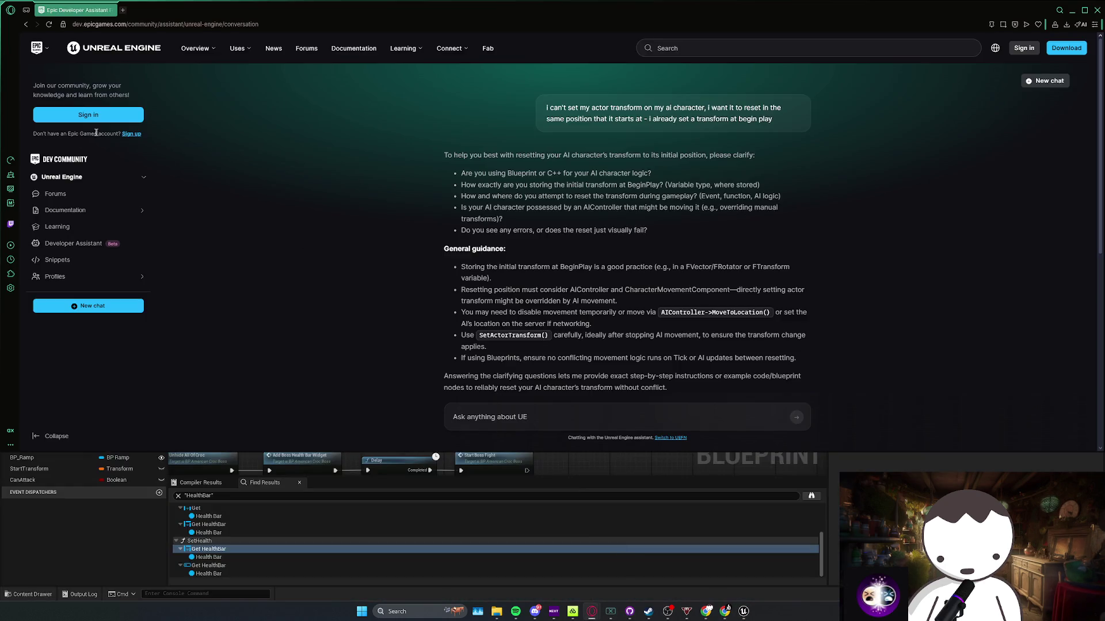
# Ask the assistant how to interrupt AI Move To, then highlight its StopMovement-on-AIController answer
pyautogui.hotkey('alt', 'Left')
pyautogui.click(524, 262)
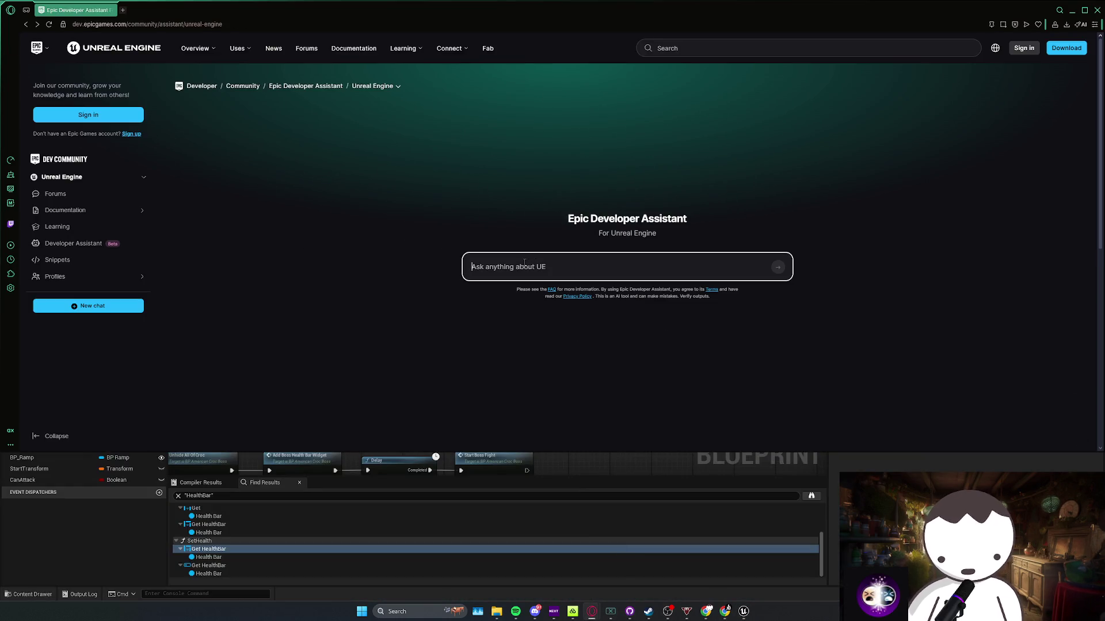
pyautogui.write("don't be wordy answer only - how do i stop my ai from going to the")
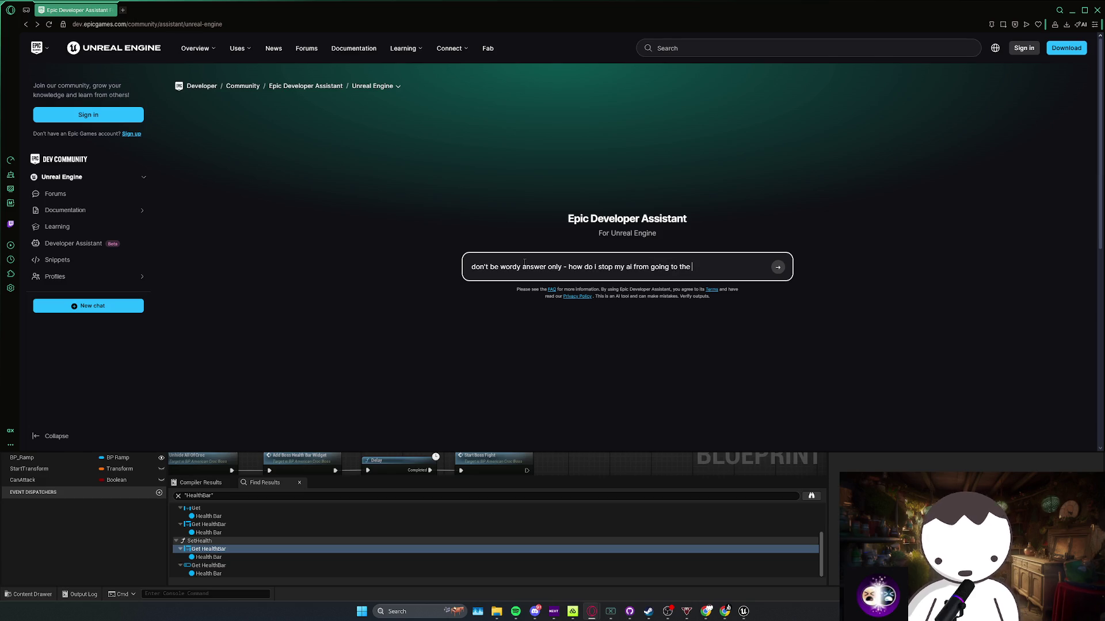
pyautogui.write('h the ai move to node i want to')
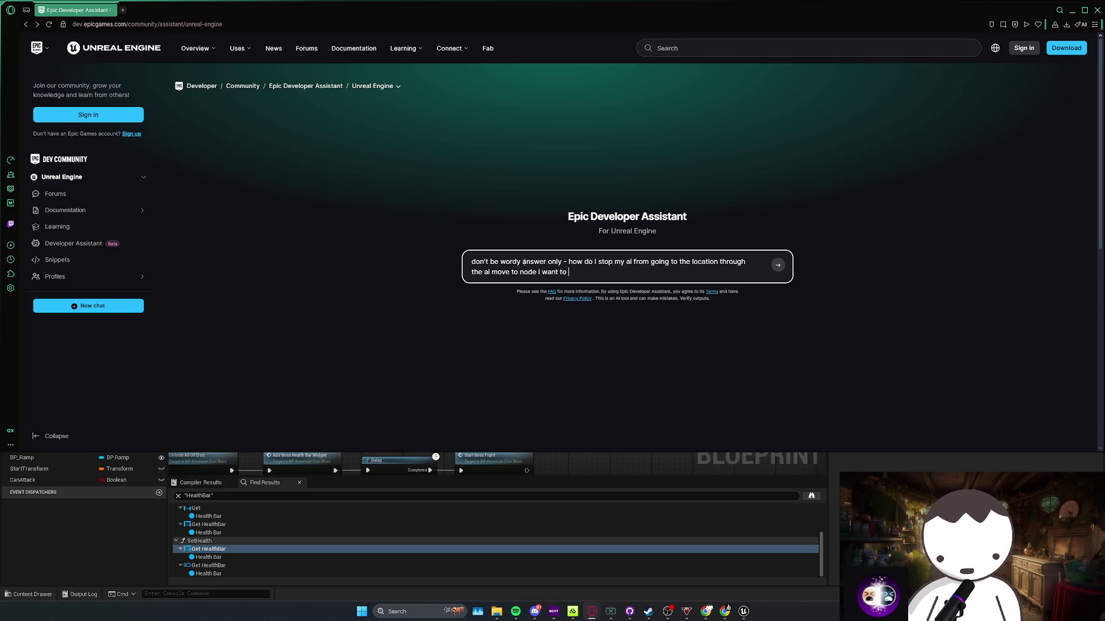
pyautogui.write('it someth')
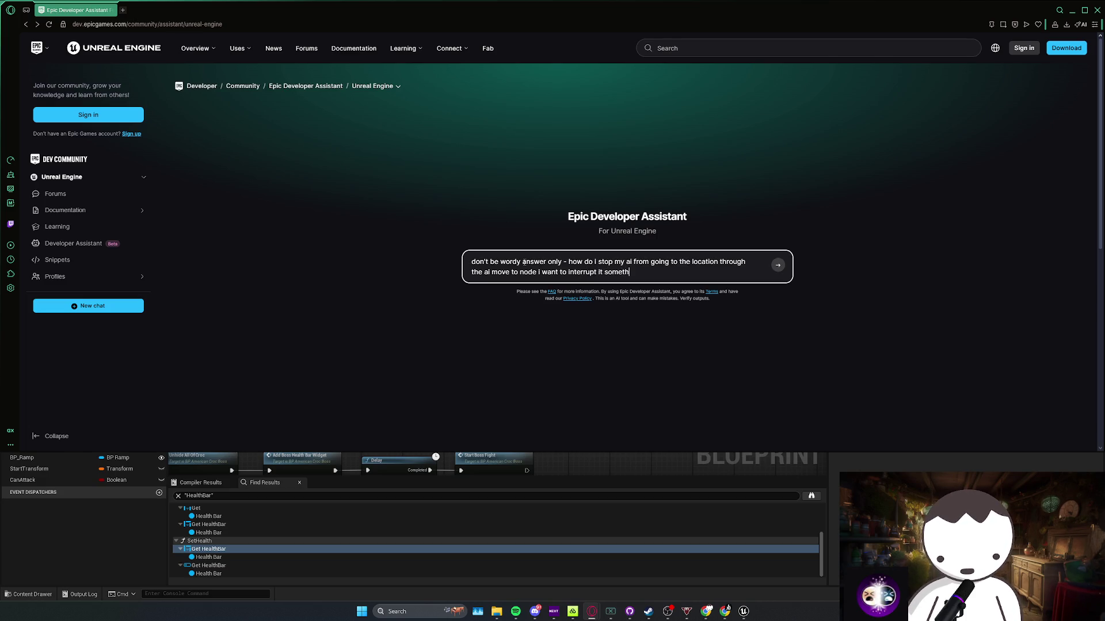
pyautogui.write('if oyu')
pyautogui.write(' never usi')
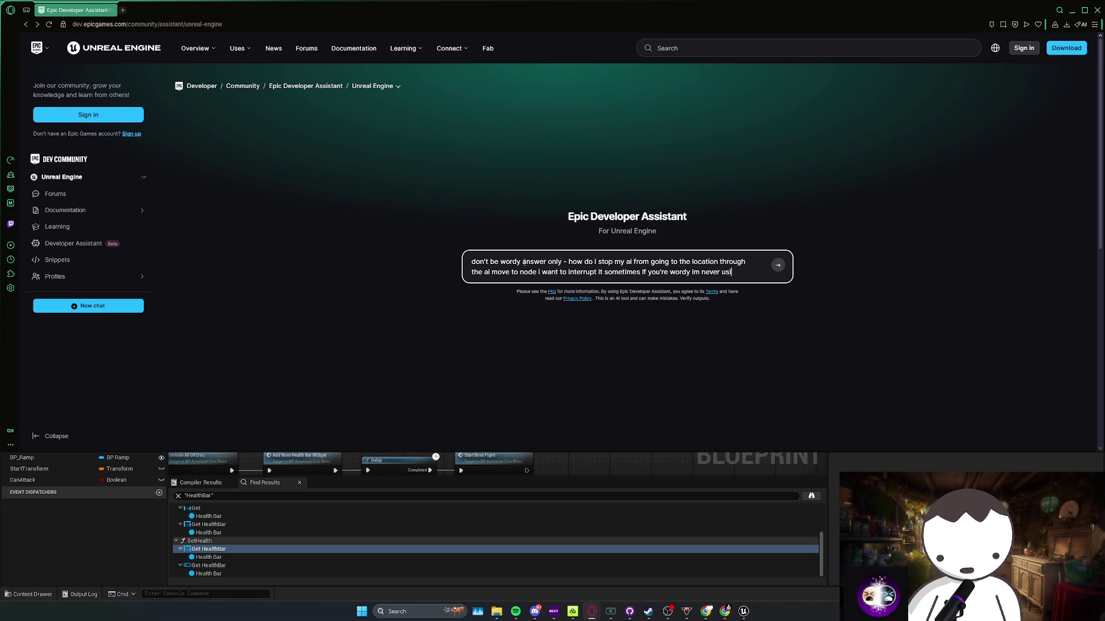
pyautogui.write('ng you again')
pyautogui.press('Return')
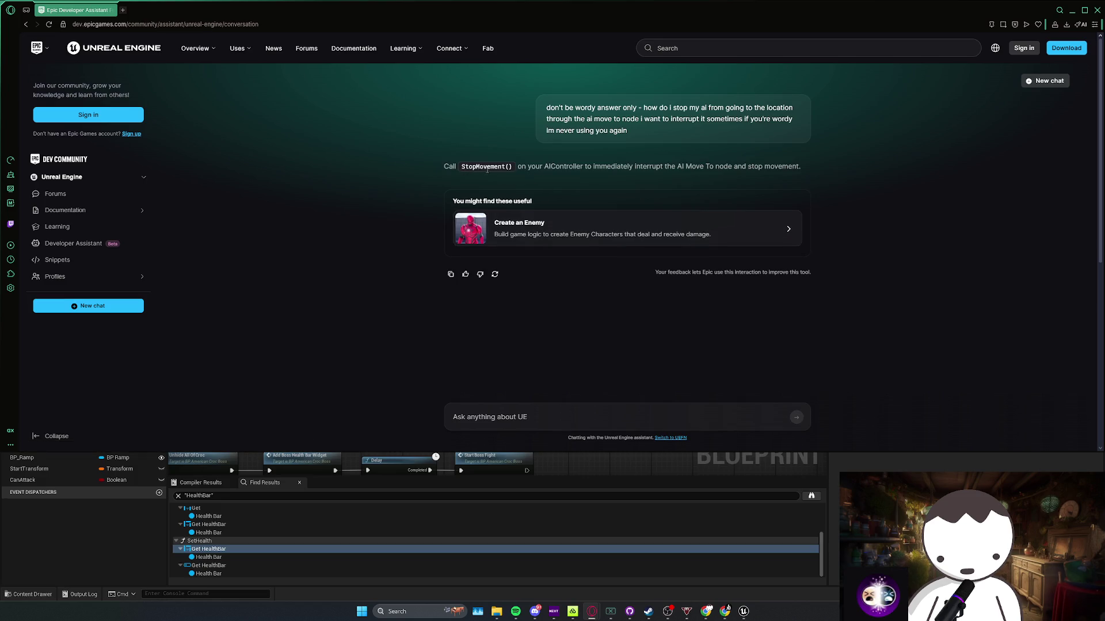
pyautogui.moveTo(569, 166); pyautogui.dragTo(715, 166)
# Shift Set Actor Transform right and add Stop Movement Immediately after Remove Health Bar Widget
pyautogui.hotkey('alt', 'Tab')
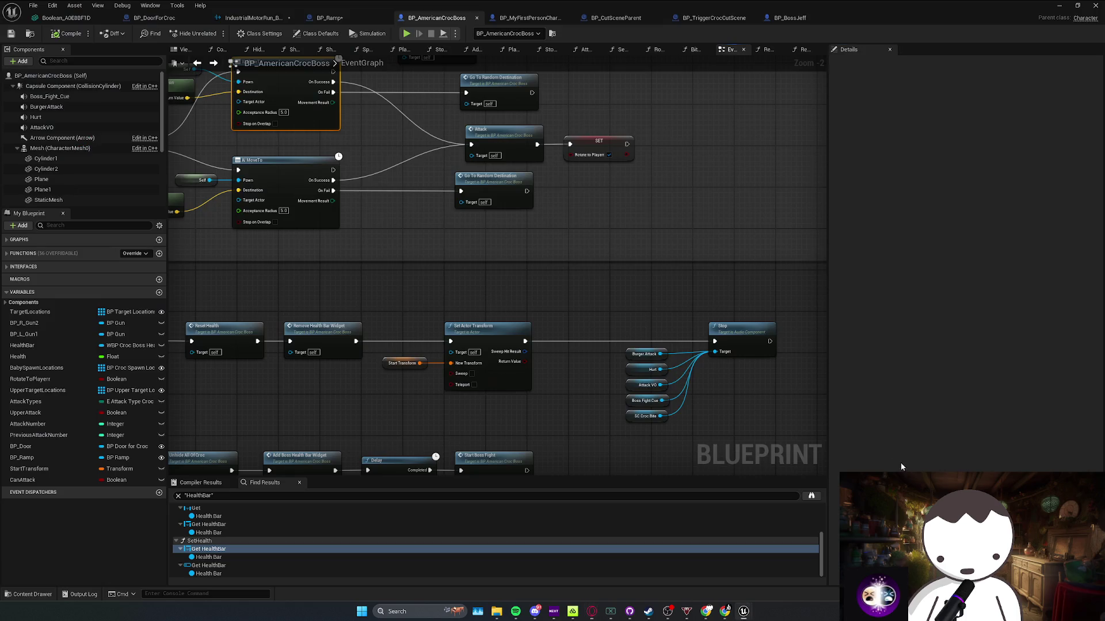
pyautogui.moveTo(596, 309); pyautogui.dragTo(597, 301)
pyautogui.moveTo(479, 299); pyautogui.dragTo(568, 303)
pyautogui.click(382, 320)
pyautogui.click(346, 300)
pyautogui.moveTo(346, 299); pyautogui.dragTo(378, 314)
pyautogui.write('stop movement')
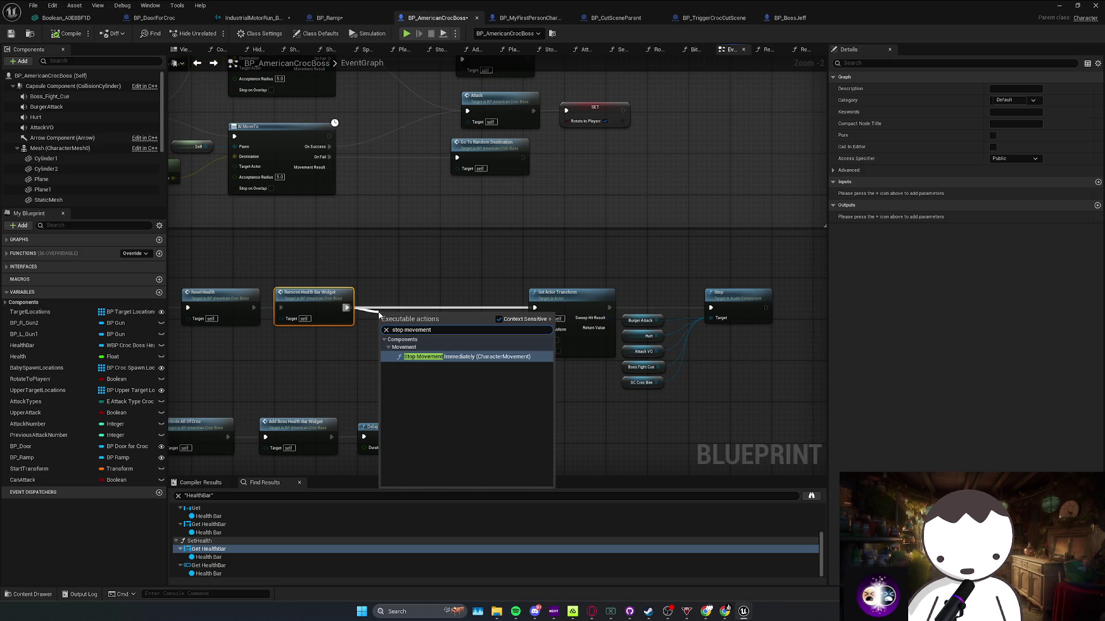
pyautogui.press('Return')
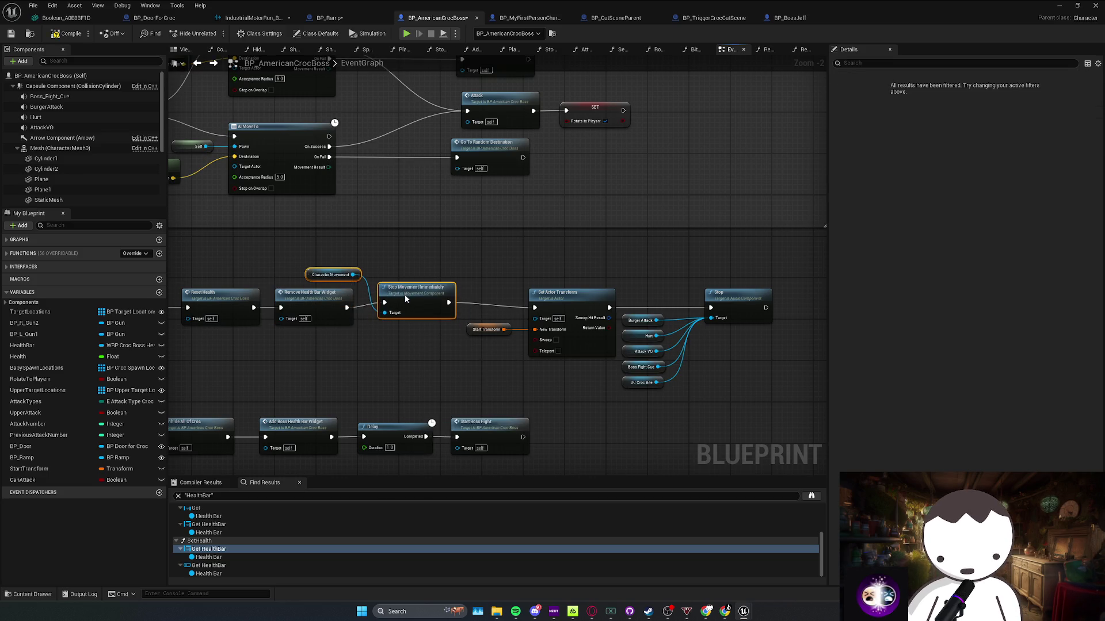
pyautogui.click(1060, 5)
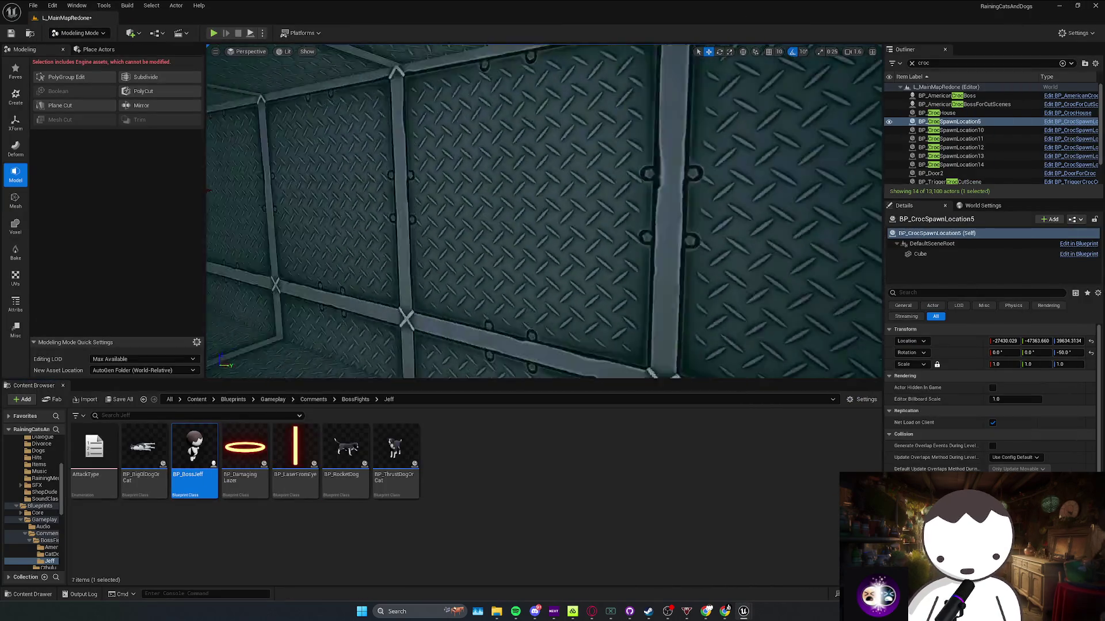
# Focus BP_CrocSpawnLocation5, playtest walking down the corridor, then stop and close the Message Log
pyautogui.press('f')
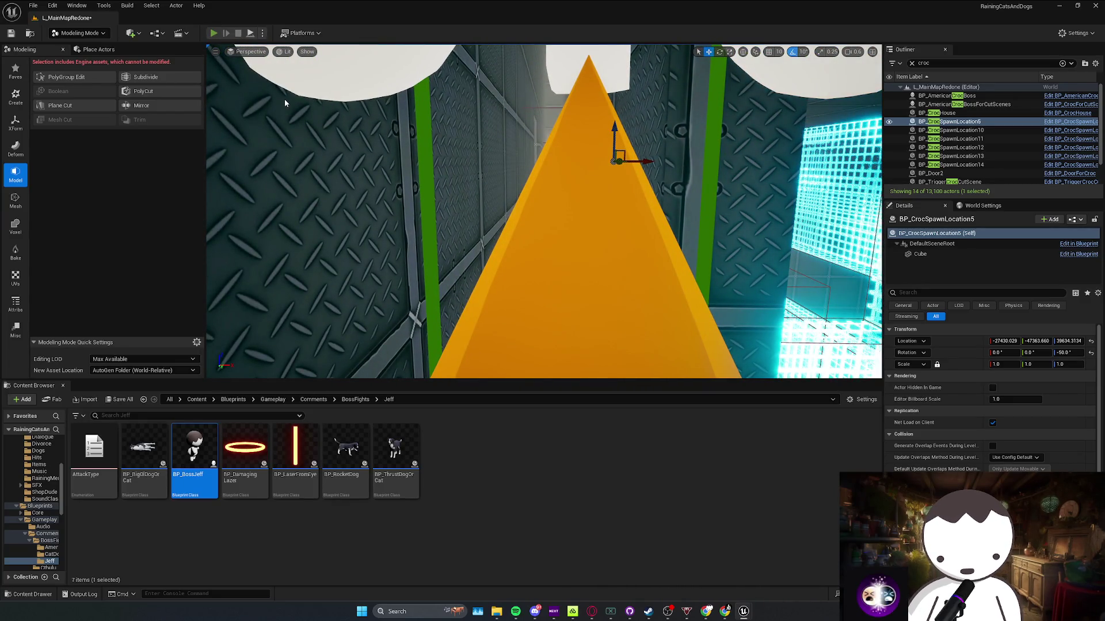
pyautogui.hotkey('alt', 'p')
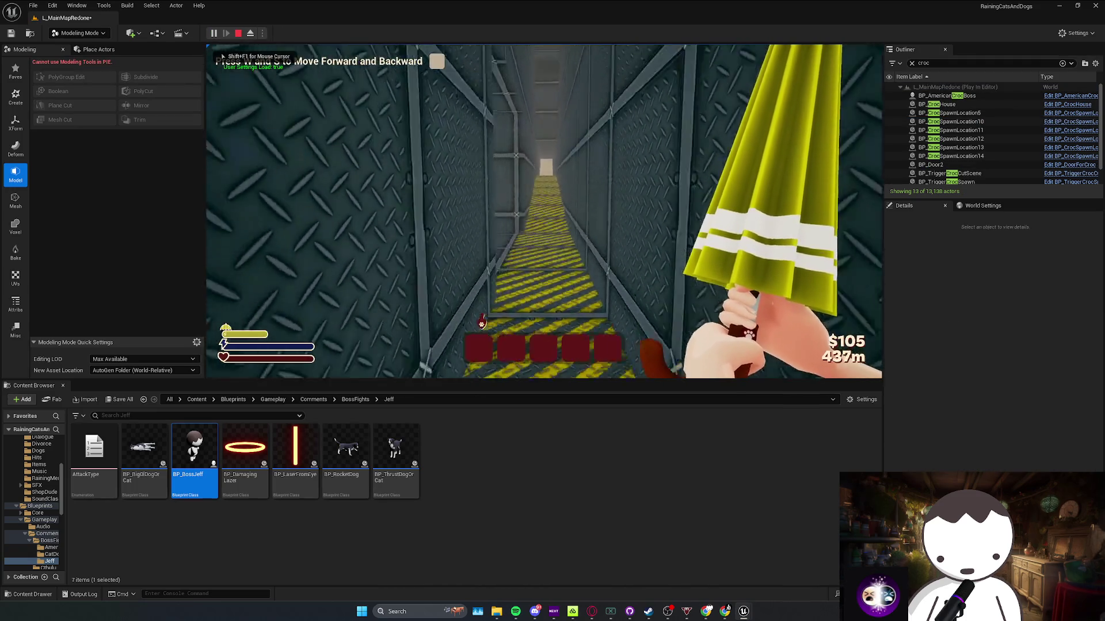
pyautogui.press('w')
pyautogui.press('w')
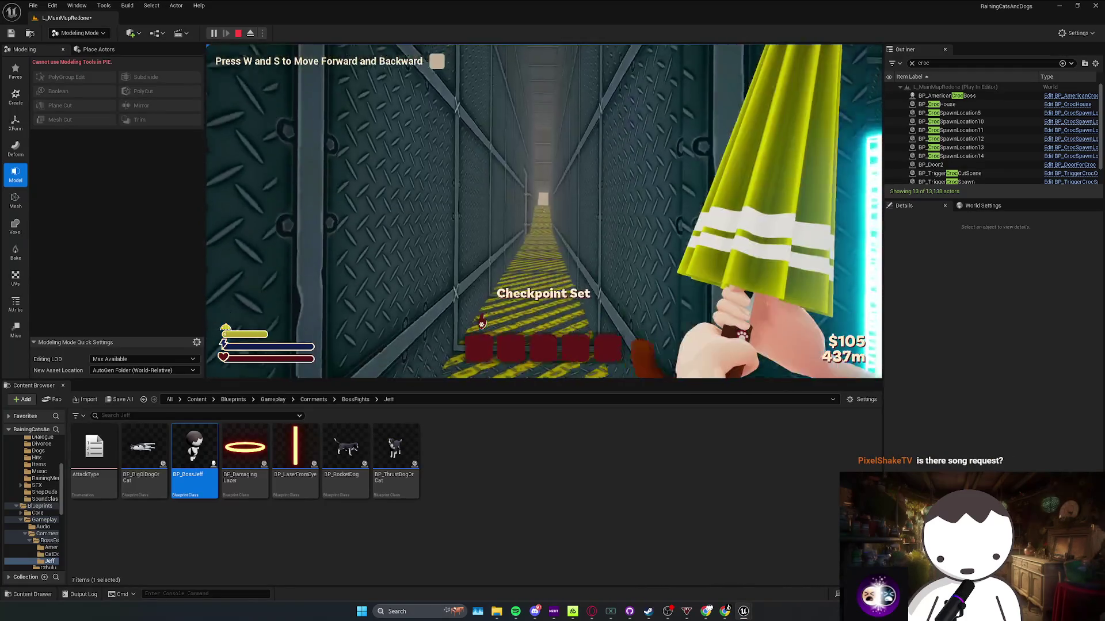
pyautogui.press('w')
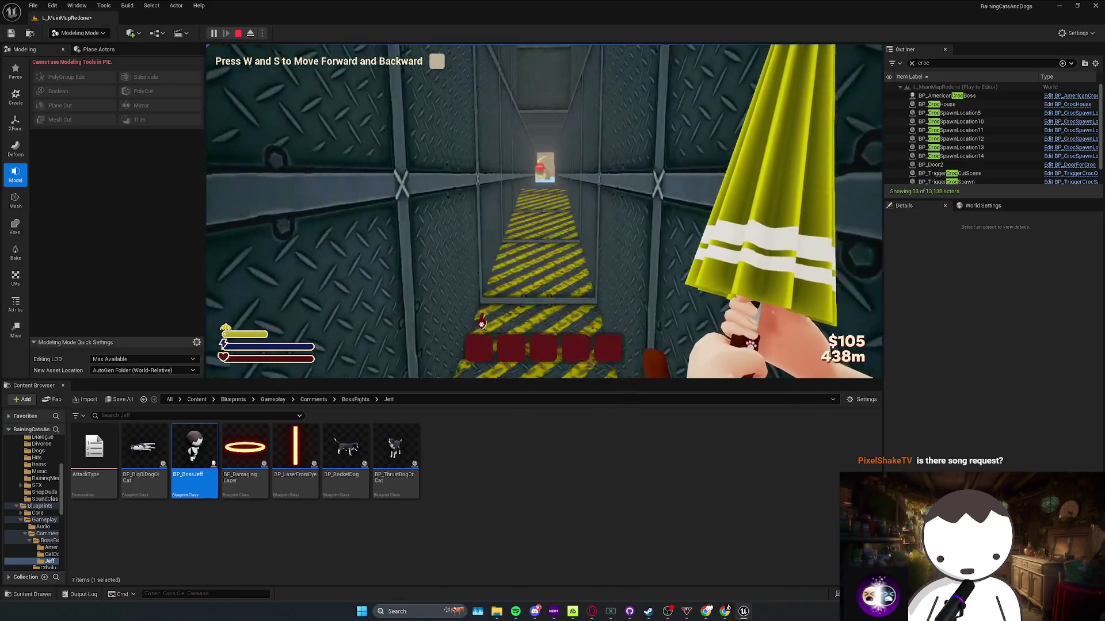
pyautogui.press('Escape')
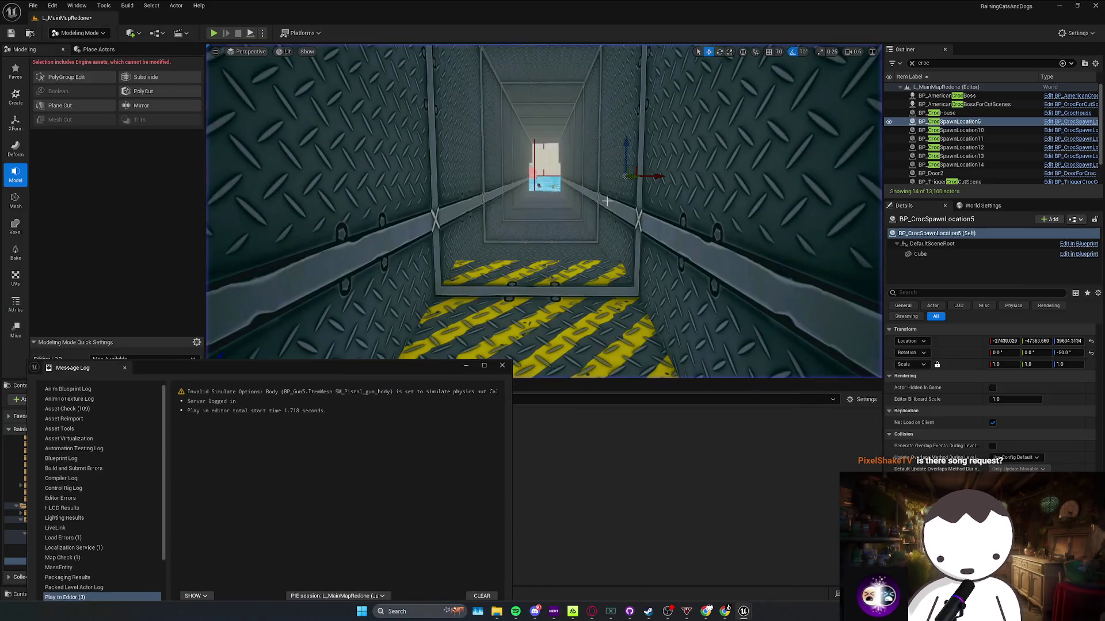
pyautogui.click(501, 366)
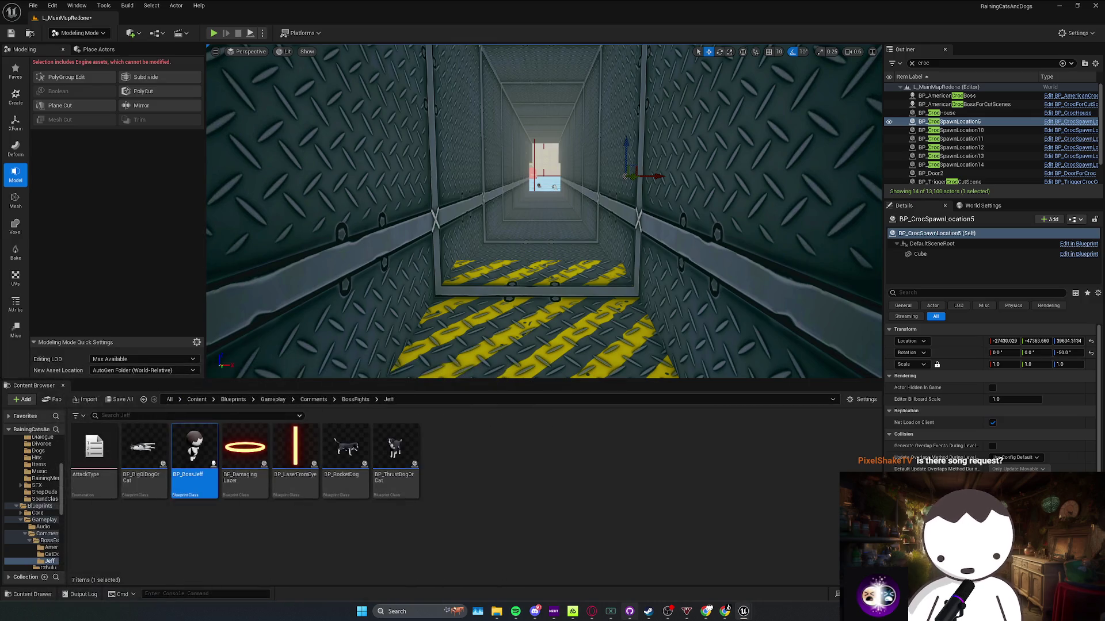
pyautogui.moveTo(706, 611)
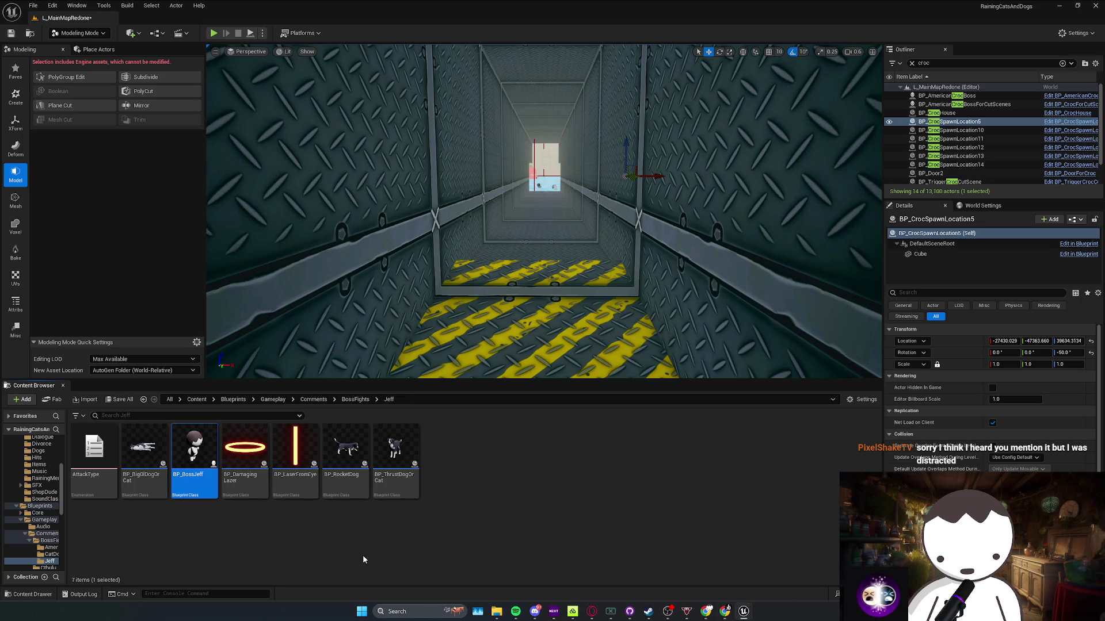
# Ask whether Stop Movement goes on the movement component and read the AIController answer
pyautogui.moveTo(592, 611)
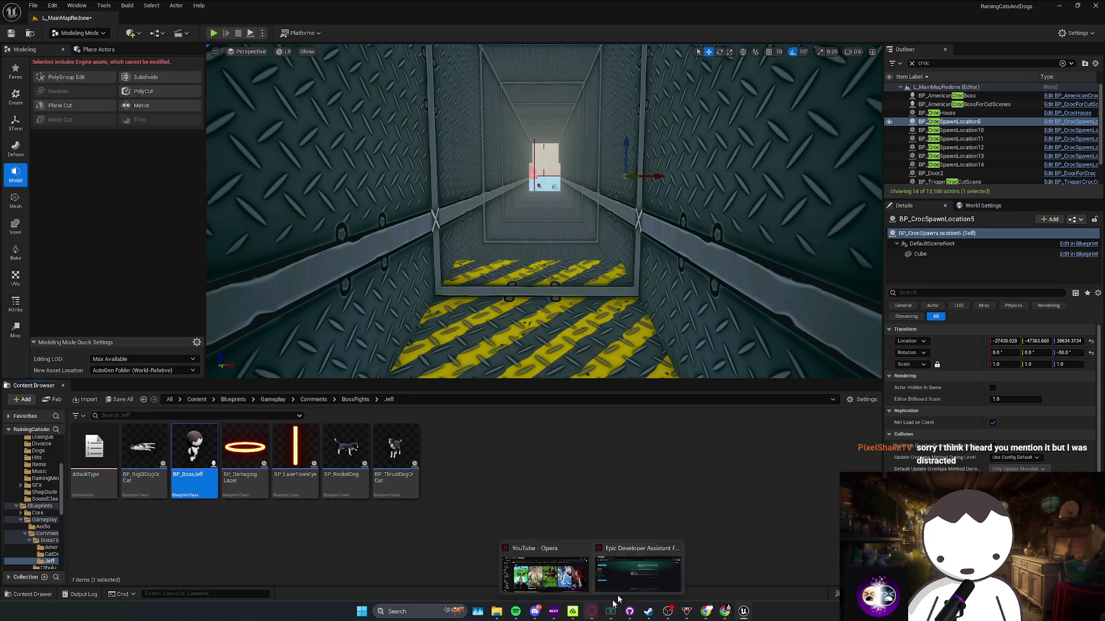
pyautogui.click(637, 573)
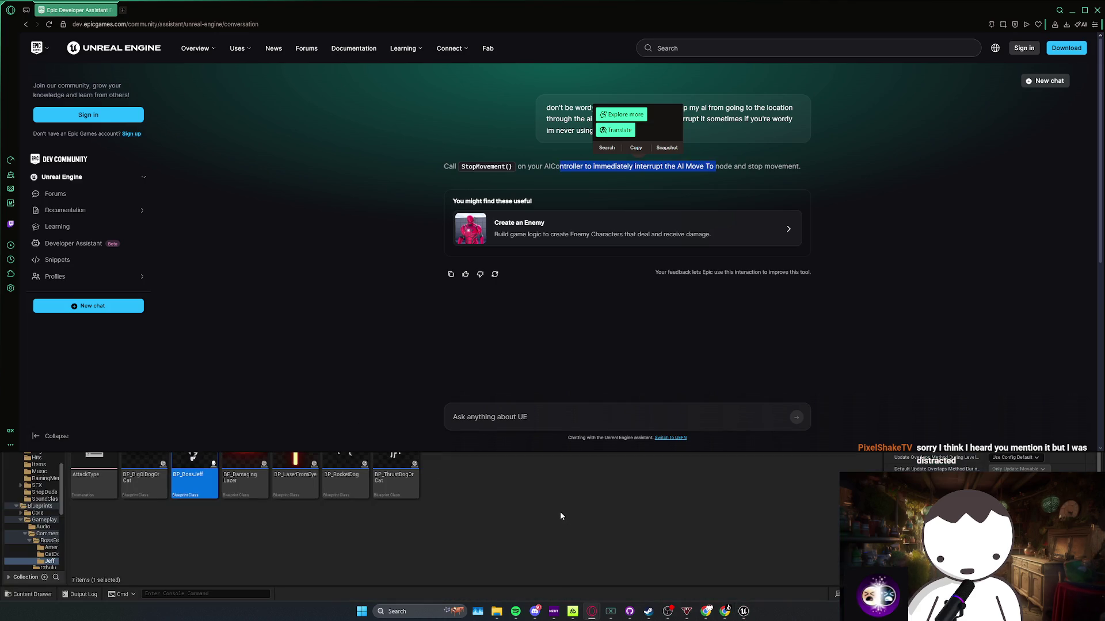
pyautogui.click(576, 418)
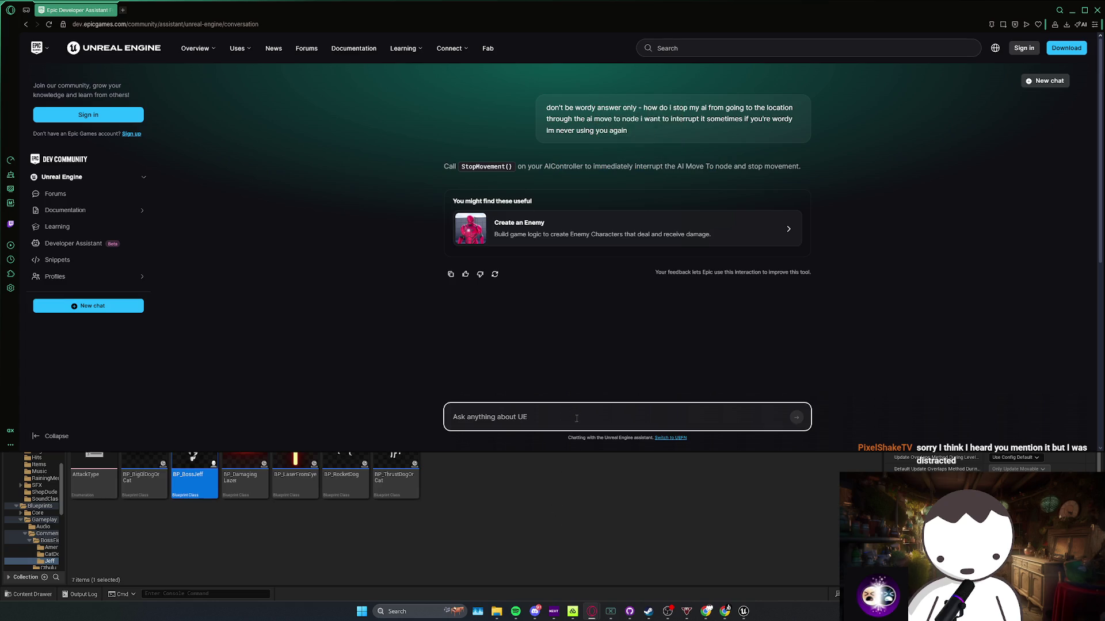
pyautogui.write('call stop move')
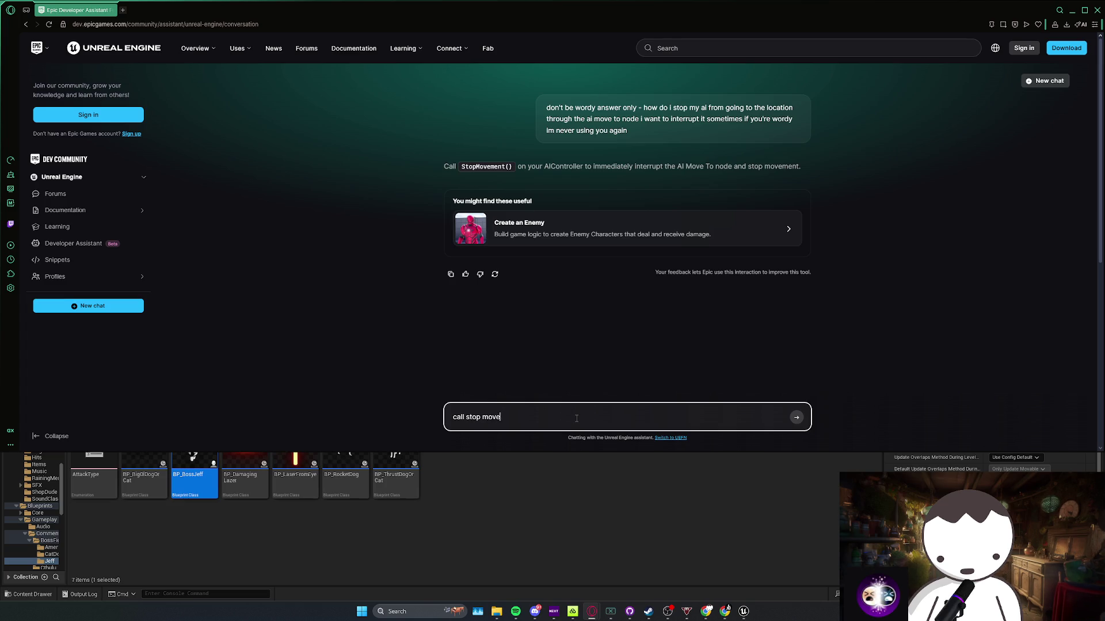
pyautogui.write(' what')
pyautogui.write('ponent?')
pyautogui.press('Return')
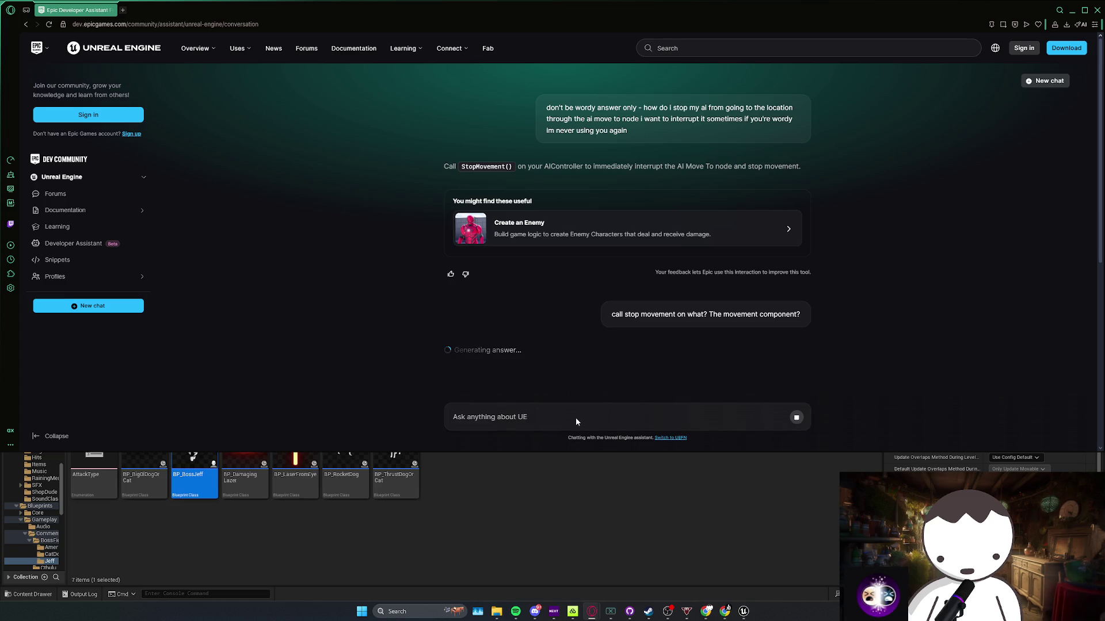
pyautogui.scroll(-4, 576, 417)
pyautogui.scroll(2, 606, 349)
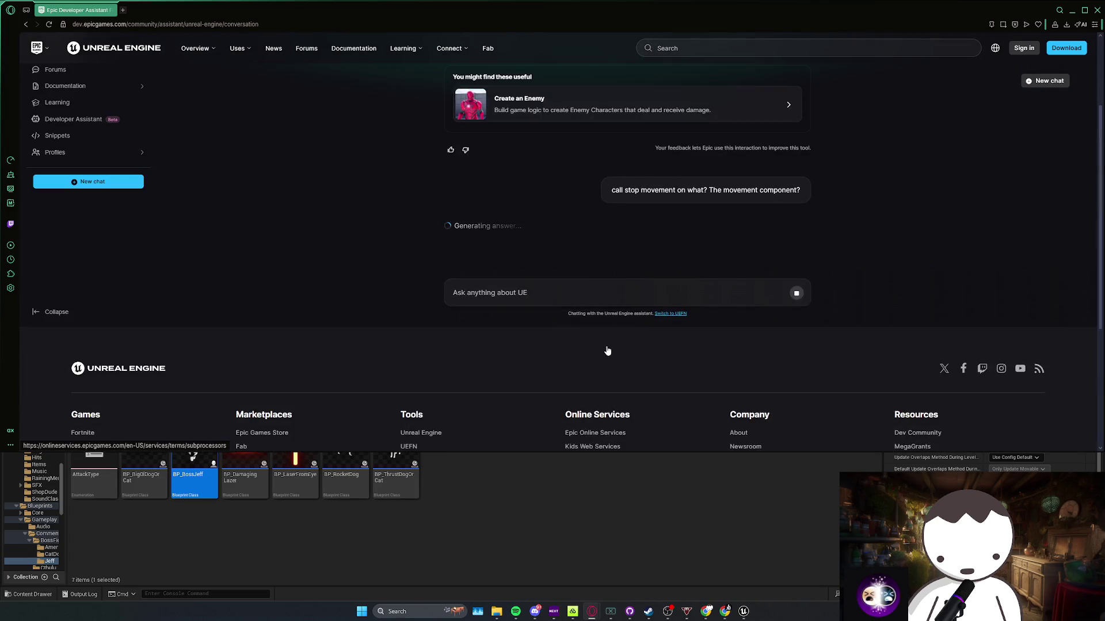
pyautogui.scroll(2, 607, 349)
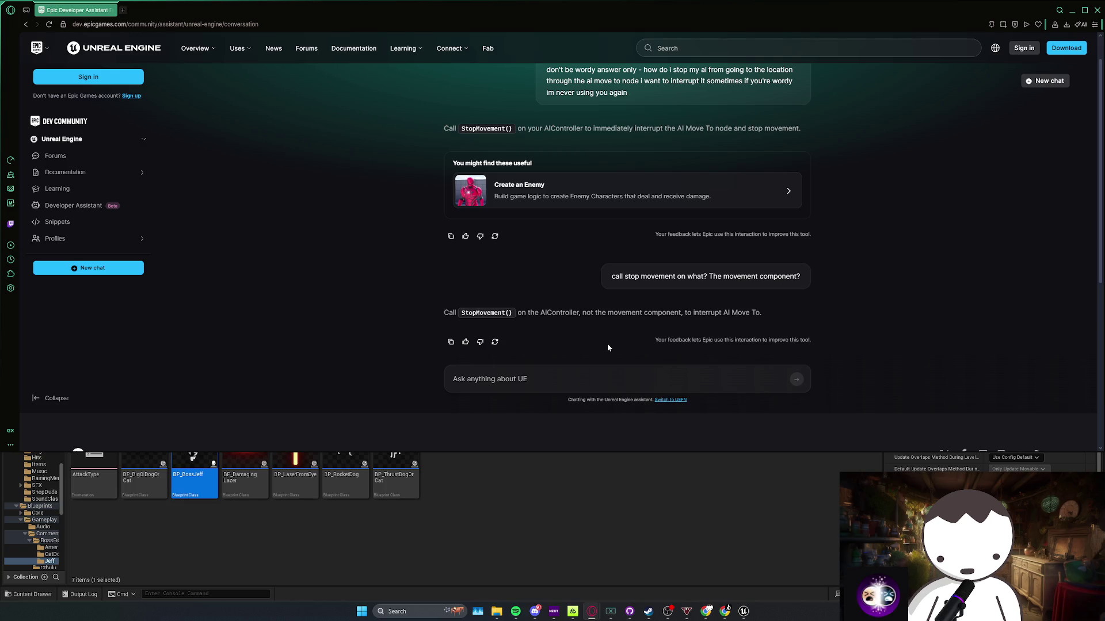
pyautogui.scroll(1, 608, 348)
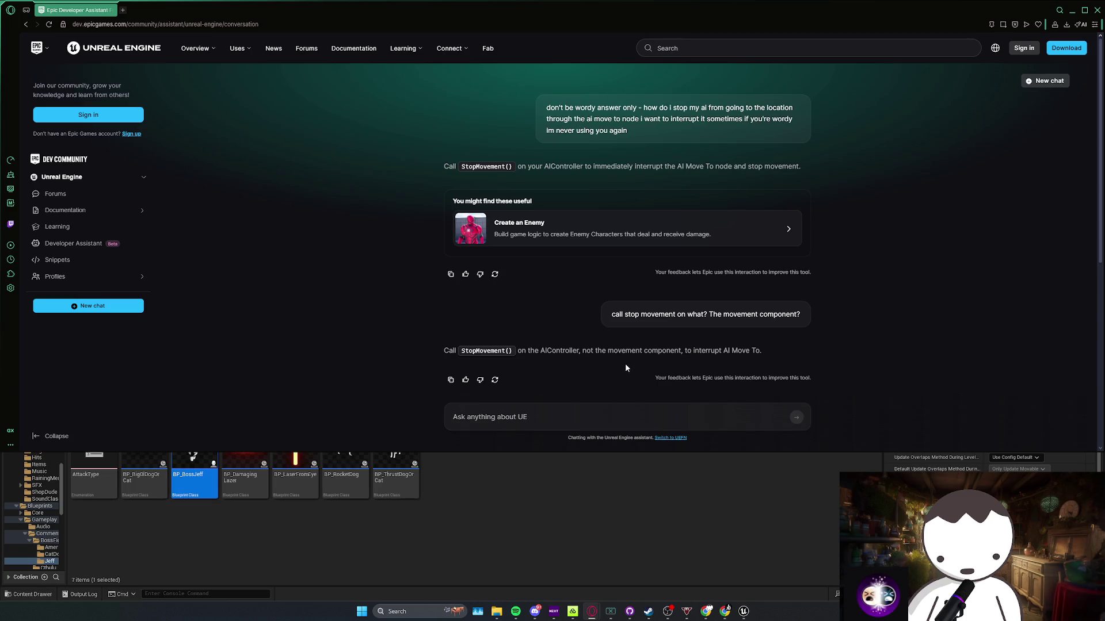
pyautogui.moveTo(744, 611)
pyautogui.click(804, 586)
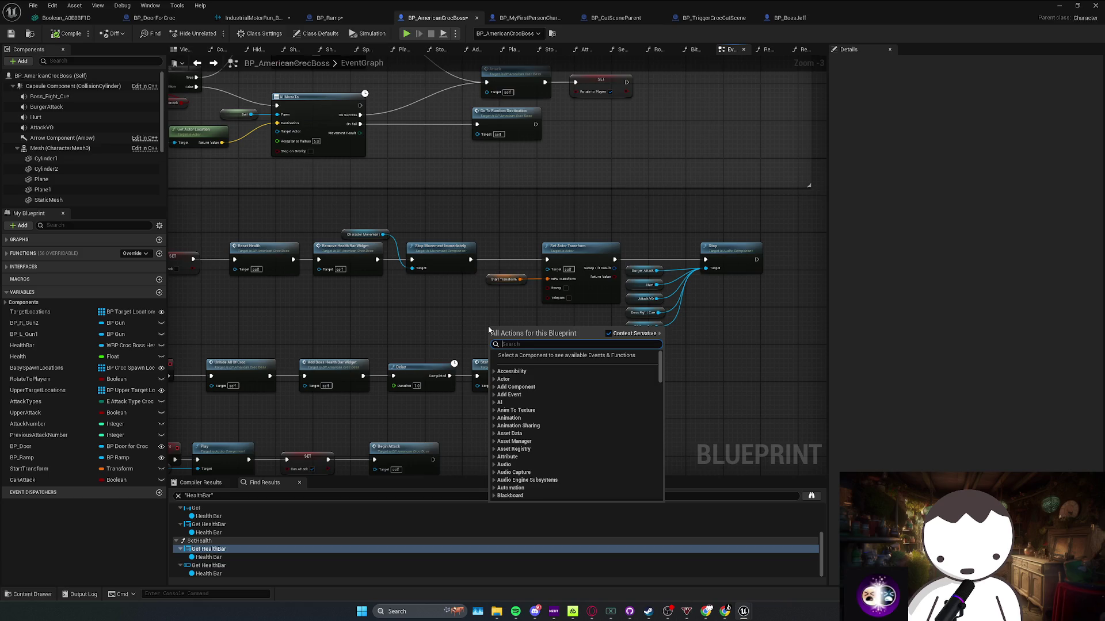
# Add a Get AIController node and a Stop Movement node driven by its Return Value
pyautogui.write('get ai controll')
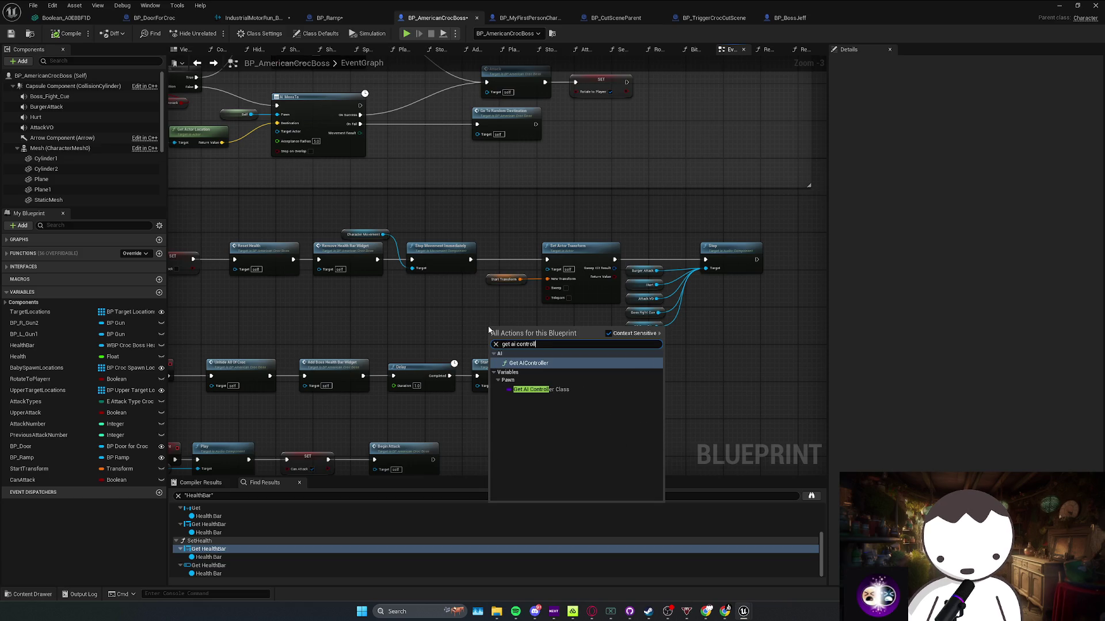
pyautogui.press('Return')
pyautogui.moveTo(414, 302); pyautogui.dragTo(382, 301)
pyautogui.moveTo(437, 310); pyautogui.dragTo(467, 310)
pyautogui.write('stop movement')
pyautogui.press('Return')
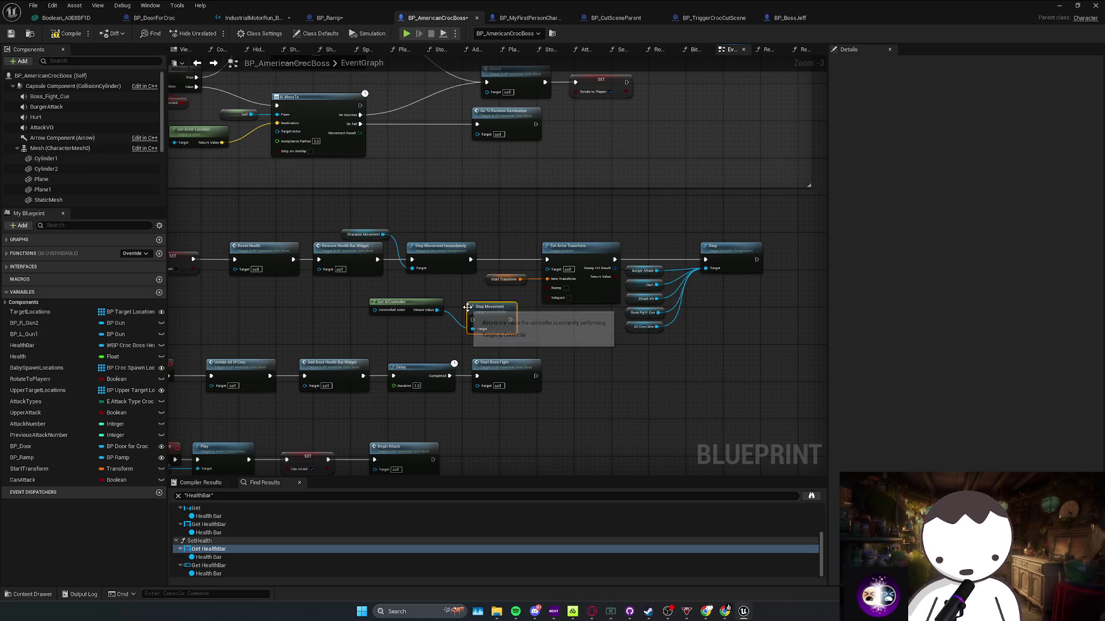
# Shift the Set Actor Transform group right, place Stop Movement beside Stop Movement Immediately, and browse controller actions
pyautogui.moveTo(525, 237); pyautogui.dragTo(749, 314)
pyautogui.moveTo(569, 266); pyautogui.dragTo(672, 266)
pyautogui.moveTo(502, 308); pyautogui.dragTo(520, 264)
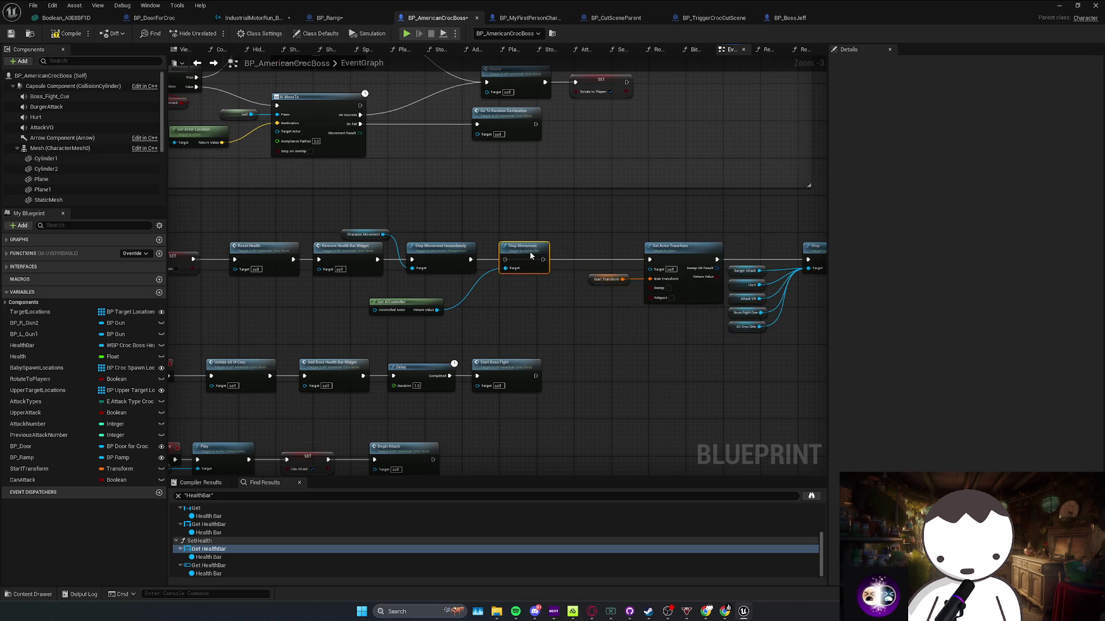
pyautogui.moveTo(442, 309); pyautogui.dragTo(474, 313)
pyautogui.write('moveme')
pyautogui.press('BackSpace')
pyautogui.press('BackSpace')
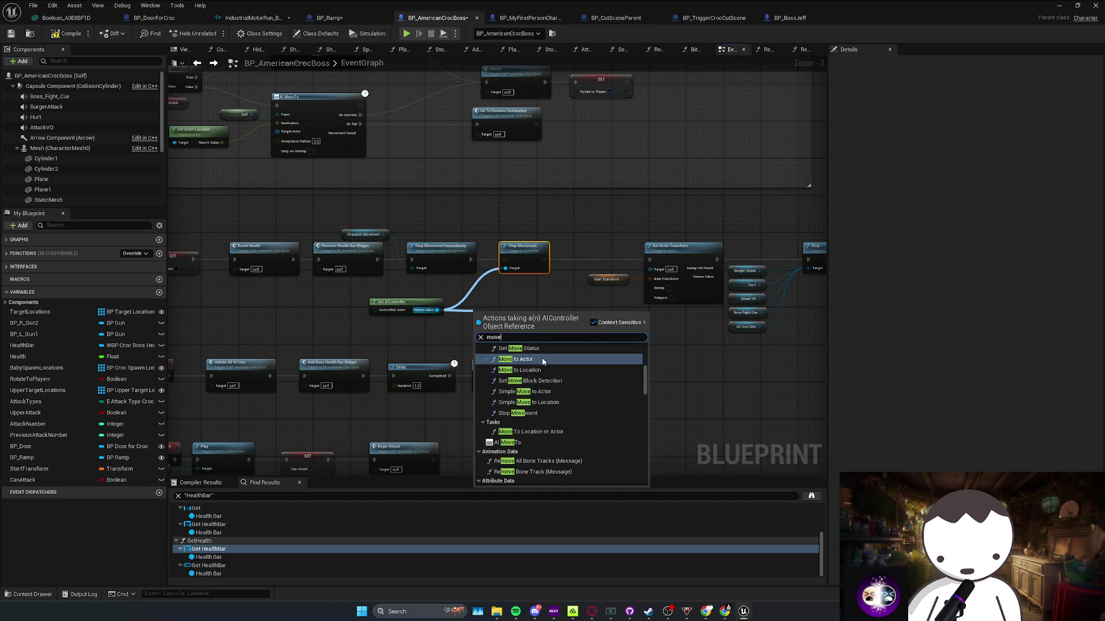
pyautogui.scroll(-3, 544, 397)
pyautogui.scroll(-1, 545, 400)
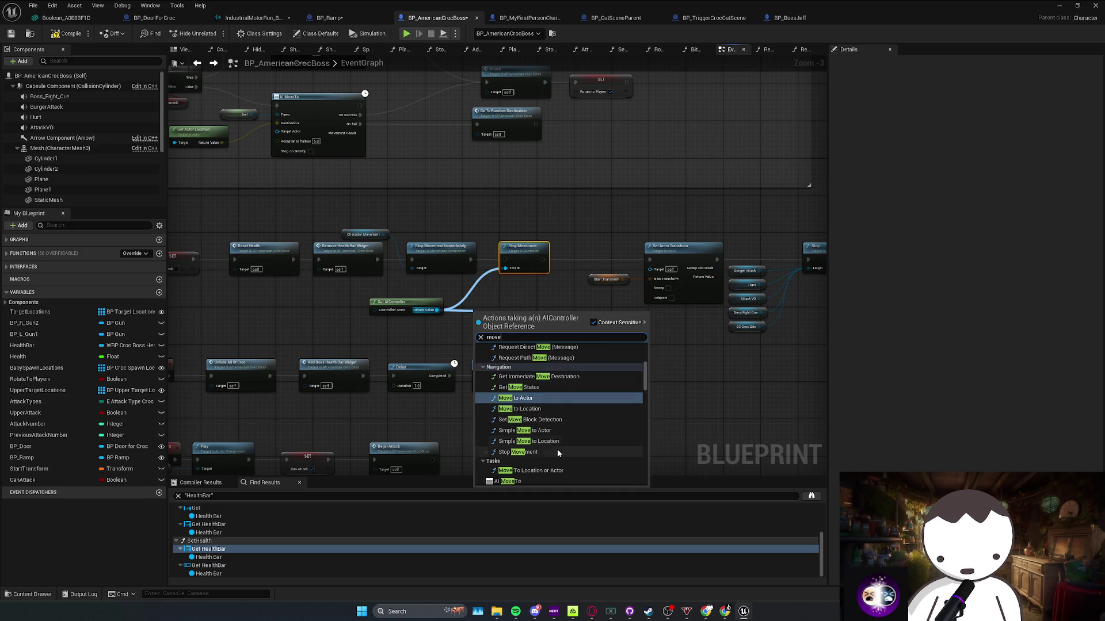
pyautogui.scroll(-2, 555, 456)
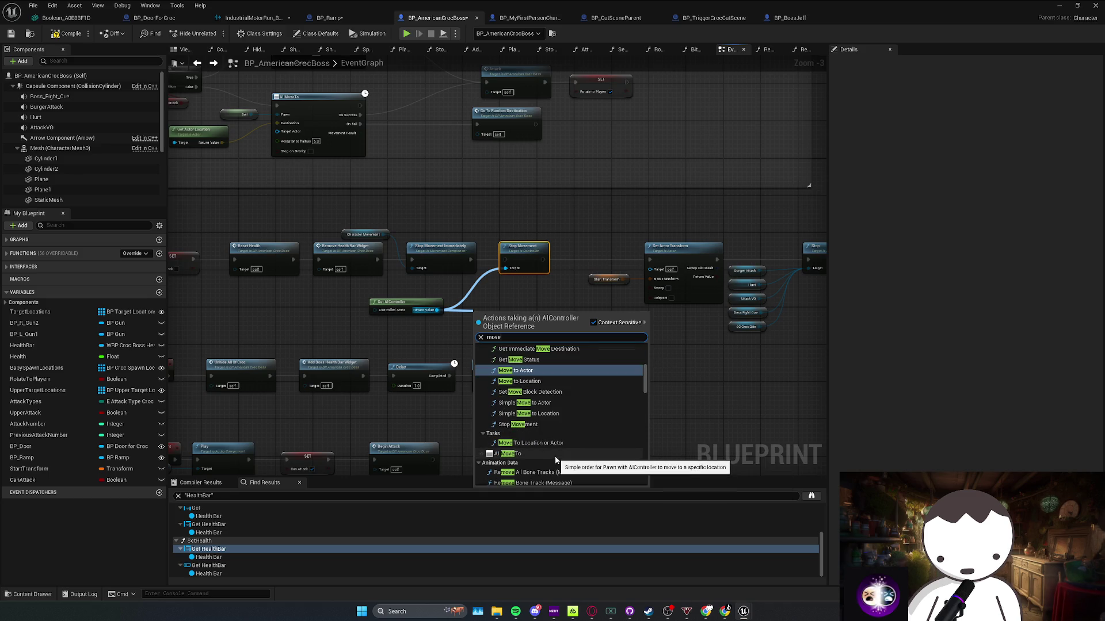
pyautogui.scroll(3, 547, 436)
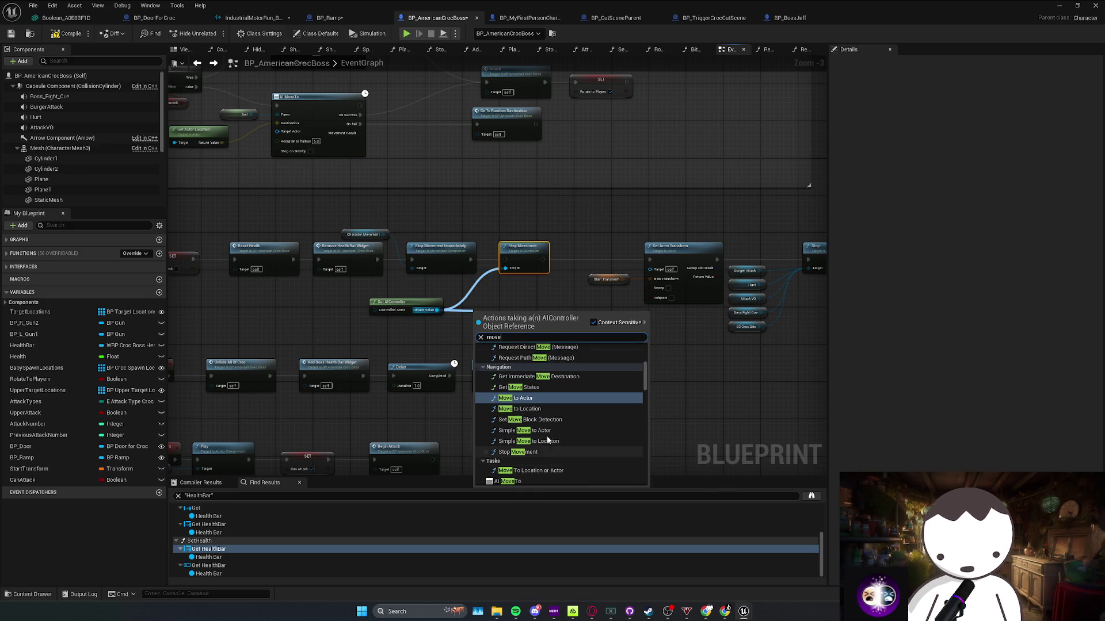
pyautogui.click(544, 311)
# Line up Stop Movement and wire its exec output into Set Actor Transform
pyautogui.moveTo(535, 253); pyautogui.dragTo(550, 253)
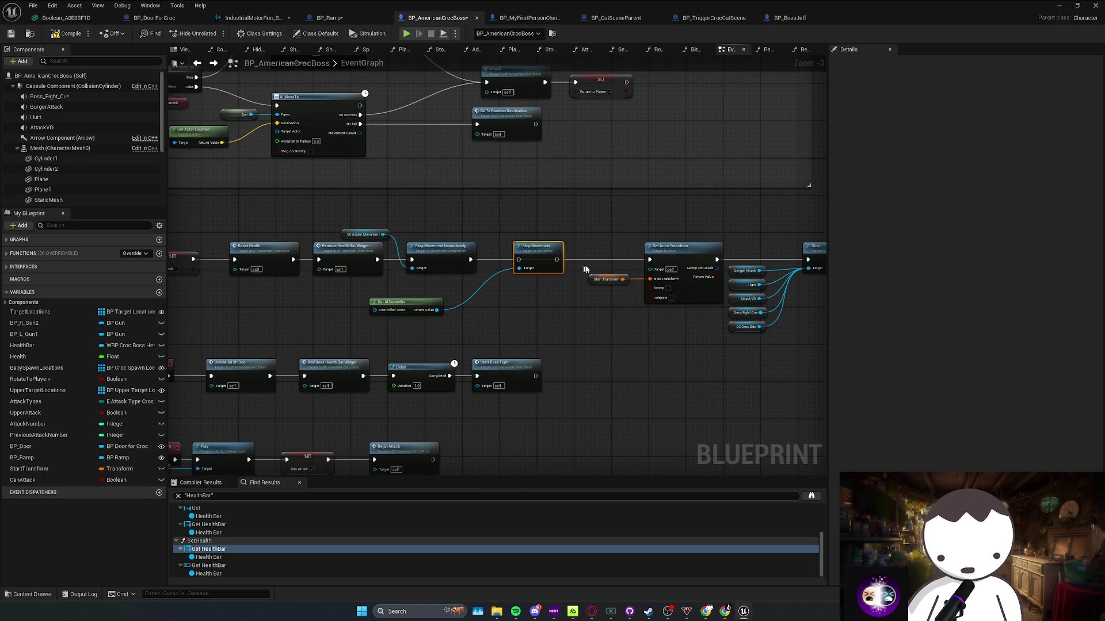
pyautogui.moveTo(655, 264)
pyautogui.mouseDown()
pyautogui.moveTo(561, 262)
pyautogui.moveTo(604, 263)
pyautogui.moveTo(652, 322)
pyautogui.moveTo(650, 260)
pyautogui.mouseUp()
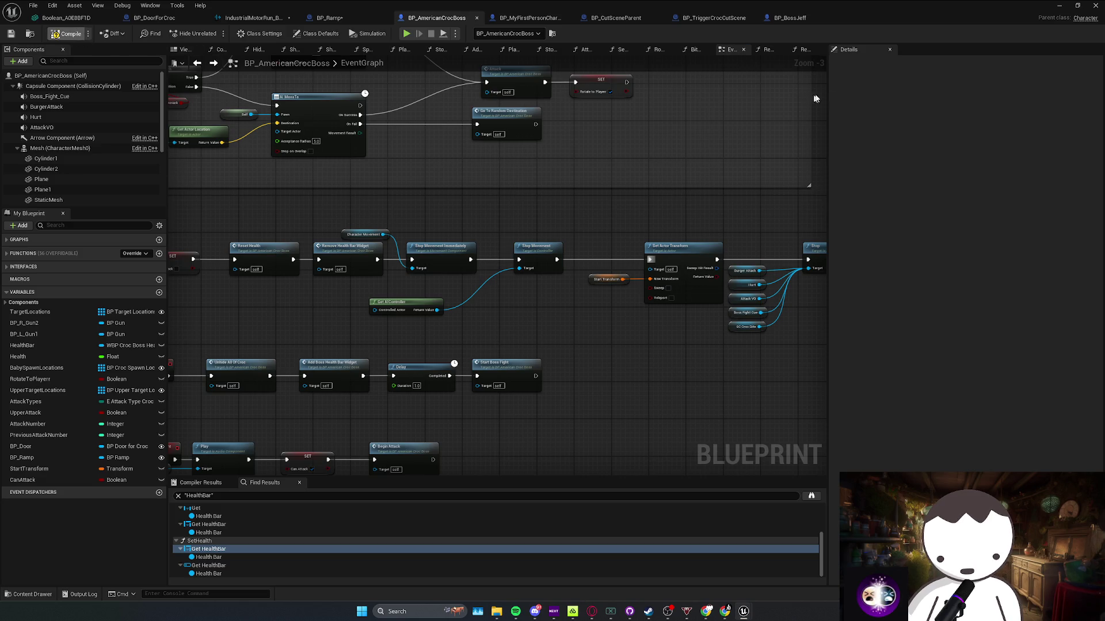
pyautogui.hotkey('alt', 'Tab')
# Playtest the boss fight, swinging the umbrella at the croc, then stop and jump to the erroring node
pyautogui.moveTo(536, 221); pyautogui.dragTo(536, 220)
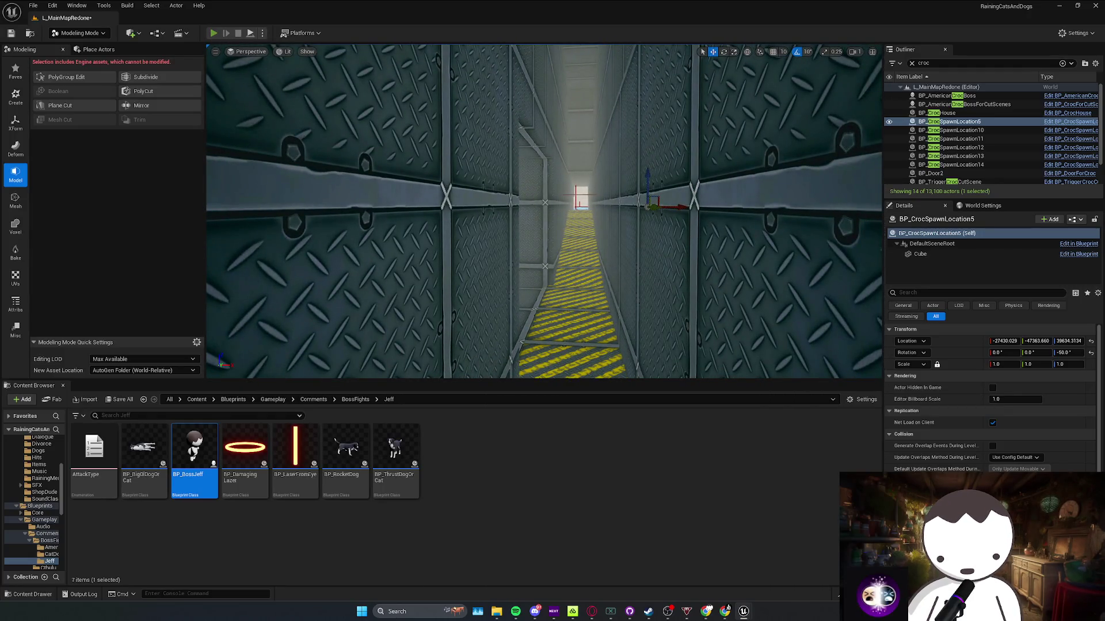
pyautogui.hotkey('alt', 'p')
pyautogui.press('w')
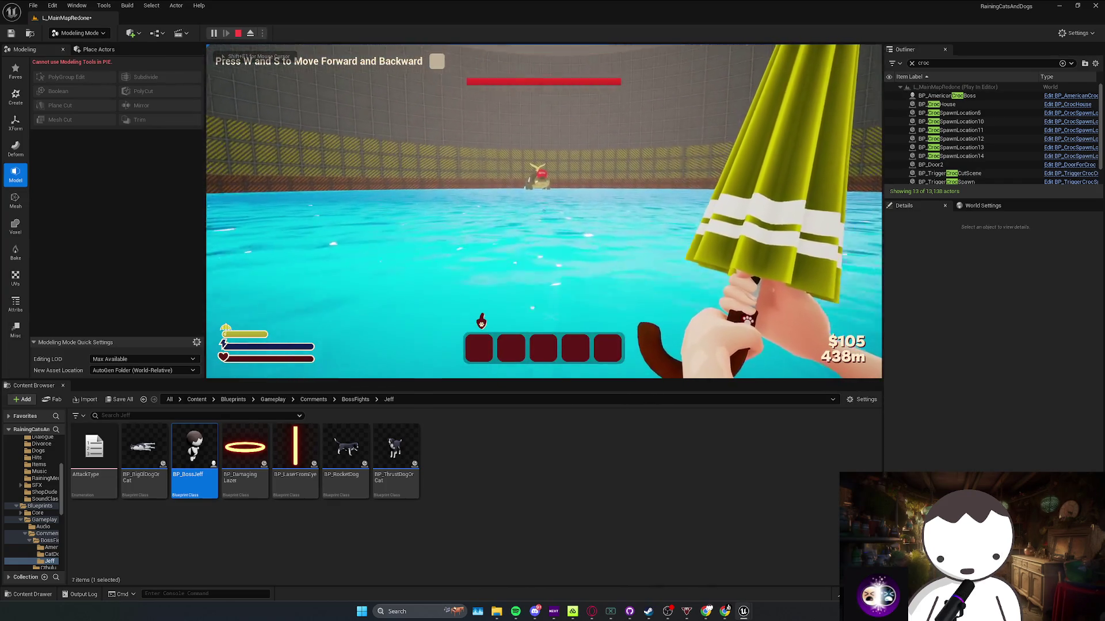
pyautogui.click(543, 211)
pyautogui.press('w')
pyautogui.press('w')
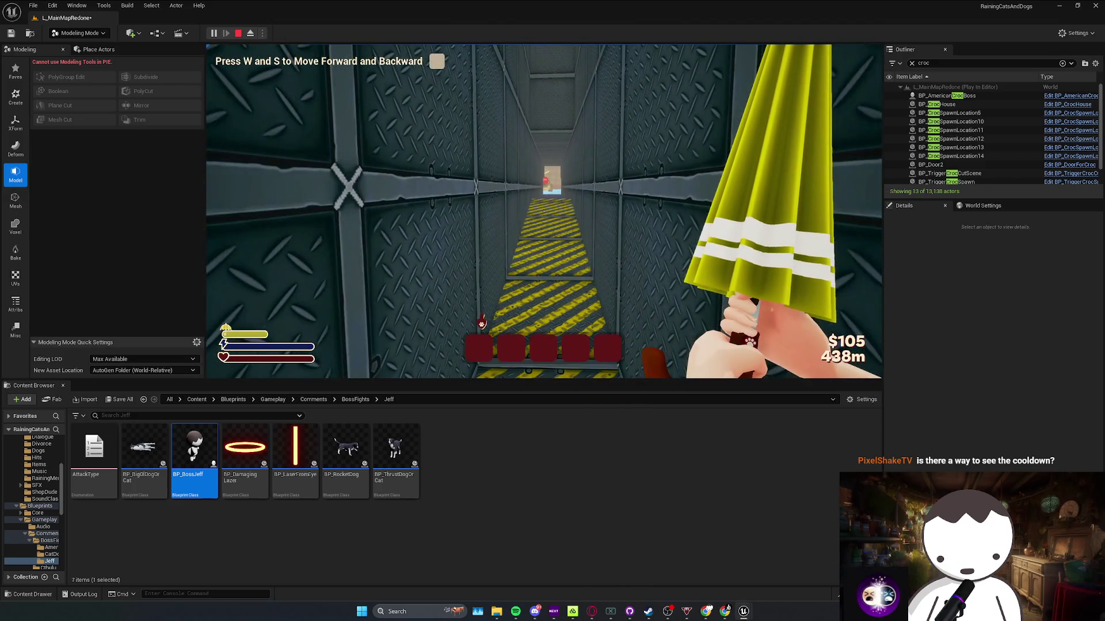
pyautogui.press('Escape')
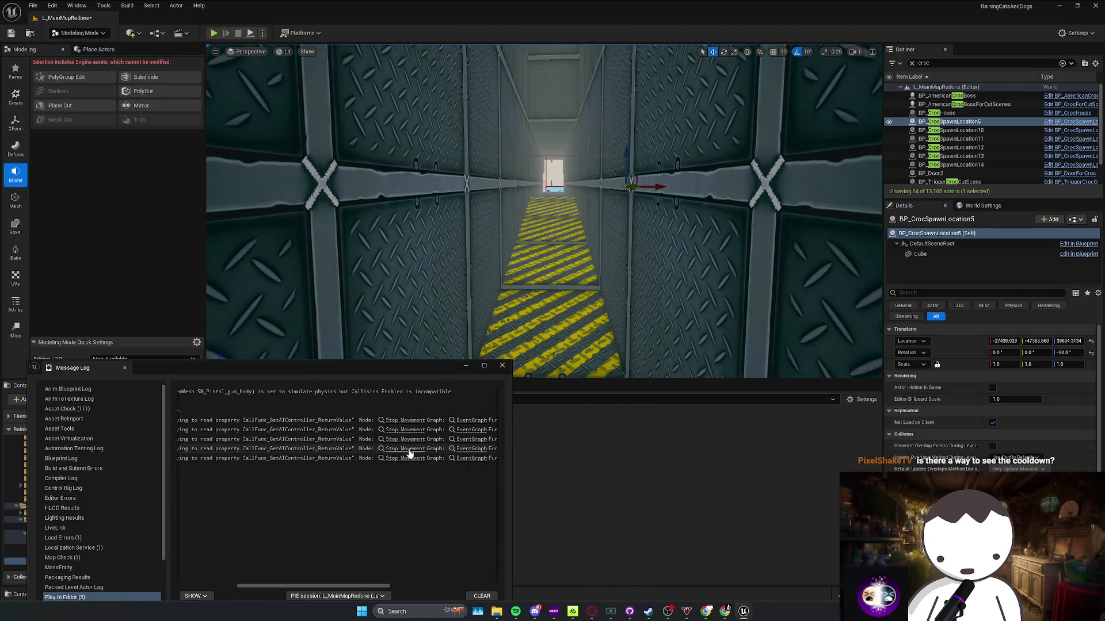
pyautogui.click(406, 426)
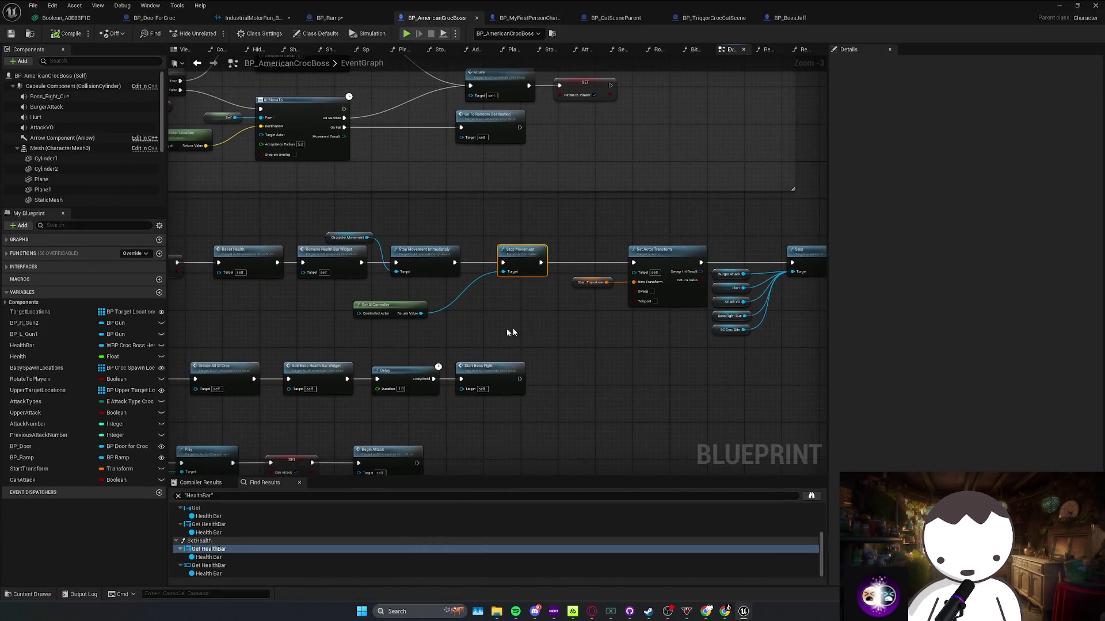
# Feed a Self reference into Get AIController's Controlled Actor, tidy the nodes, and save
pyautogui.moveTo(373, 318); pyautogui.dragTo(375, 316)
pyautogui.write('self')
pyautogui.click(420, 360)
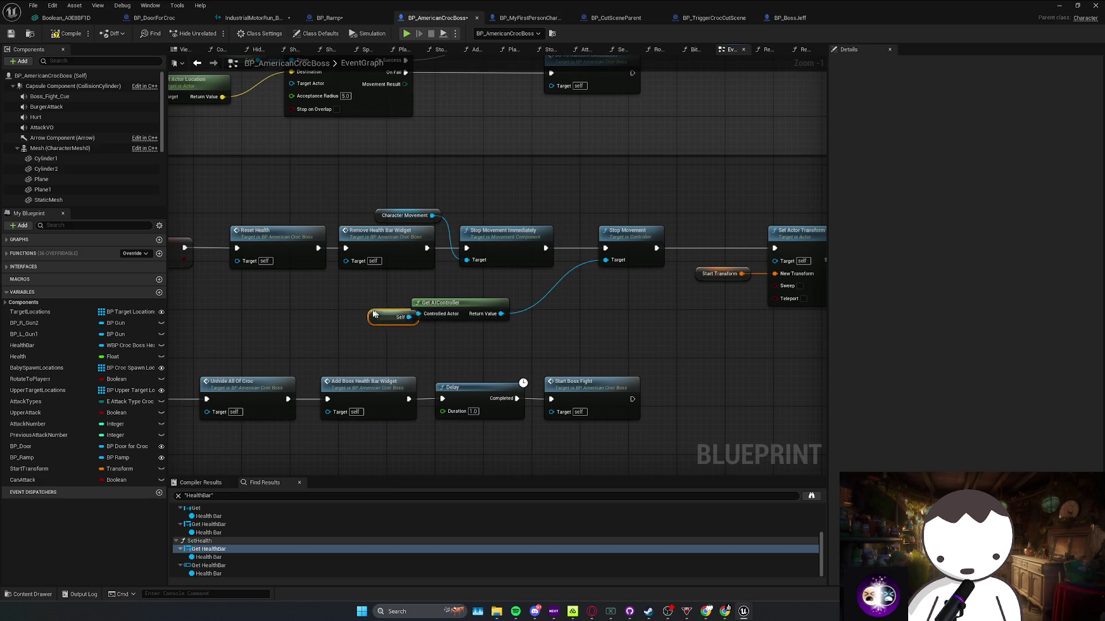
pyautogui.press('q')
pyautogui.click(464, 346)
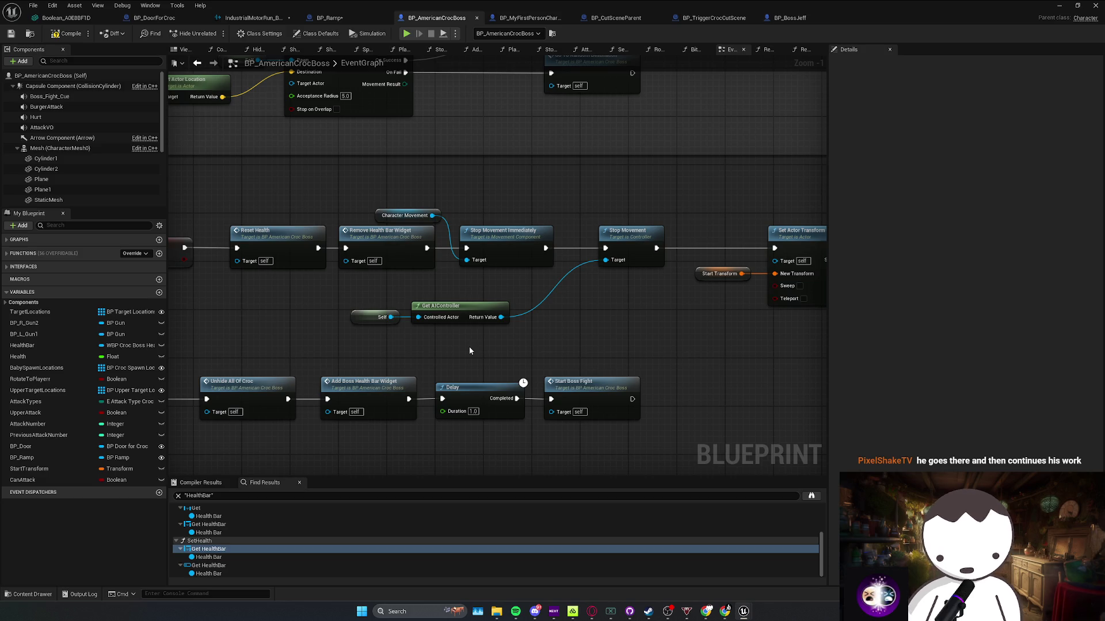
pyautogui.hotkey('ctrl', 'shift', 's')
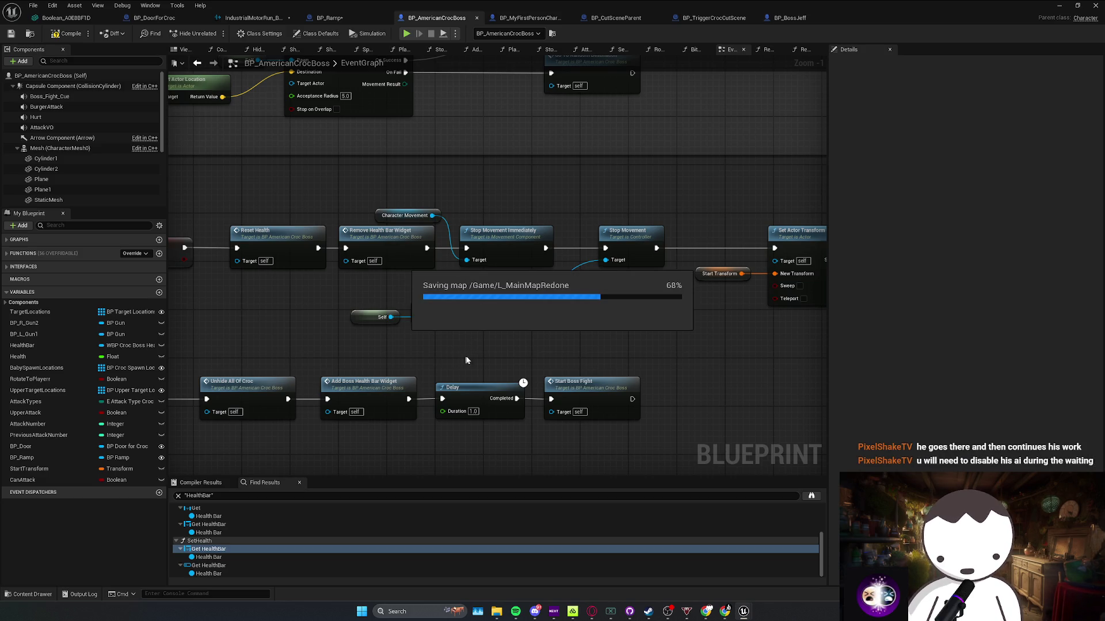
# Move the Self and Get AIController nodes up and inspect the AI MoveTo and Branch logic above
pyautogui.moveTo(512, 352)
pyautogui.mouseDown()
pyautogui.moveTo(547, 343)
pyautogui.moveTo(451, 344)
pyautogui.moveTo(524, 343)
pyautogui.mouseUp()
pyautogui.scroll(-1, 549, 343)
pyautogui.moveTo(472, 311); pyautogui.dragTo(503, 292)
pyautogui.scroll(-2, 502, 292)
pyautogui.scroll(1, 327, 270)
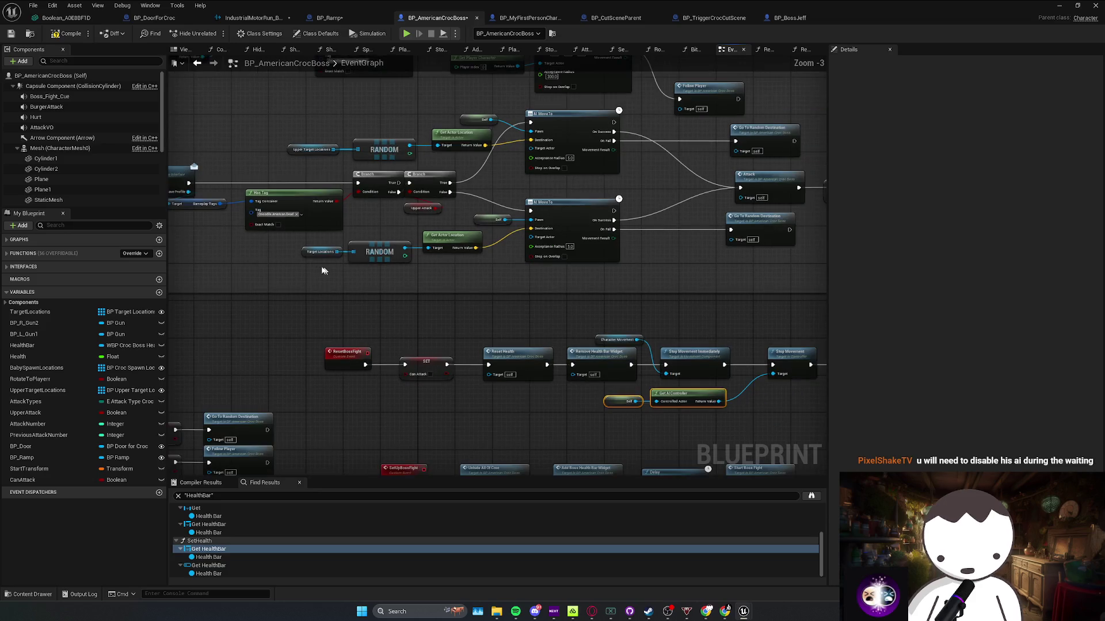
pyautogui.moveTo(687, 287); pyautogui.dragTo(606, 288)
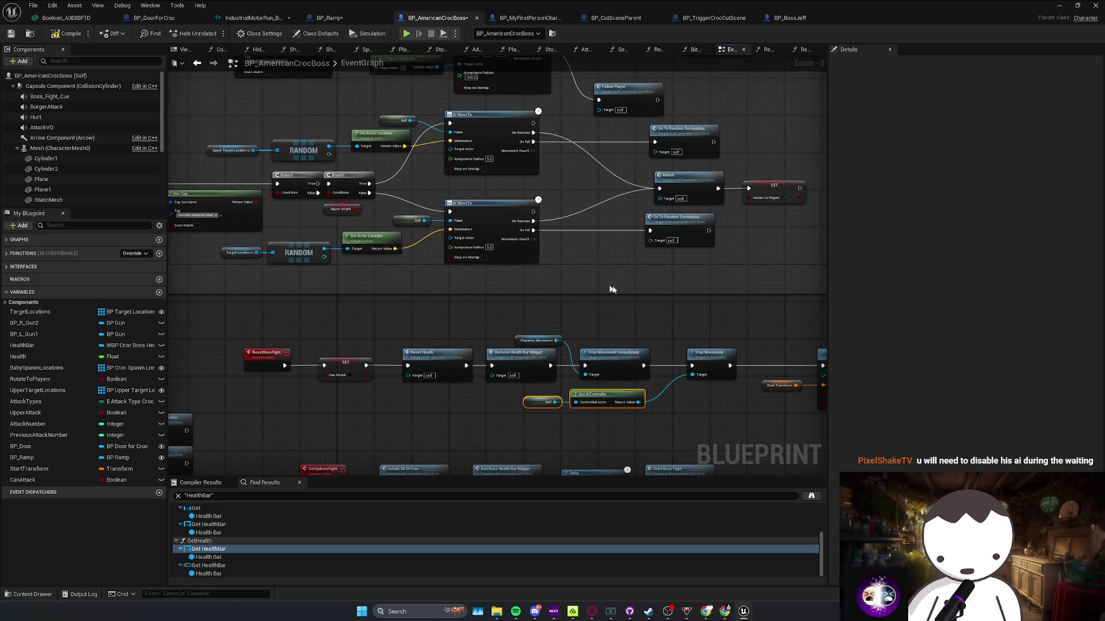
pyautogui.keyDown('ctrl'); pyautogui.click(413, 220); pyautogui.keyUp('ctrl')
pyautogui.moveTo(564, 294)
pyautogui.mouseDown()
pyautogui.moveTo(489, 303)
pyautogui.moveTo(526, 283)
pyautogui.mouseUp()
pyautogui.click(385, 178)
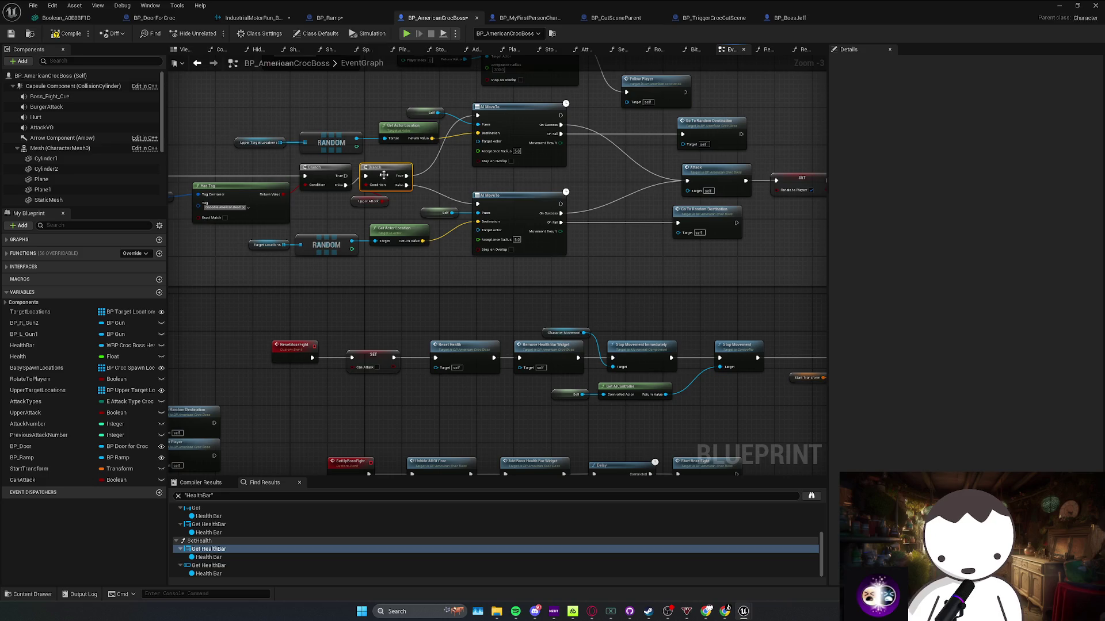
pyautogui.click(1060, 7)
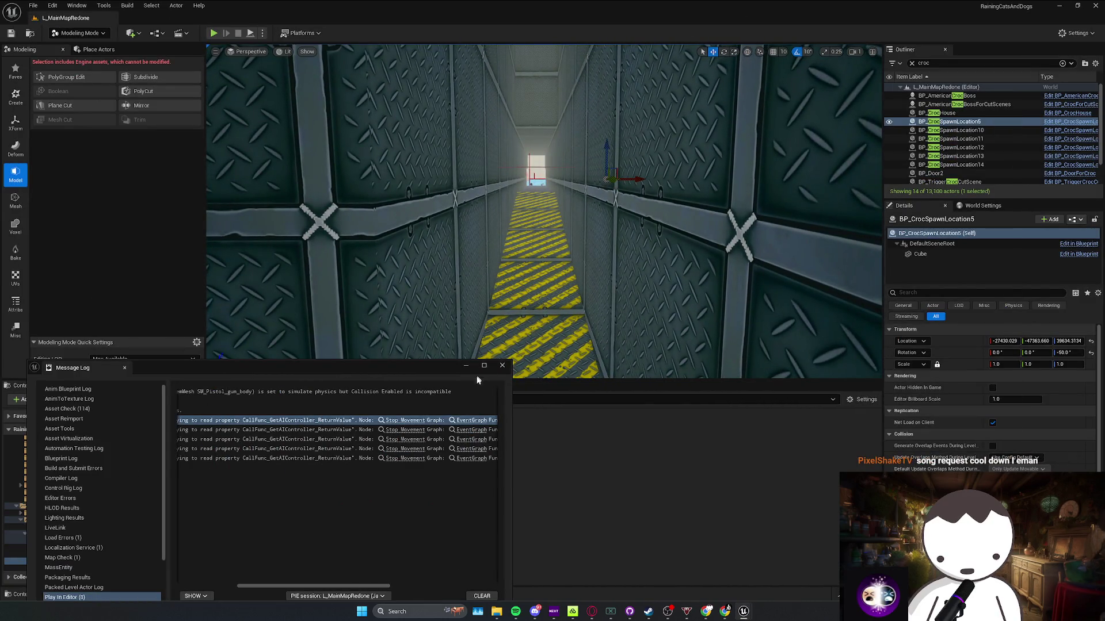
# Close the Message Log, save all, enable Realtime, and run a short playtest
pyautogui.click(502, 366)
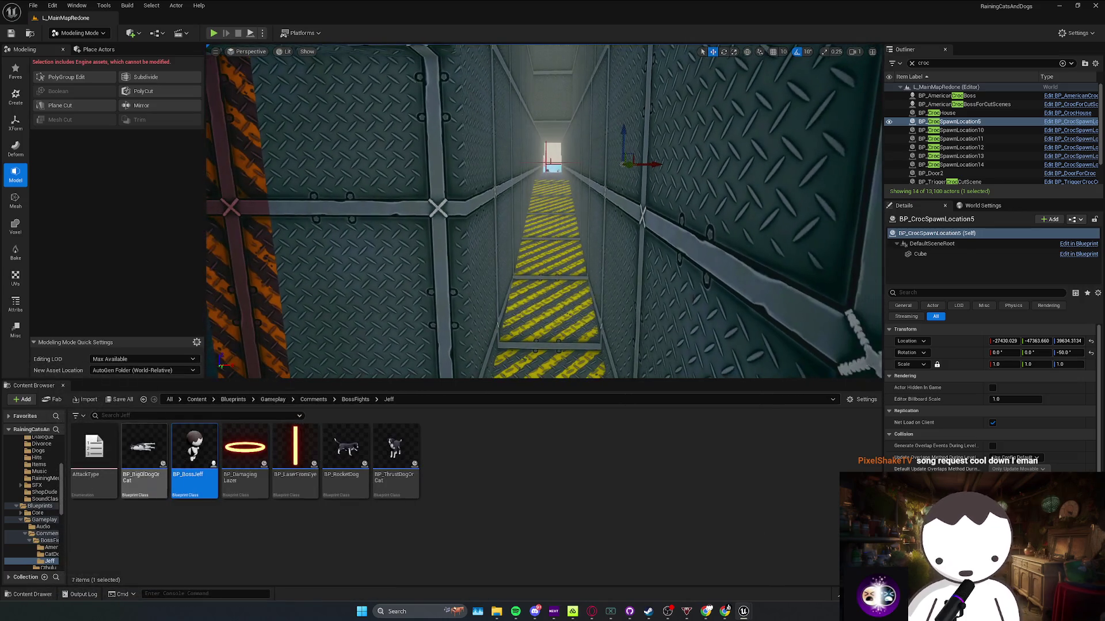
pyautogui.hotkey('ctrl', 's')
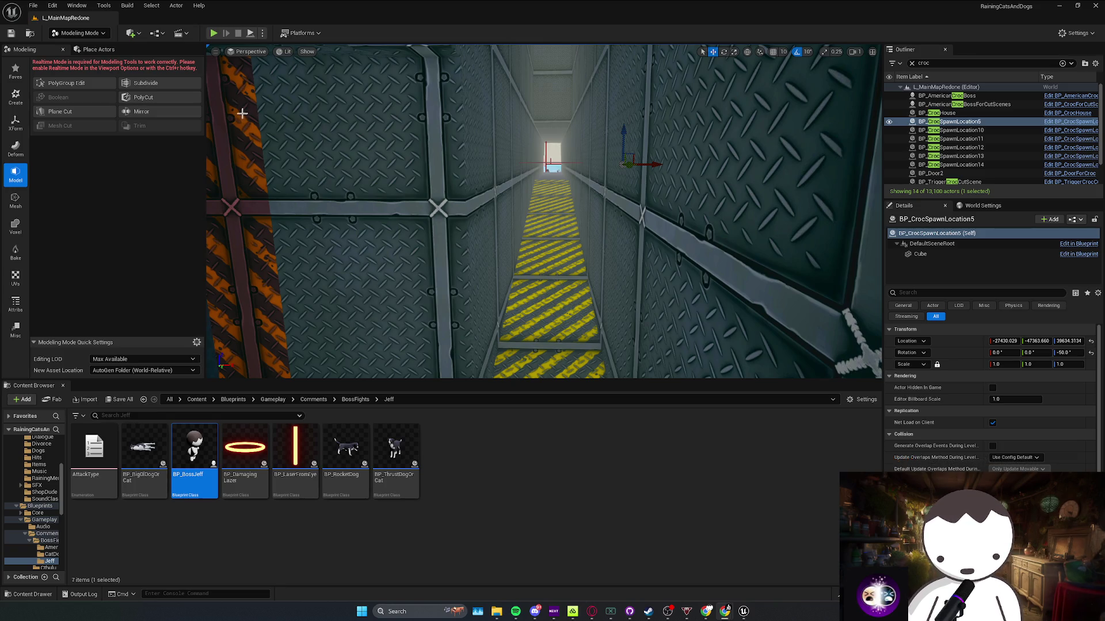
pyautogui.hotkey('ctrl', 'r')
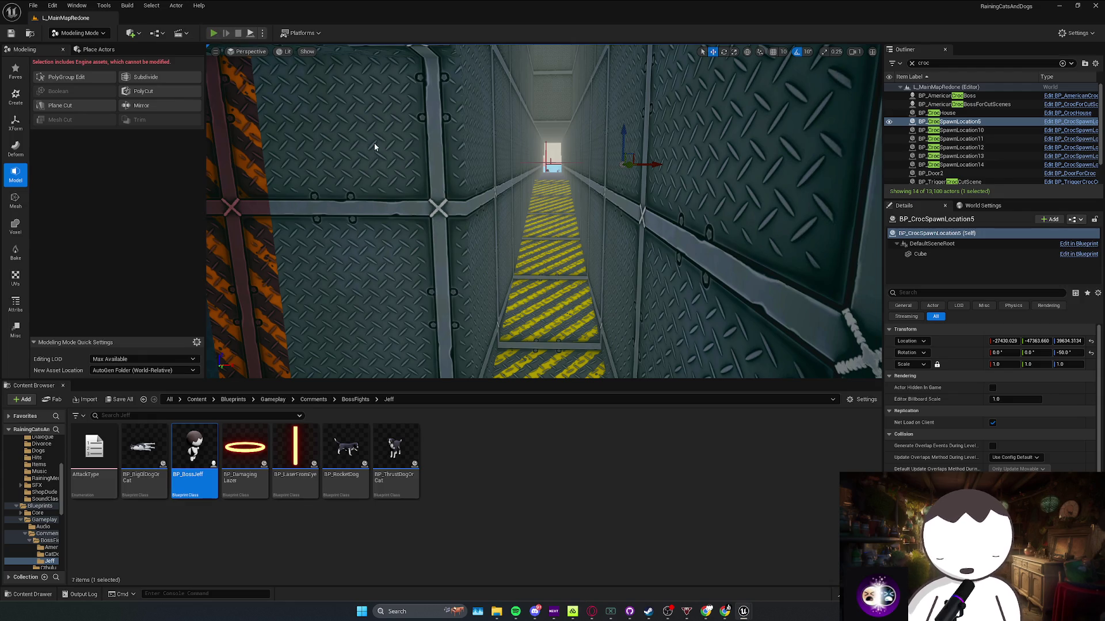
pyautogui.hotkey('alt', 'p')
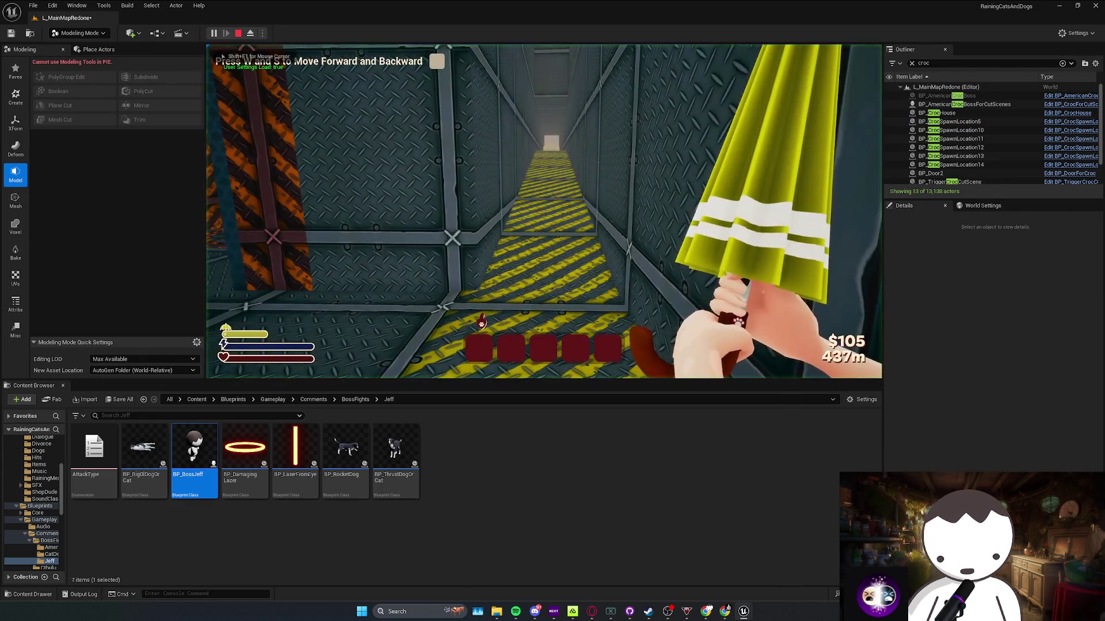
pyautogui.press('w')
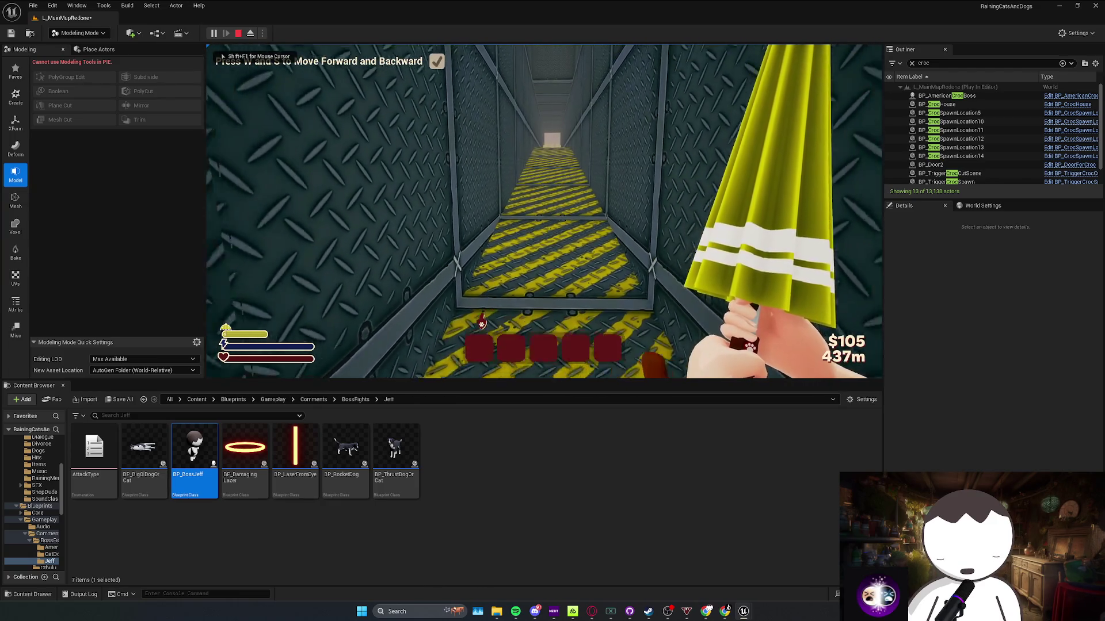
pyautogui.press('Escape')
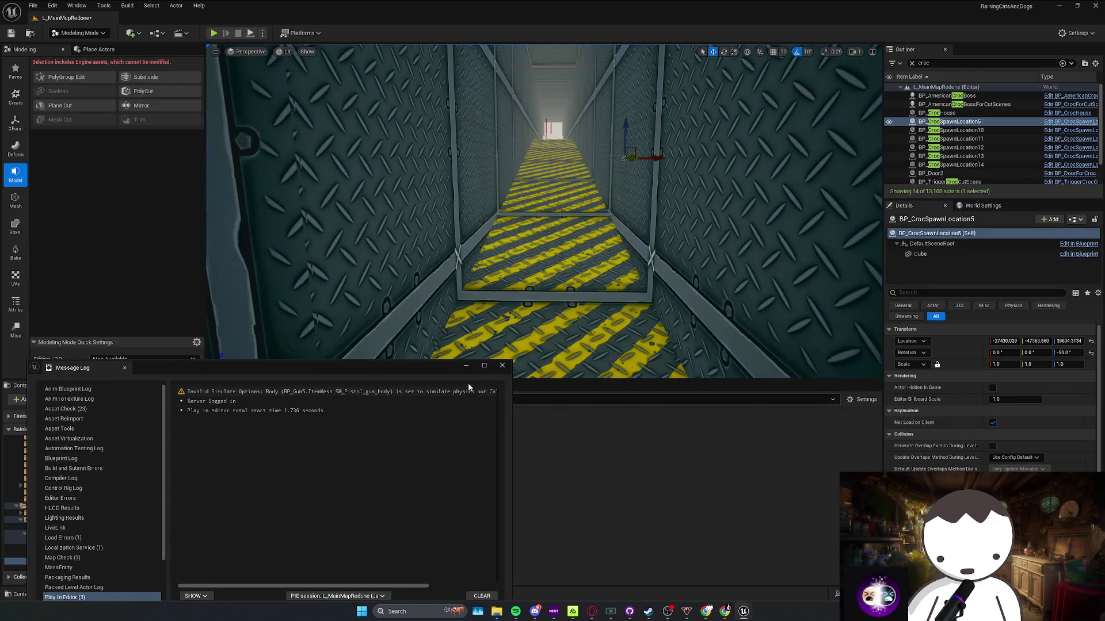
# Save the croc boss Blueprint, start another playtest, and bring Spotify forward
pyautogui.click(503, 366)
pyautogui.moveTo(744, 612)
pyautogui.click(699, 564)
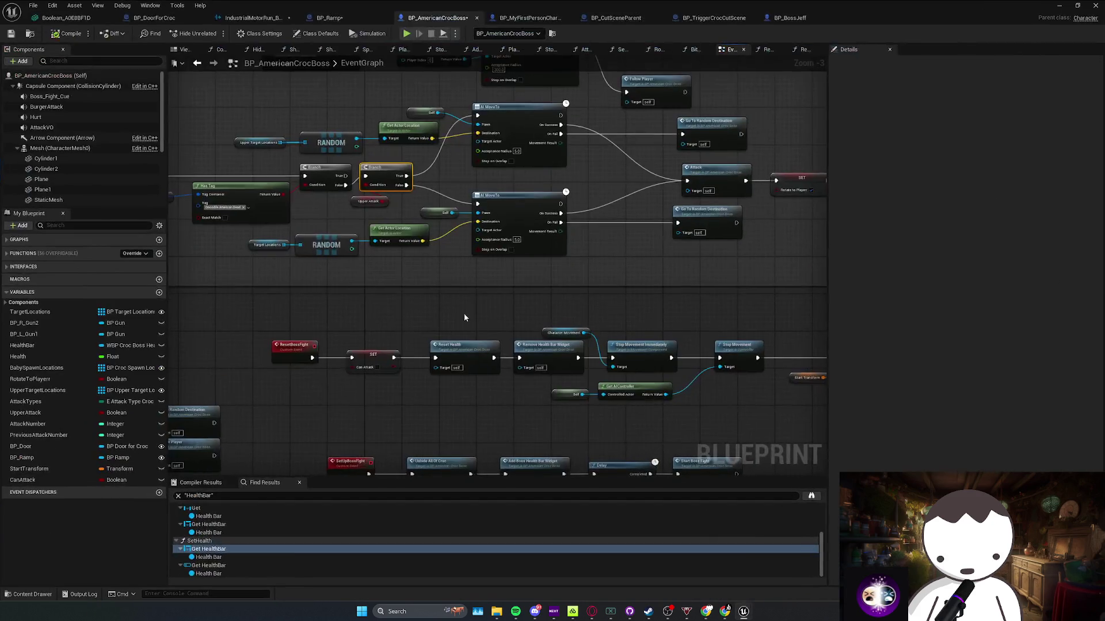
pyautogui.hotkey('ctrl', 's')
pyautogui.scroll(1, 571, 398)
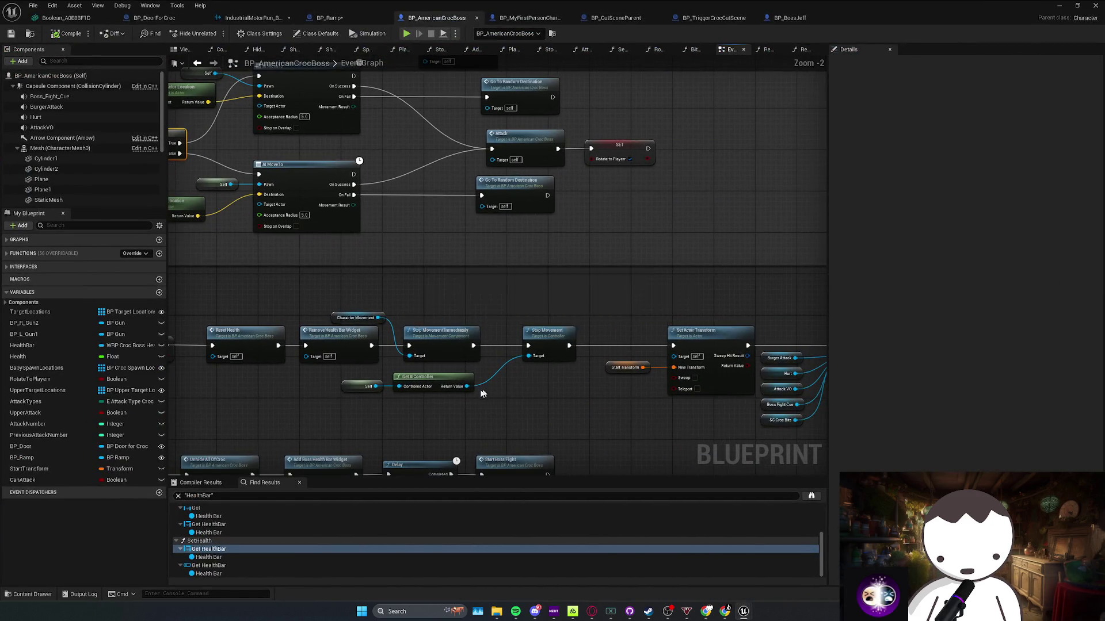
pyautogui.click(1059, 5)
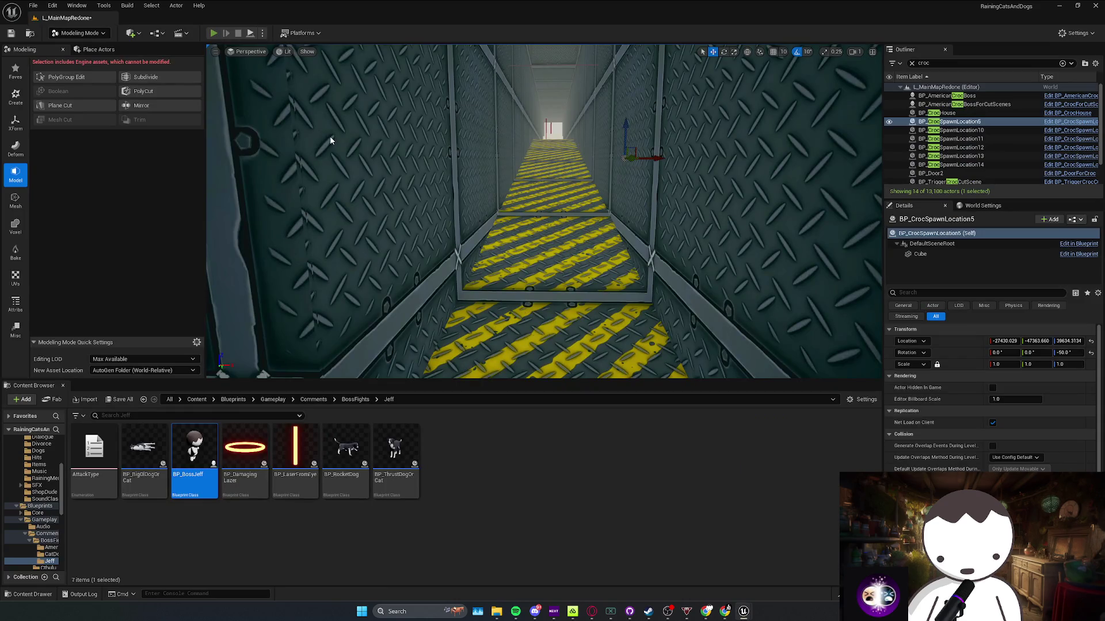
pyautogui.hotkey('alt', 'p')
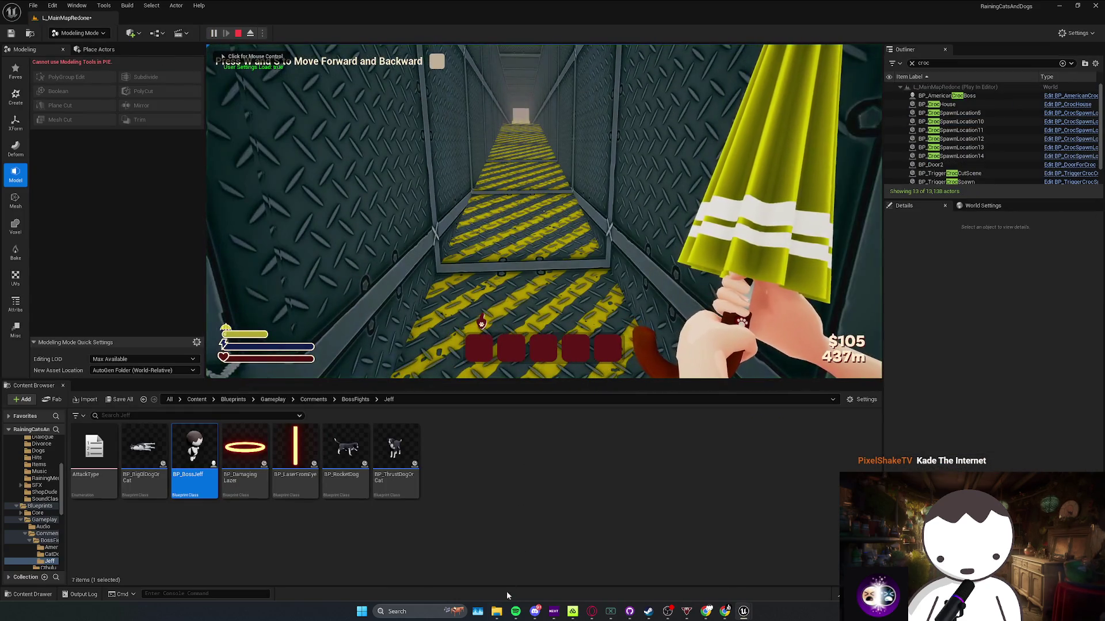
pyautogui.click(515, 611)
# Search Spotify for 'kade the inter', then open and dismiss the top result's options menu
pyautogui.click(421, 107)
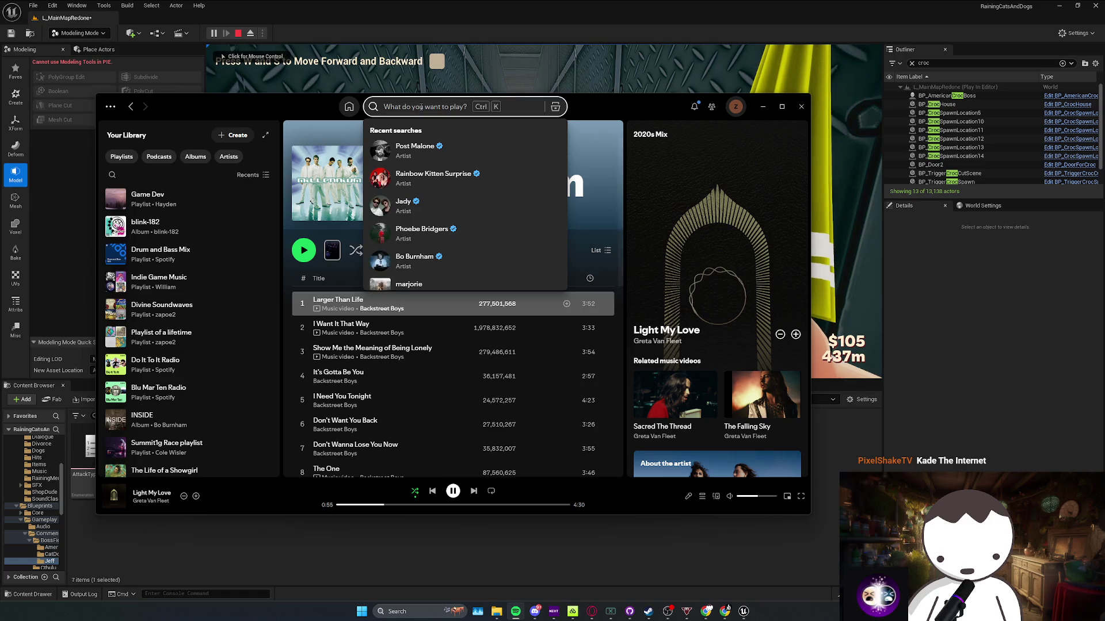
pyautogui.write('kade the inter')
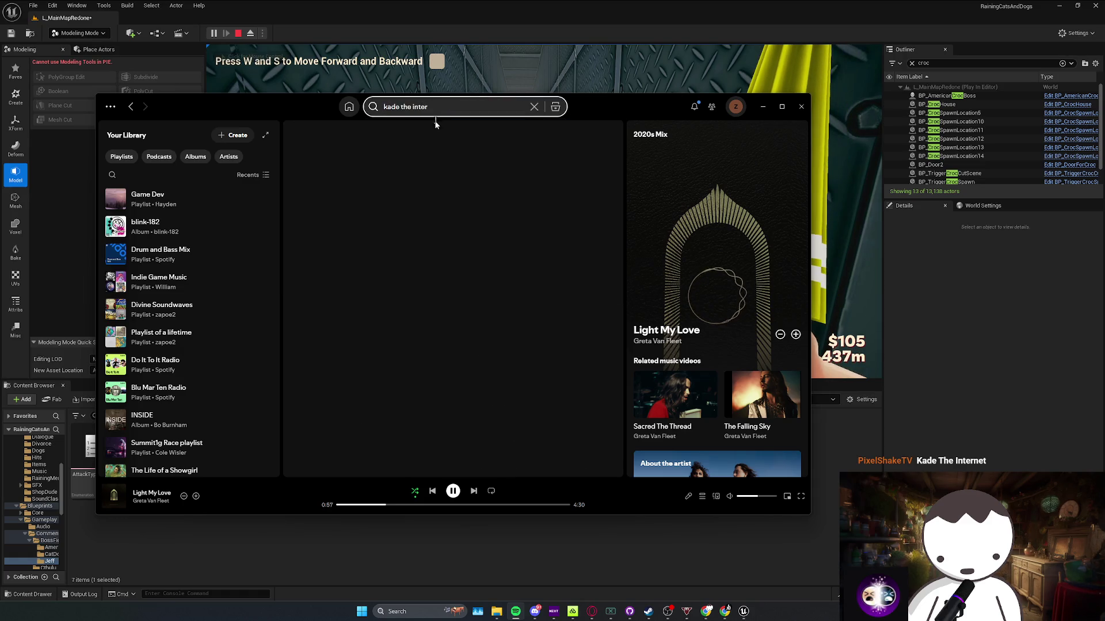
pyautogui.rightClick(409, 227)
pyautogui.click(510, 330)
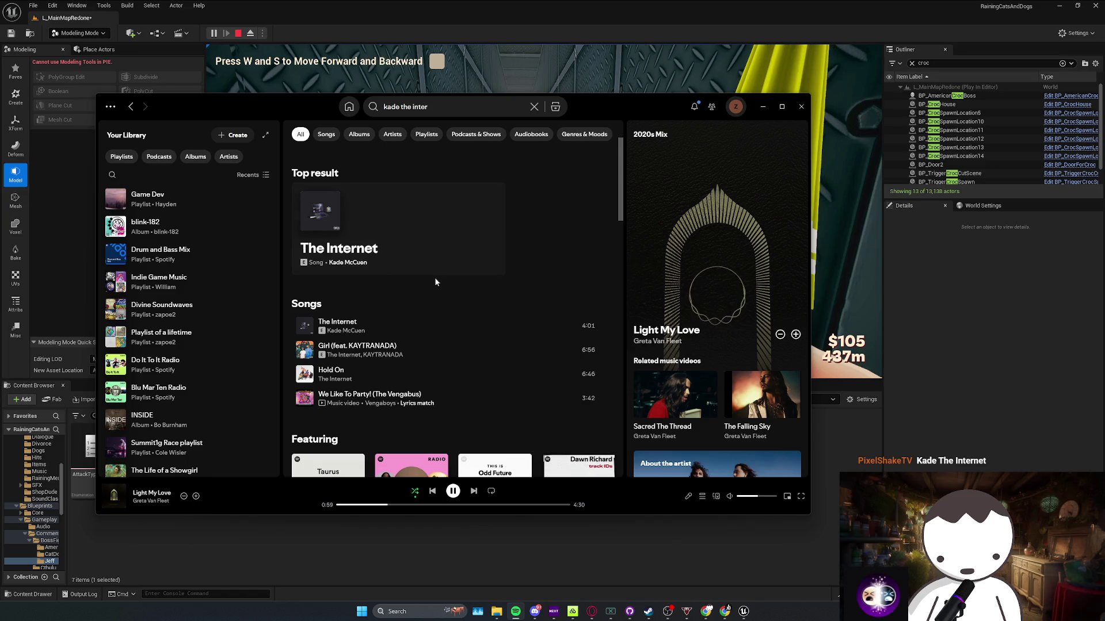
# Return to the running playtest and walk the player forward into the croc's water arena
pyautogui.click(561, 530)
pyautogui.click(561, 288)
pyautogui.press('w')
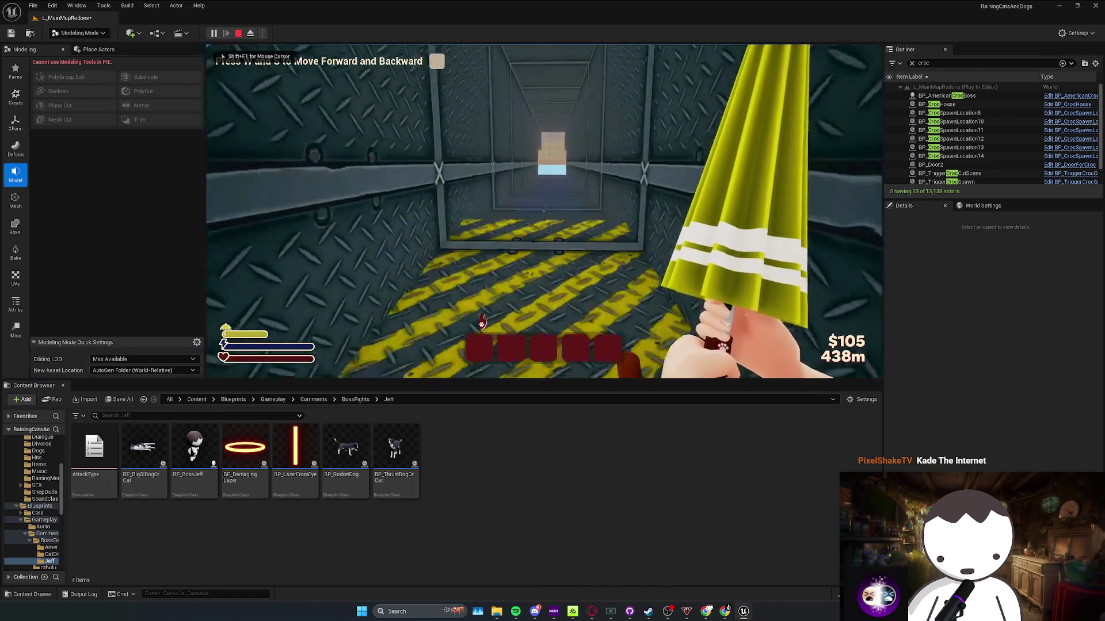
pyautogui.press('w')
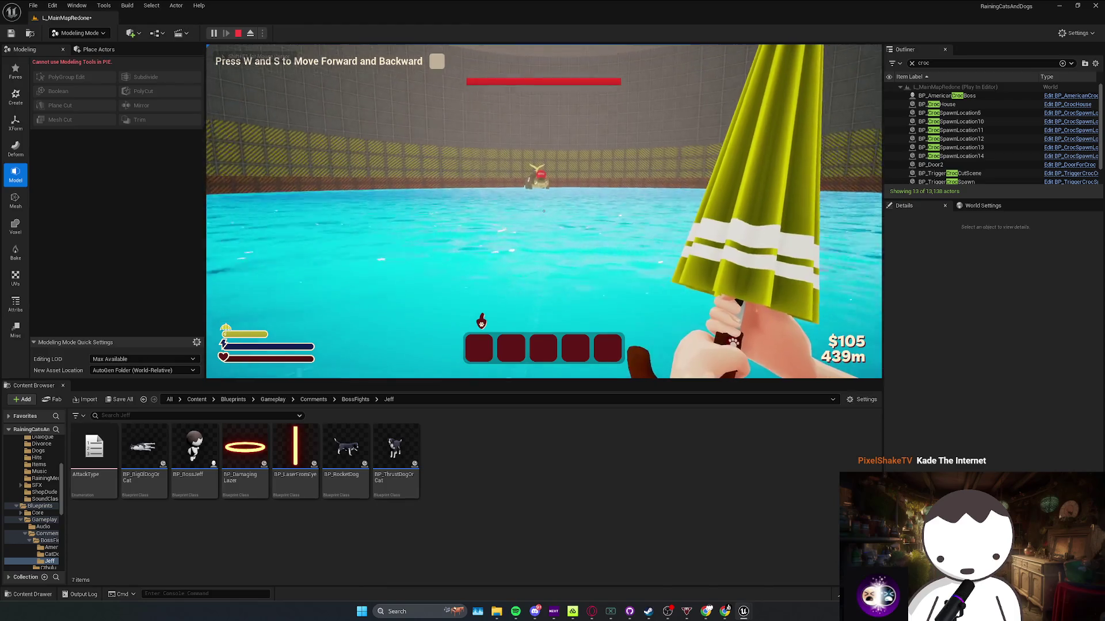